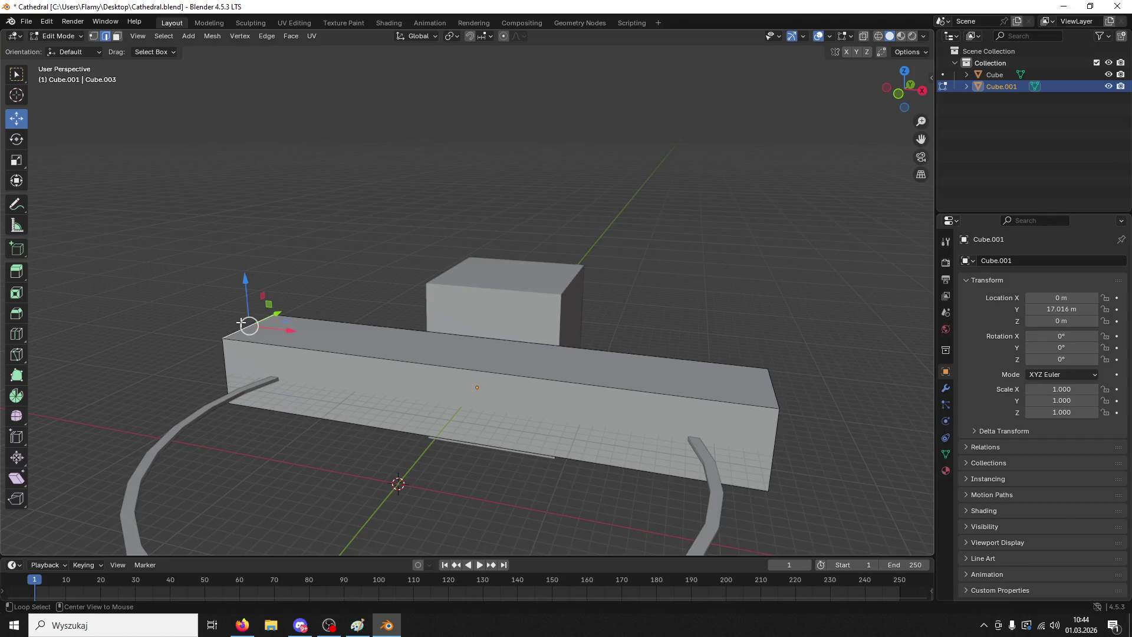
- Select both top end edges of the box and bevel them into wide sloping wings of about 17.7 m
key(ctrl+b)
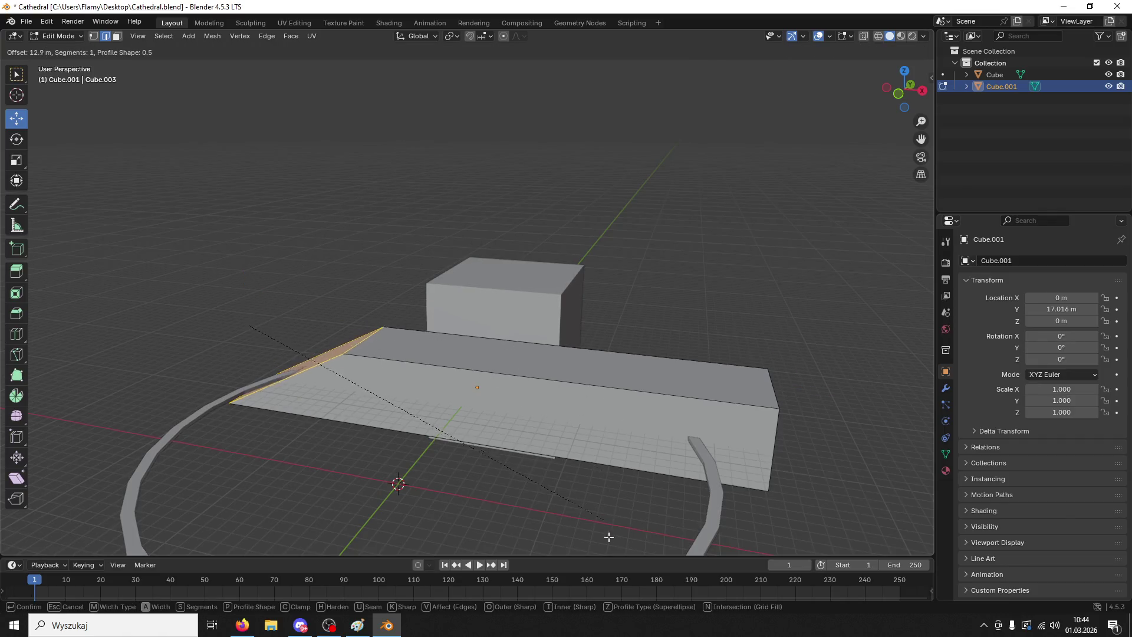
click(631, 80)
key(ctrl+z)
shift+click(774, 378)
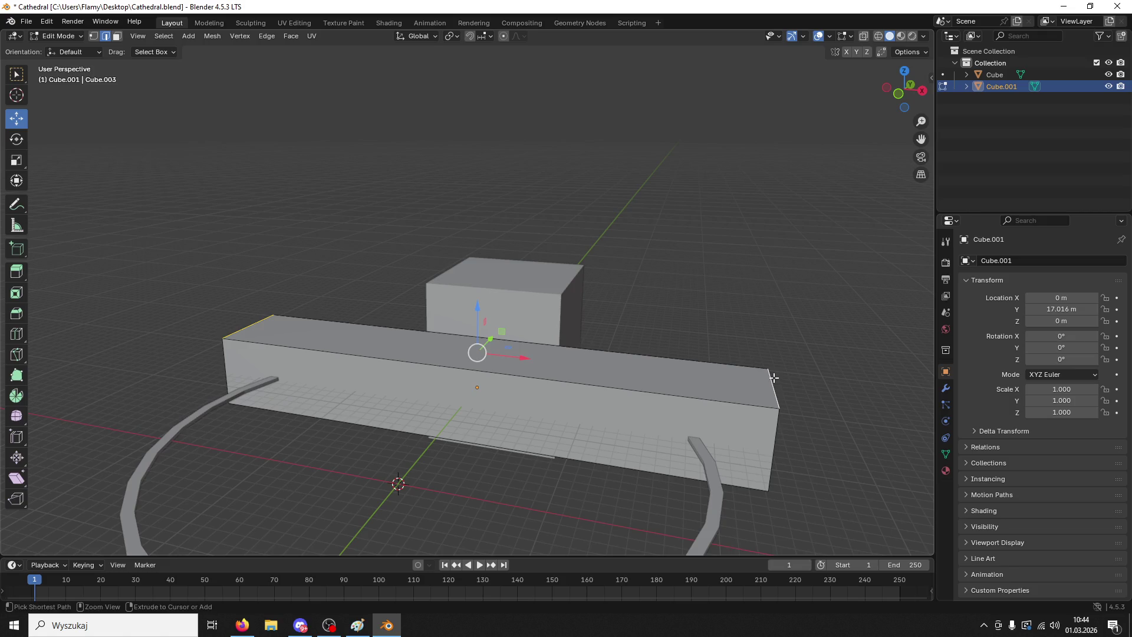
key(ctrl+b)
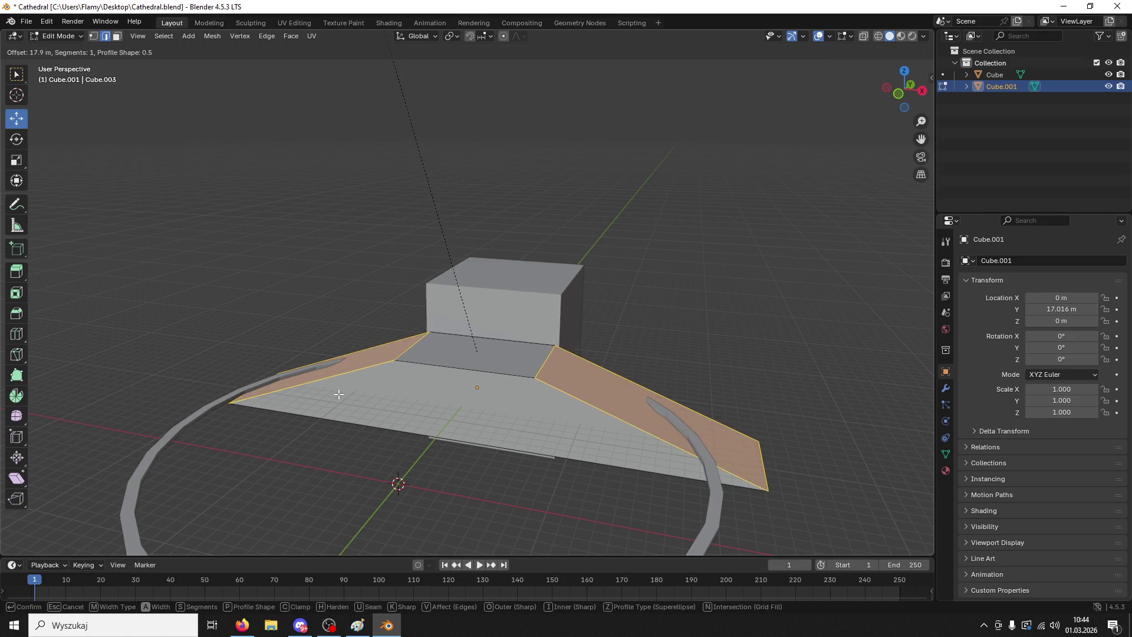
click(343, 396)
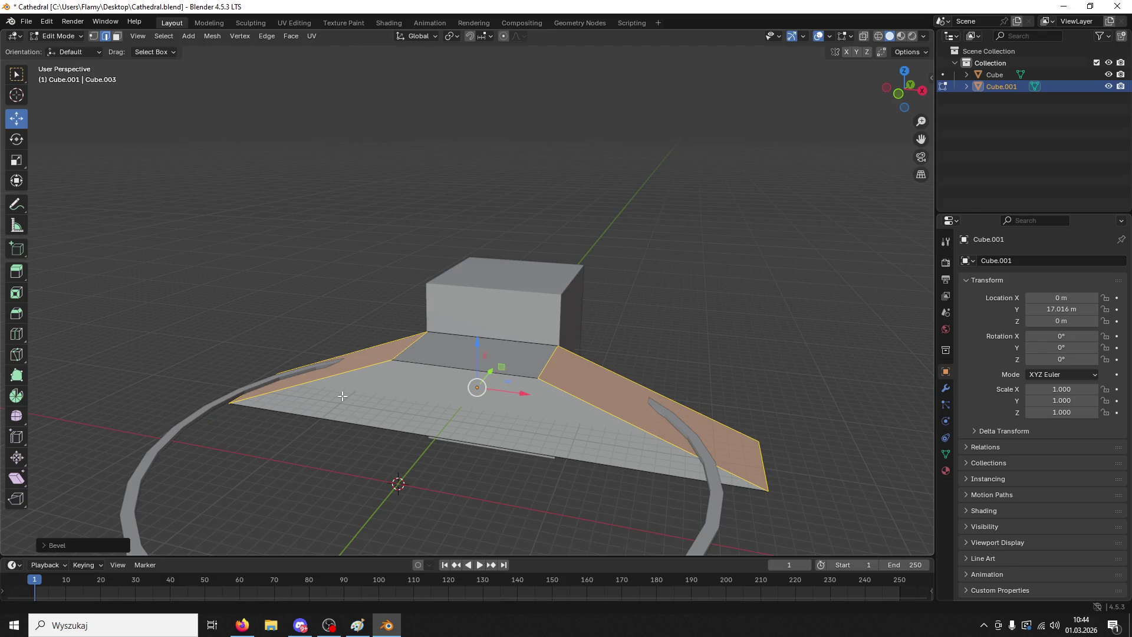
- Check the bevelled base from Top view, then return to a tilted perspective view
click(906, 71)
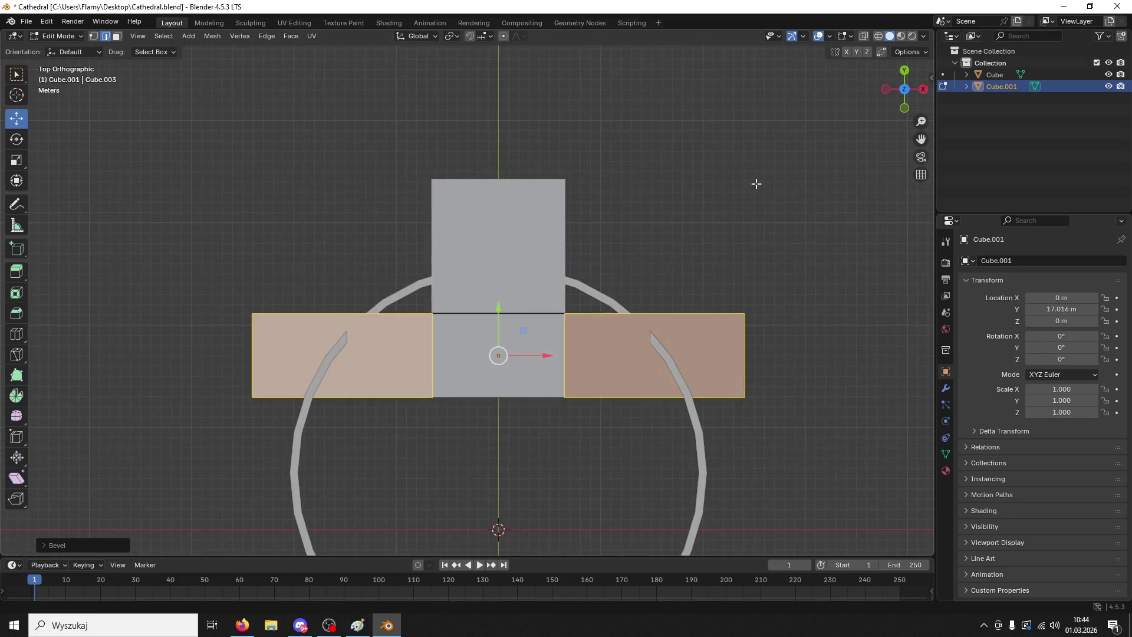
scroll(672, 435, up, 5)
scroll(676, 417, down, 5)
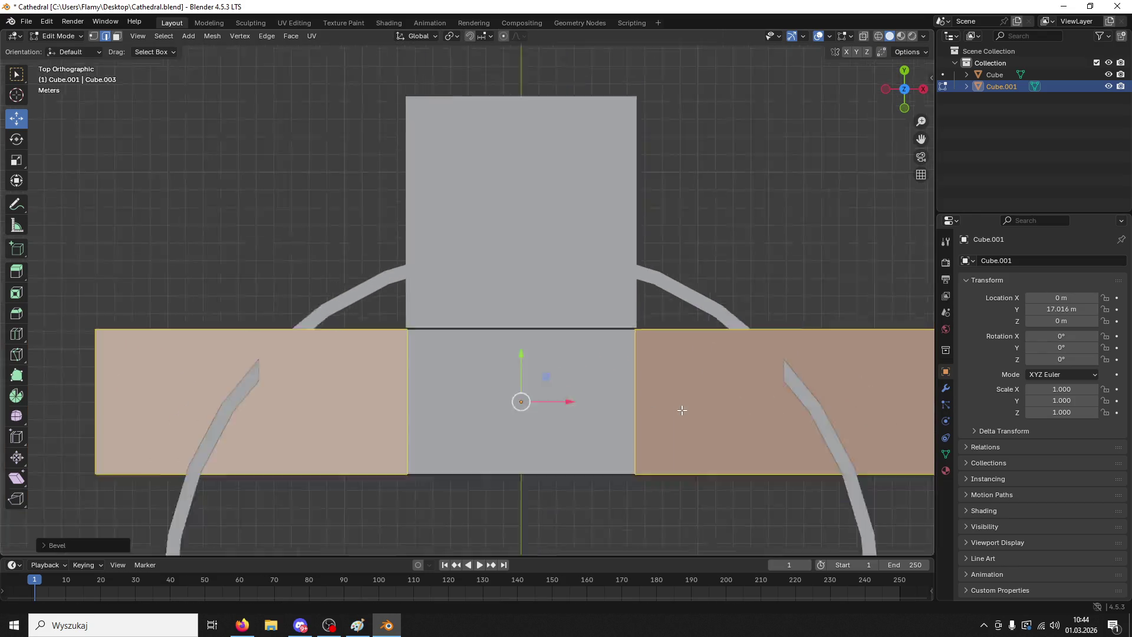
middle_drag(685, 413, 670, 295)
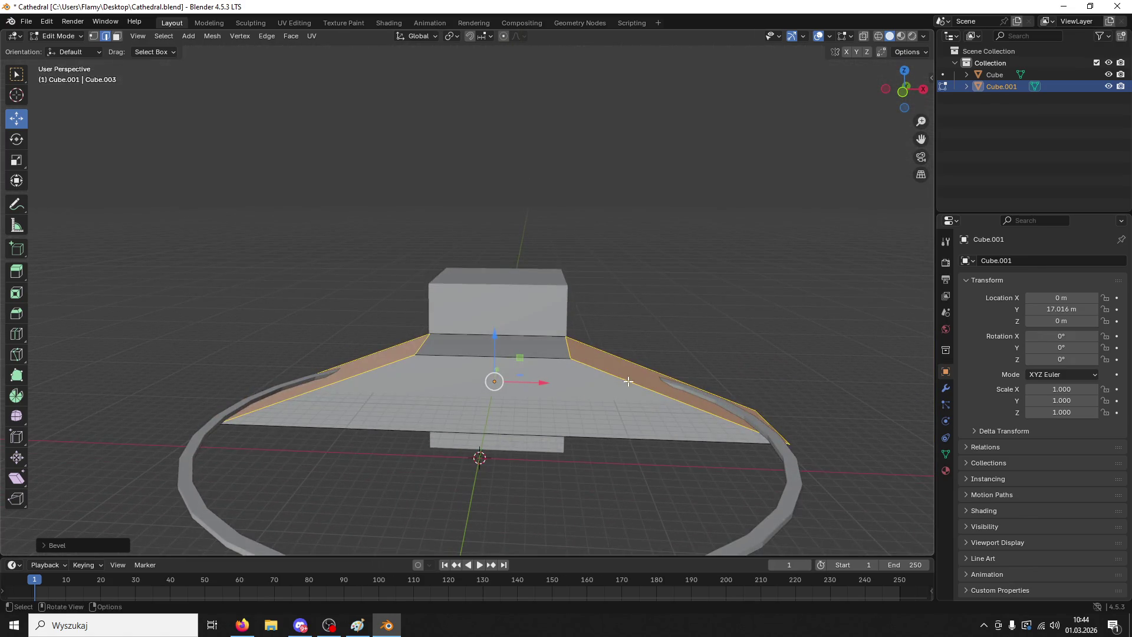
click(47, 543)
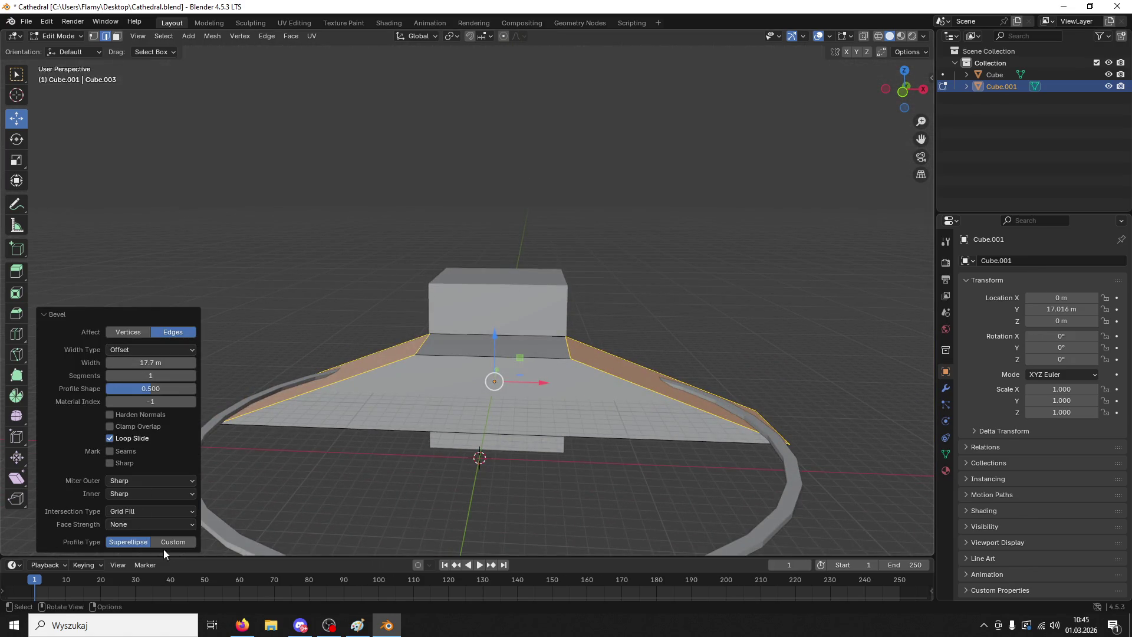
- Switch the bevel to a Custom profile using the Steps preset
click(167, 543)
click(63, 347)
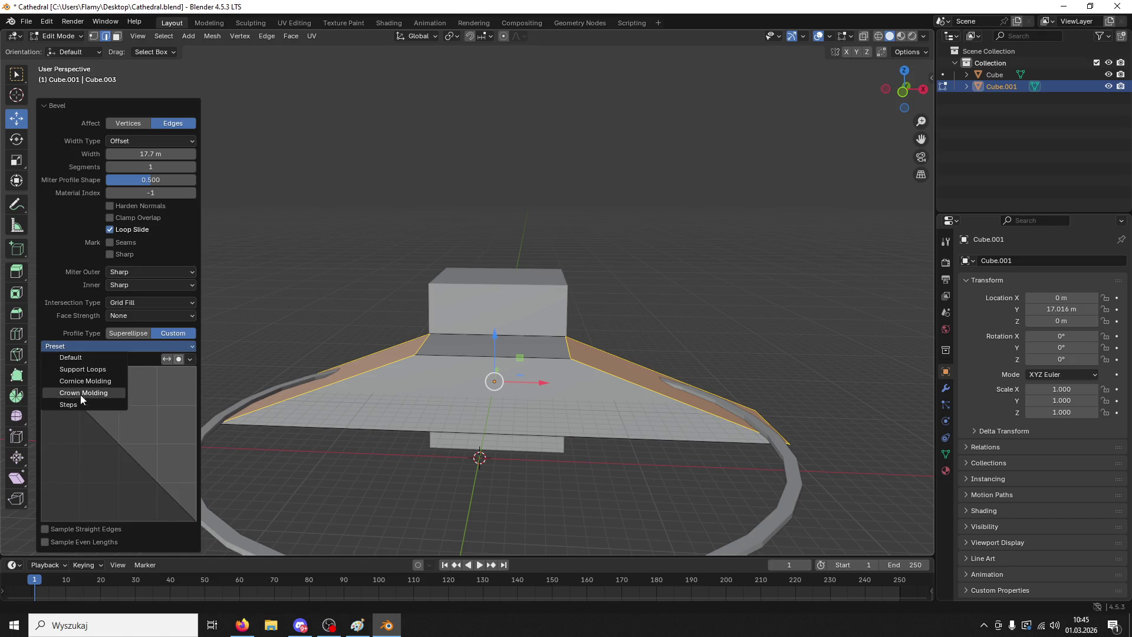
click(73, 346)
click(81, 404)
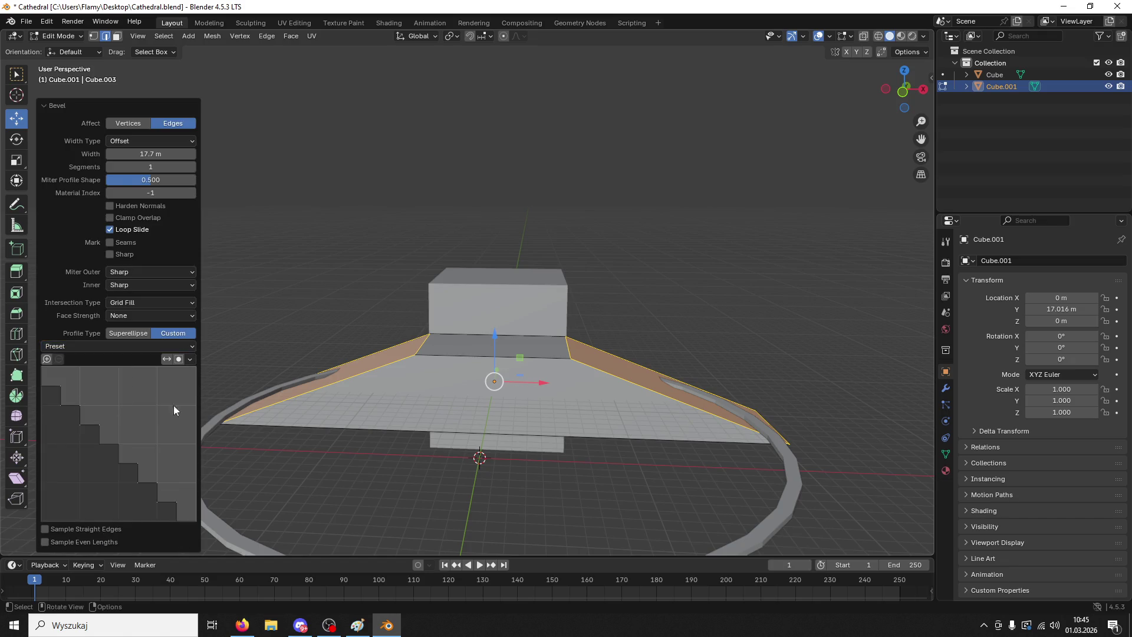
mouse_move(511, 375)
middle_down()
mouse_move(609, 398)
mouse_move(564, 423)
middle_up()
- Redo the end-edge bevel, scrolling to add more step segments
key(ctrl+z)
key(ctrl+z)
key(ctrl+z)
key(ctrl+b)
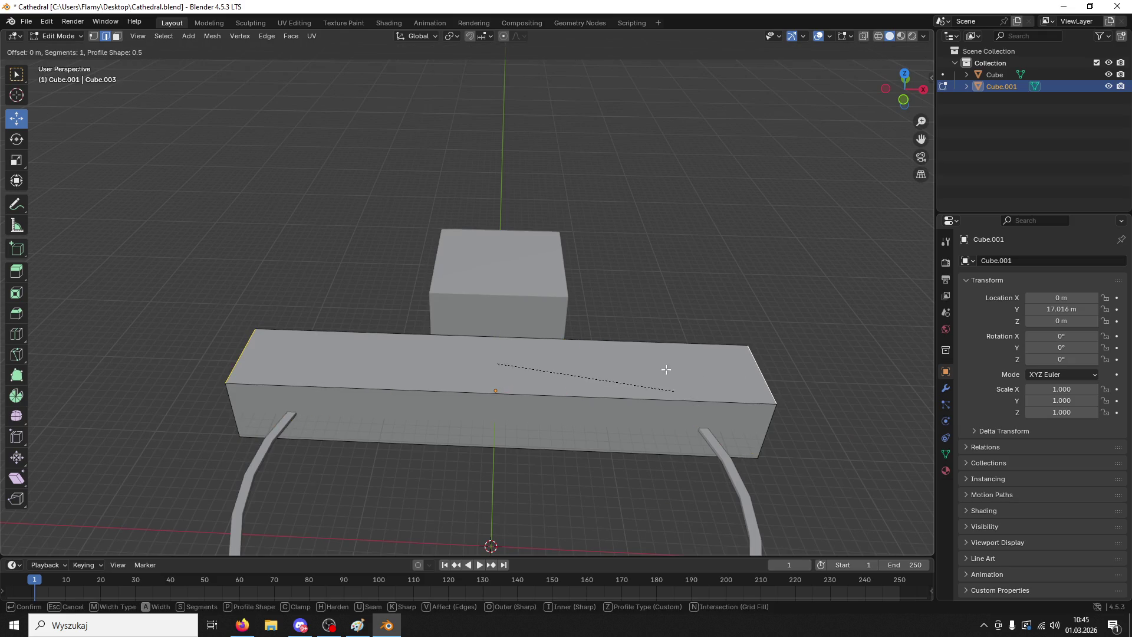
scroll(546, 214, up, 2)
scroll(546, 214, up, 18)
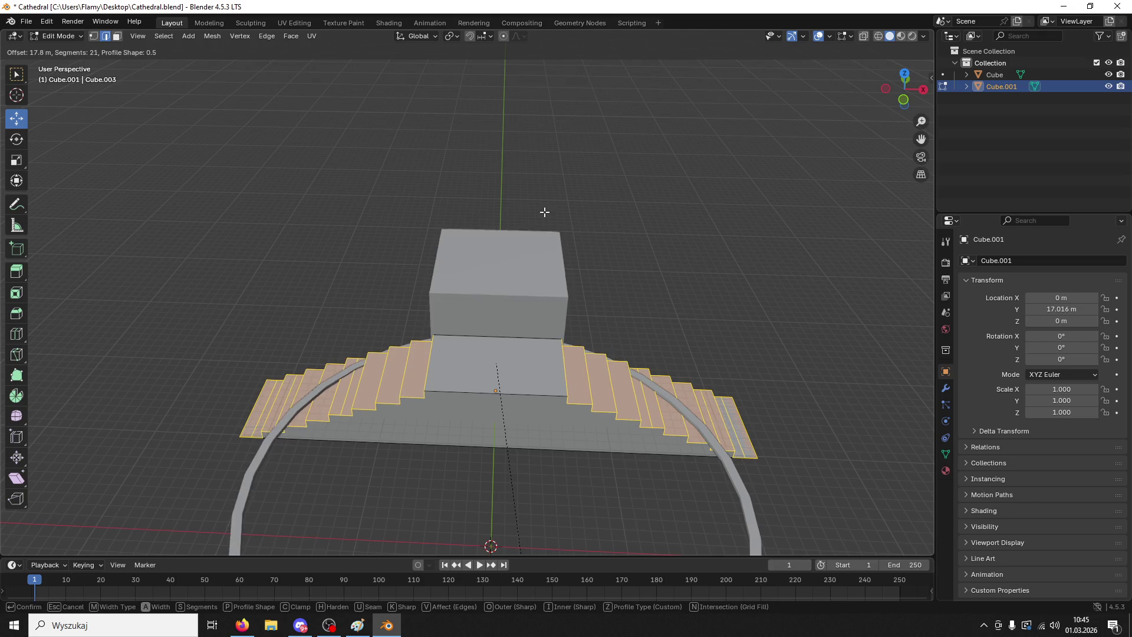
scroll(541, 204, up, 2)
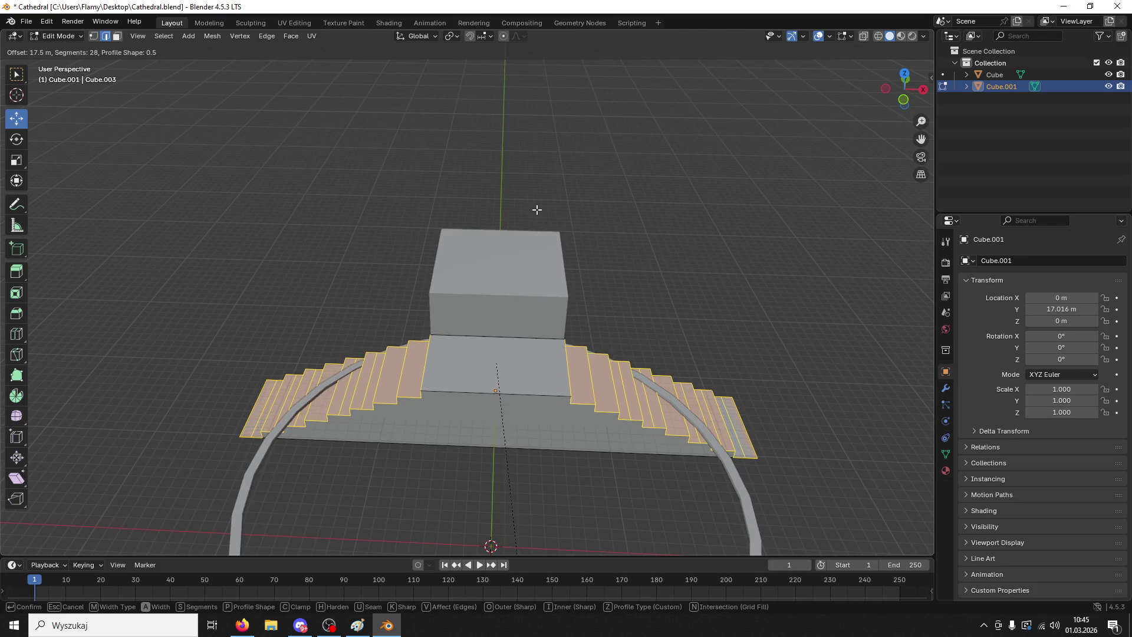
click(537, 211)
- Set the stepped bevel to 18 m width with 75 segments
mouse_move(146, 153)
mouse_down()
mouse_move(155, 166)
mouse_move(183, 167)
mouse_up()
click(145, 153)
click(151, 165)
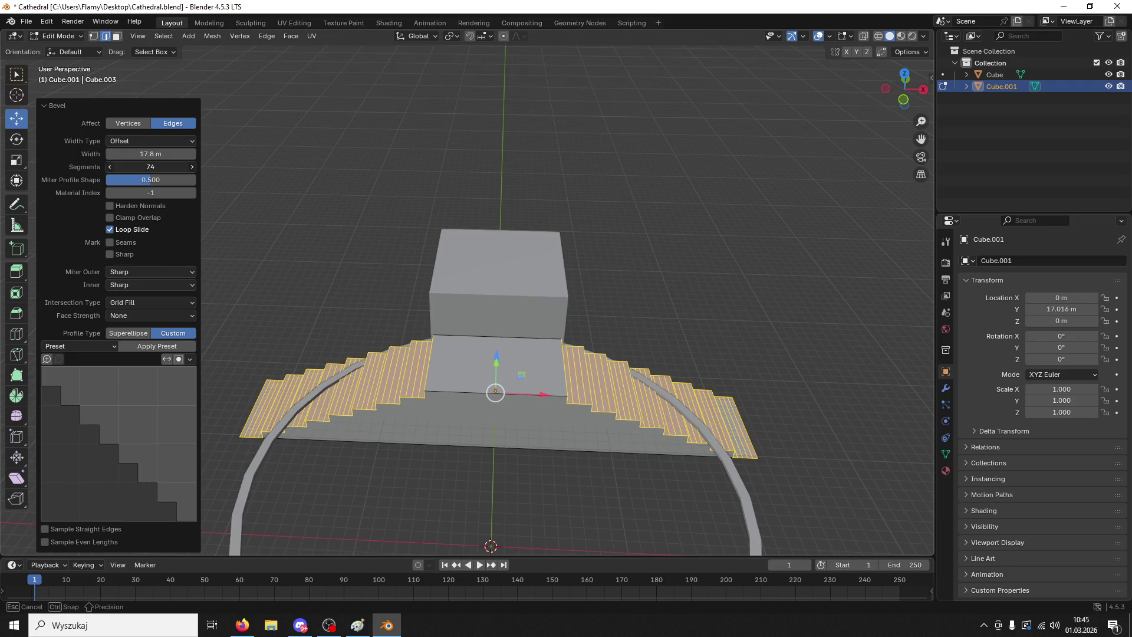
click(154, 165)
text(75)
key(Return)
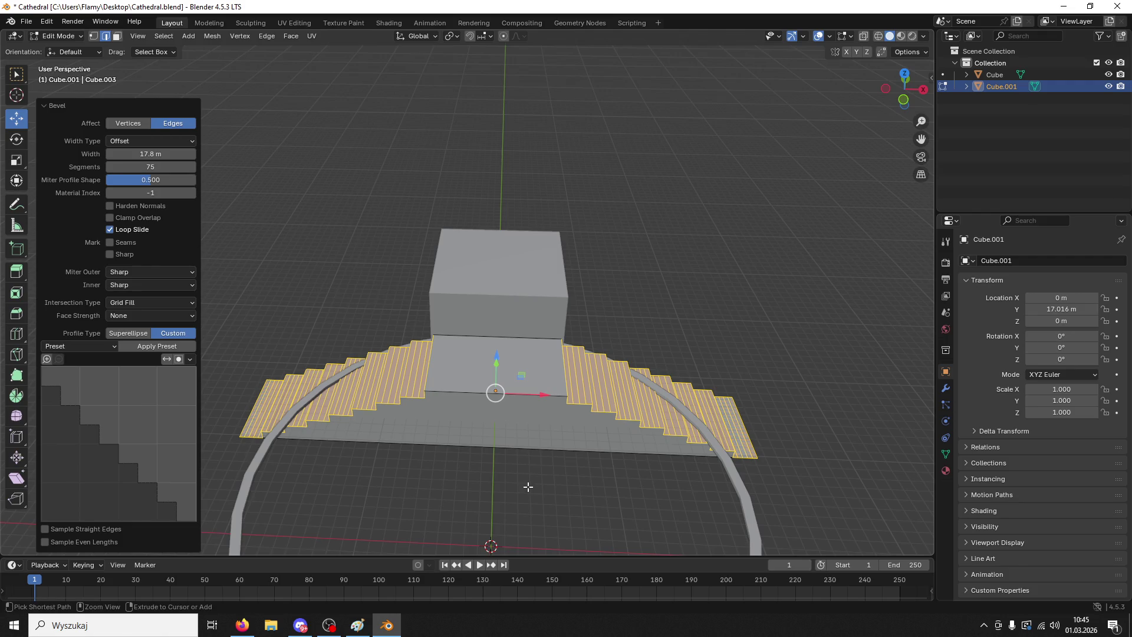
key(ctrl+b)
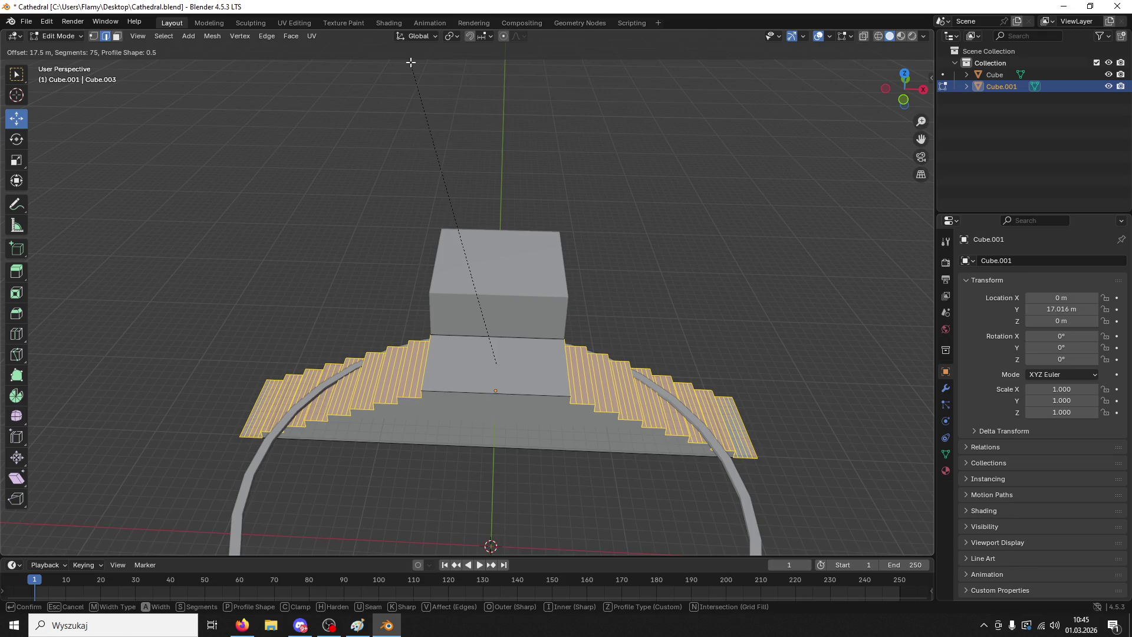
click(411, 58)
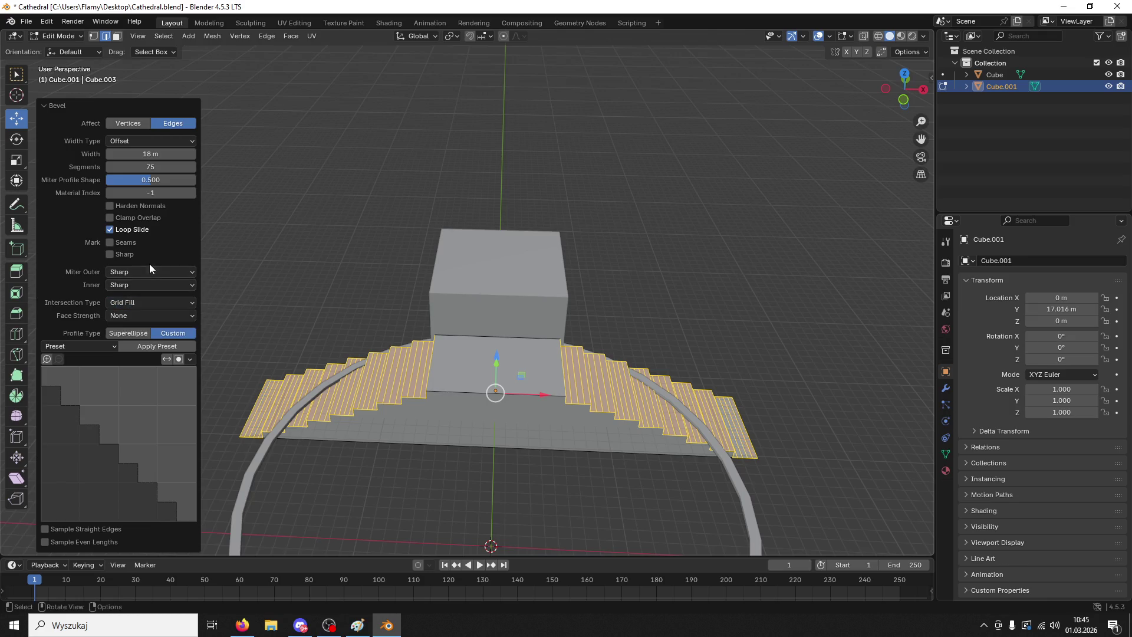
- Enable Clamp Overlap on the bevel and orbit to a low front view of the base
click(109, 216)
click(649, 482)
mouse_move(684, 513)
middle_down()
mouse_move(235, 354)
mouse_move(607, 346)
mouse_move(600, 410)
mouse_move(637, 417)
mouse_move(595, 388)
middle_up()
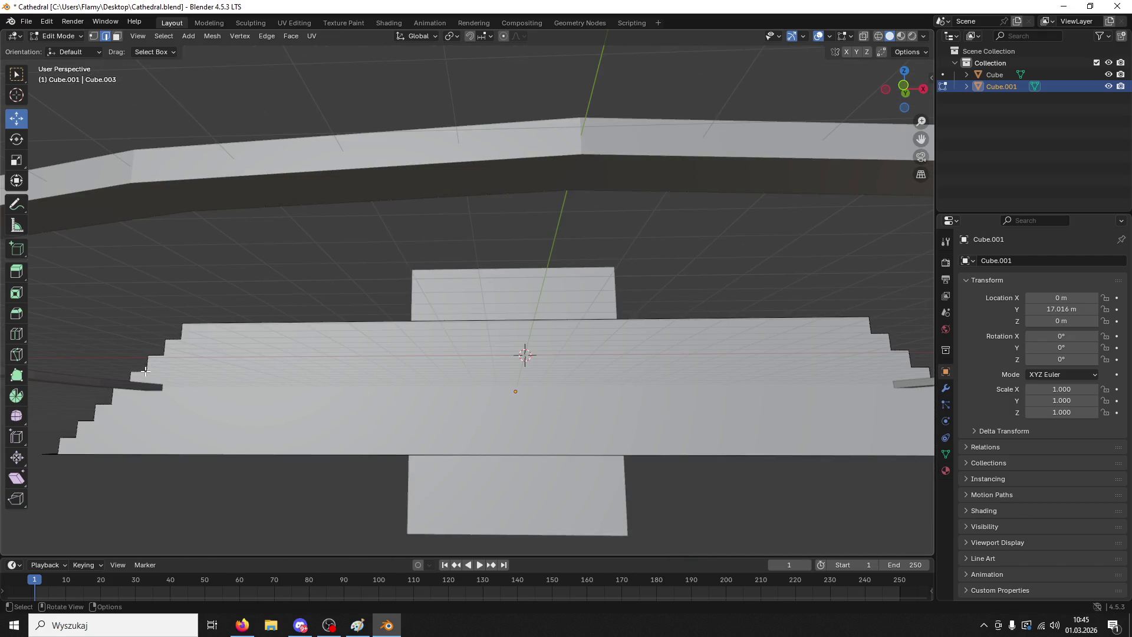
scroll(85, 427, down, 3)
middle_drag(85, 427, 442, 374)
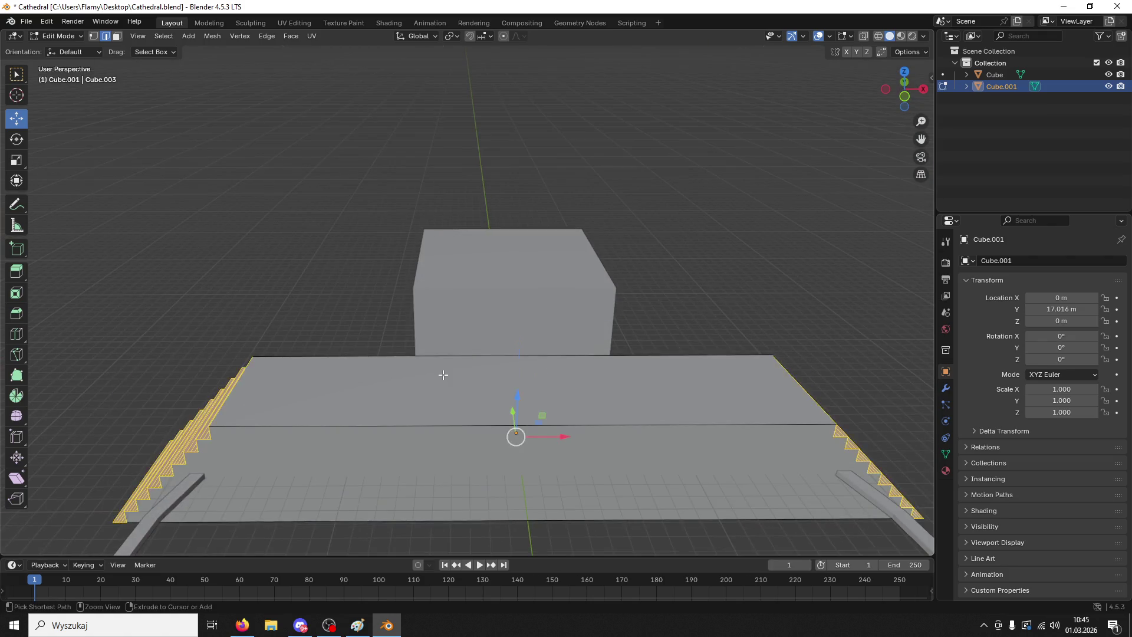
- Re-bevel the end edges at 28.8 m with 3 segments
key(ctrl+b)
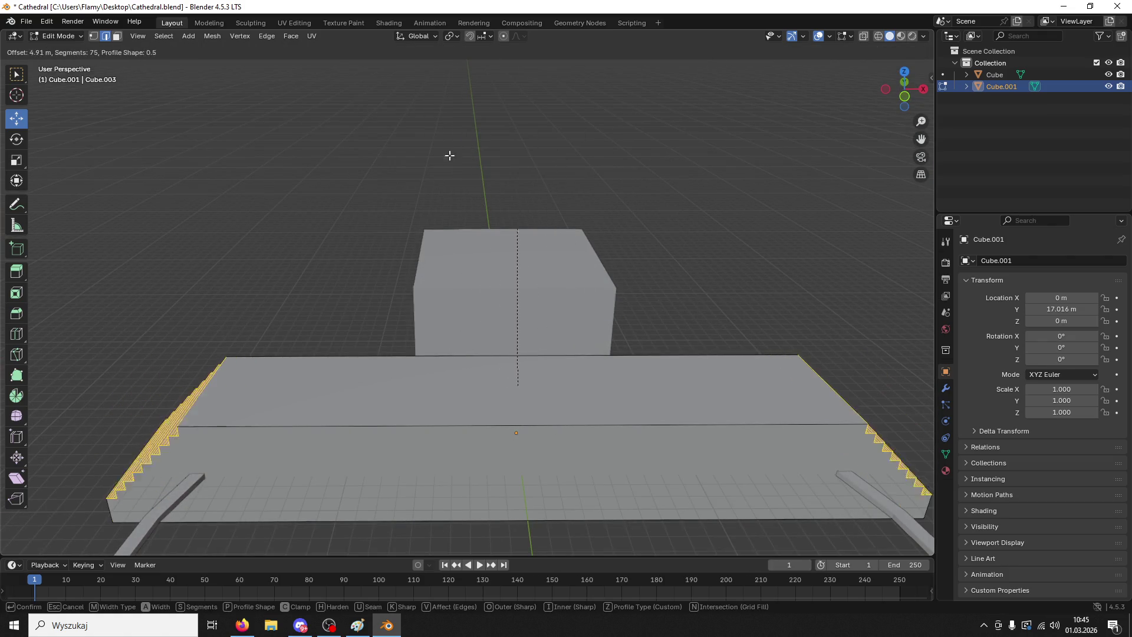
click(129, 309)
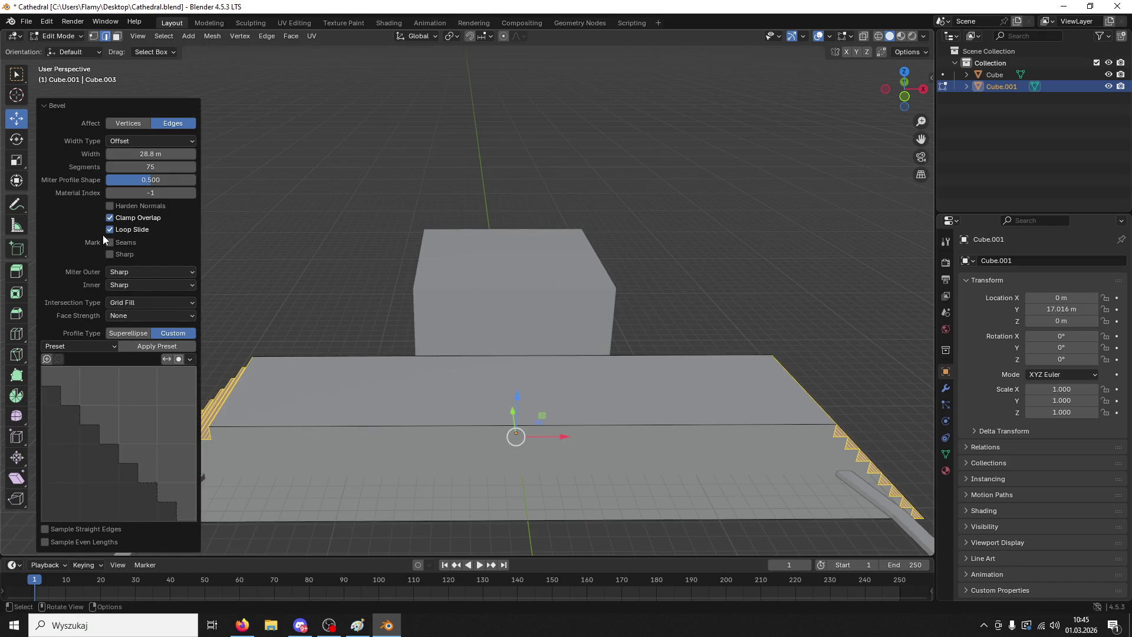
click(162, 167)
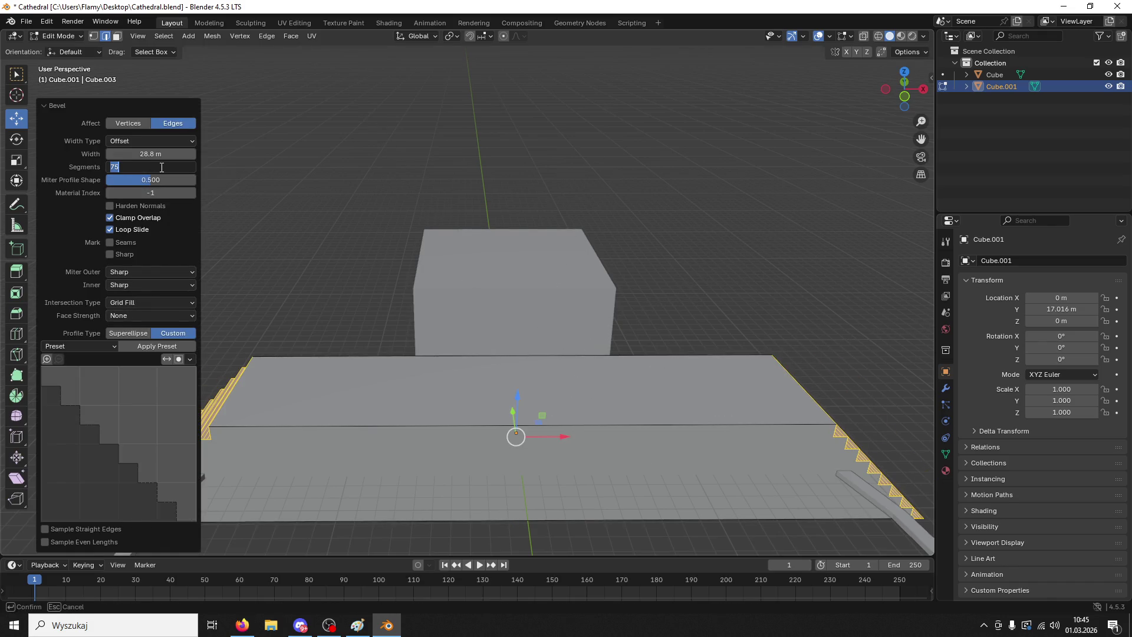
text(3)
key(Return)
- Try 100 steps, settle on 66 segments, and begin a fresh bevel
middle_drag(442, 280, 171, 180)
drag(143, 166, 247, 165)
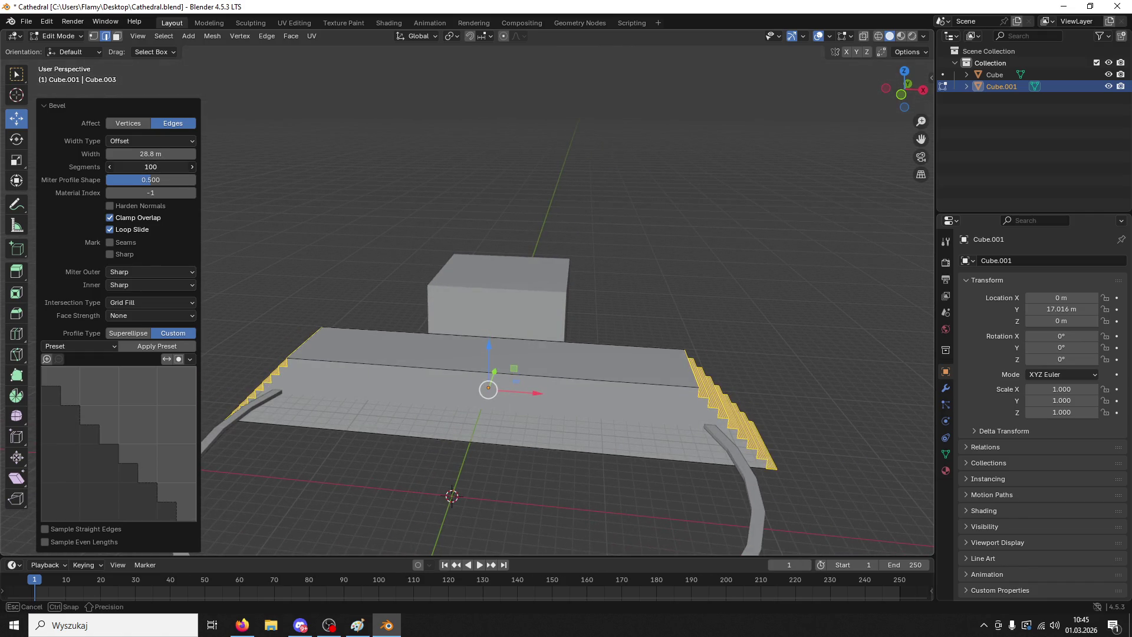
click(149, 167)
mouse_move(177, 167)
mouse_down()
mouse_move(149, 167)
mouse_move(171, 153)
mouse_up()
key(Return)
key(ctrl+b)
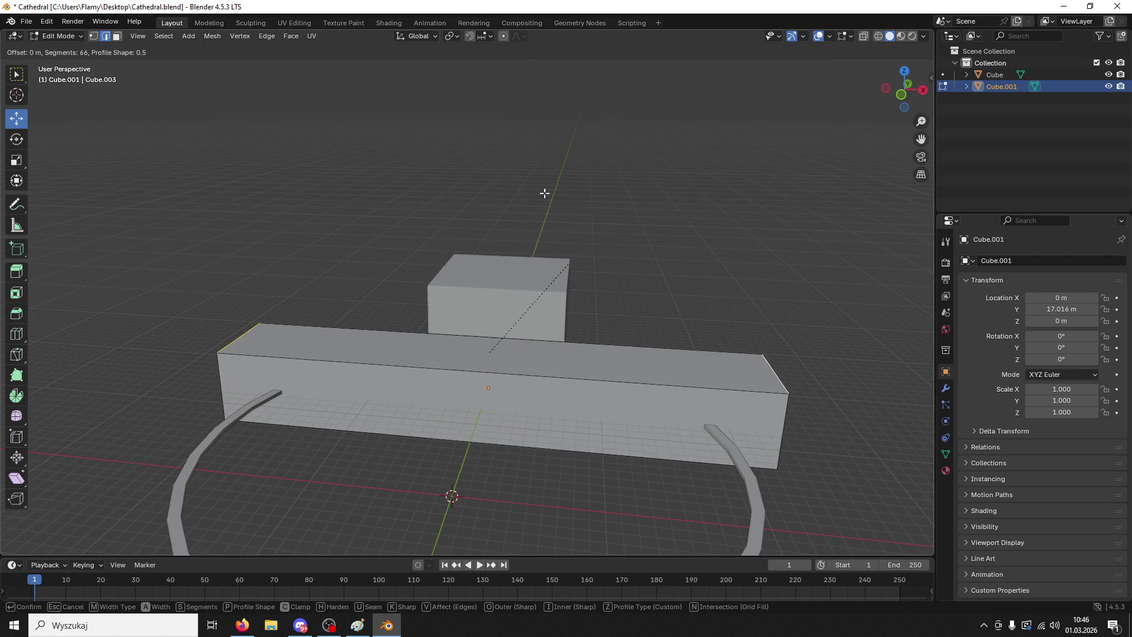
- Confirm the 21.9 m bevel, set Material Index 27, enable Sample Straight Edges, then deselect
click(335, 511)
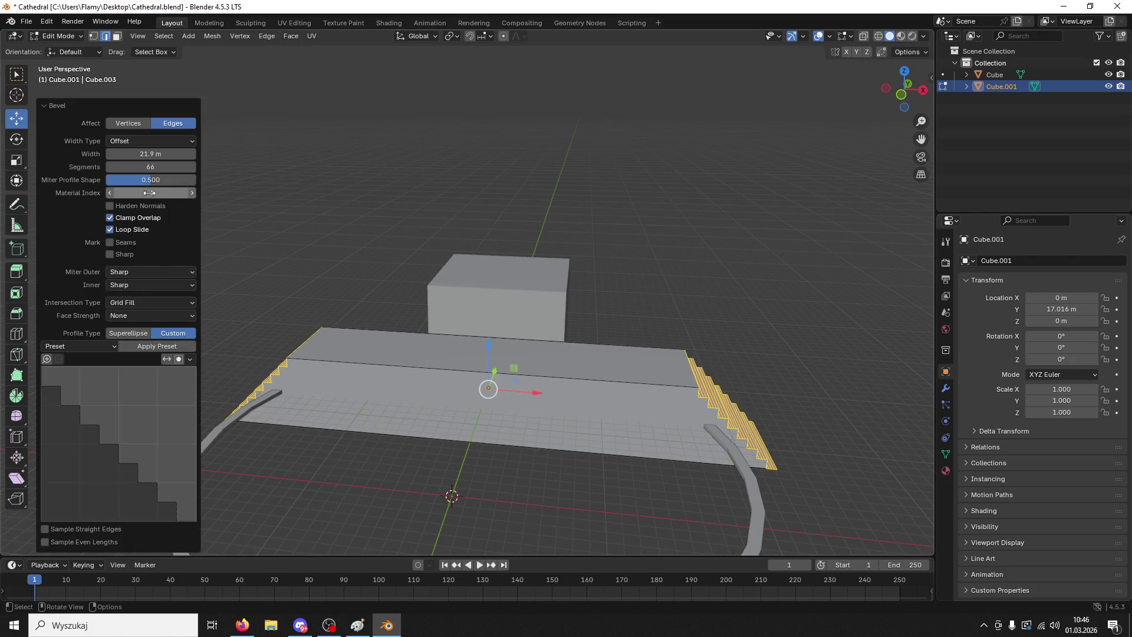
drag(147, 193, 253, 235)
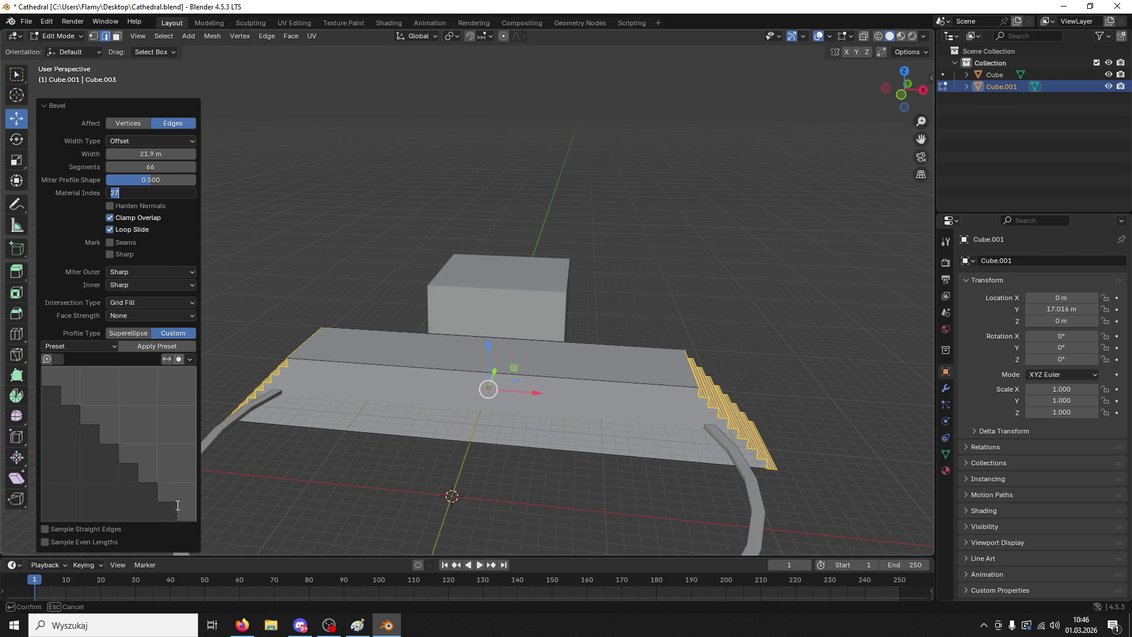
click(45, 529)
click(45, 528)
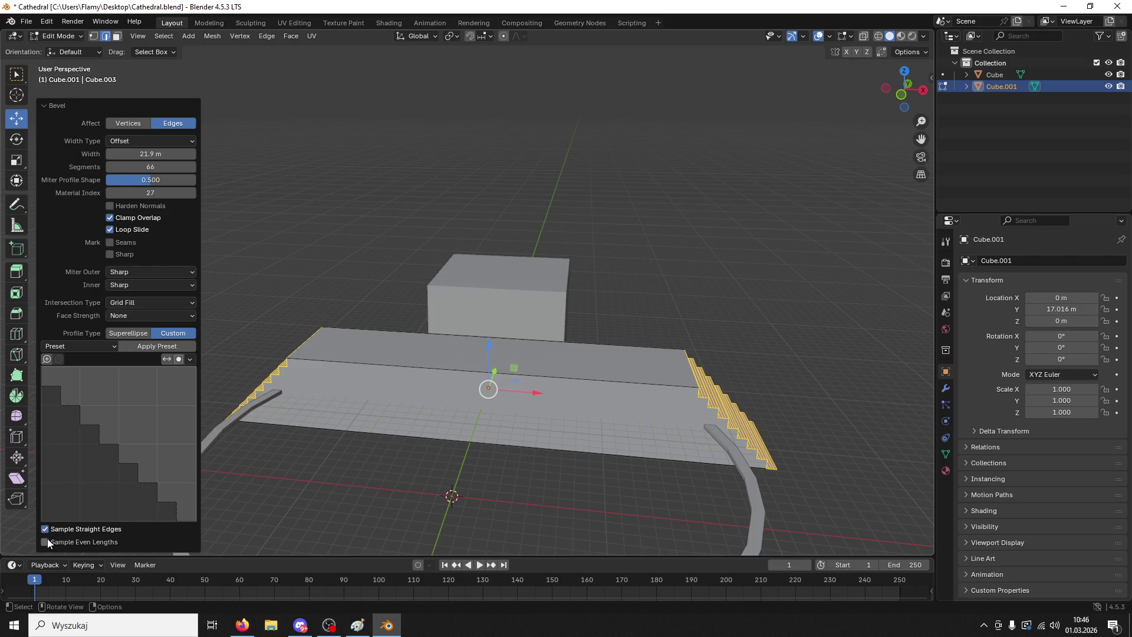
key(alt+Tab)
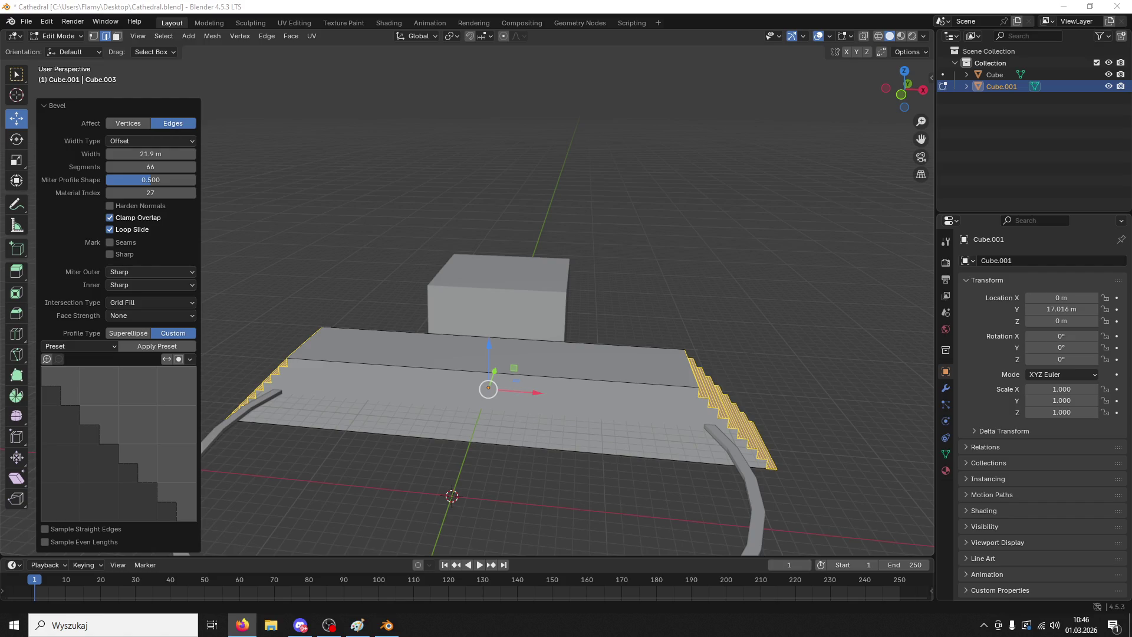
click(702, 307)
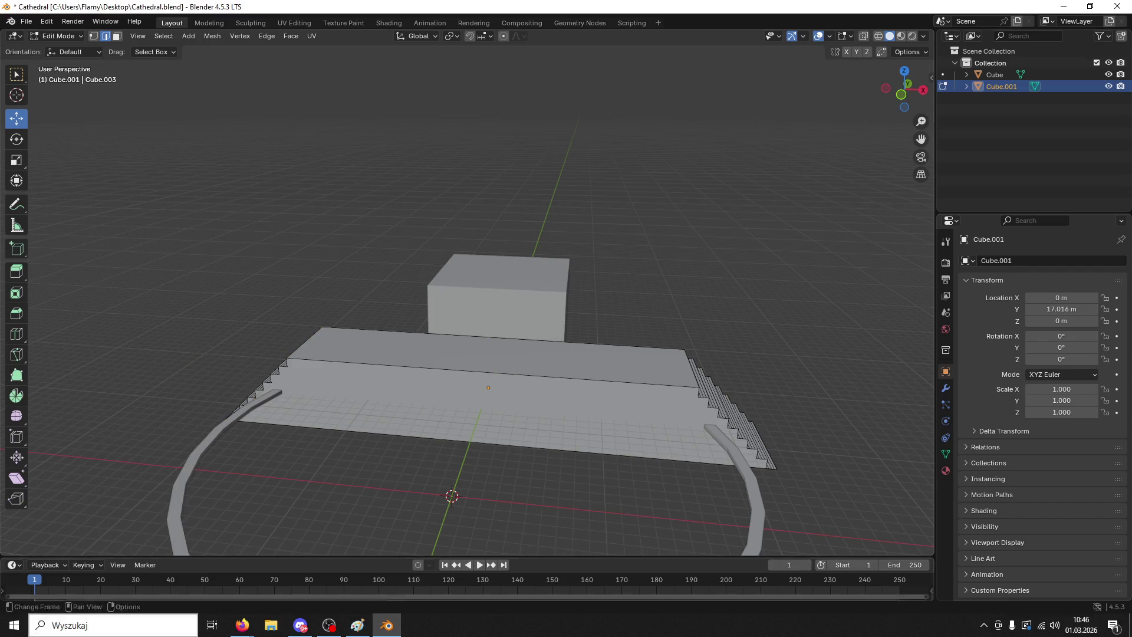
- Play the 'How to MAKE stairs in BLENDER in 30 Seconds' video fullscreen with the volume raised
click(287, 593)
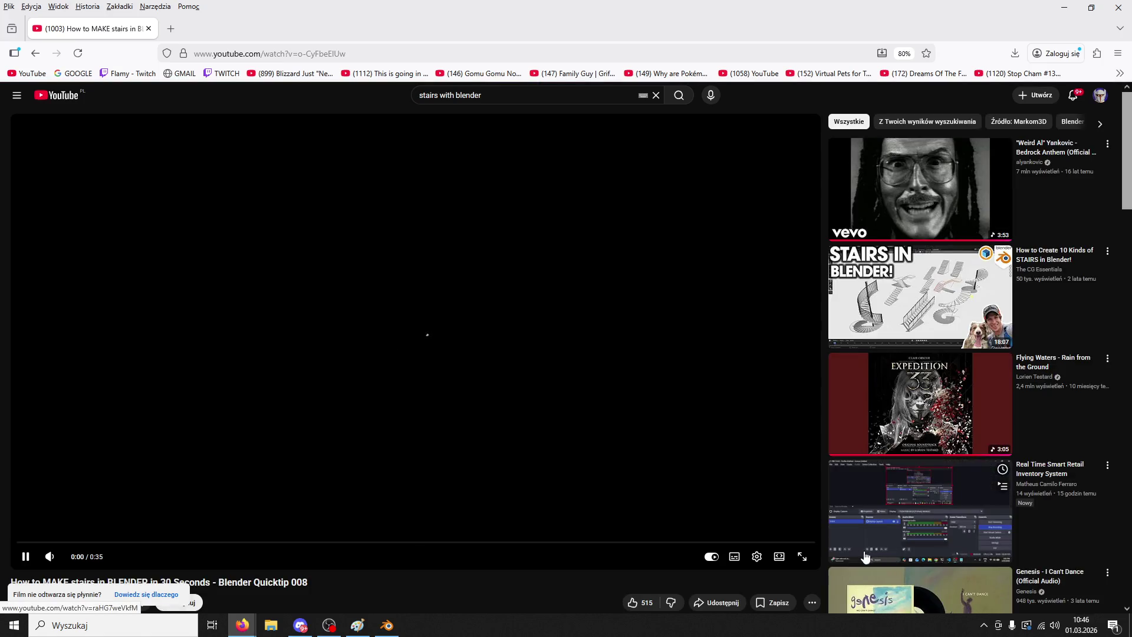
click(802, 554)
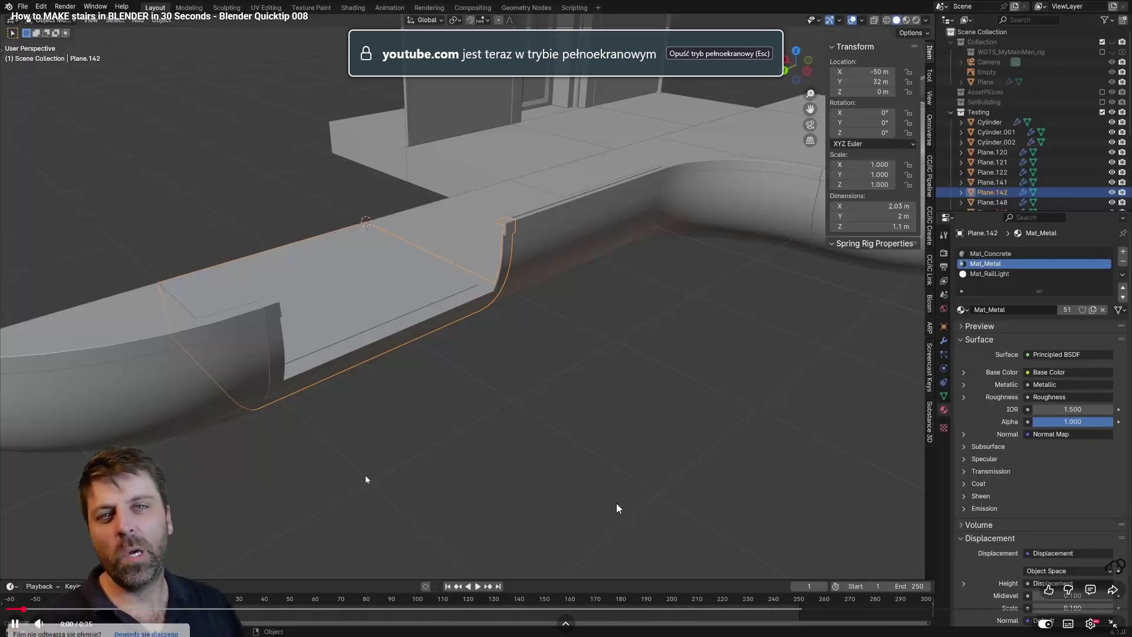
click(70, 623)
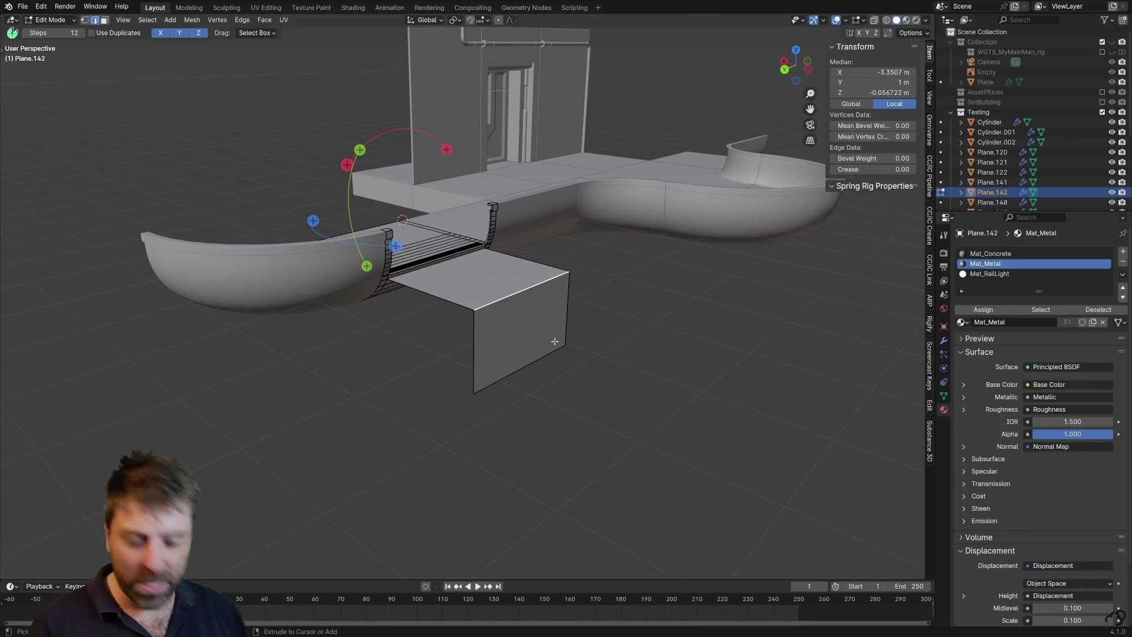
- Watch the stairs tutorial through to its autoplay end screen
click(651, 452)
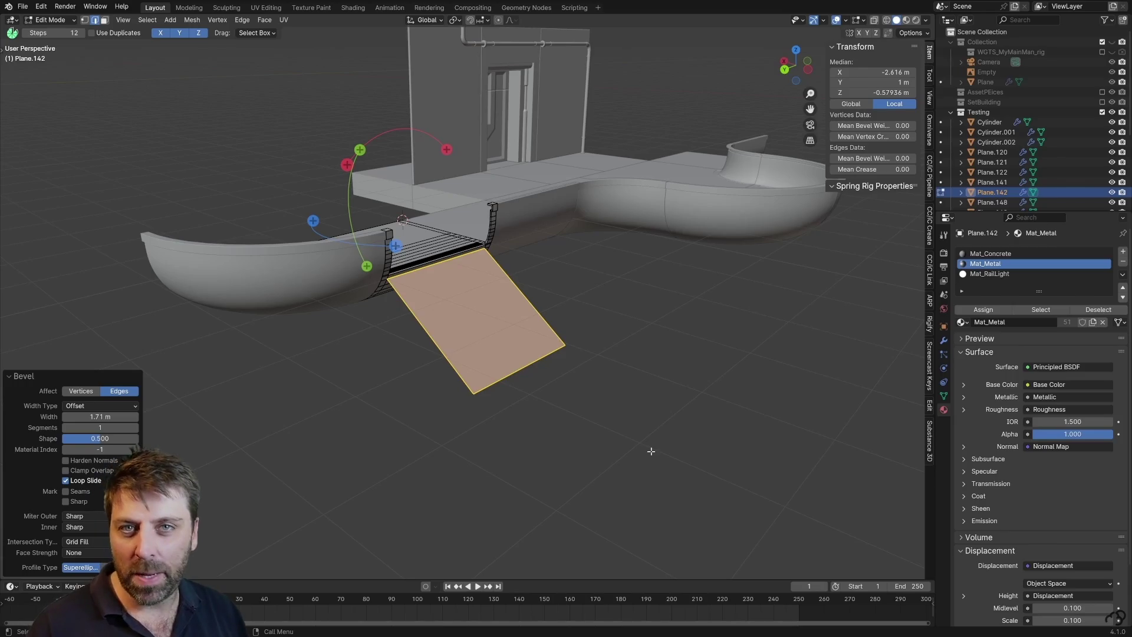
mouse_move(32, 589)
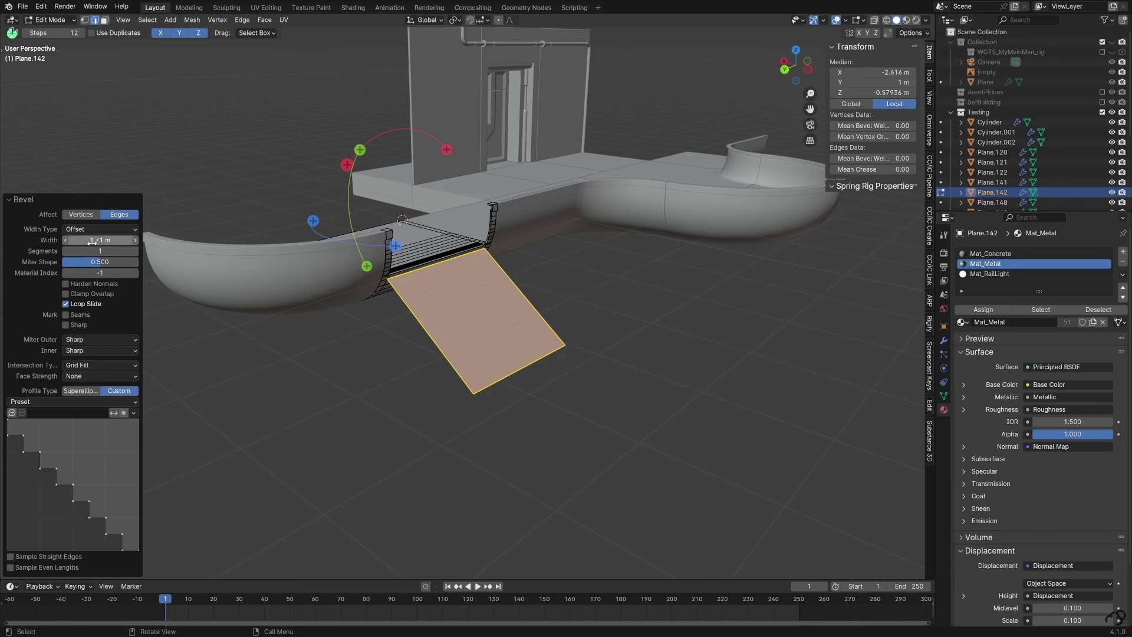
click(137, 252)
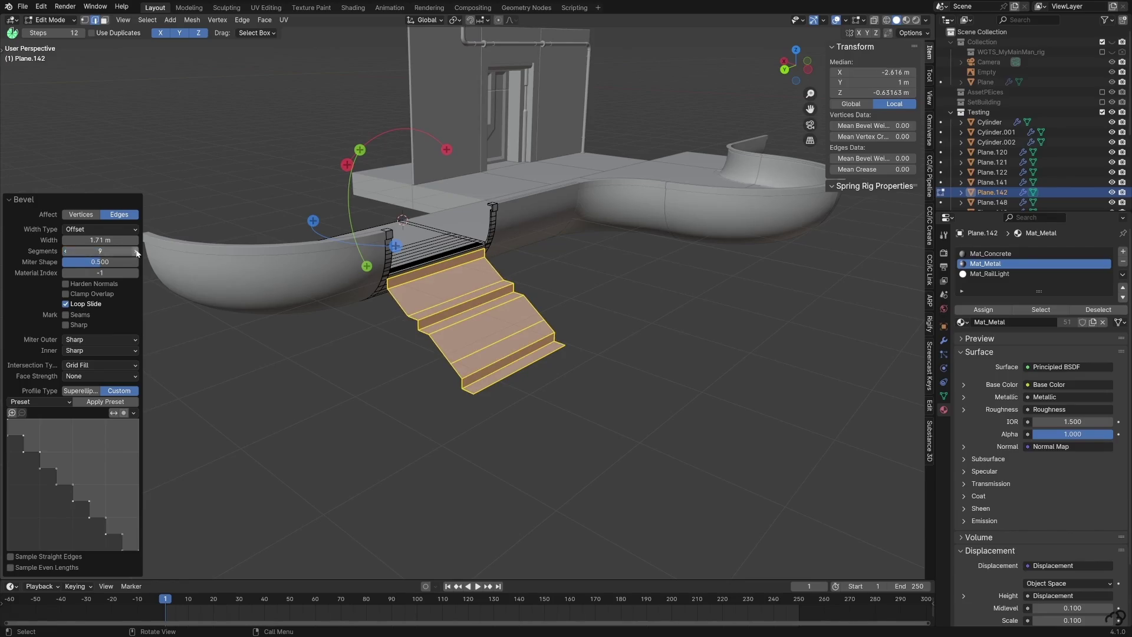
click(137, 251)
click(137, 251)
click(136, 251)
click(137, 251)
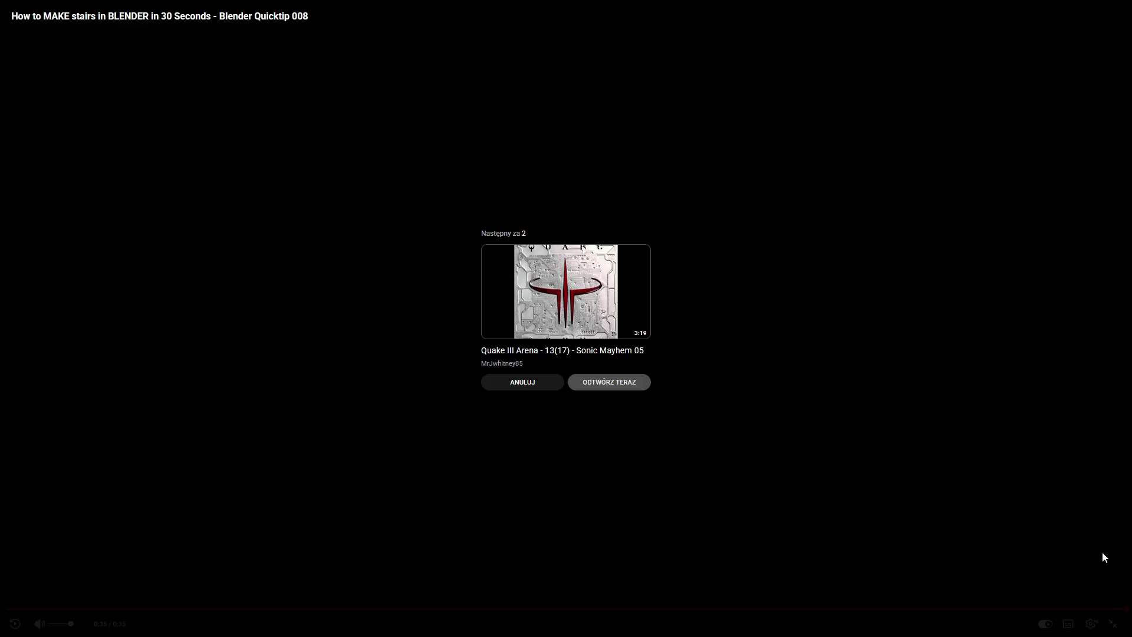
- Exit fullscreen, return to the 'stairs with blender' results and open the Bevel-and-bend stairs tutorial
click(1104, 623)
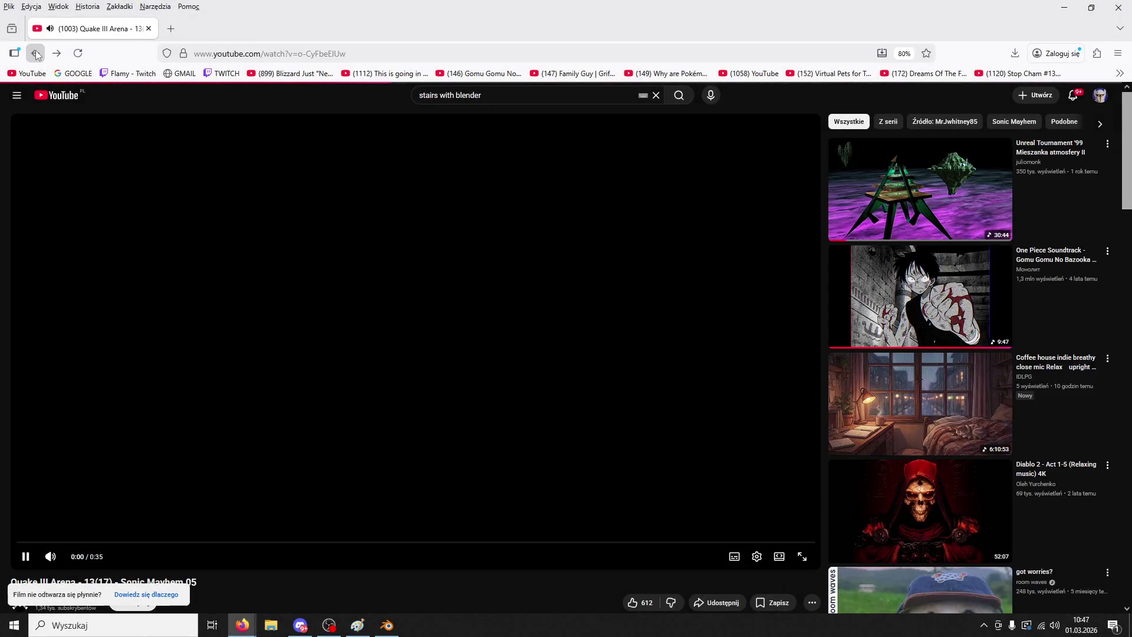
click(36, 51)
click(35, 51)
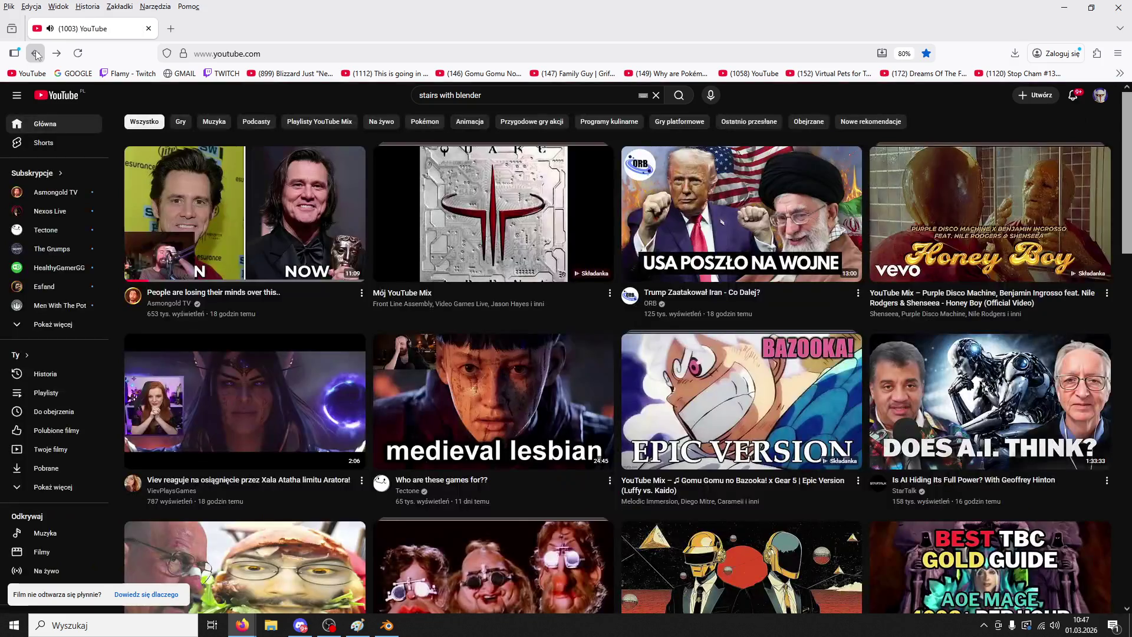
click(57, 53)
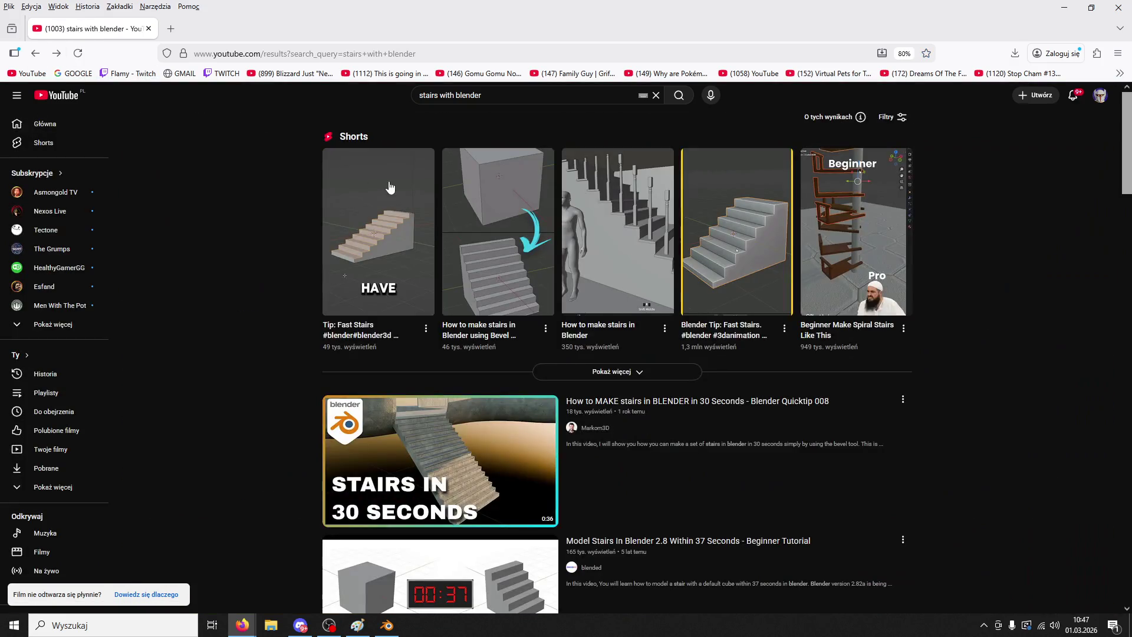
mouse_move(489, 231)
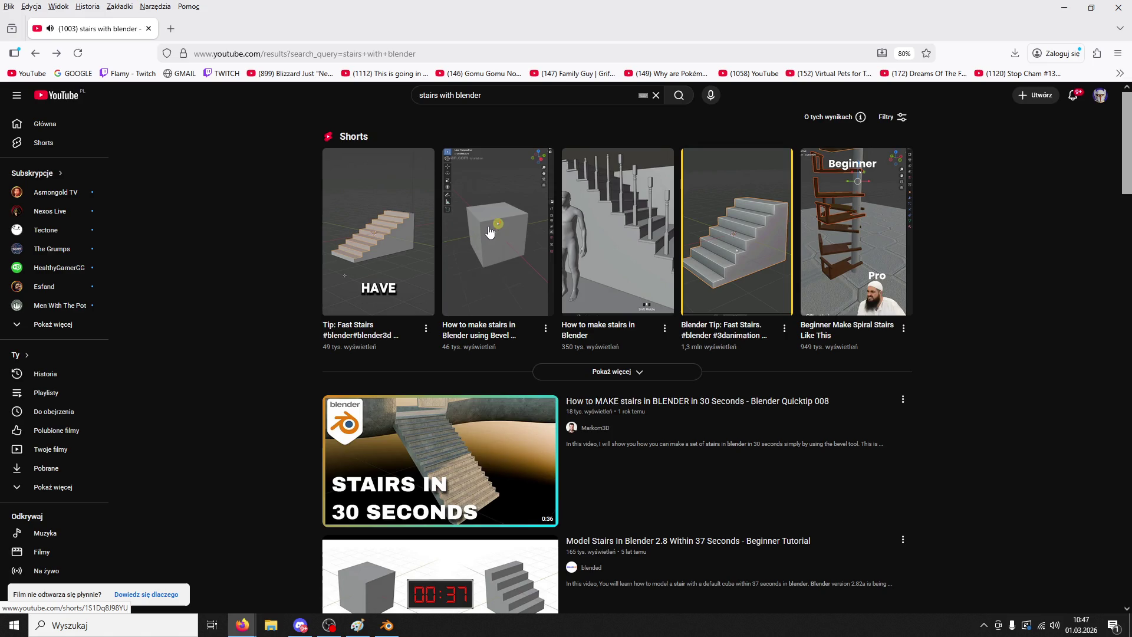
scroll(460, 406, down, 2)
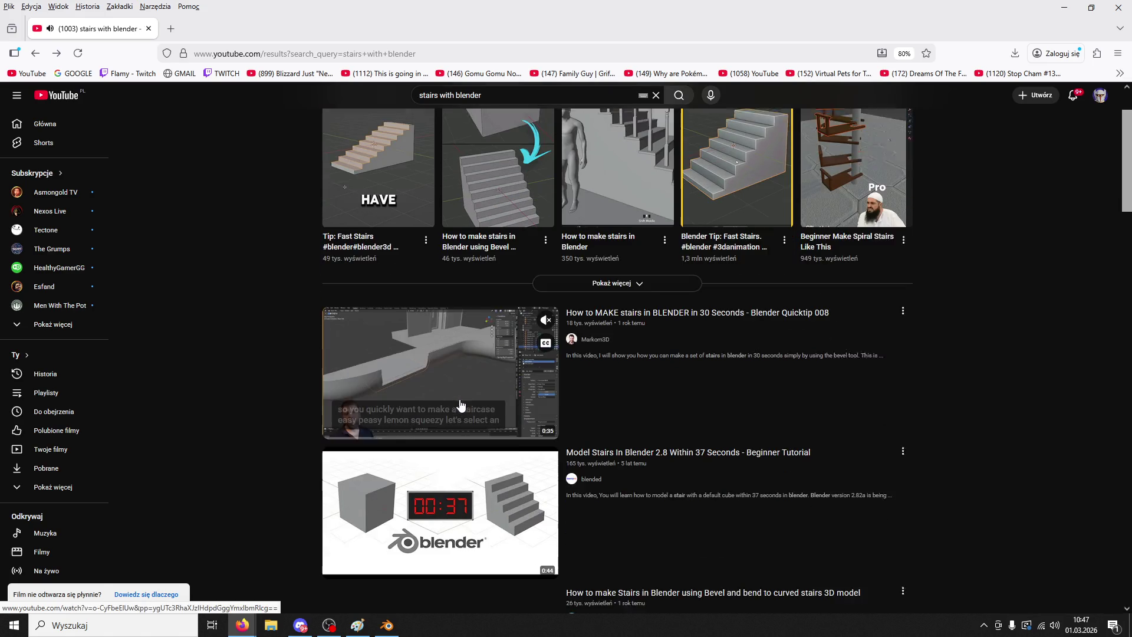
scroll(446, 476, down, 3)
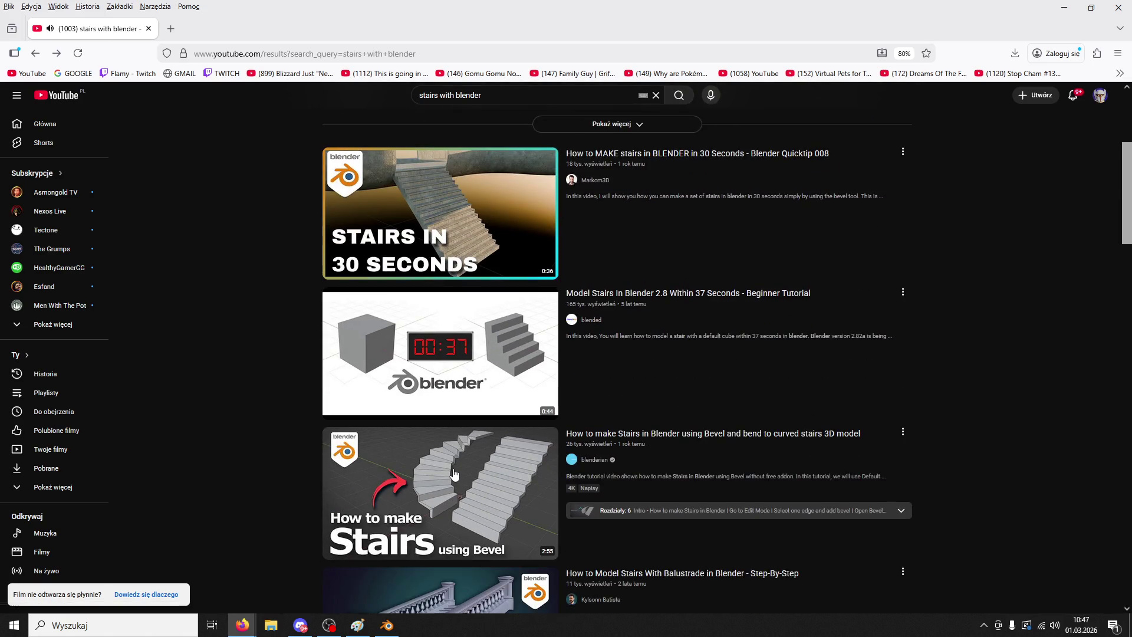
click(454, 472)
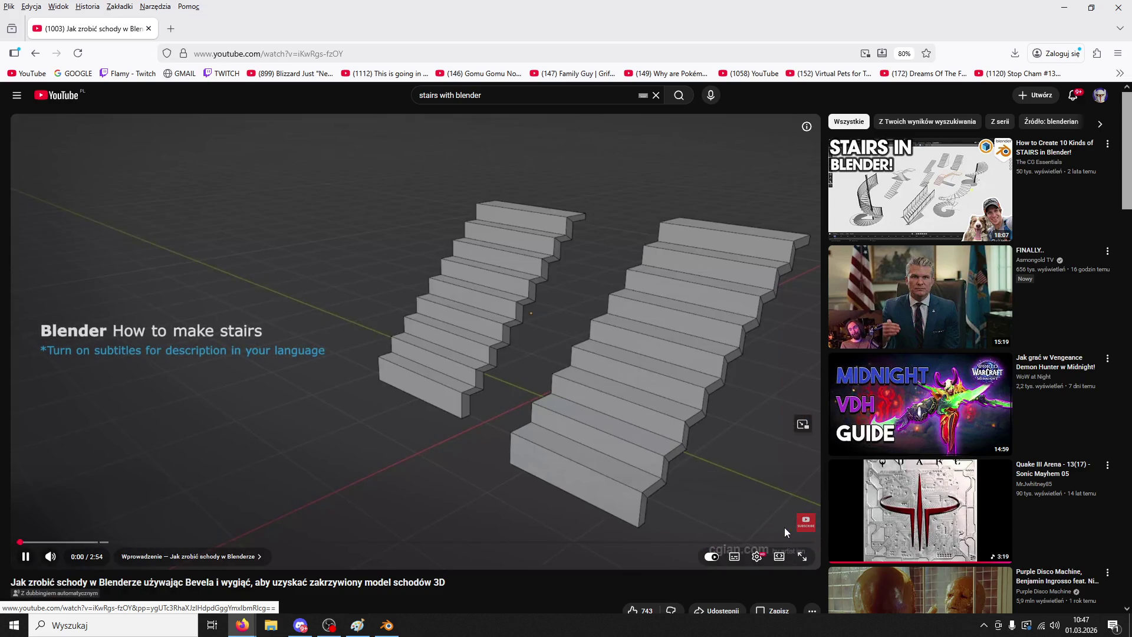
- Watch the tutorial fullscreen, skipping ahead to the curved bevel step
click(802, 556)
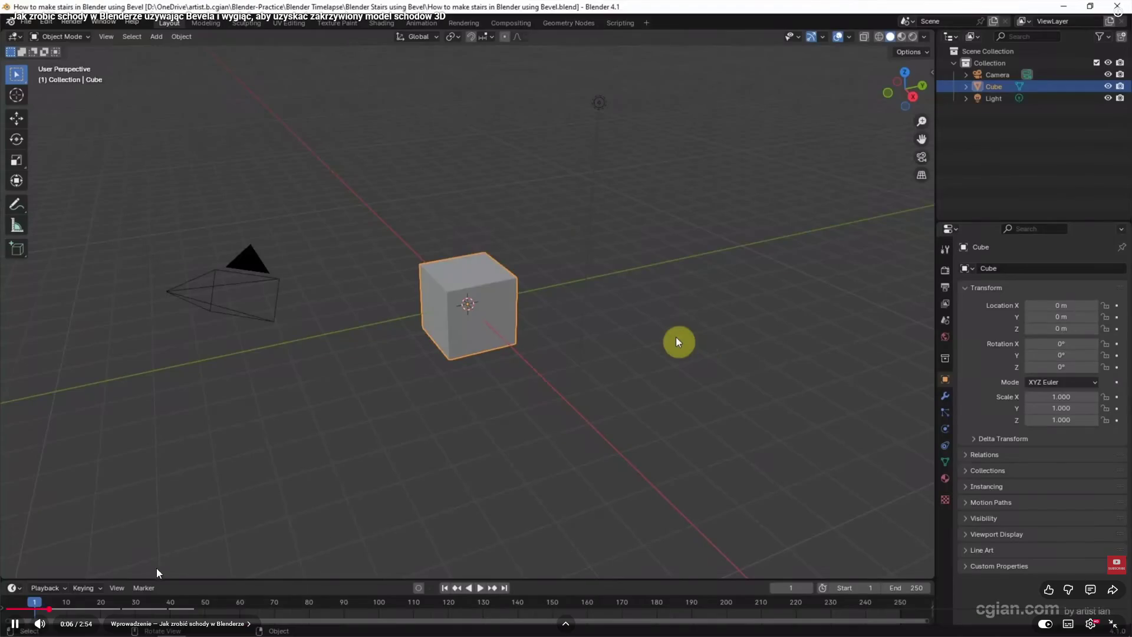
click(145, 610)
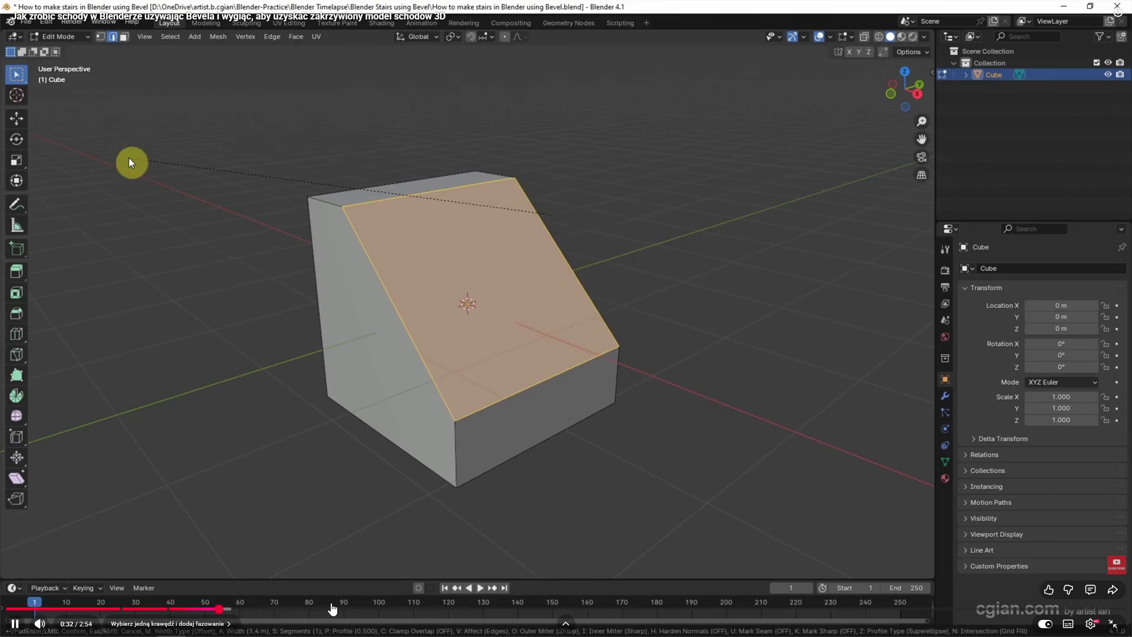
click(330, 609)
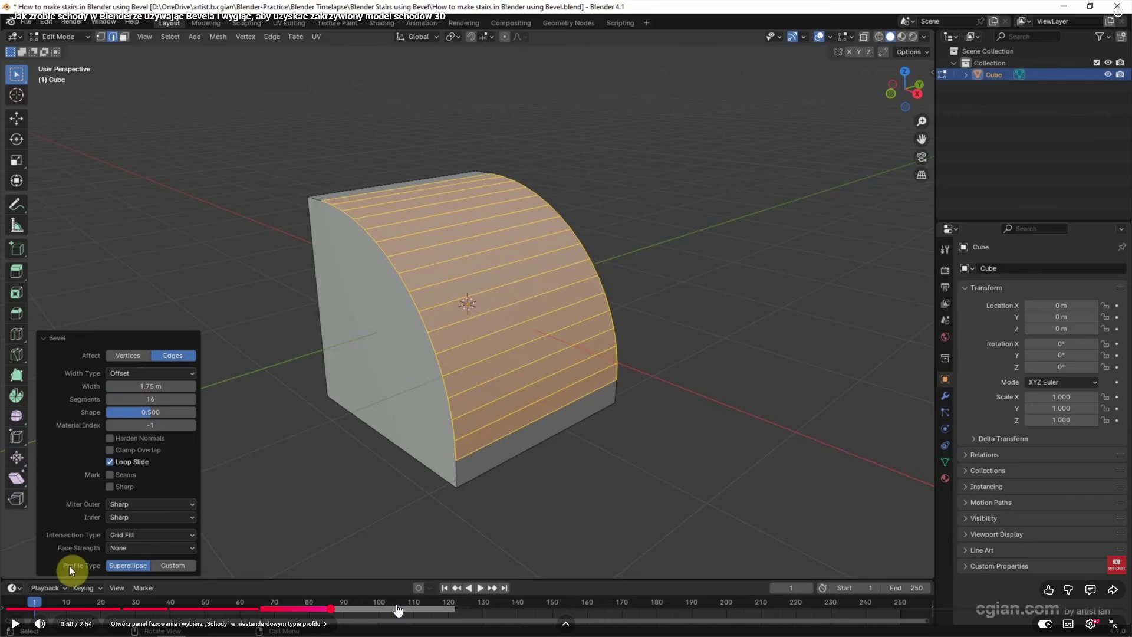
click(239, 426)
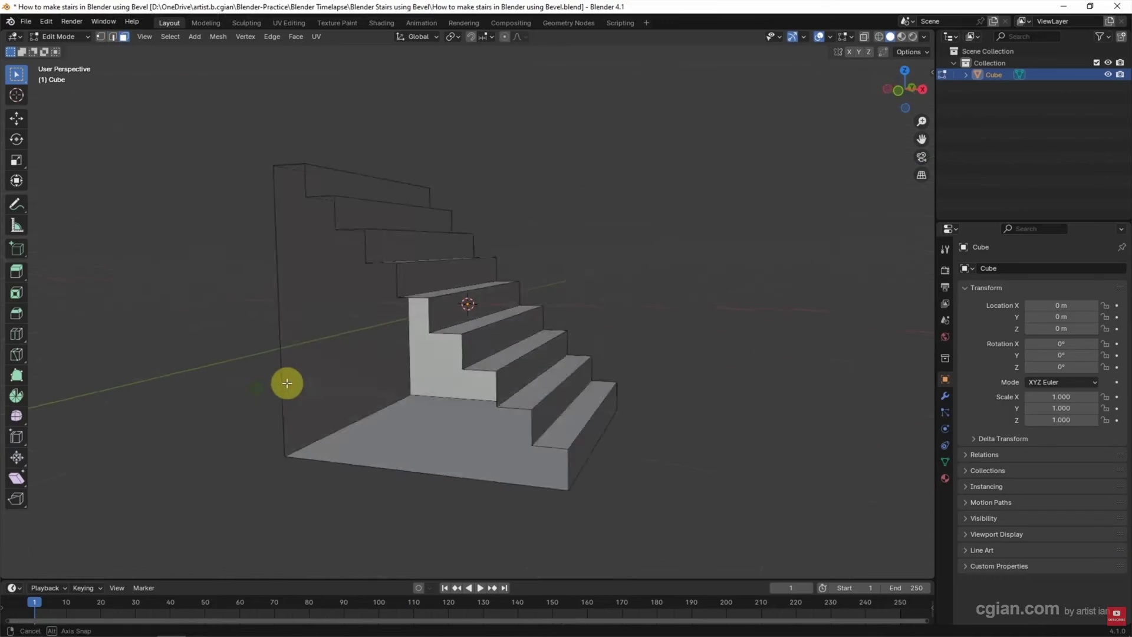
- Skip through the solidify and Simple Deform bend parts, then leave fullscreen
click(470, 609)
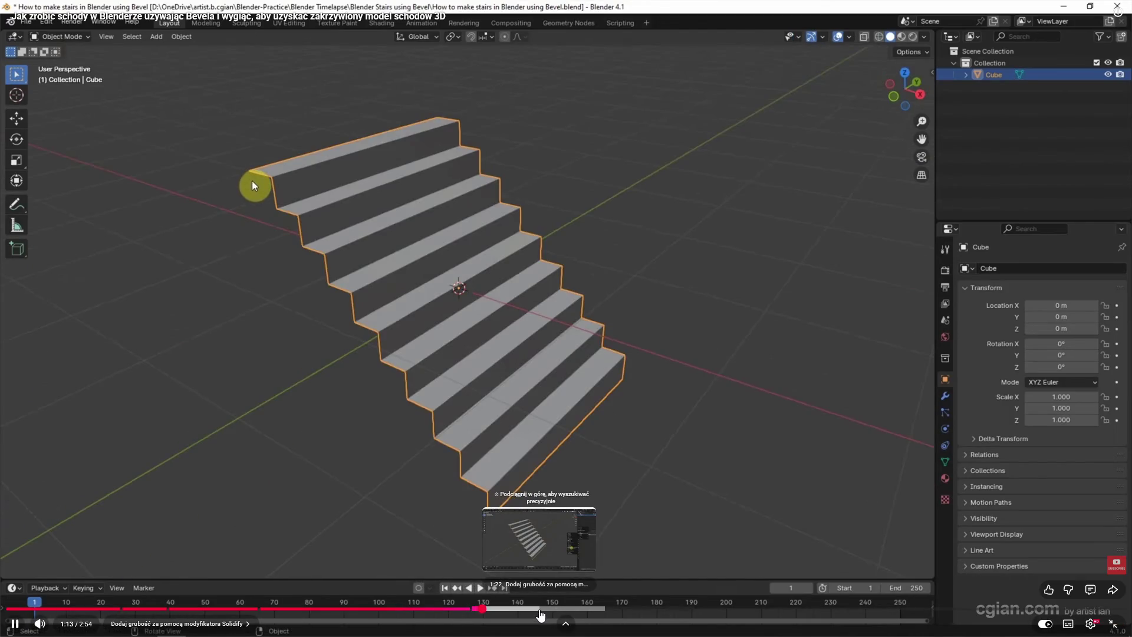
click(540, 615)
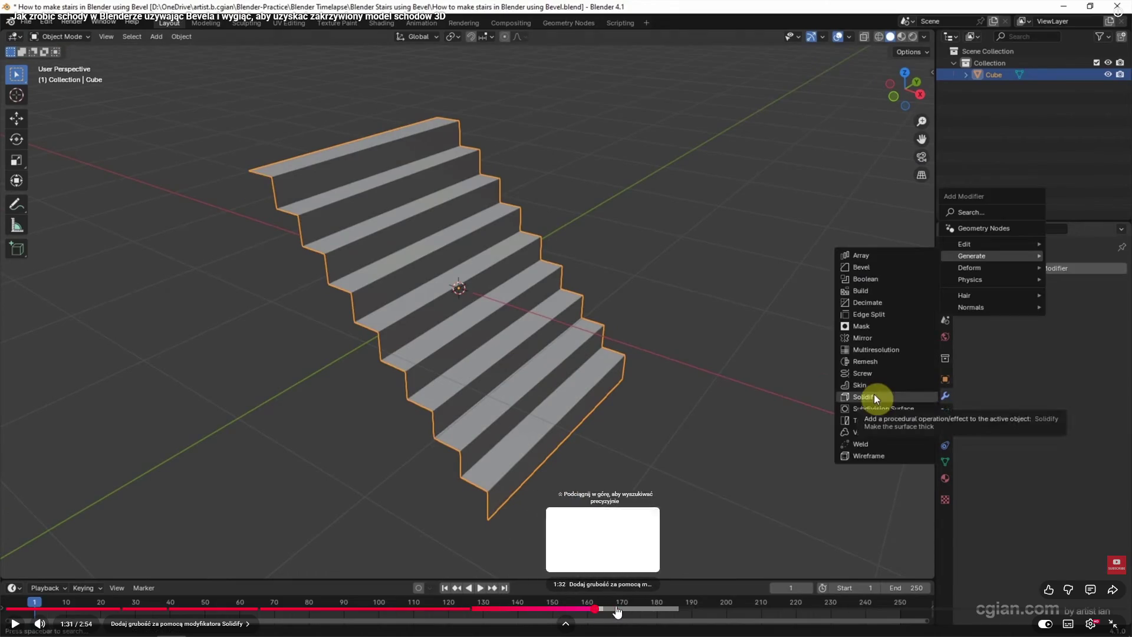
drag(617, 613, 752, 613)
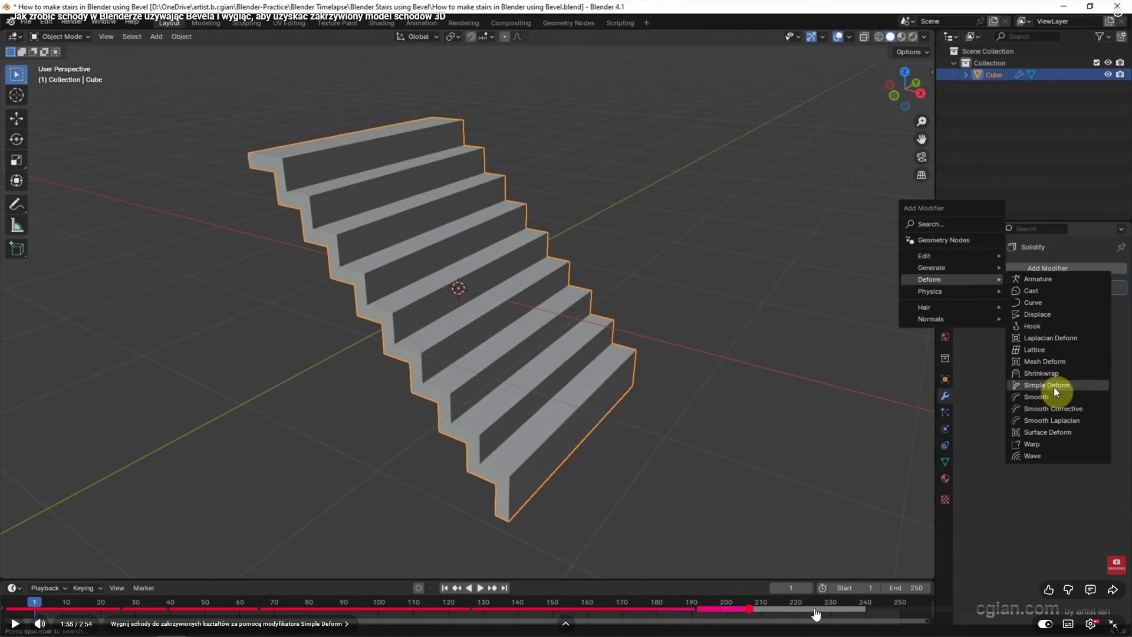
click(816, 613)
click(865, 613)
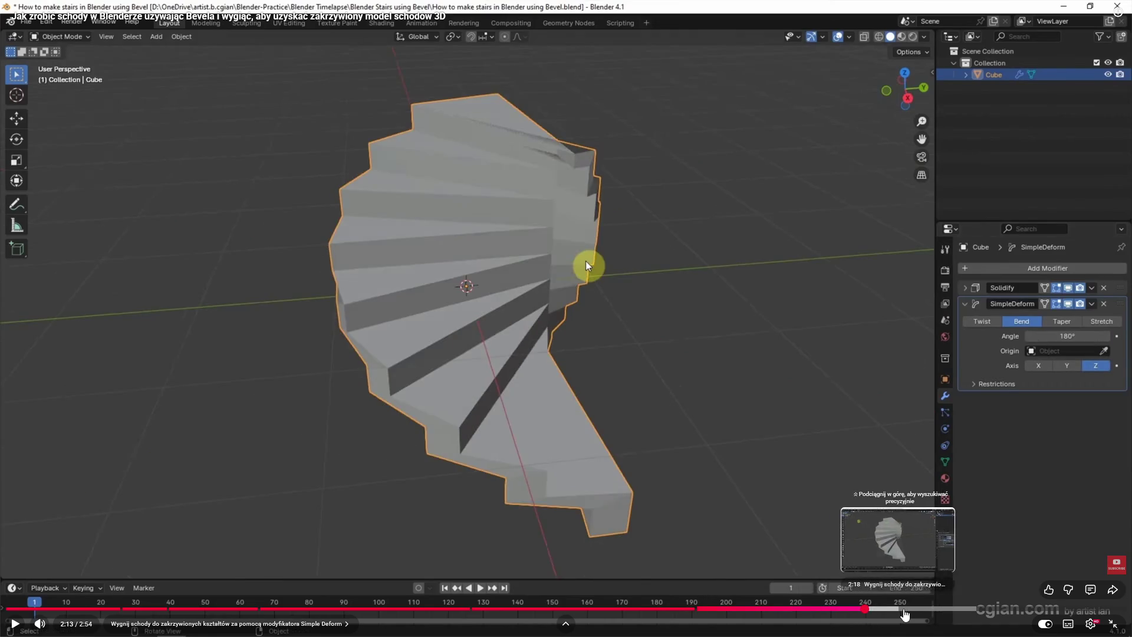
double_click(534, 393)
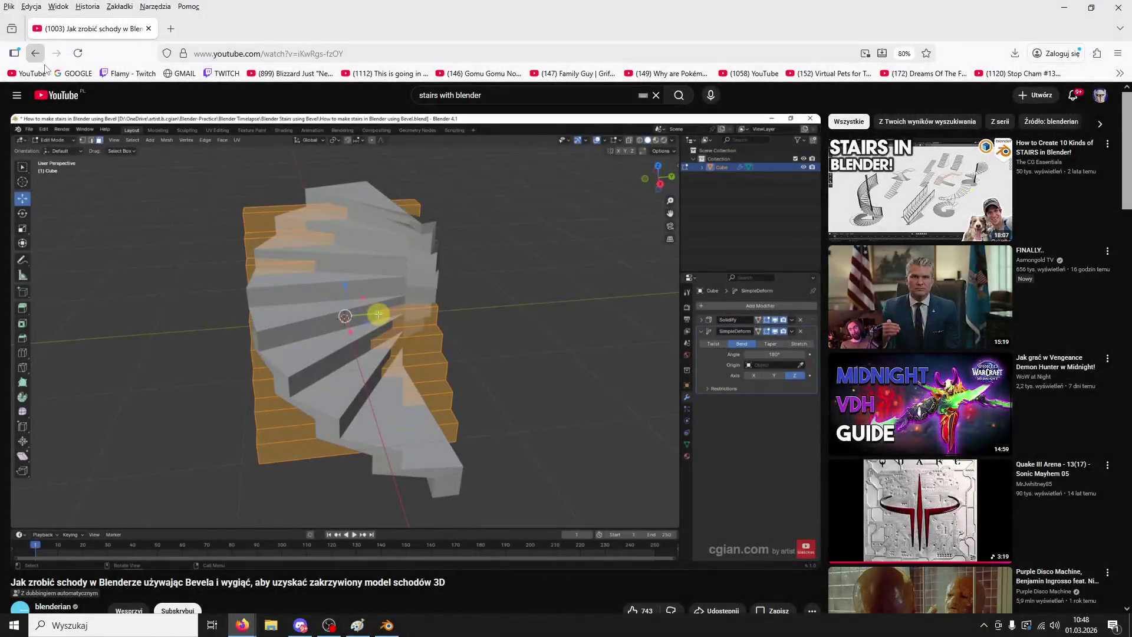
- Go back to the stairs search results and open the Easy Stairs modeling tutorial
click(35, 53)
scroll(417, 201, down, 3)
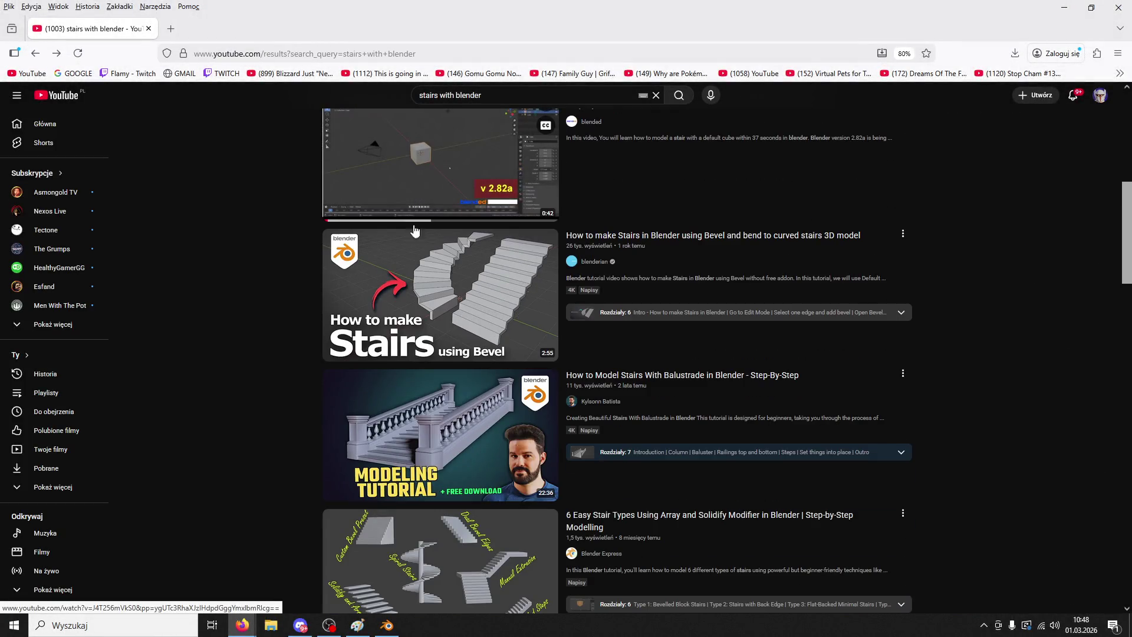
scroll(452, 416, down, 1)
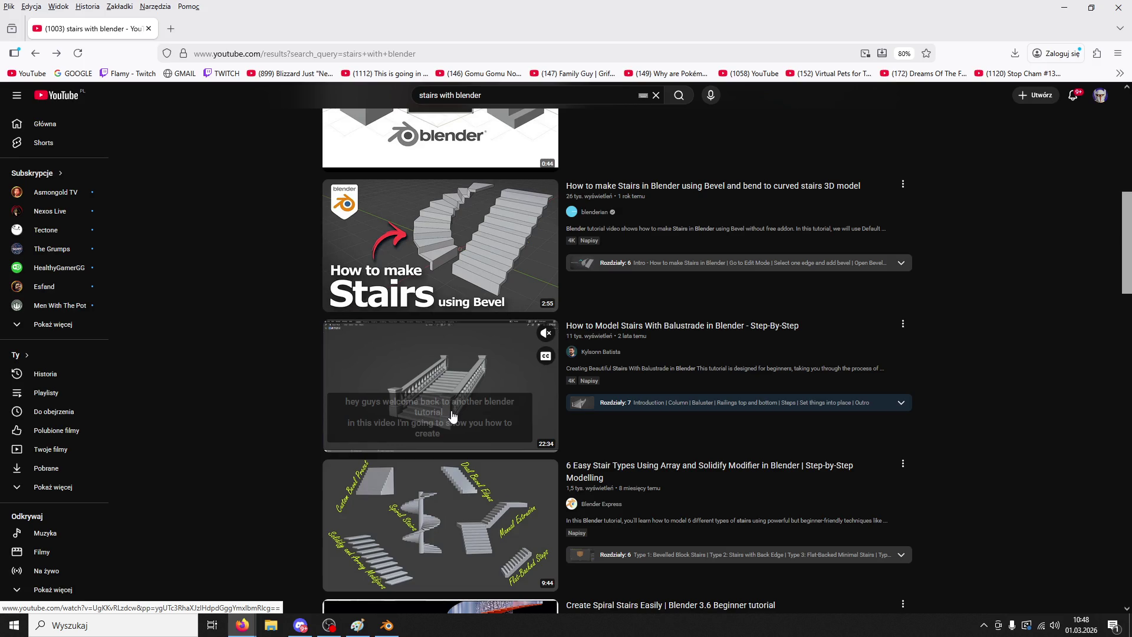
scroll(453, 411, down, 3)
scroll(453, 401, down, 3)
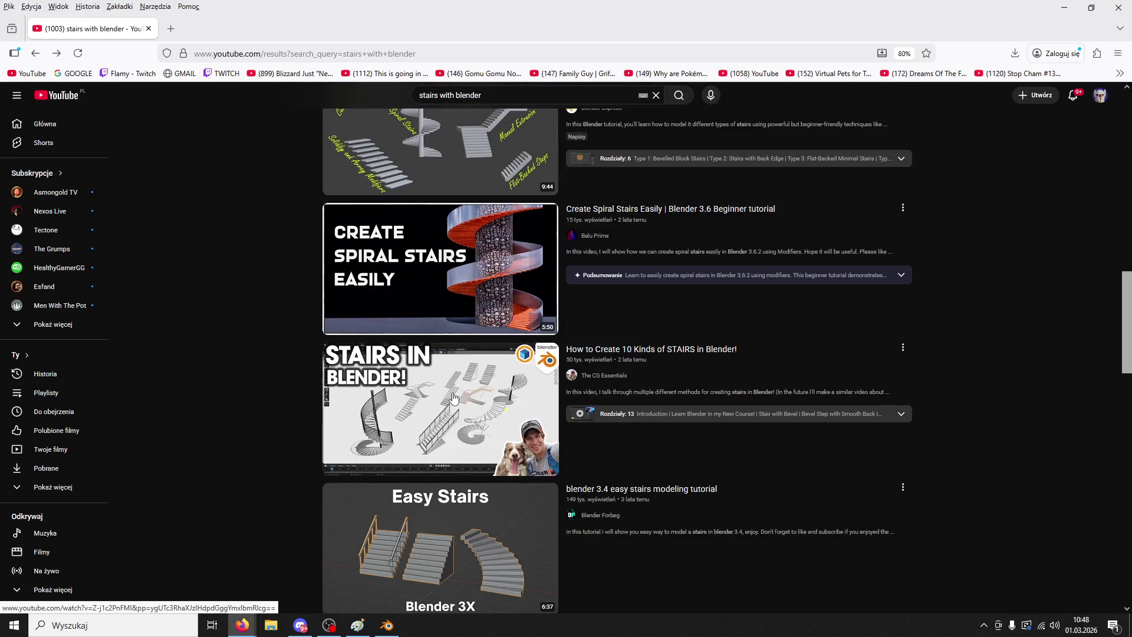
click(457, 526)
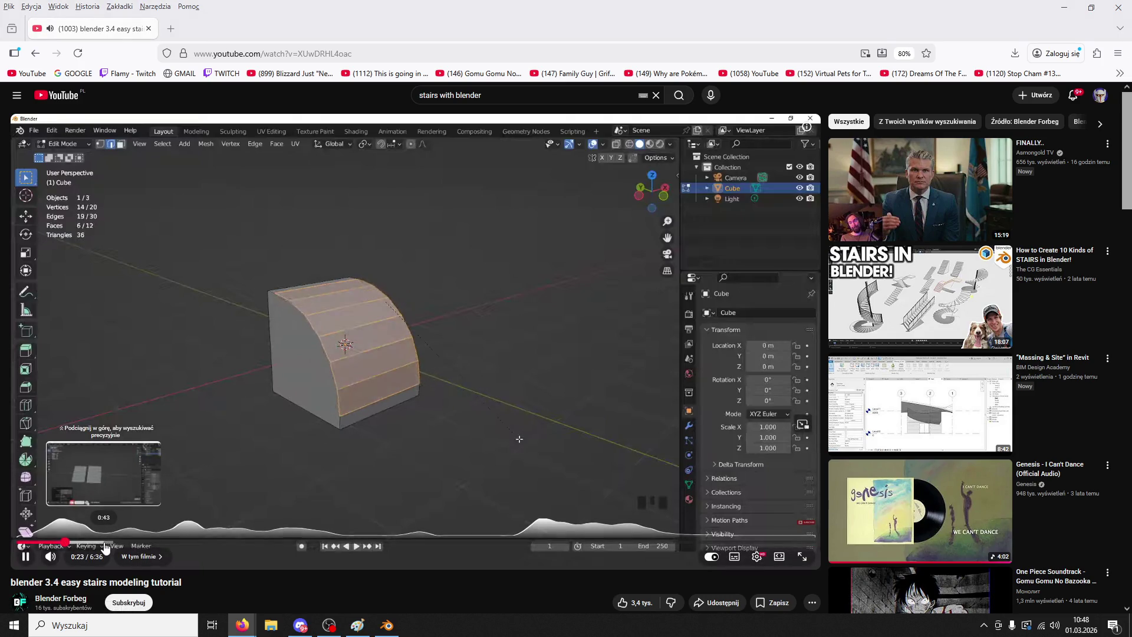
- Skim the tutorial fullscreen past the solidified, duplicated and railed stairs
click(104, 542)
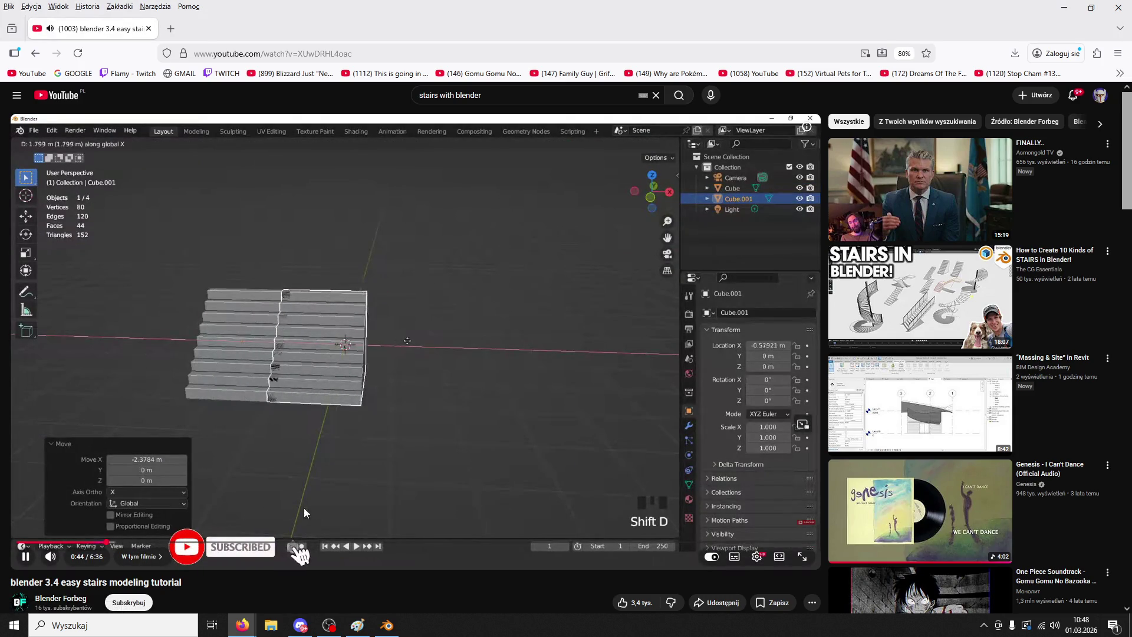
key(f)
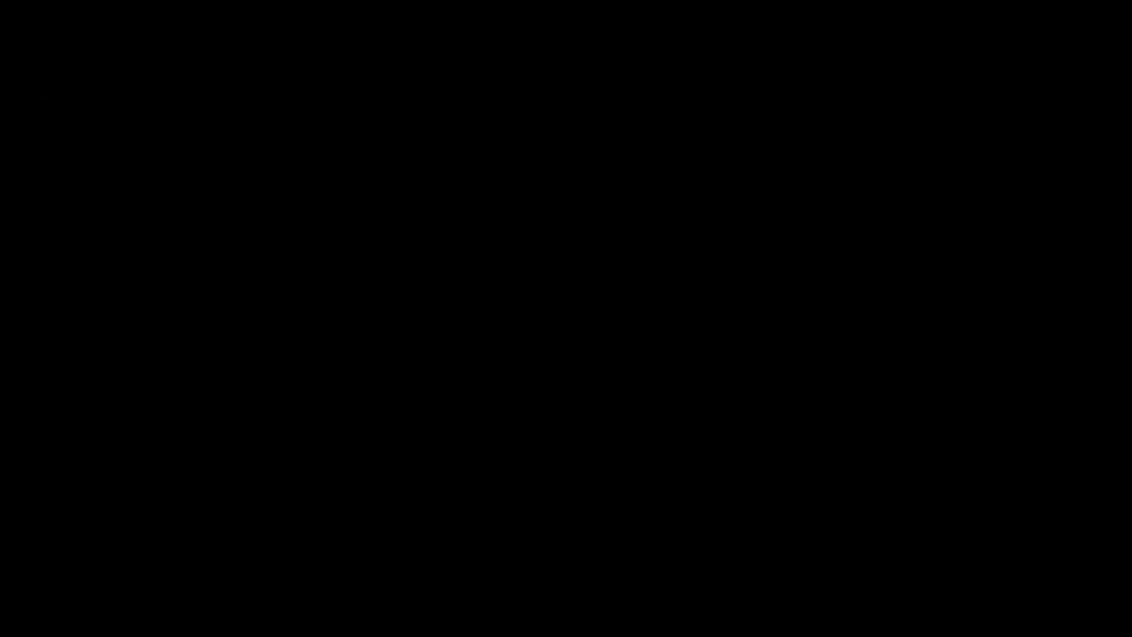
click(190, 609)
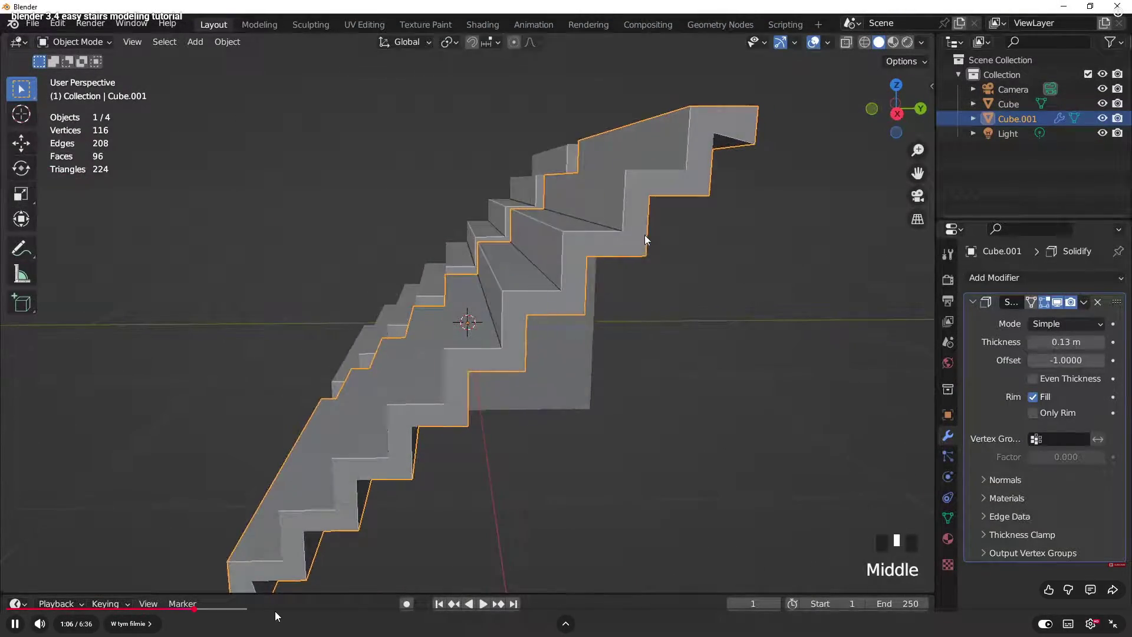
click(285, 608)
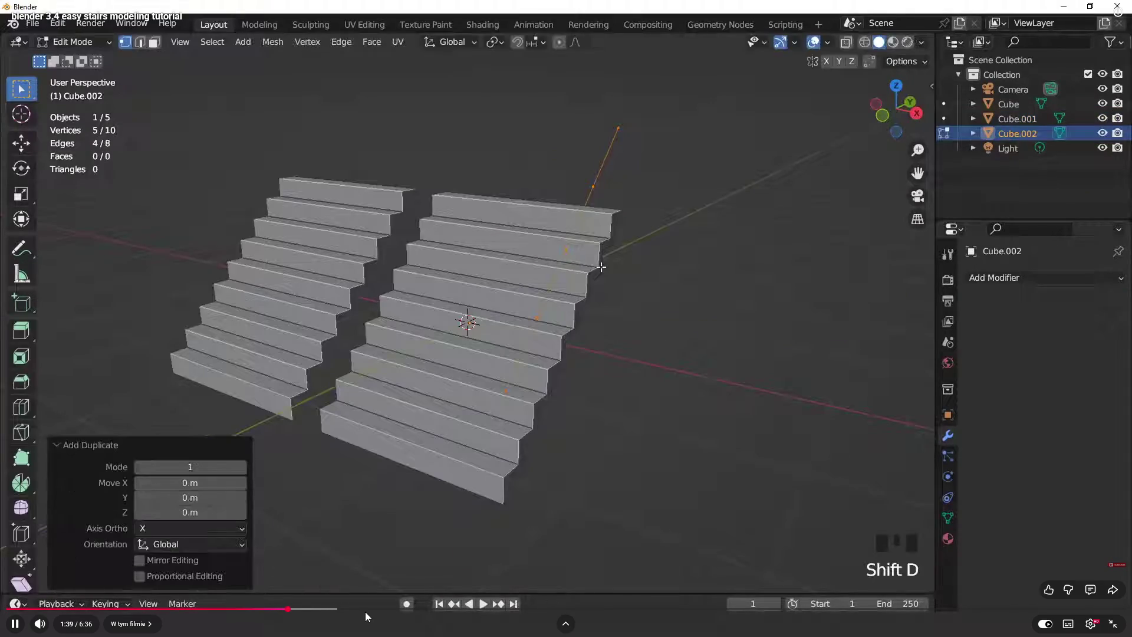
click(409, 610)
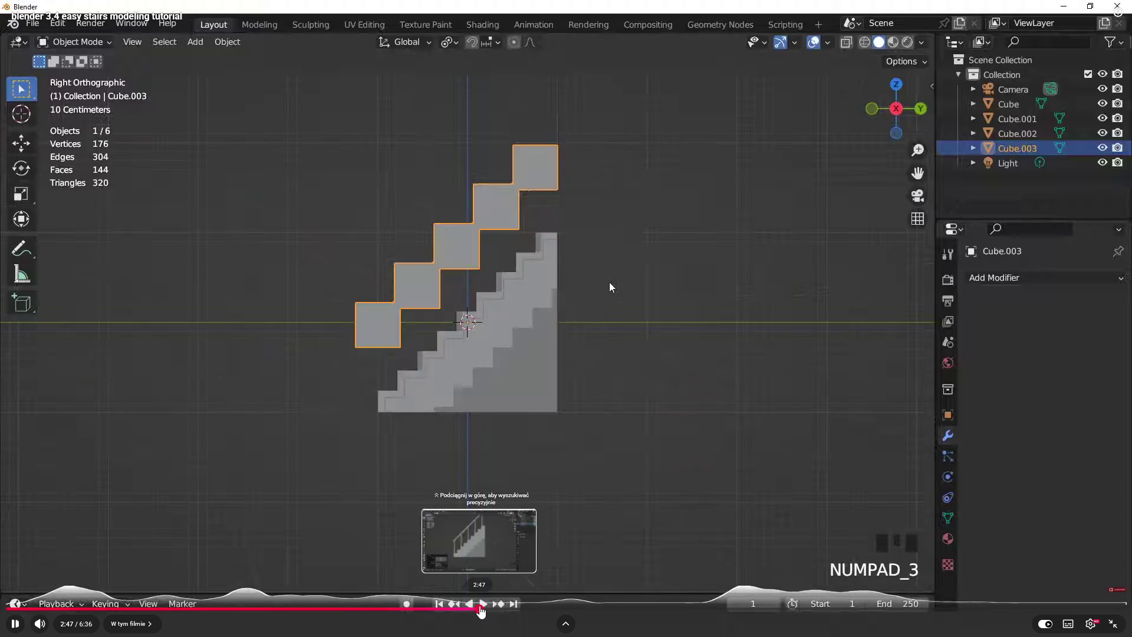
click(482, 608)
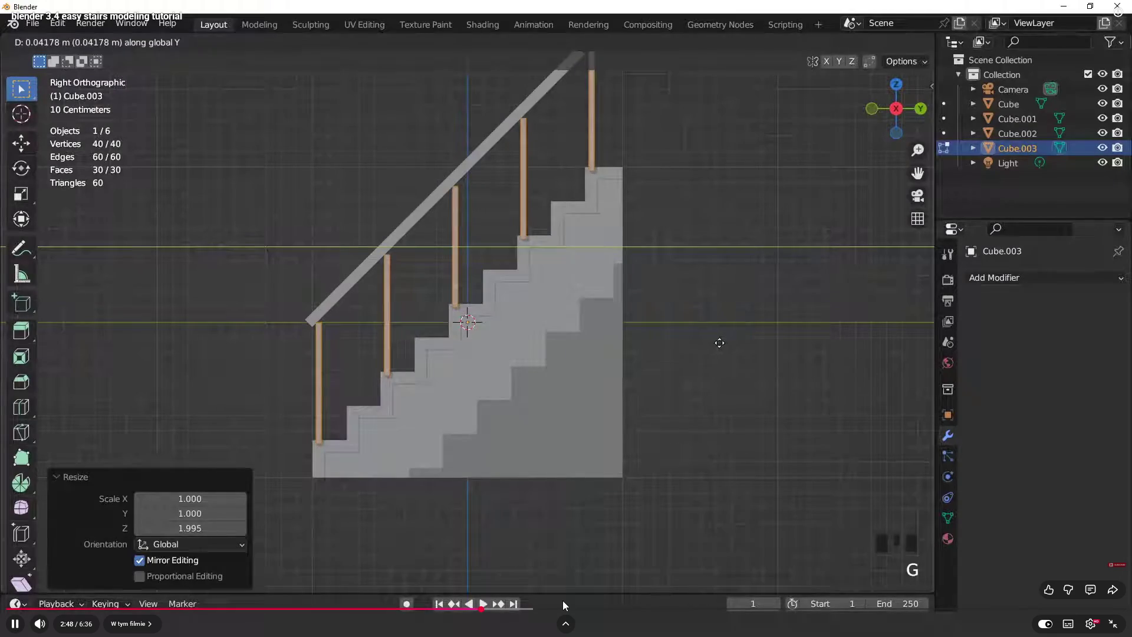
click(600, 608)
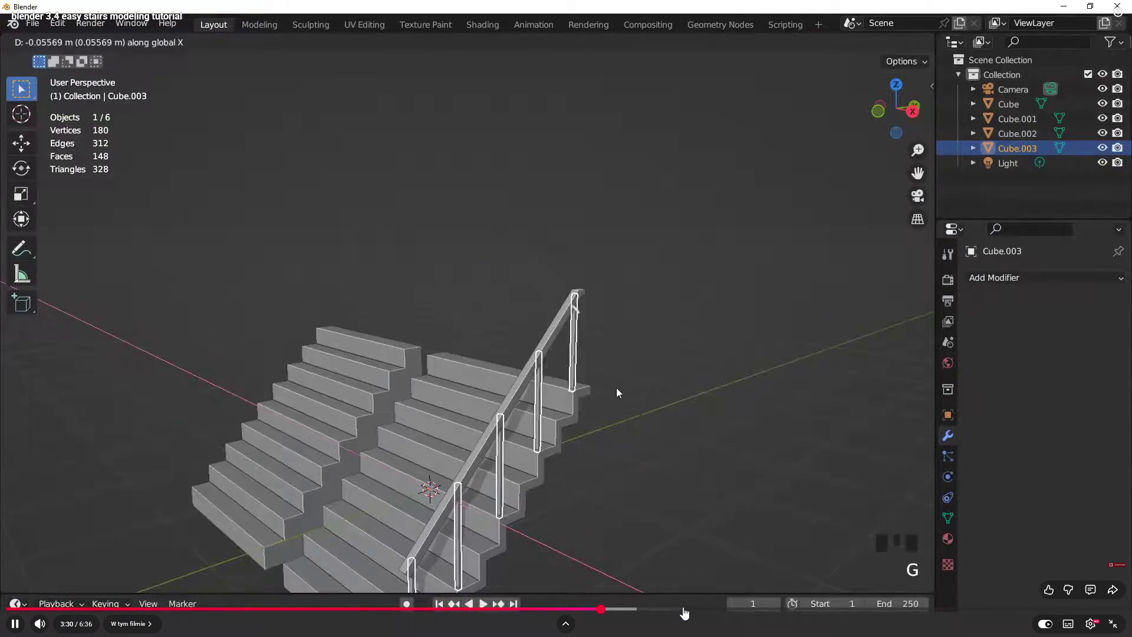
- Skip to the spiral stairs and final front view, pause, and exit fullscreen
click(685, 609)
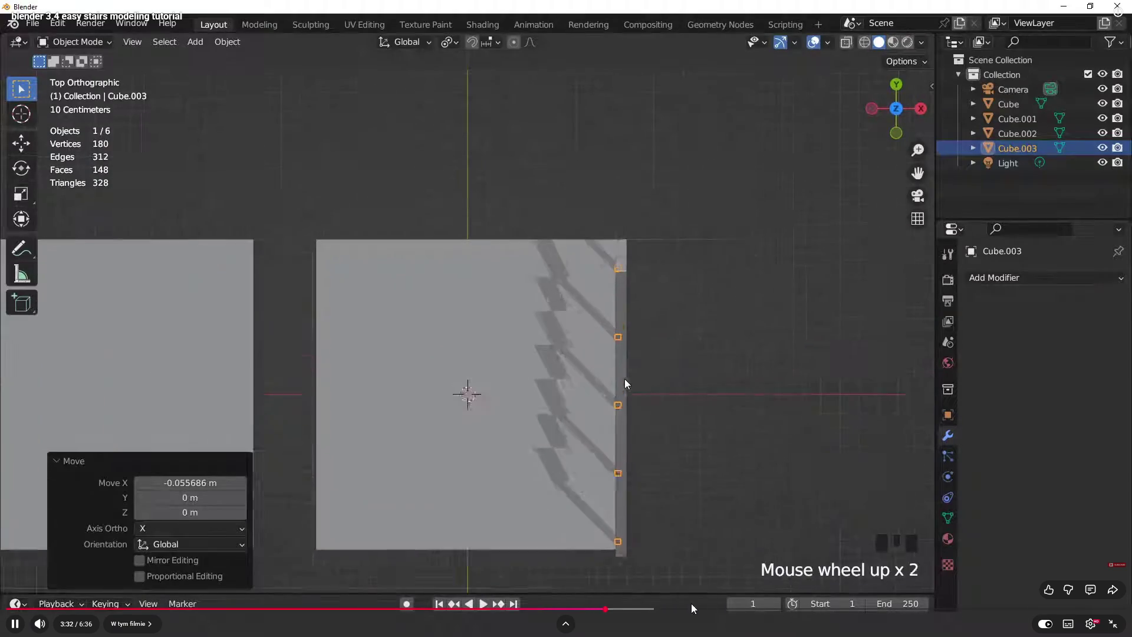
click(720, 610)
click(869, 609)
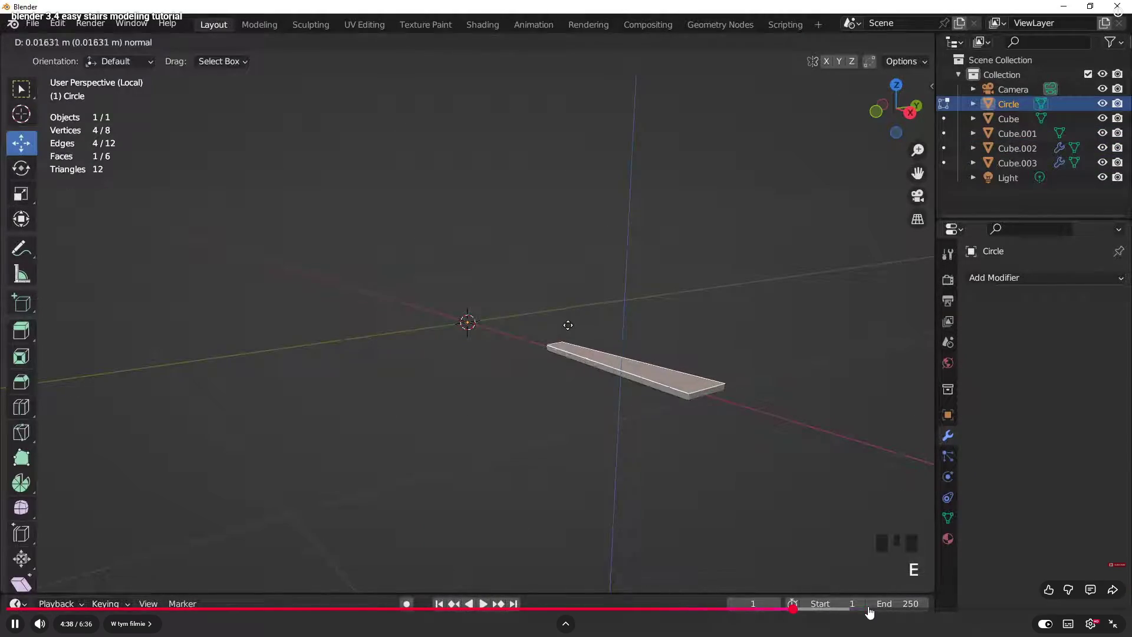
click(897, 609)
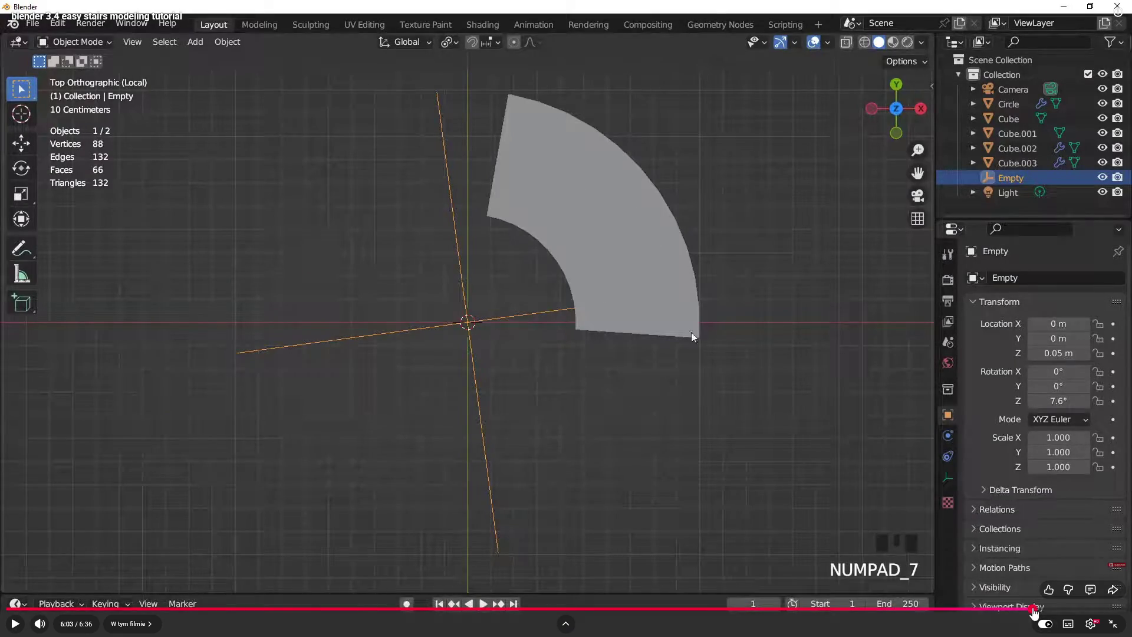
click(1032, 610)
double_click(472, 340)
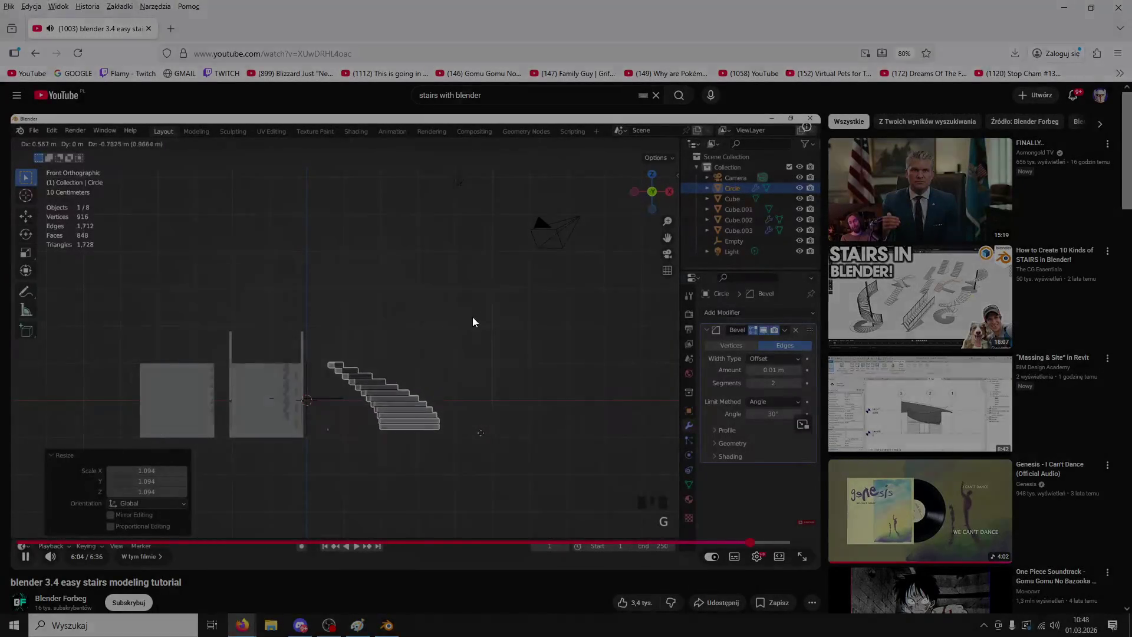
double_click(472, 317)
click(490, 341)
double_click(427, 426)
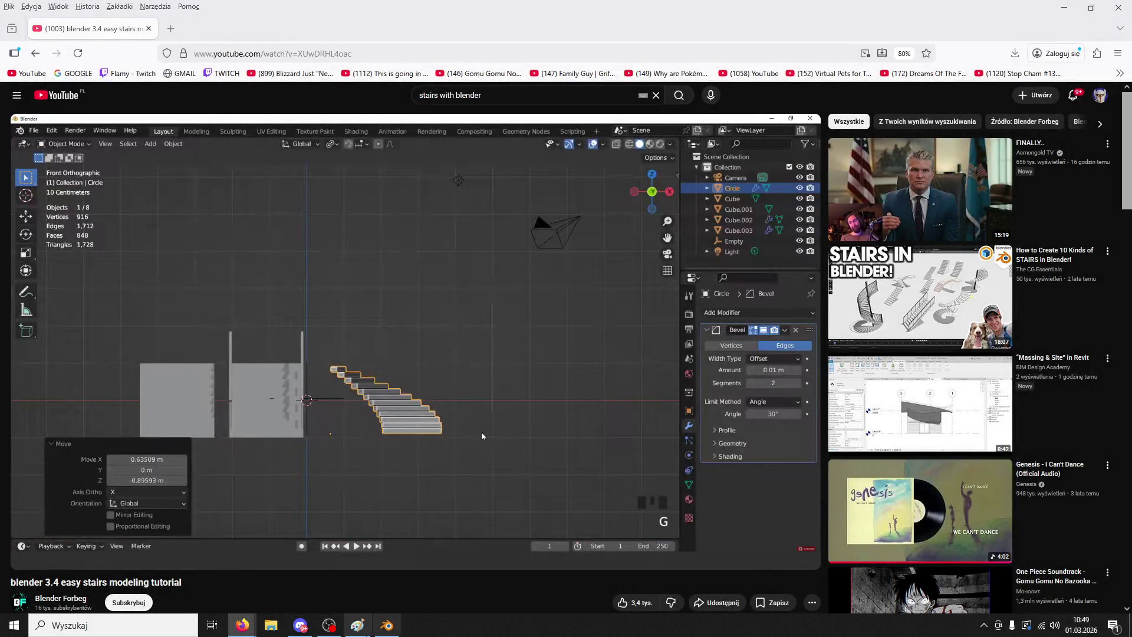
- Return to the Cathedral file in Blender and orbit in close to the box
click(387, 626)
mouse_move(638, 260)
middle_down()
mouse_move(597, 263)
mouse_move(705, 308)
mouse_move(758, 354)
mouse_move(772, 325)
mouse_move(672, 316)
middle_up()
scroll(771, 324, down, 4)
key(ctrl+b)
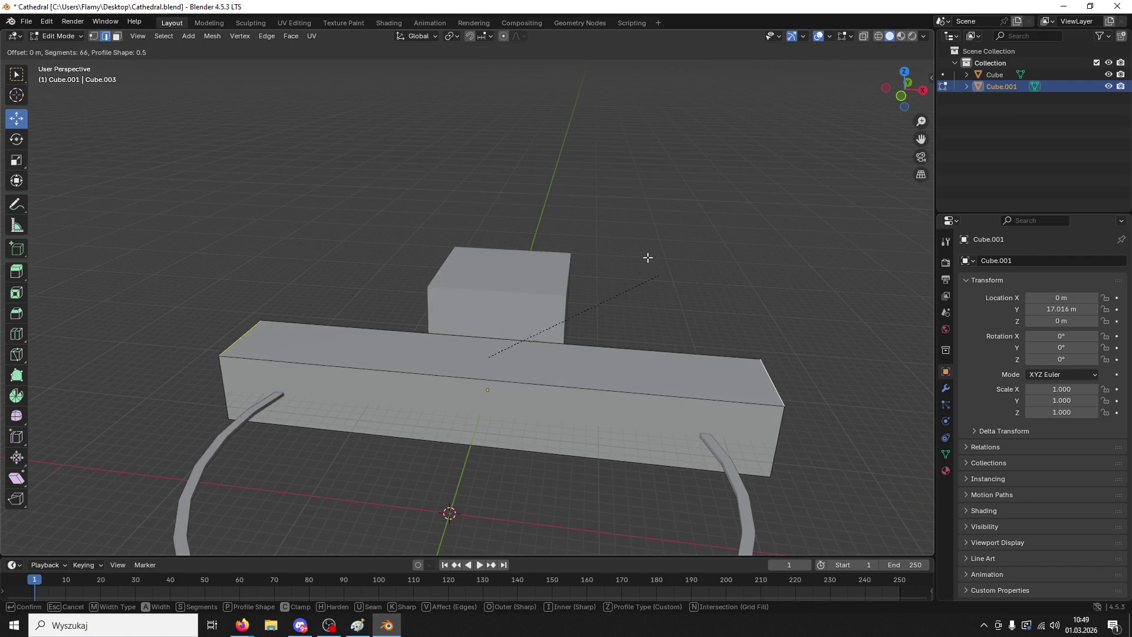
click(325, 54)
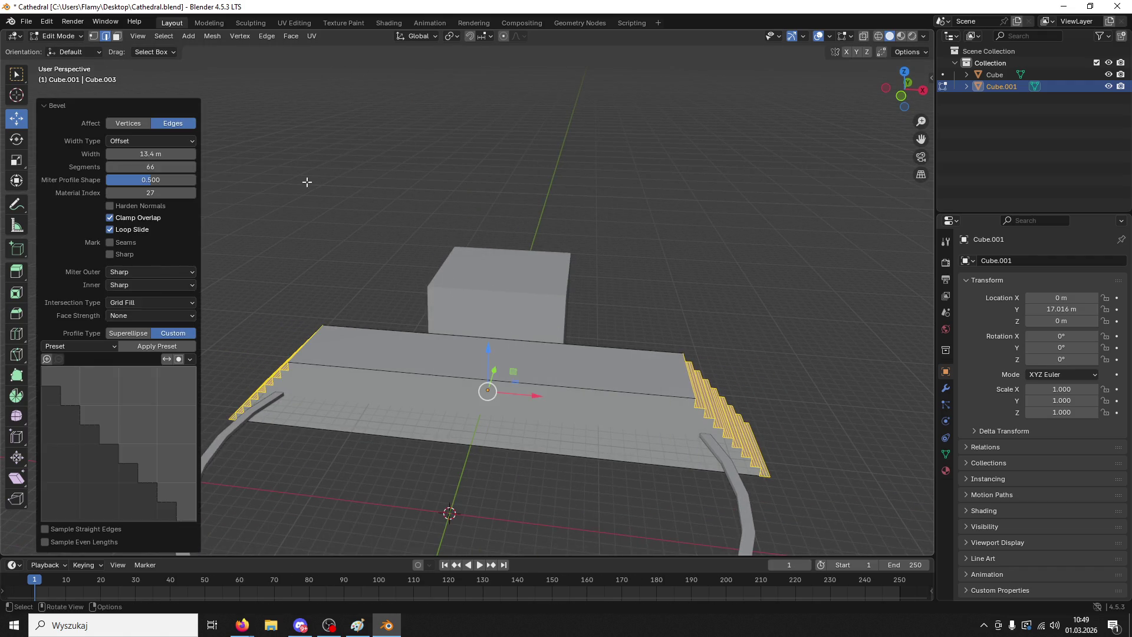
click(160, 167)
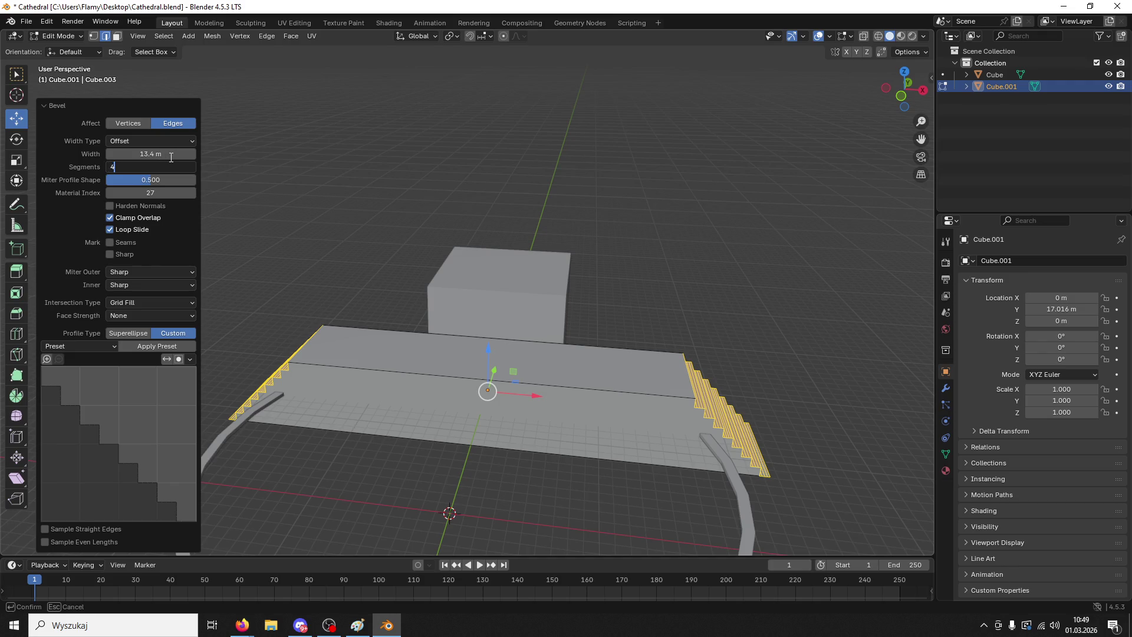
text(7)
key(Return)
middle_drag(596, 306, 430, 213)
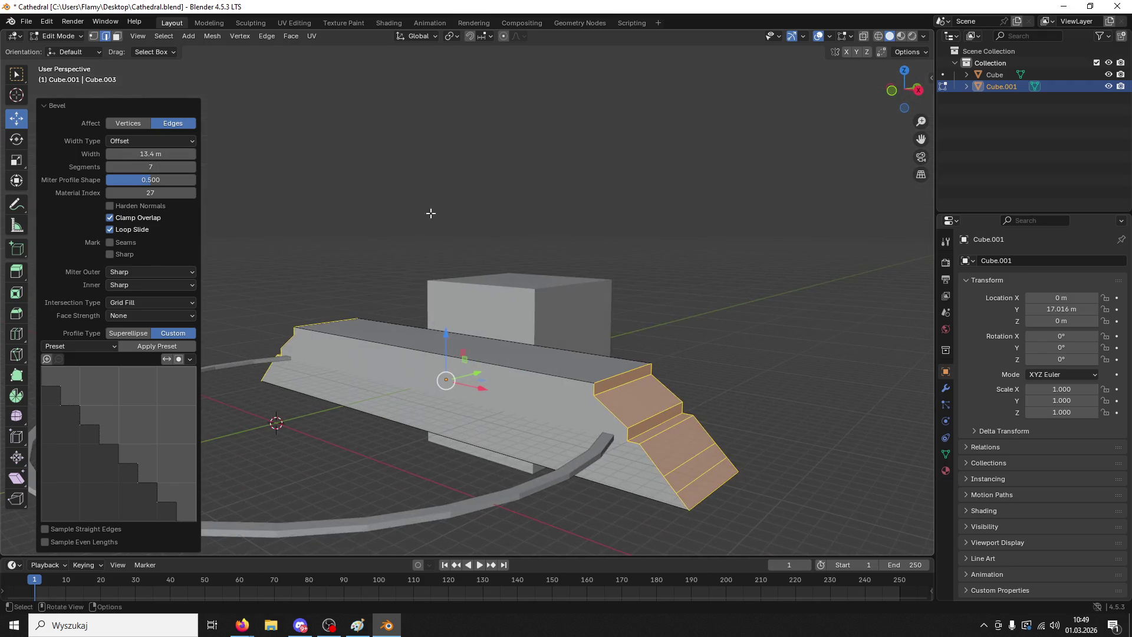
click(183, 169)
key(Return)
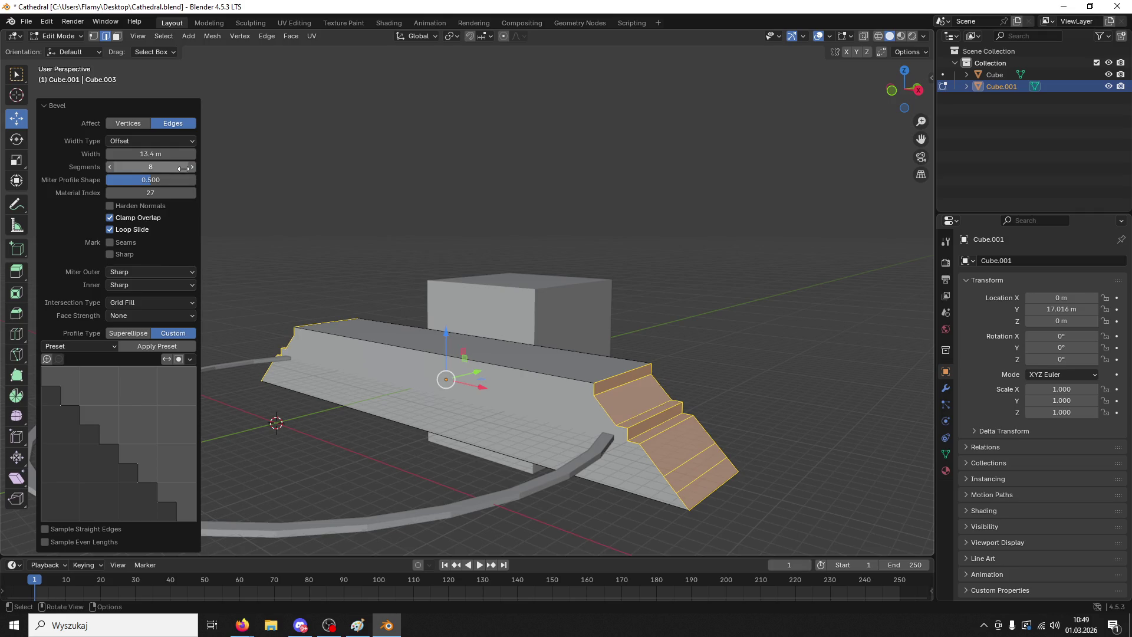
click(171, 167)
text(9)
key(Return)
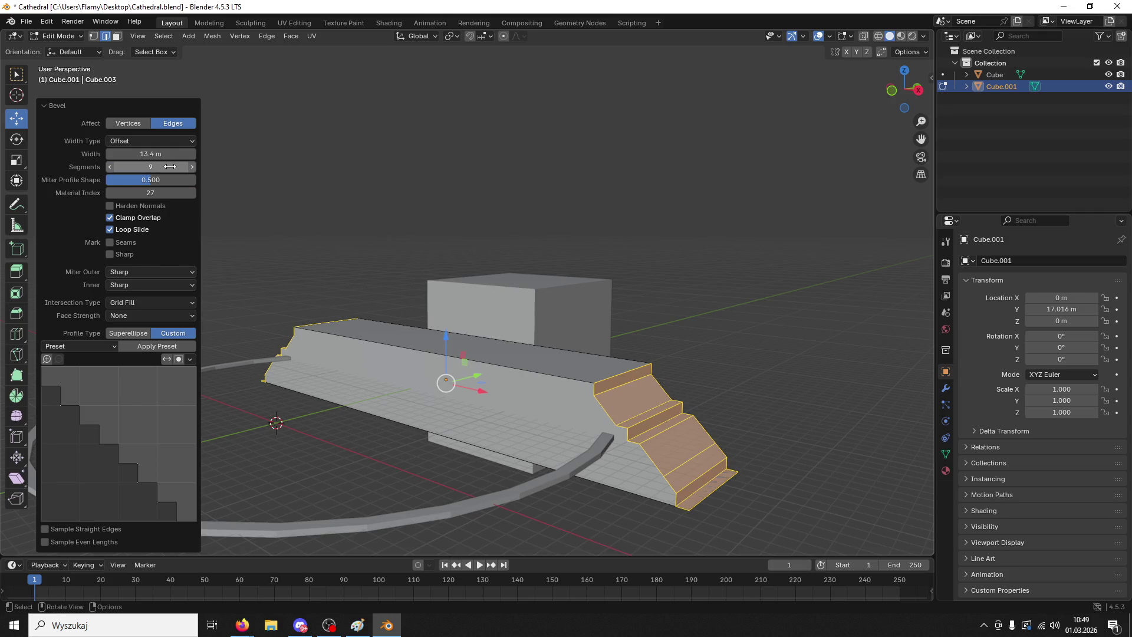
click(193, 168)
click(193, 168)
click(193, 168)
click(193, 168)
click(193, 168)
click(192, 168)
click(193, 168)
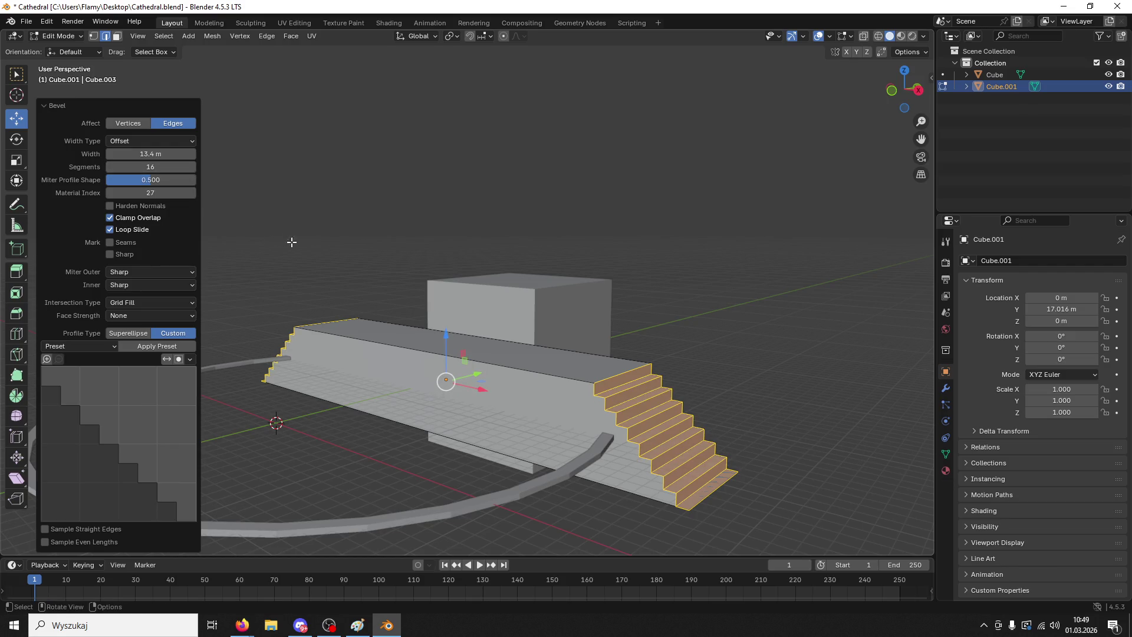
click(334, 250)
middle_drag(334, 232, 366, 230)
key(ctrl+z)
key(ctrl+z)
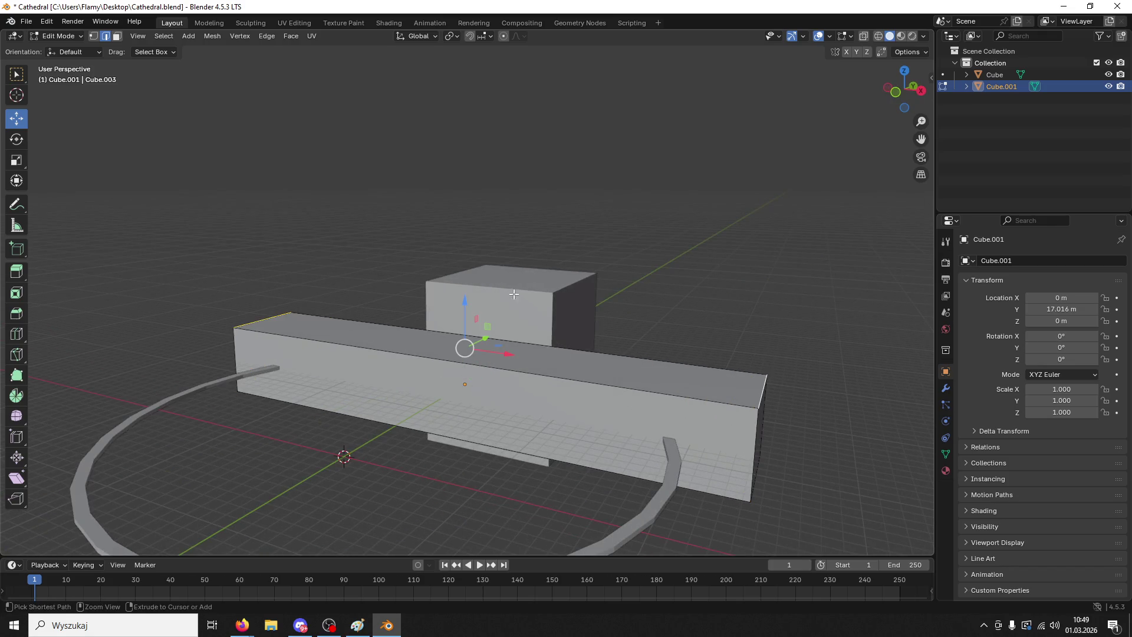
key(ctrl+b)
click(268, 247)
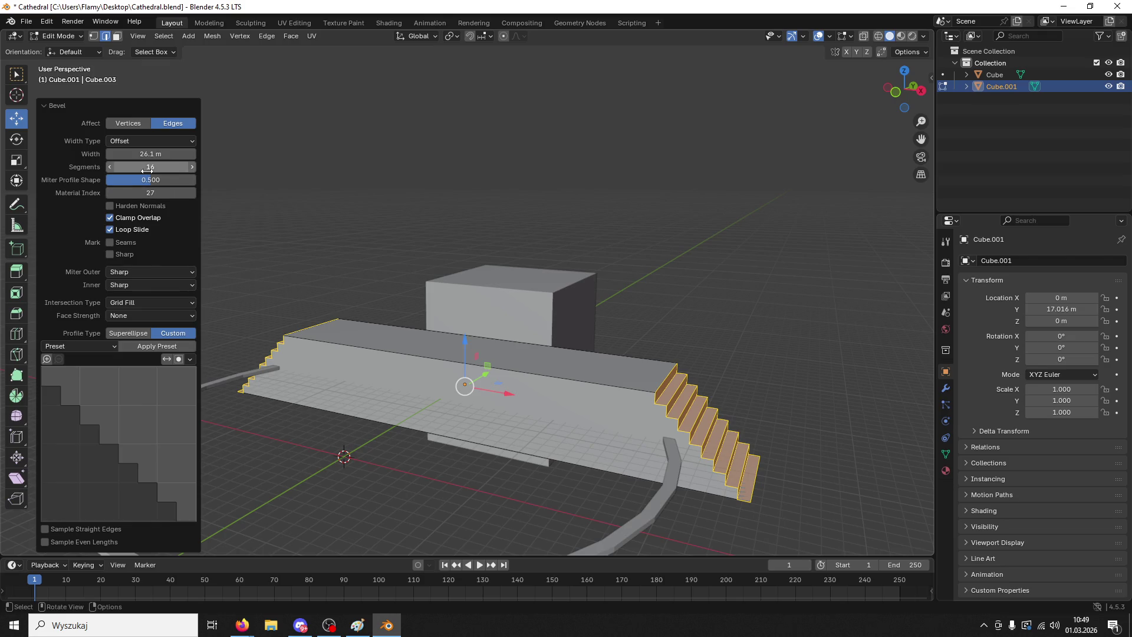
drag(150, 181, 189, 183)
key(ctrl+z)
key(ctrl+b)
click(175, 317)
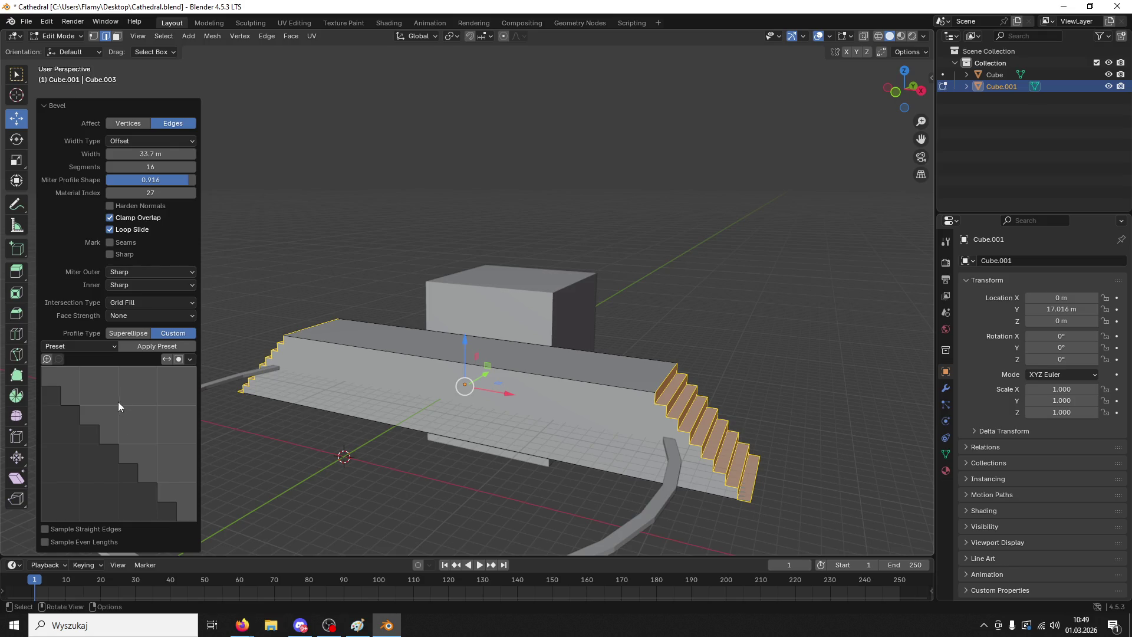
click(190, 360)
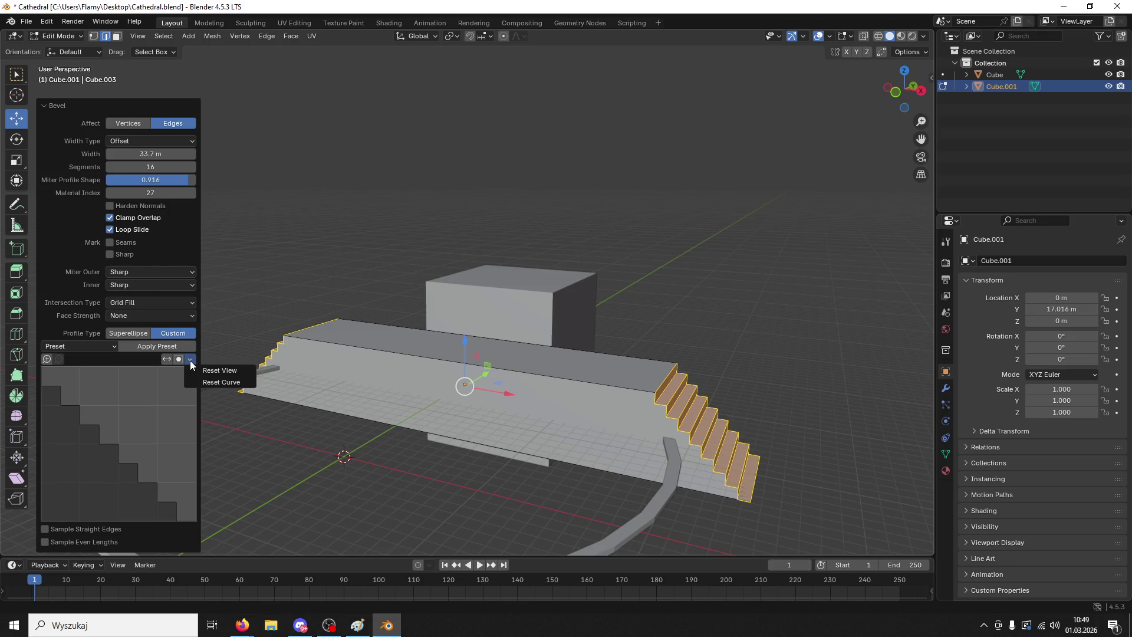
click(221, 383)
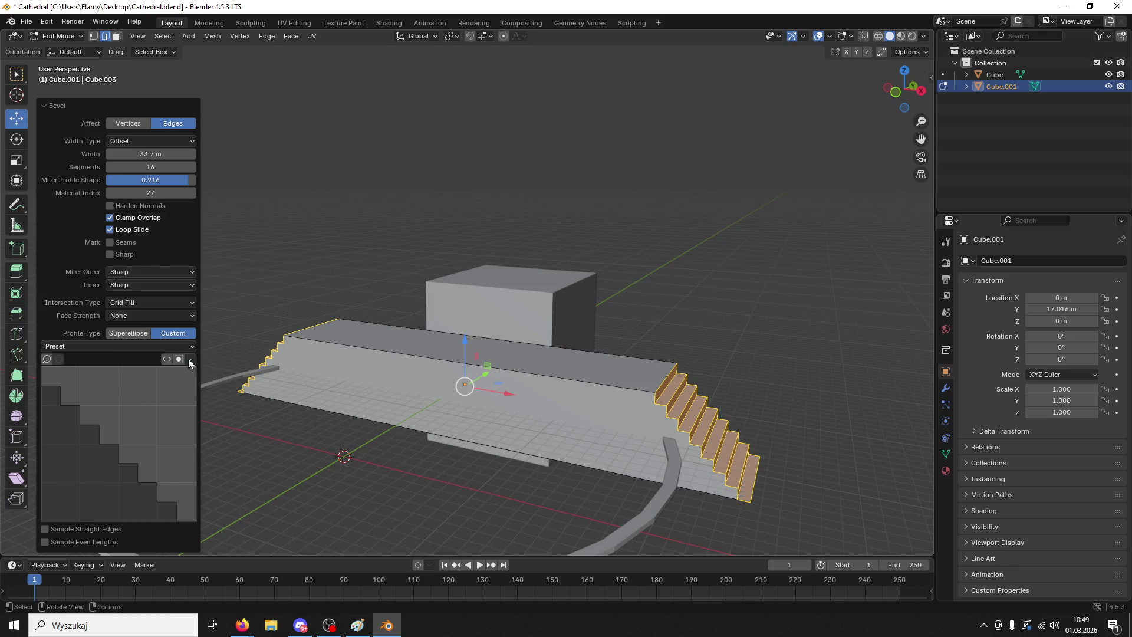
click(93, 349)
click(82, 395)
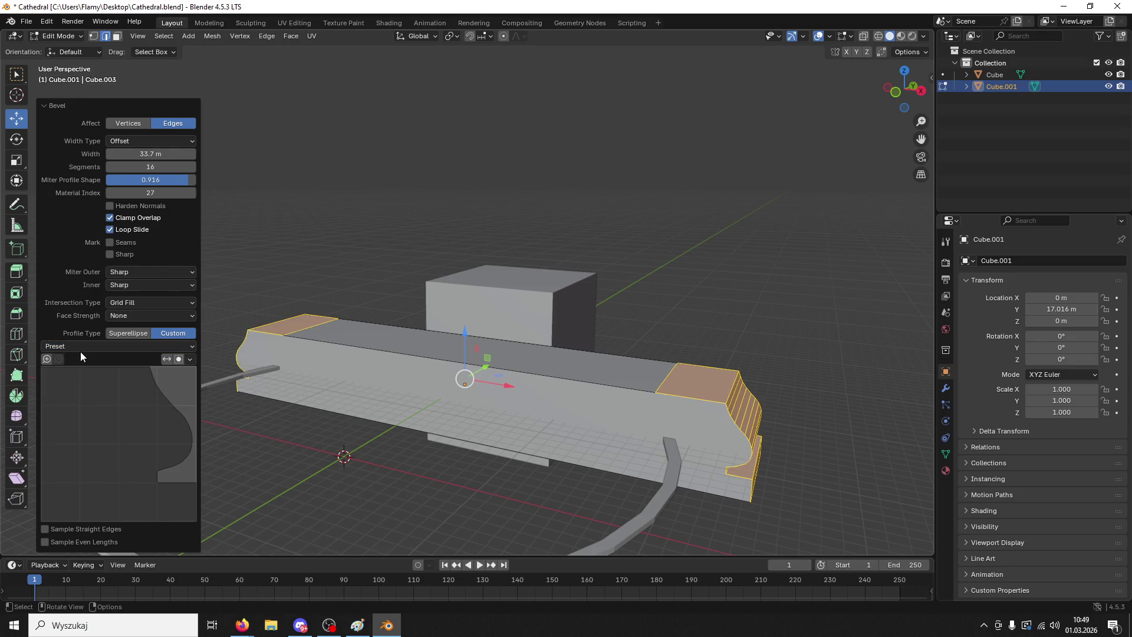
click(83, 346)
click(79, 402)
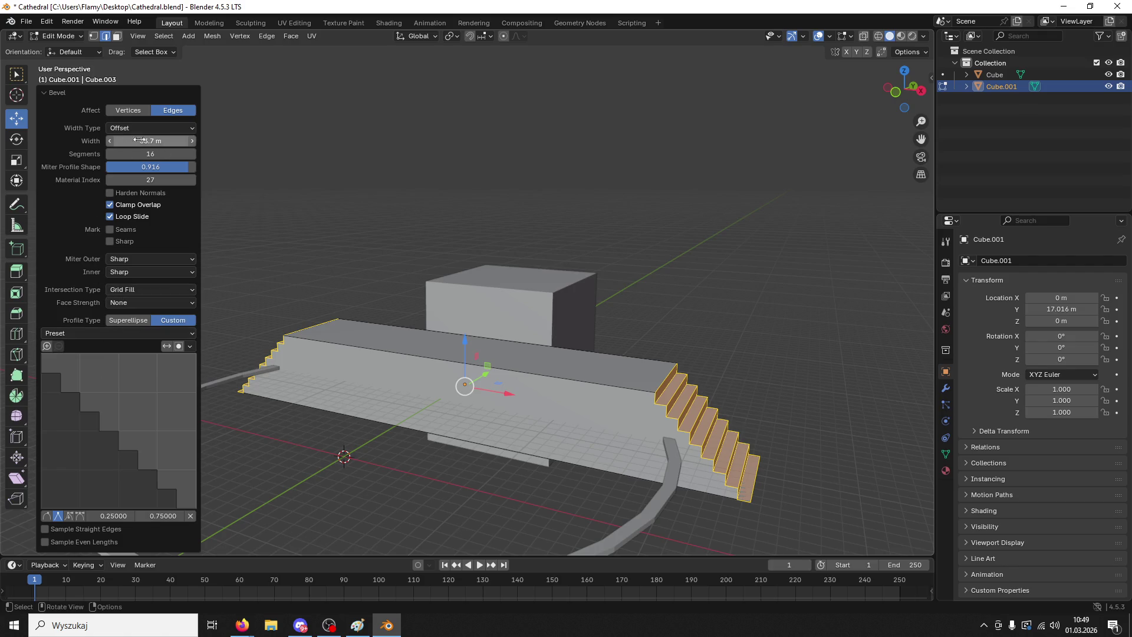
mouse_move(168, 141)
mouse_down()
mouse_move(168, 154)
mouse_move(195, 154)
mouse_up()
key(ctrl+z)
key(ctrl+z)
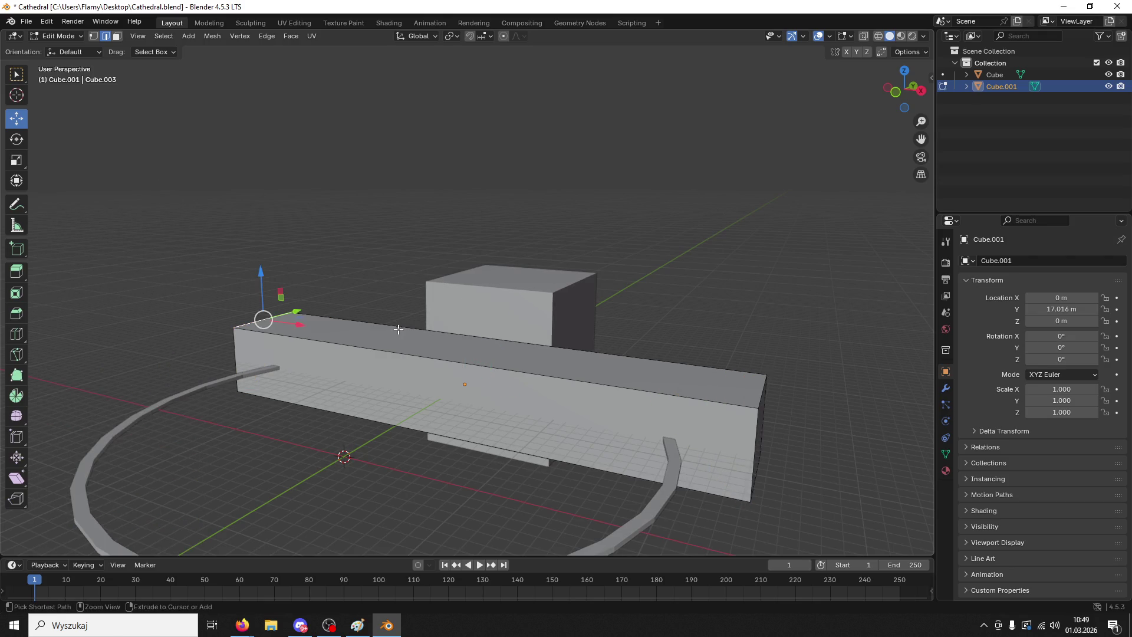
- Select both end edges and bevel them with the Steps profile at 29.5 m
key(ctrl+b)
click(468, 85)
key(ctrl+z)
click(761, 401)
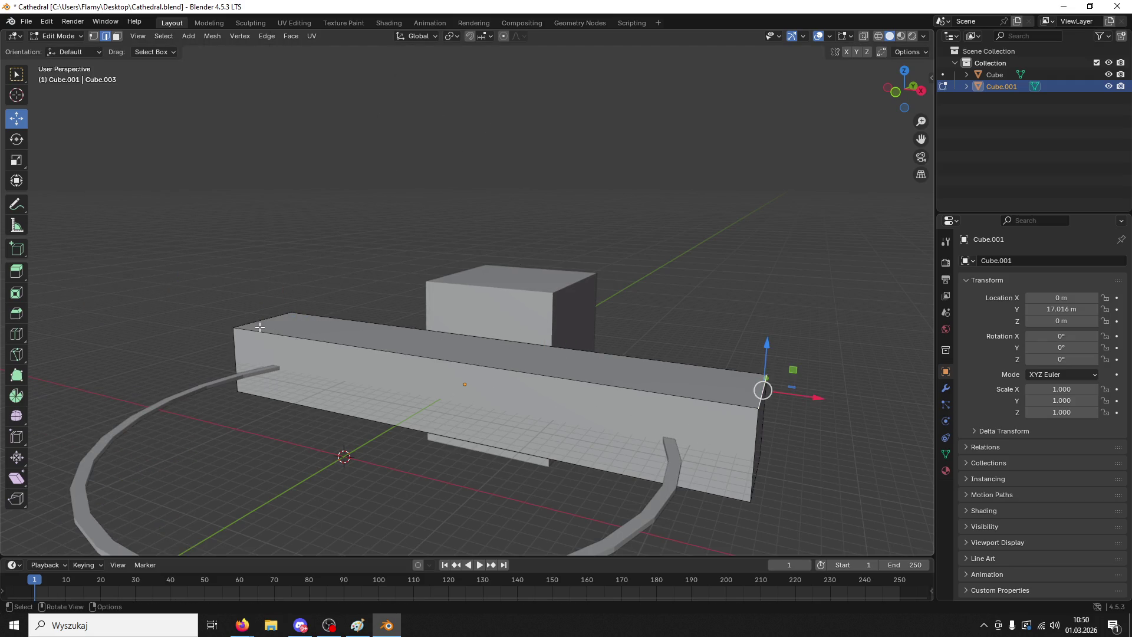
key(ctrl+b)
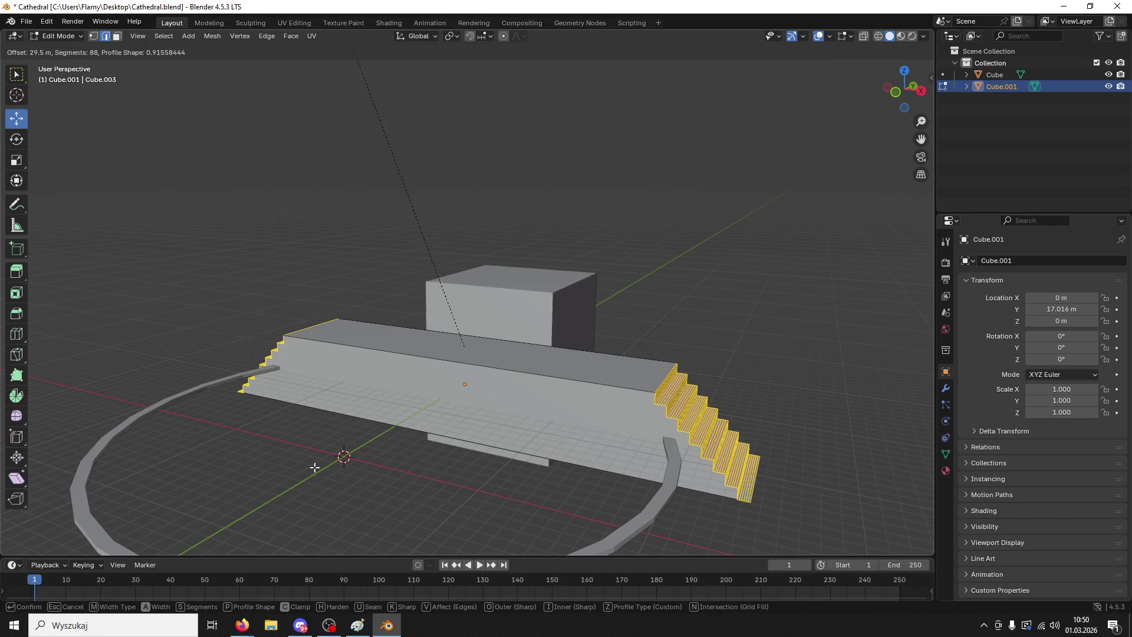
click(315, 467)
- Adjust the bevel segment count, trying 889 and 9 before settling on 16
click(152, 153)
text(889)
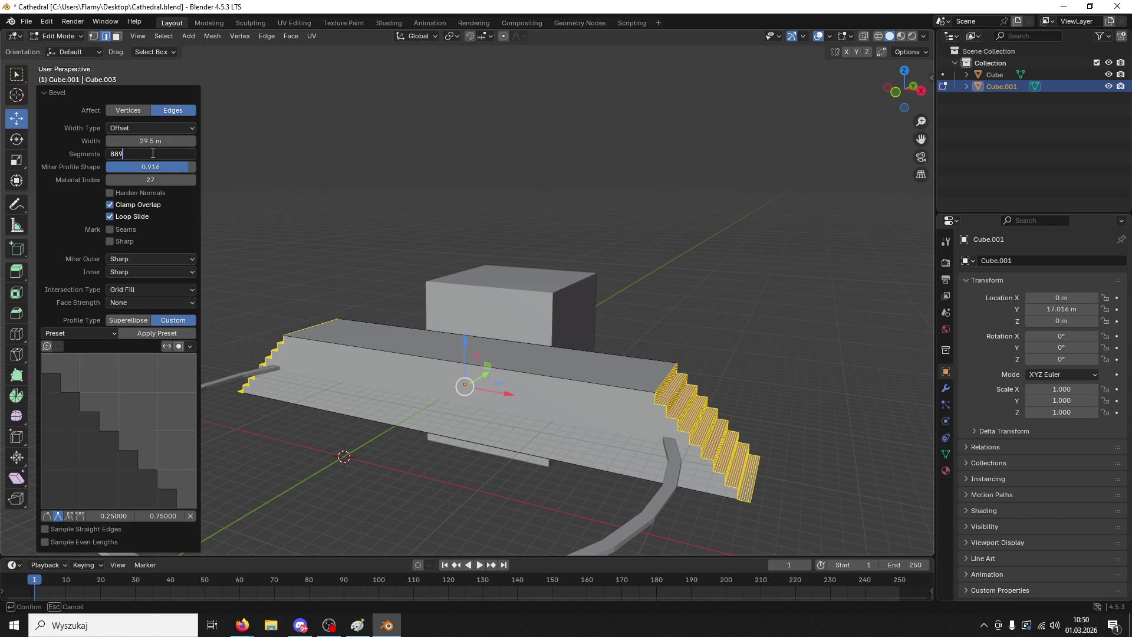
key(Return)
click(151, 153)
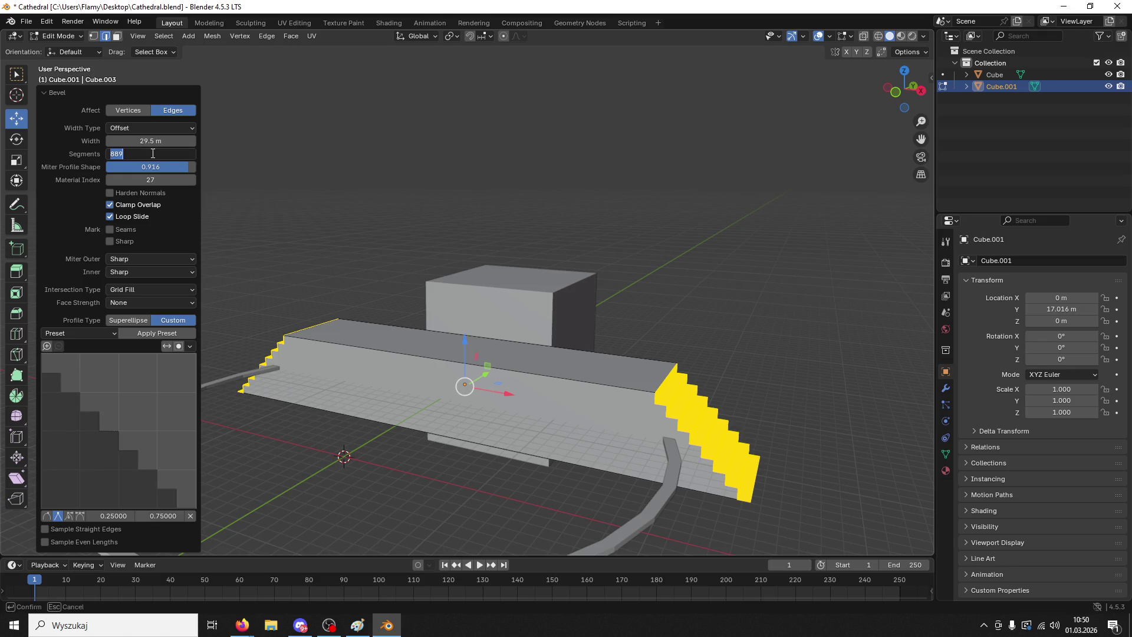
text(9)
key(Return)
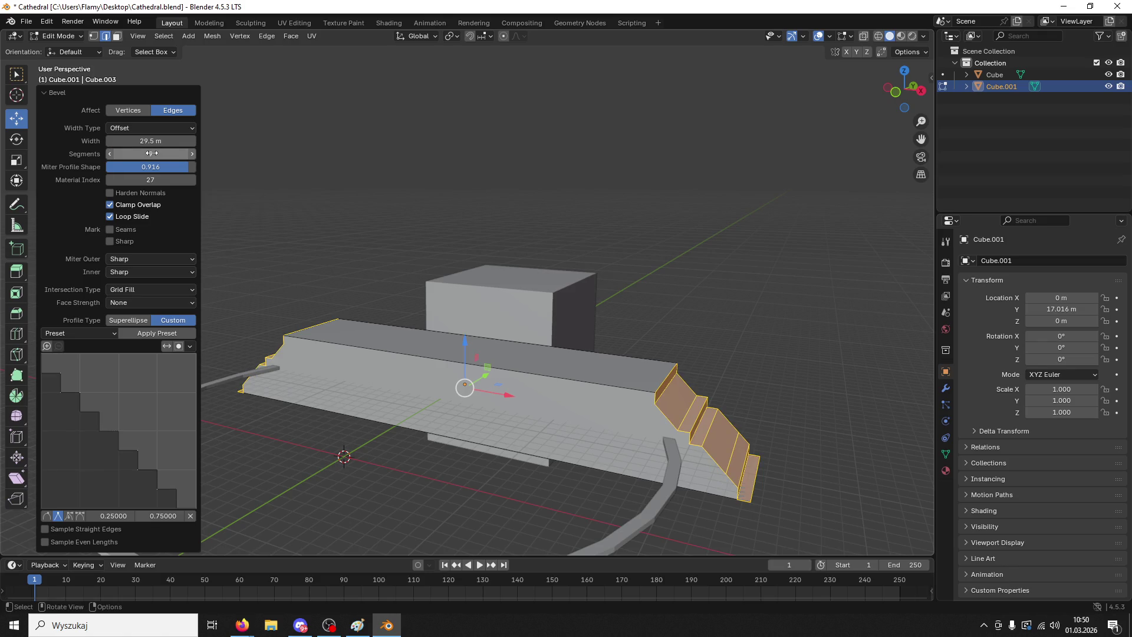
click(152, 153)
key(Return)
click(192, 155)
click(192, 154)
click(192, 154)
click(191, 155)
click(192, 155)
click(192, 154)
click(191, 154)
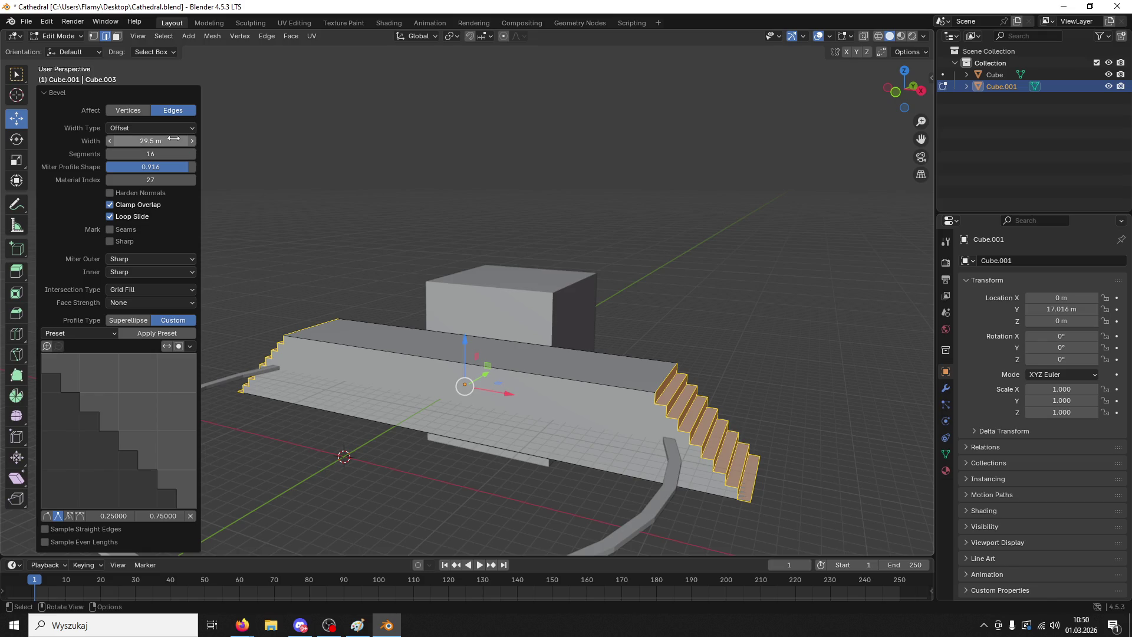
click(157, 130)
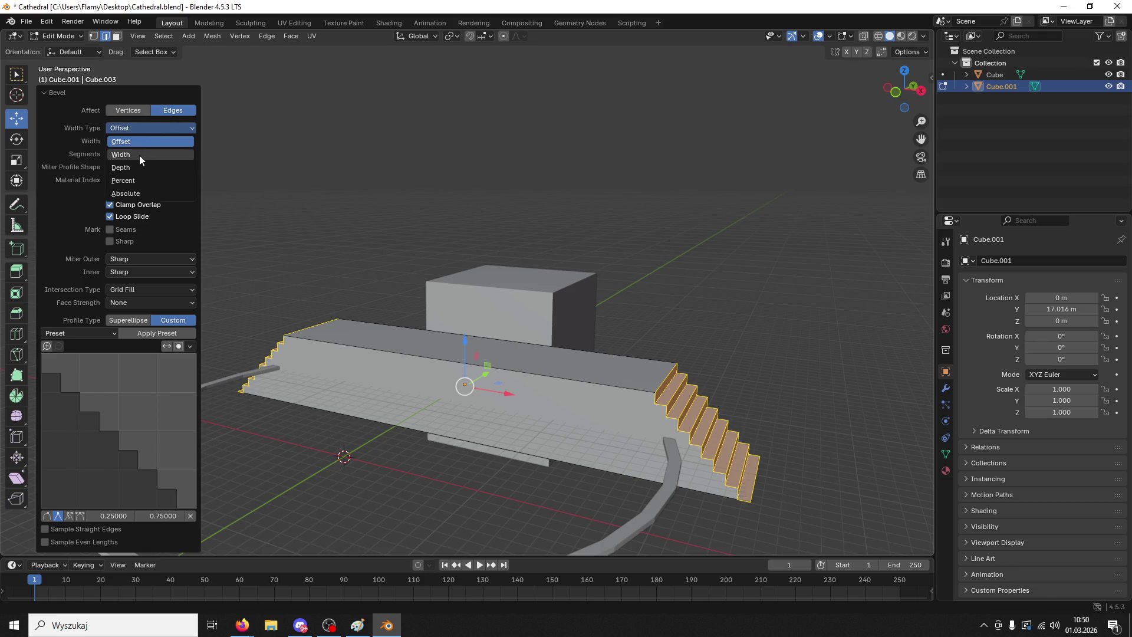
- Try percentage, width and depth for the bevel width, with miter profile shape 0.916
click(139, 154)
mouse_move(142, 141)
mouse_down()
mouse_move(188, 142)
mouse_move(139, 141)
mouse_up()
click(147, 130)
click(133, 175)
click(141, 141)
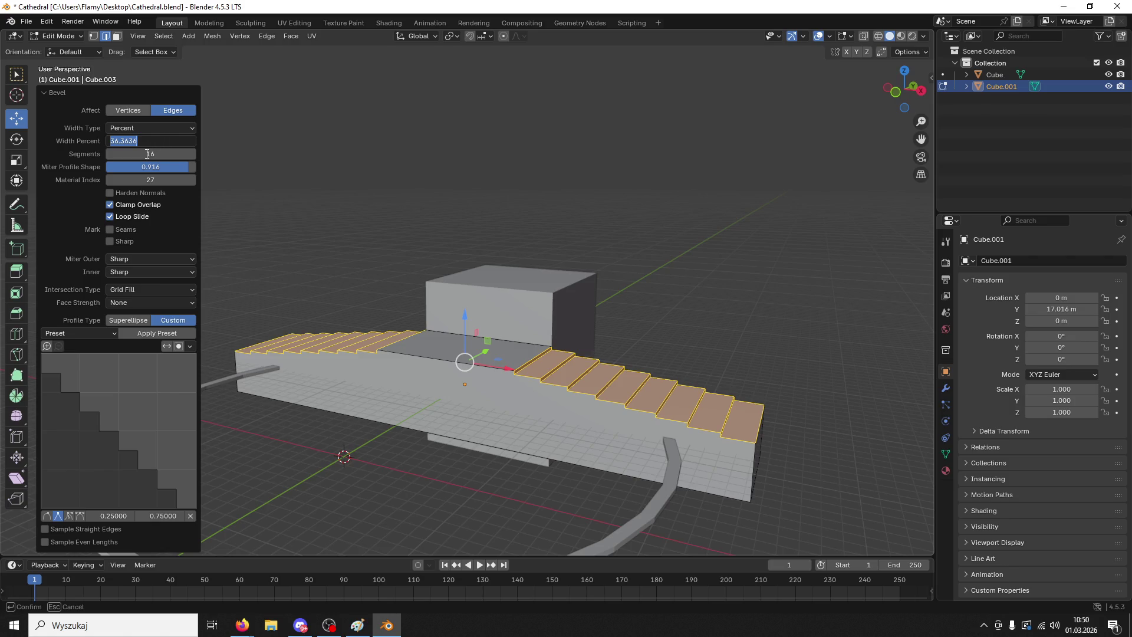
click(152, 128)
click(152, 129)
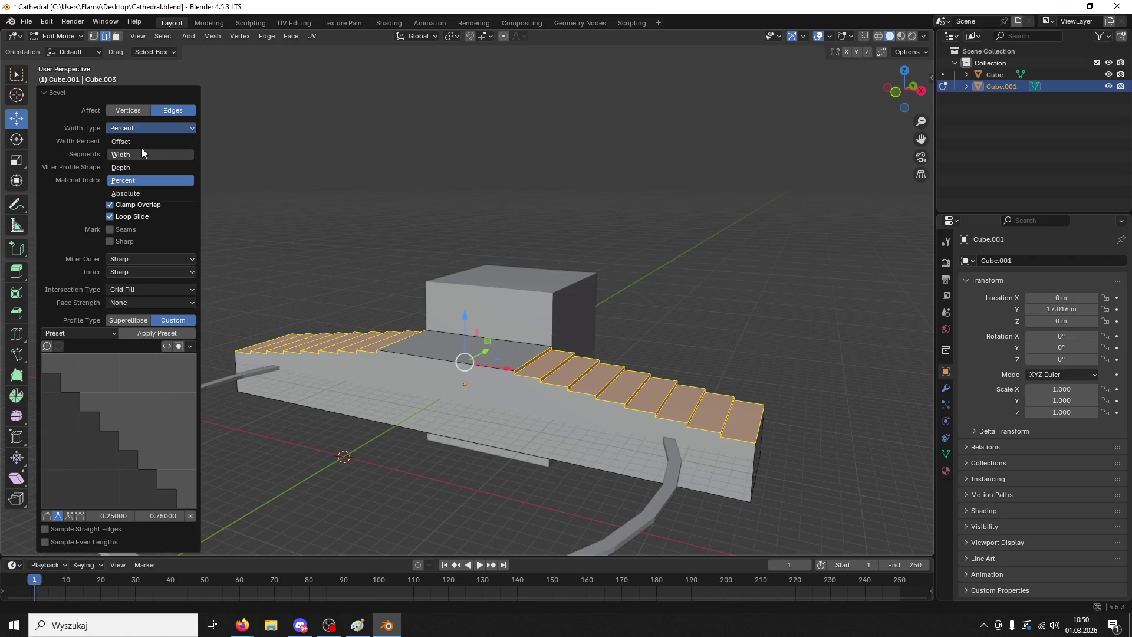
click(141, 147)
click(151, 128)
click(151, 168)
click(151, 167)
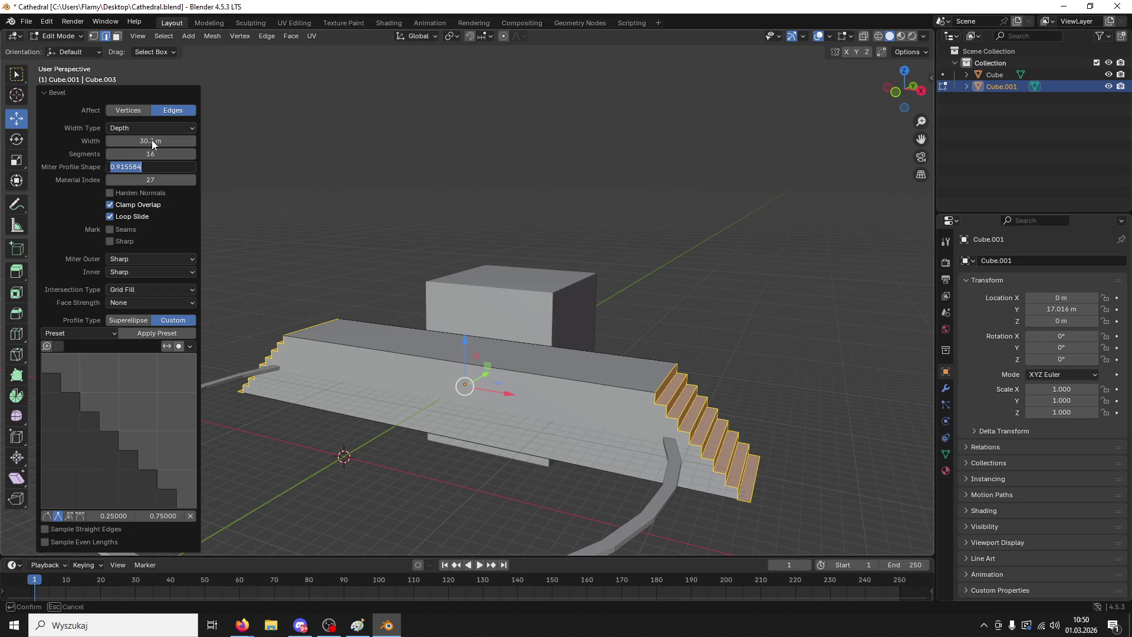
click(152, 143)
- Switch the bevel between vertices and edges, then undo and redo the stair bevel
click(148, 144)
click(132, 111)
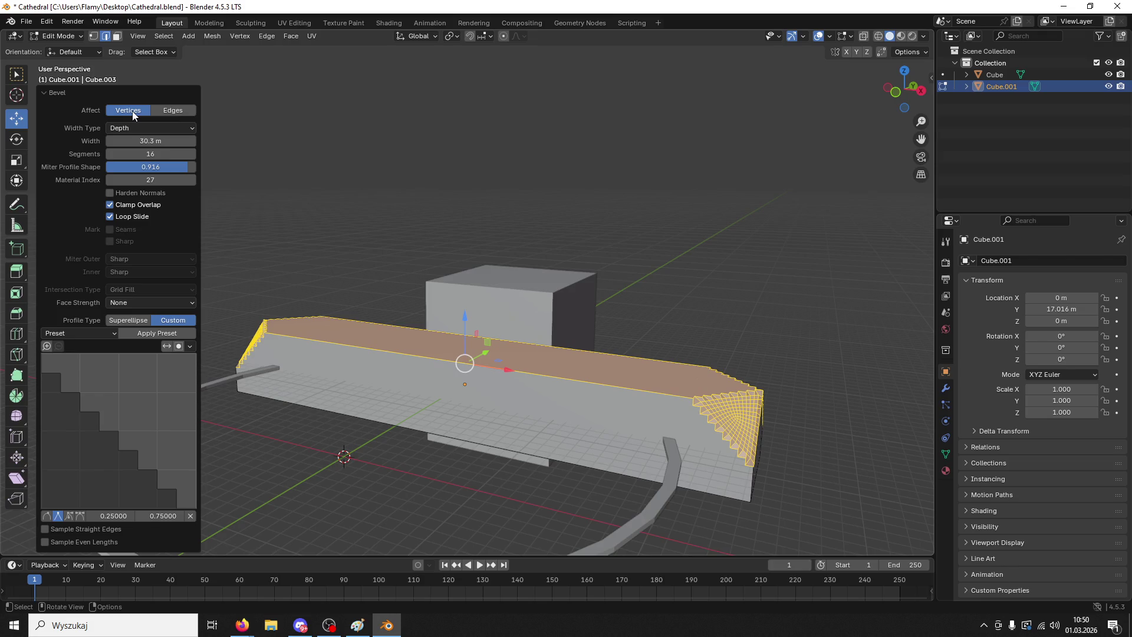
mouse_move(852, 436)
middle_down()
mouse_move(758, 425)
mouse_move(538, 340)
middle_up()
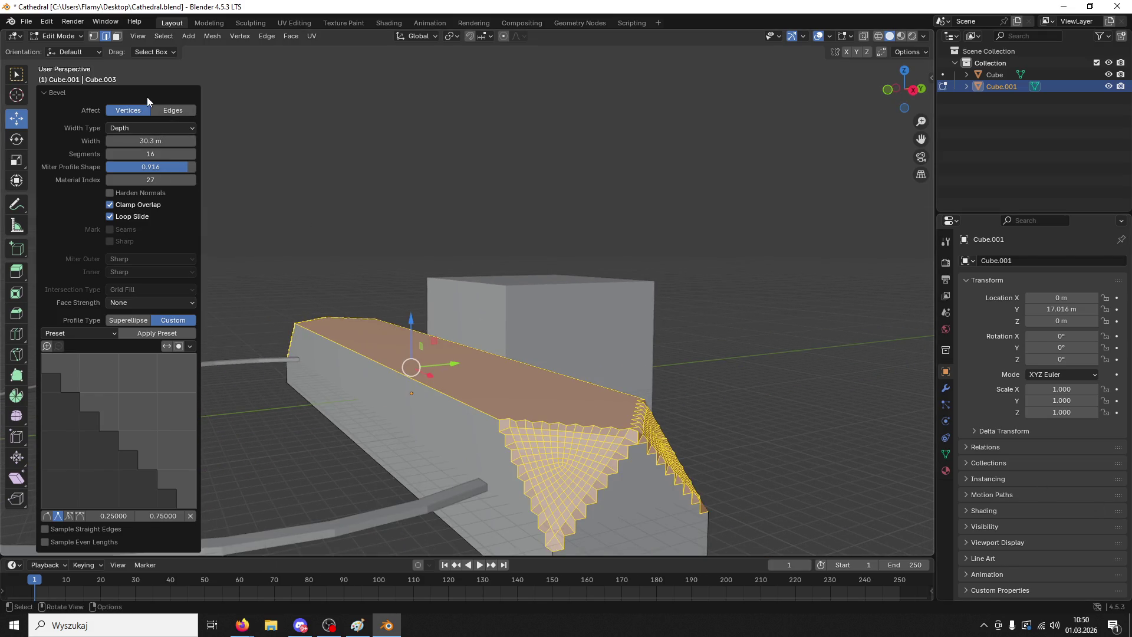
click(159, 111)
middle_drag(258, 252, 424, 271)
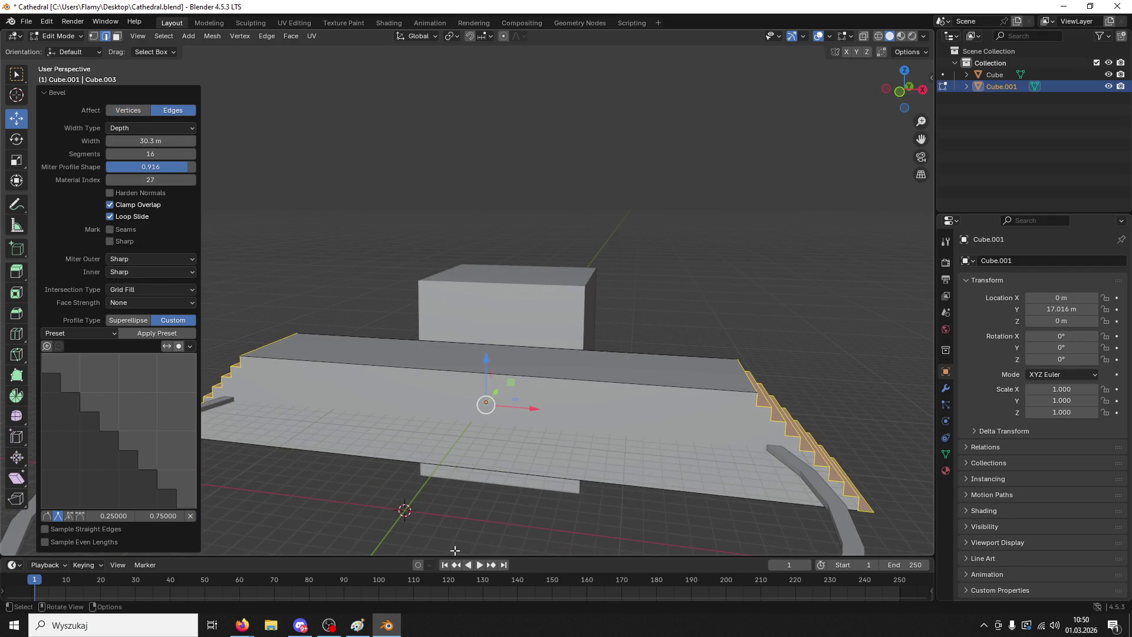
key(ctrl+z)
key(ctrl+shift+z)
key(ctrl+z)
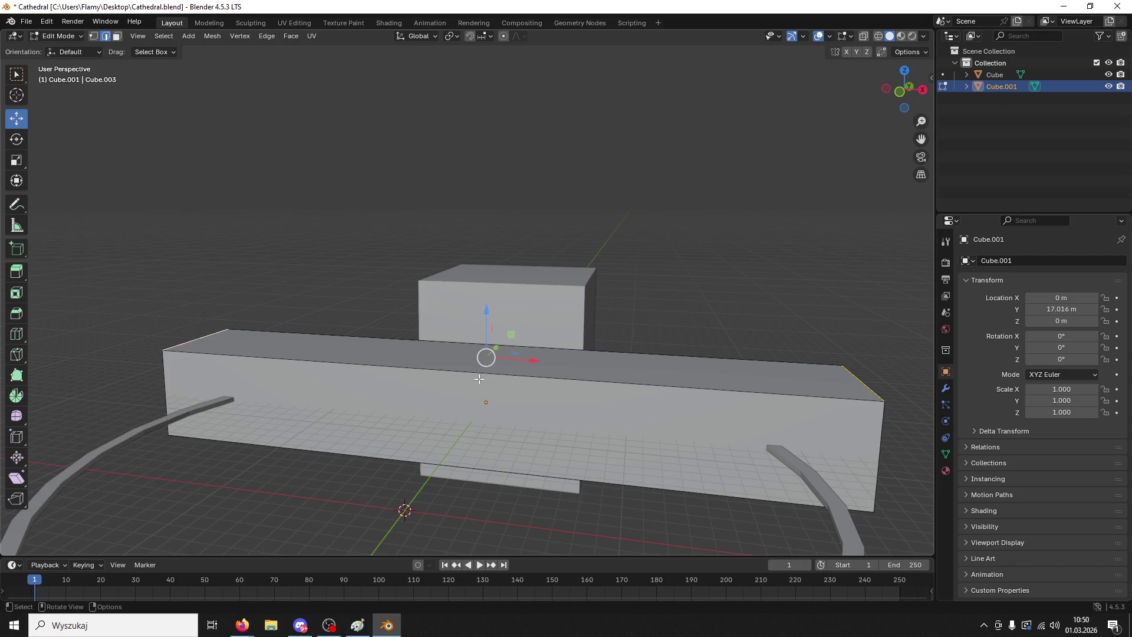
key(ctrl+shift+z)
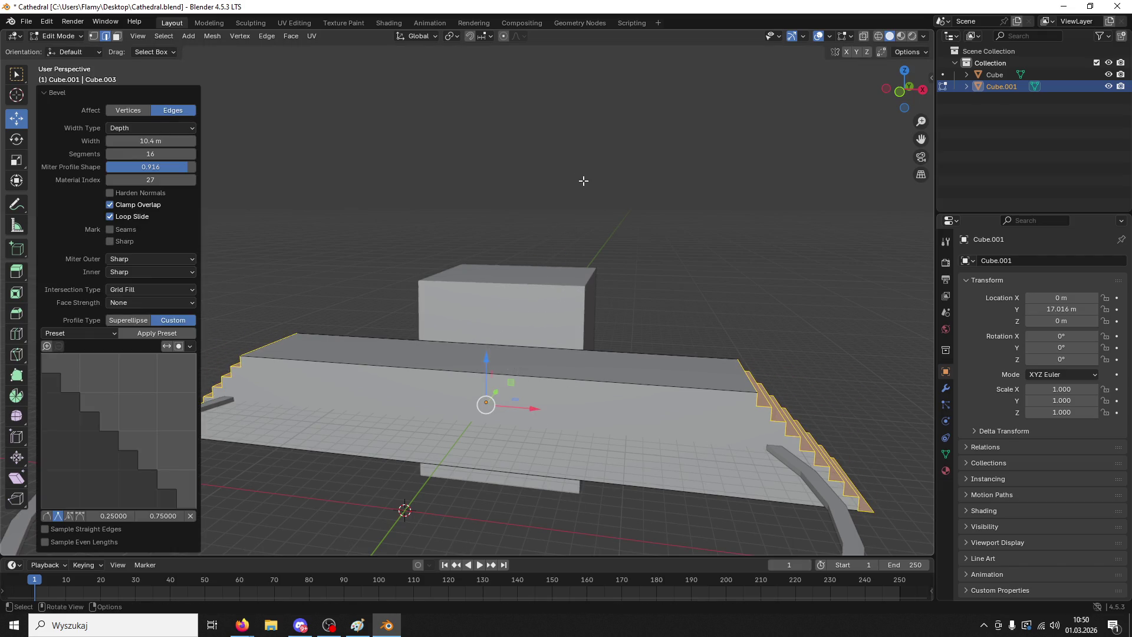
- Set the bevel's material index back to 0
key(alt+Tab)
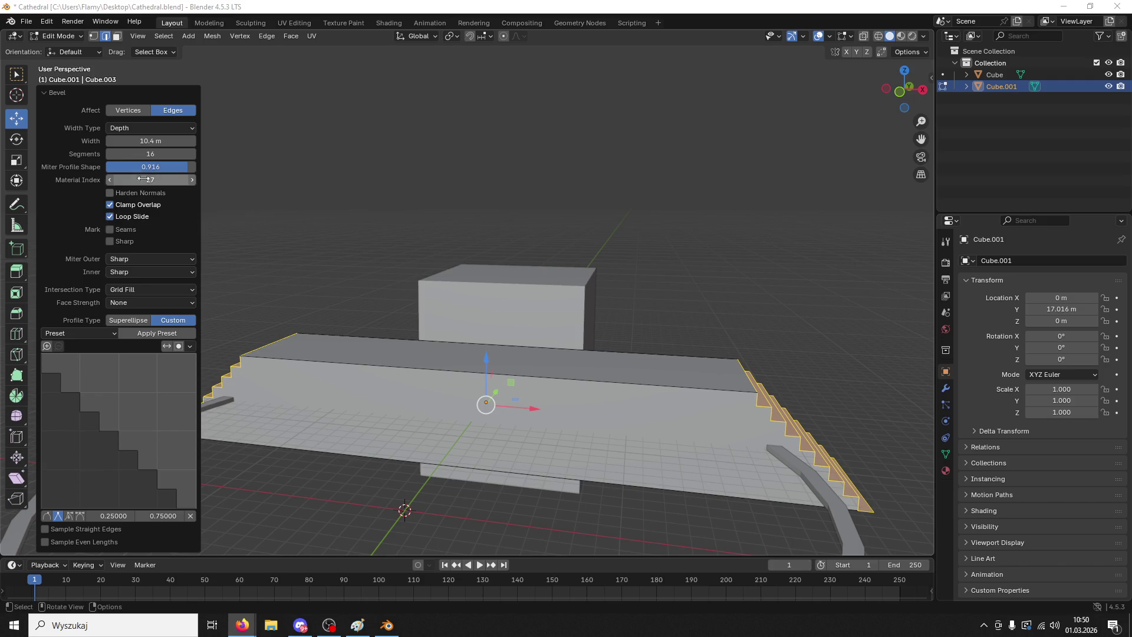
key(BackSpace)
click(169, 177)
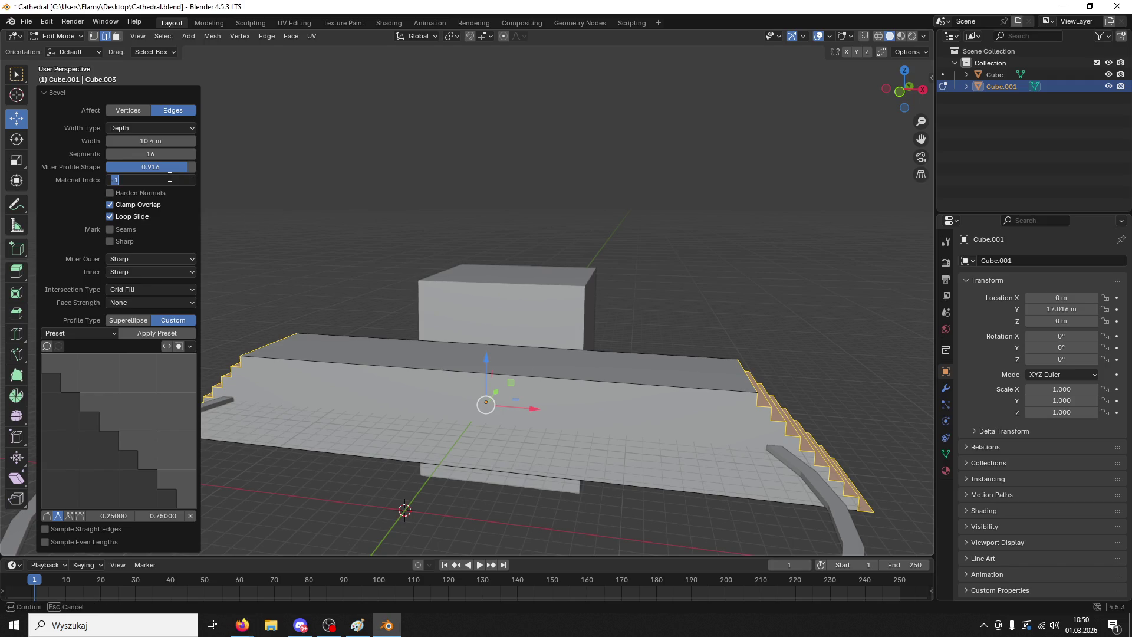
text(0)
key(Return)
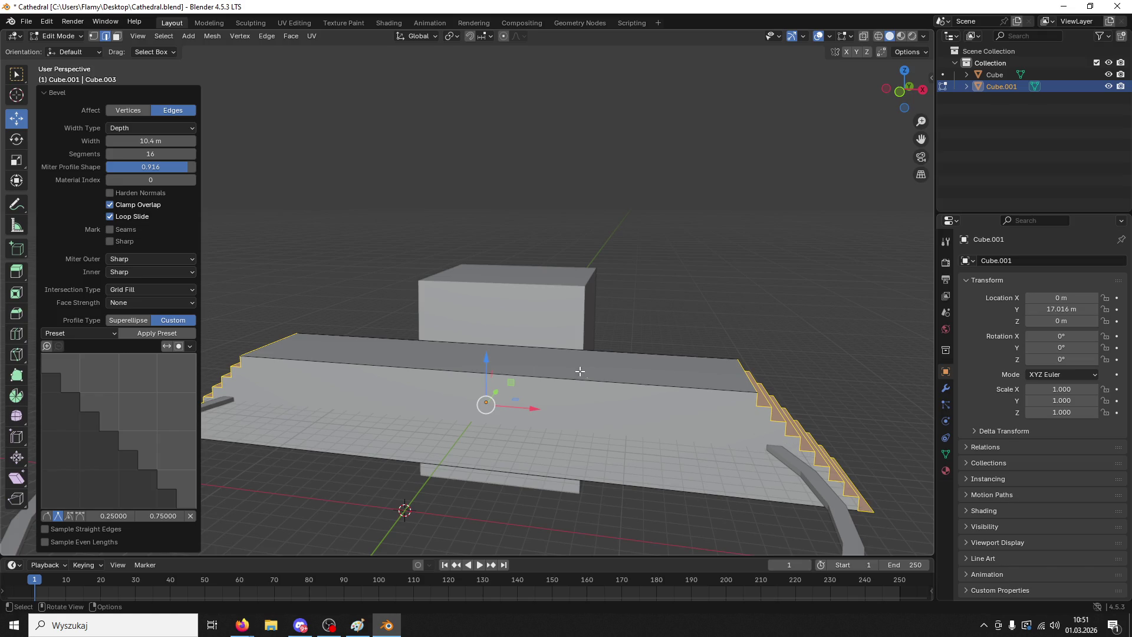
- Give the edge bevel 10.7 m width, miter profile shape 0 and a Superellipse profile
click(128, 111)
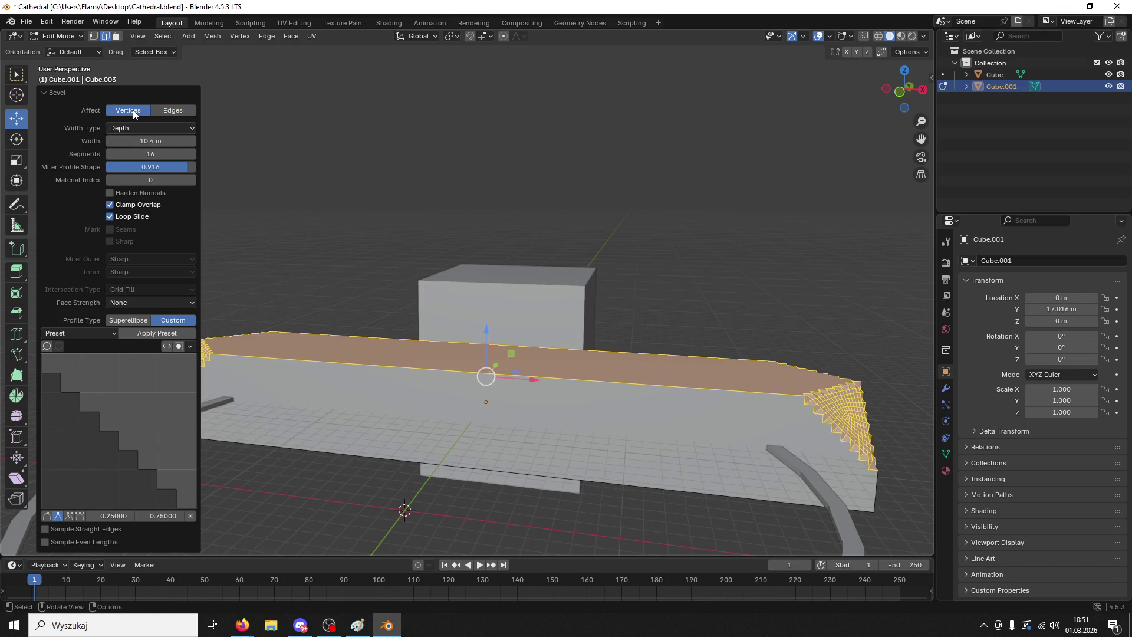
drag(150, 141, 130, 167)
click(150, 167)
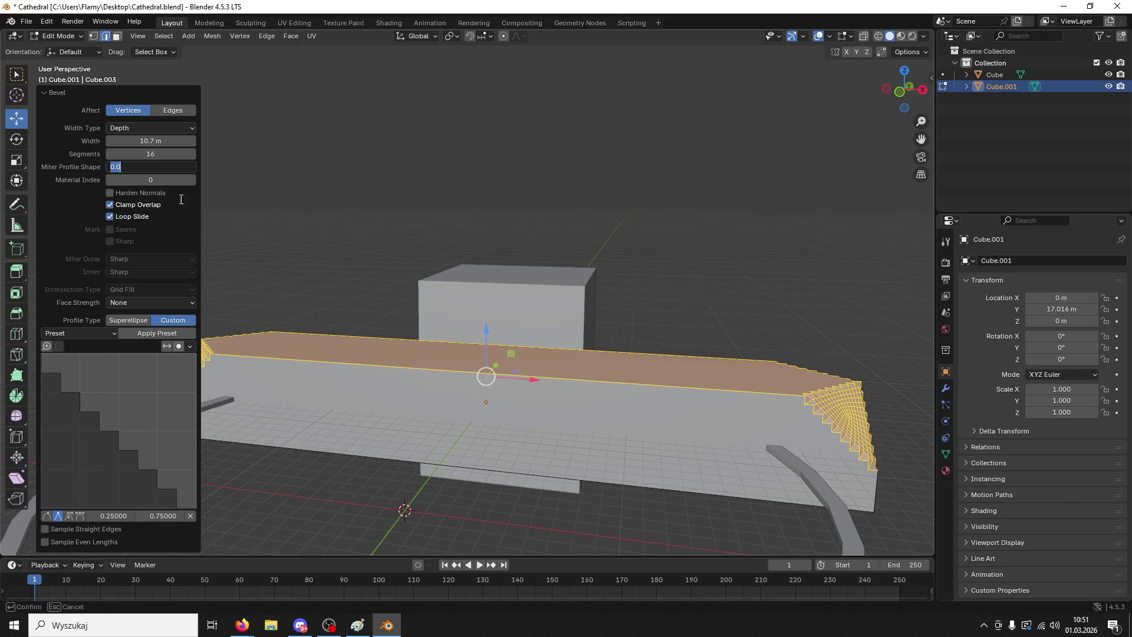
click(128, 322)
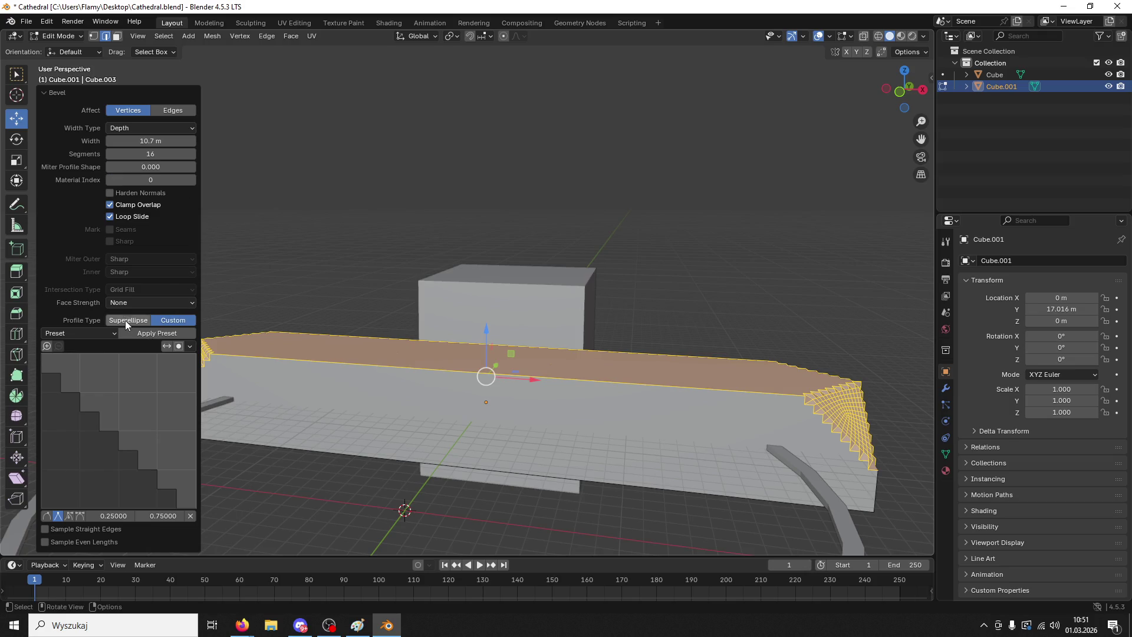
mouse_move(543, 302)
middle_down()
mouse_move(600, 311)
mouse_move(533, 291)
mouse_move(498, 303)
mouse_move(518, 314)
mouse_move(629, 296)
mouse_move(566, 294)
middle_up()
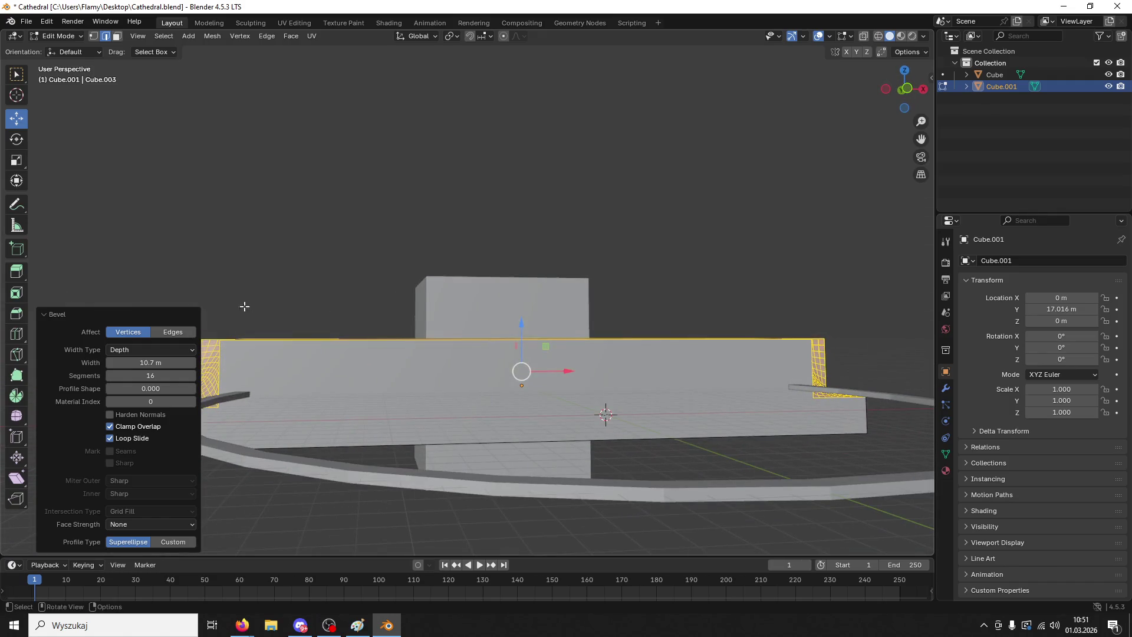
click(177, 332)
middle_drag(429, 413, 411, 396)
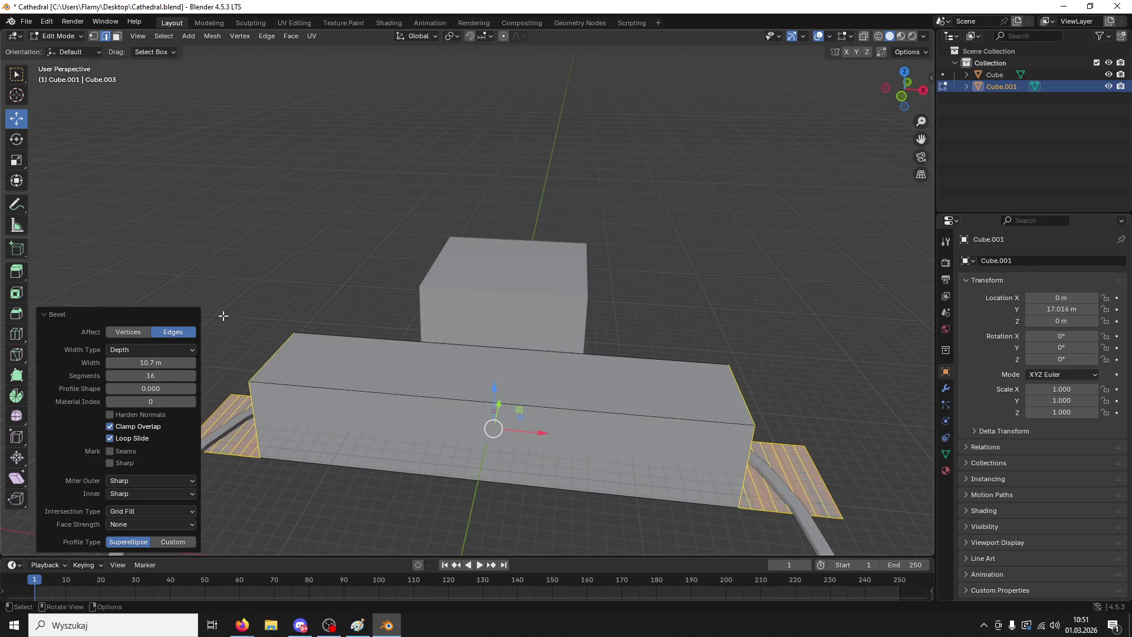
- Bevel both top end edges of the beam with the Custom stepped profile
key(ctrl+z)
click(192, 351)
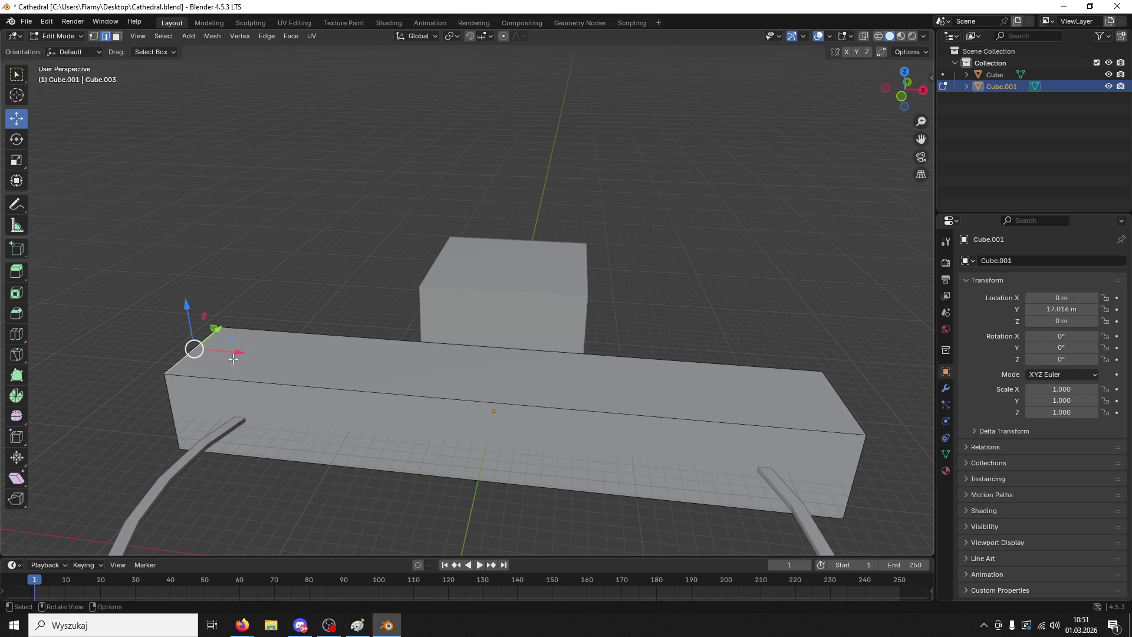
shift+click(849, 403)
key(ctrl+b)
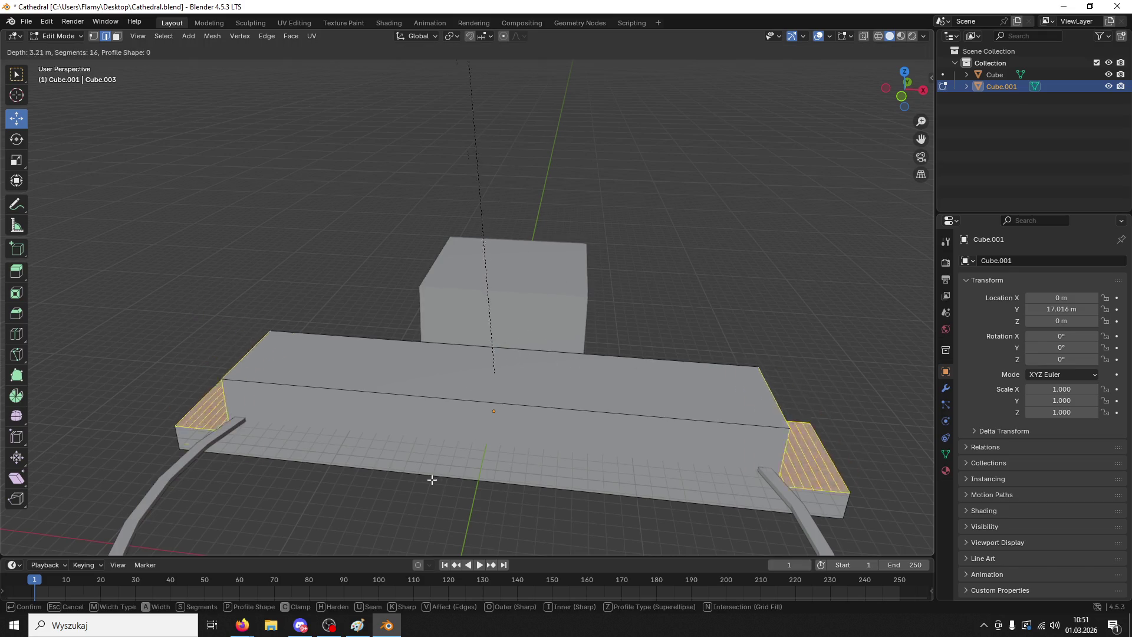
click(77, 290)
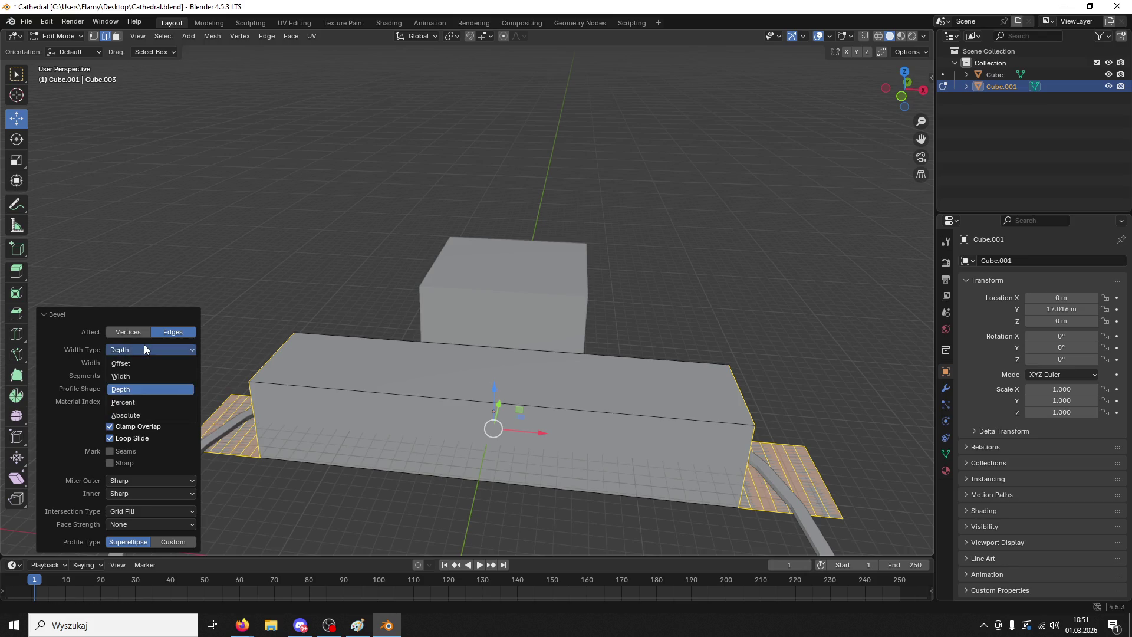
click(175, 542)
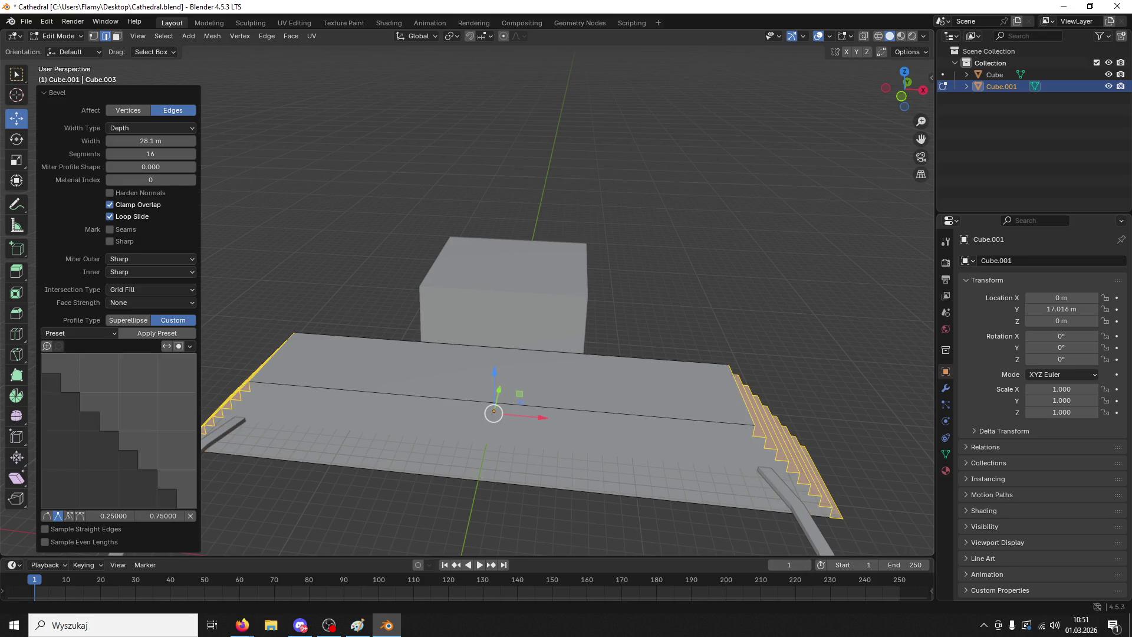
- Select the stair-step edges along the stepped side one by one
key(alt+Tab)
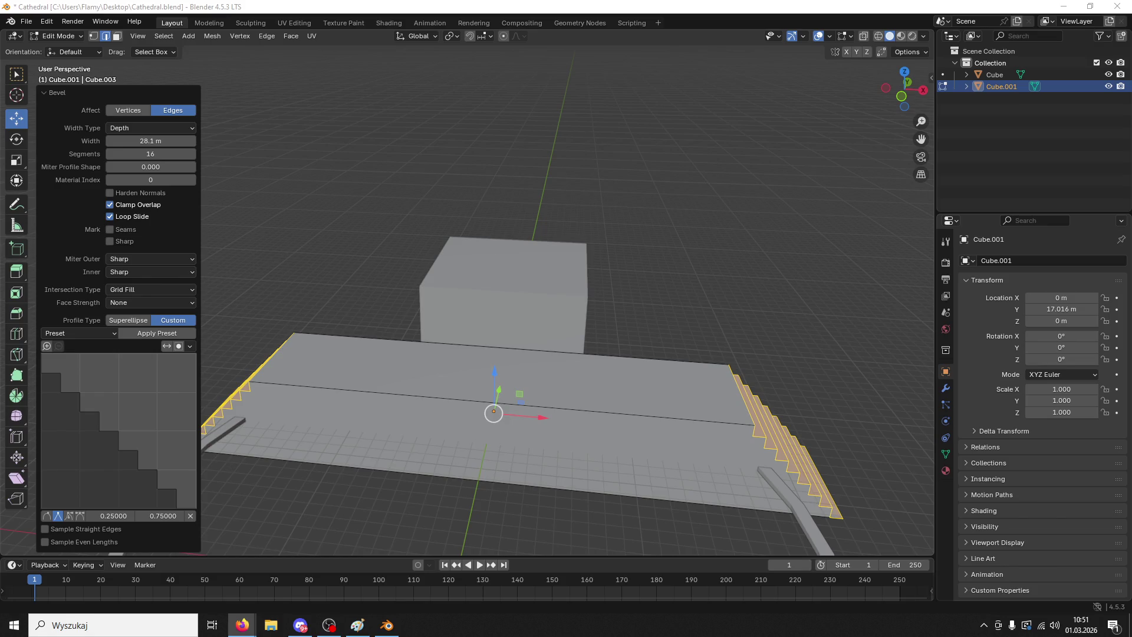
click(769, 260)
mouse_move(769, 260)
middle_down()
mouse_move(779, 278)
mouse_move(738, 273)
mouse_move(619, 410)
middle_up()
shift+click(609, 420)
shift+click(614, 438)
shift+click(629, 462)
shift+click(648, 483)
shift+click(664, 503)
shift+click(687, 525)
shift+click(712, 542)
mouse_move(711, 541)
middle_down()
mouse_move(766, 459)
mouse_move(752, 450)
middle_up()
shift+click(726, 446)
shift+click(727, 469)
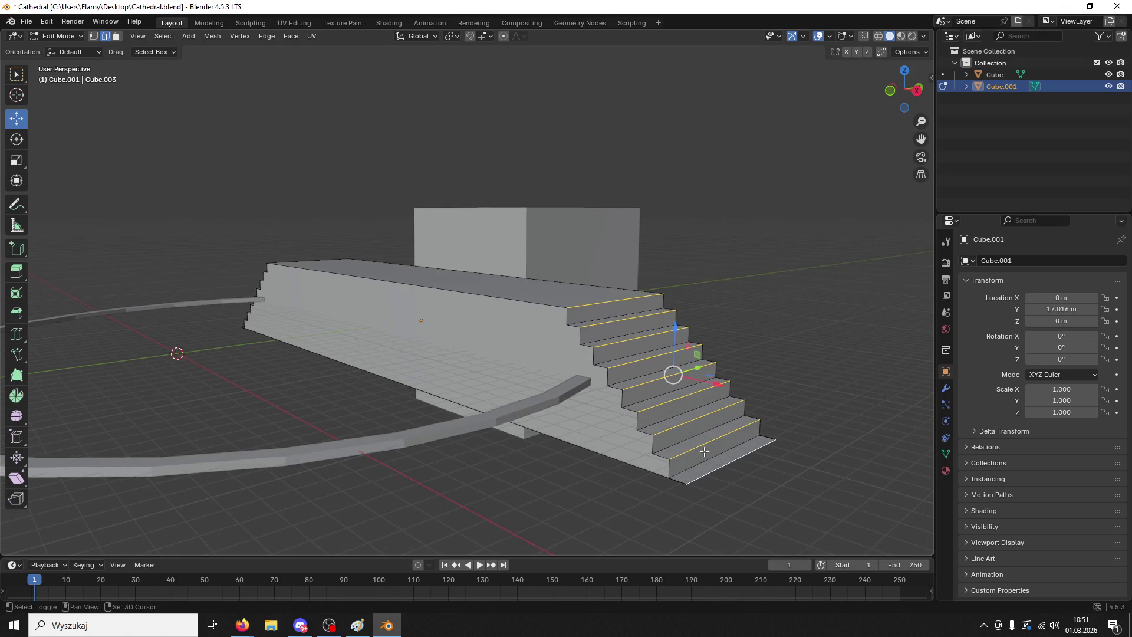
- Add the remaining nine stair-step edges to the selection
scroll(686, 442, up, 2)
scroll(687, 442, up, 5)
mouse_move(672, 298)
middle_down()
mouse_move(657, 263)
mouse_move(543, 197)
mouse_move(607, 182)
mouse_move(669, 196)
middle_up()
scroll(657, 263, down, 8)
shift+click(558, 222)
shift+click(552, 235)
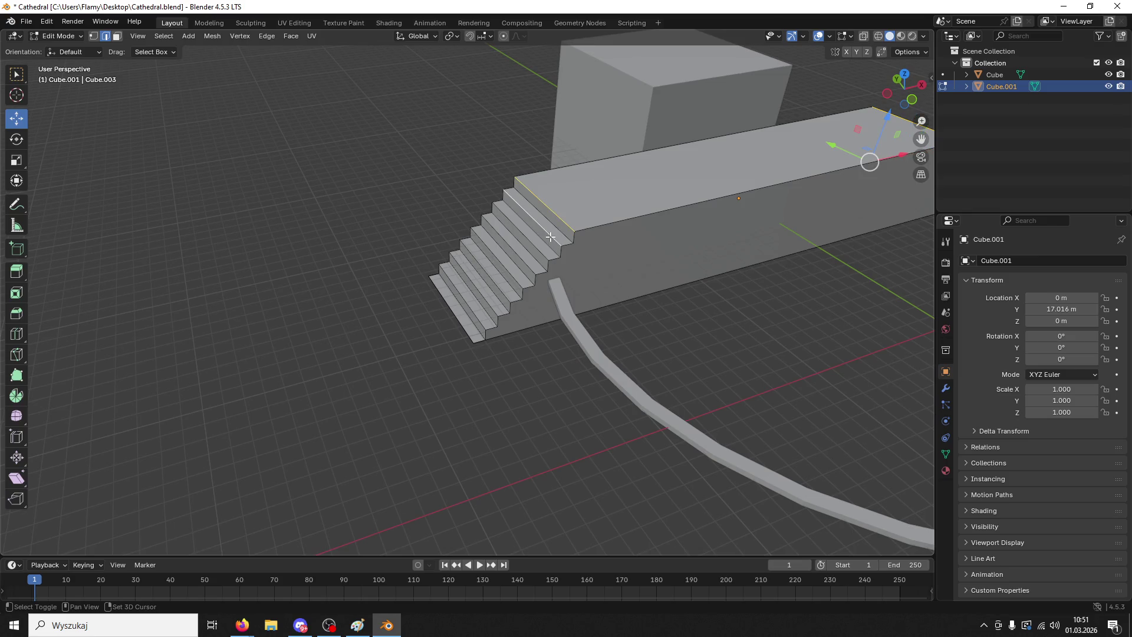
shift+click(539, 252)
shift+click(529, 268)
shift+click(517, 281)
shift+click(503, 291)
shift+click(490, 302)
shift+click(478, 315)
shift+click(466, 321)
mouse_move(531, 300)
middle_down()
mouse_move(581, 291)
mouse_move(581, 273)
middle_up()
- Bevel the selected step edges, then cancel a second bevel attempt
key(ctrl+b)
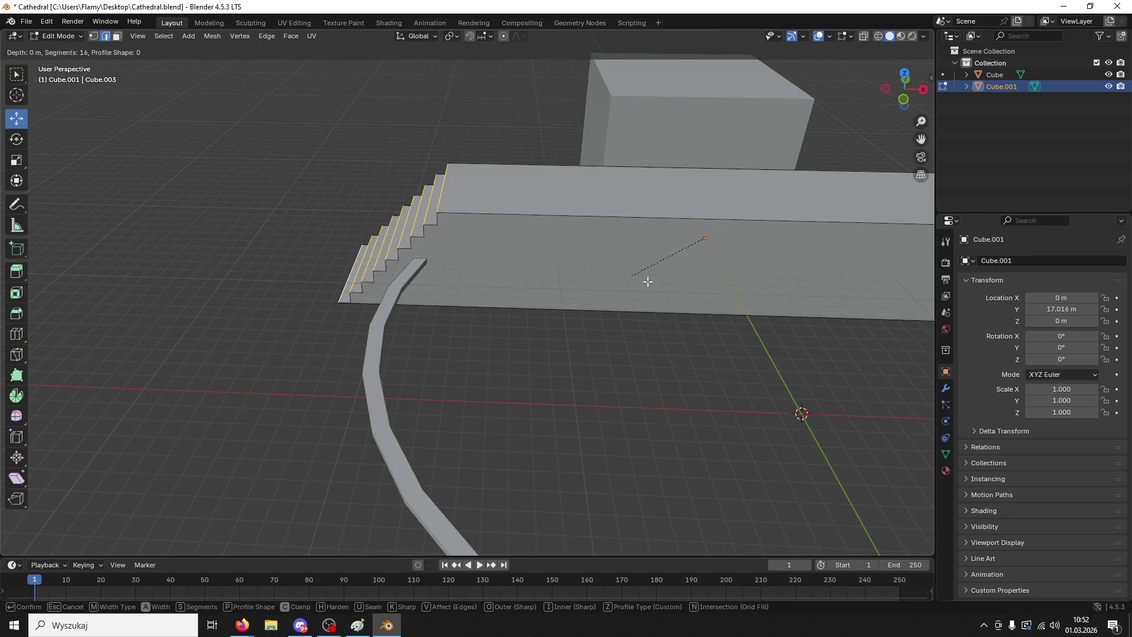
click(536, 518)
middle_drag(562, 310, 652, 296)
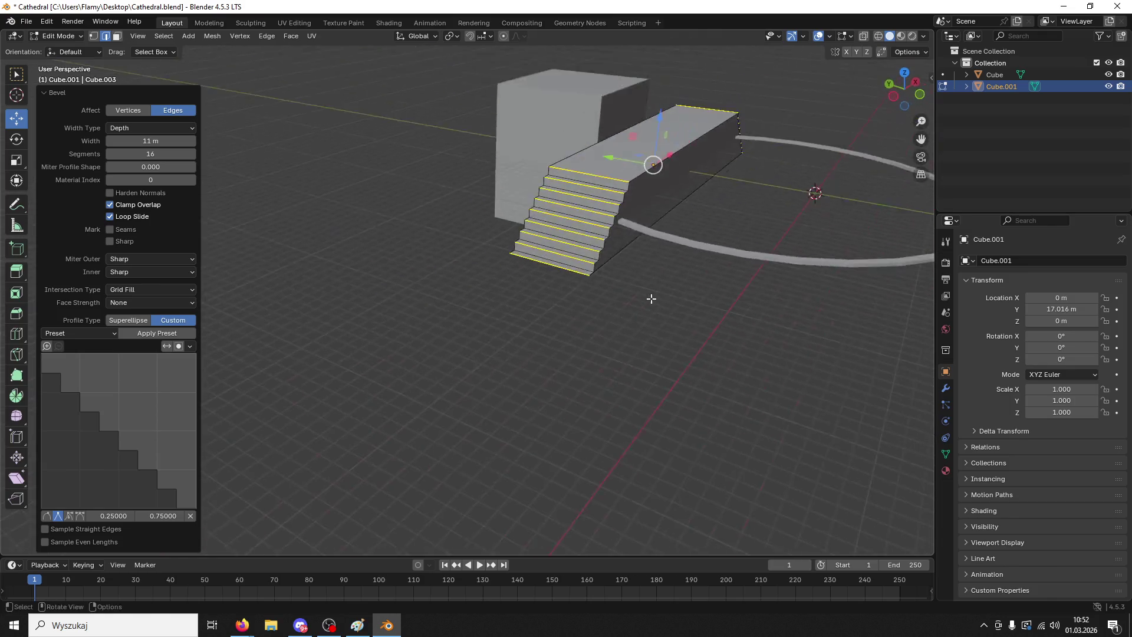
scroll(685, 250, up, 3)
mouse_move(685, 251)
middle_down()
mouse_move(708, 247)
mouse_move(649, 389)
mouse_move(606, 395)
mouse_move(619, 389)
middle_up()
key(ctrl+b)
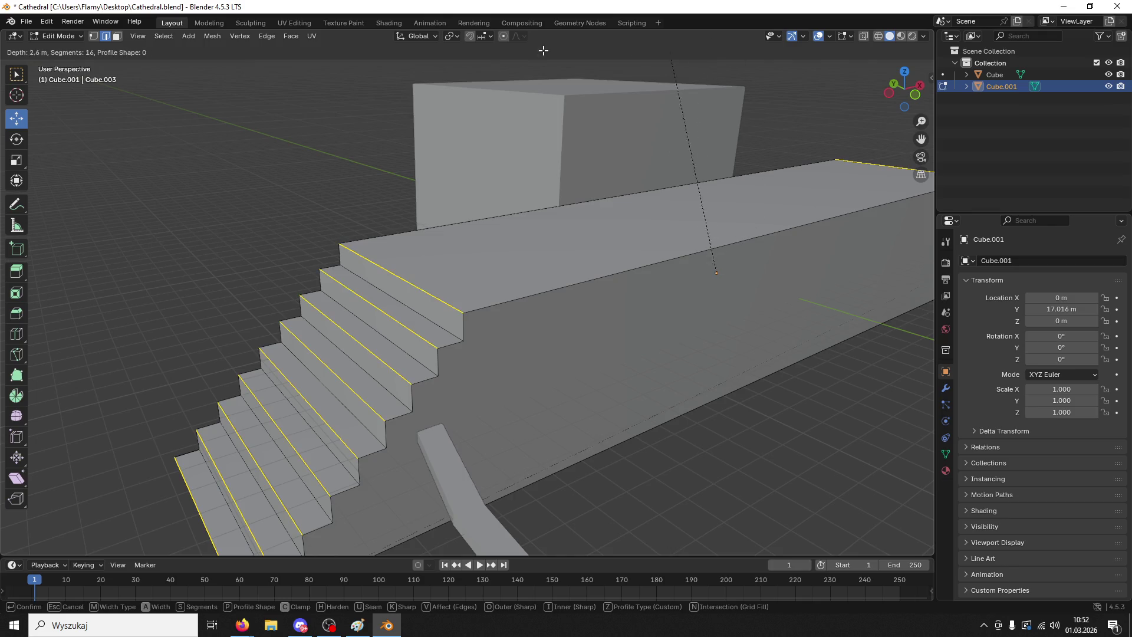
key(Escape)
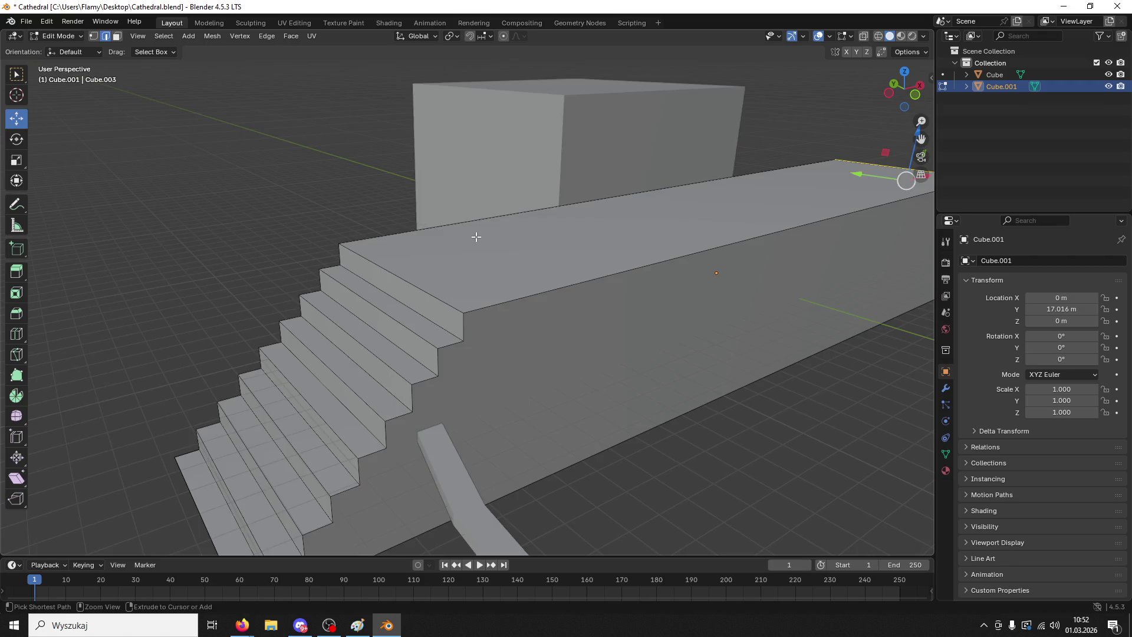
- Retry the stair bevel with clamping off, then undo back to the plain box
scroll(475, 239, down, 5)
key(ctrl+z)
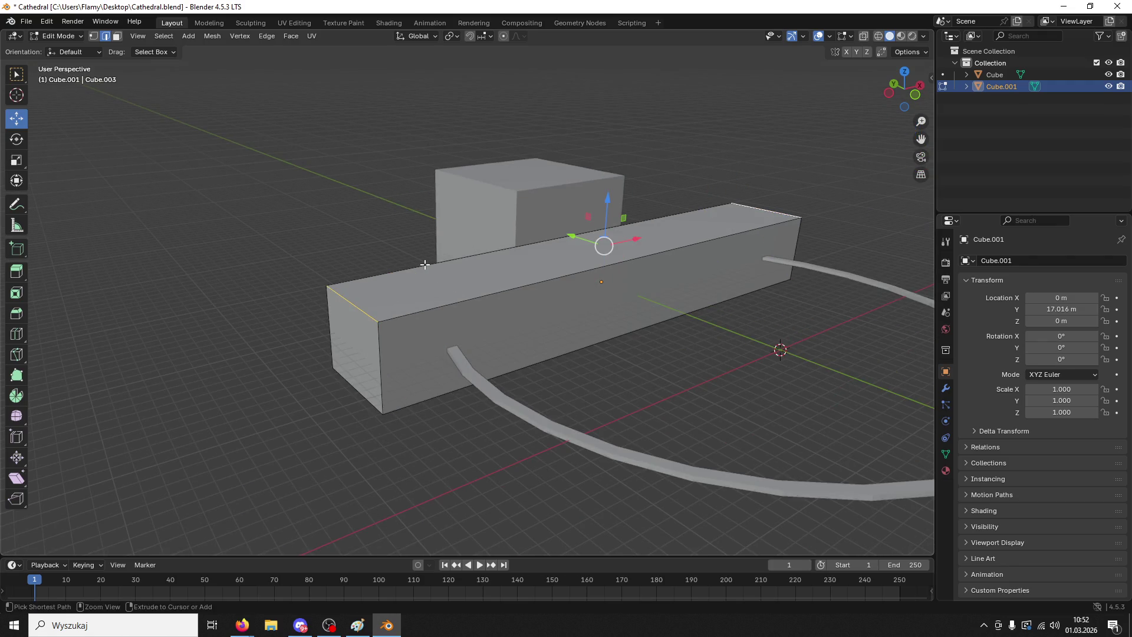
key(ctrl+b)
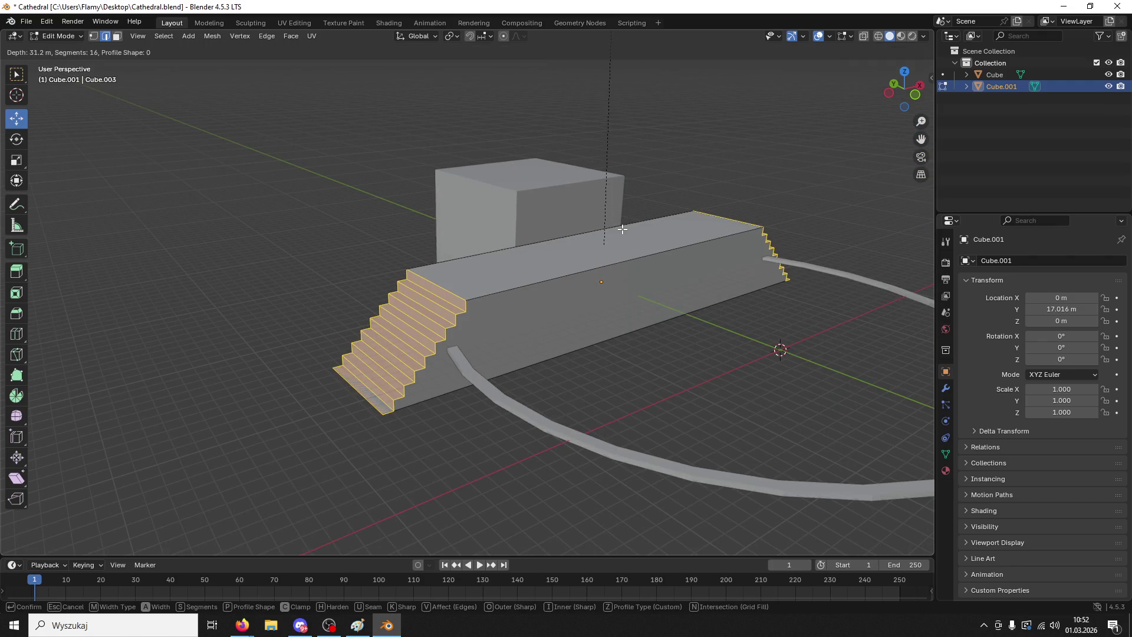
key(c)
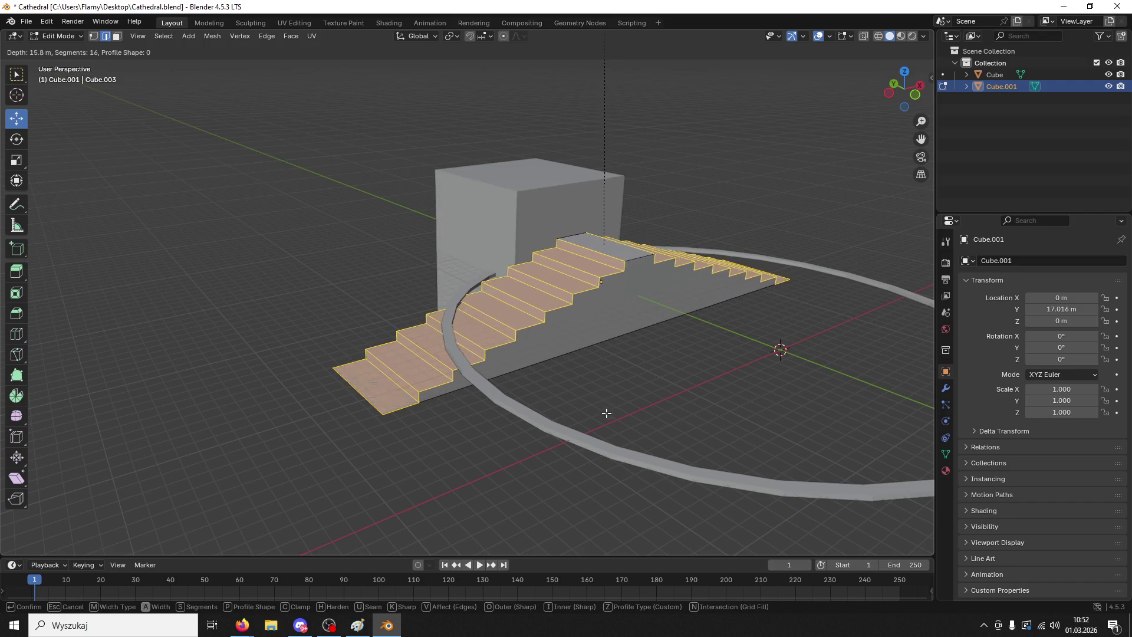
click(605, 444)
key(ctrl+z)
key(ctrl+z)
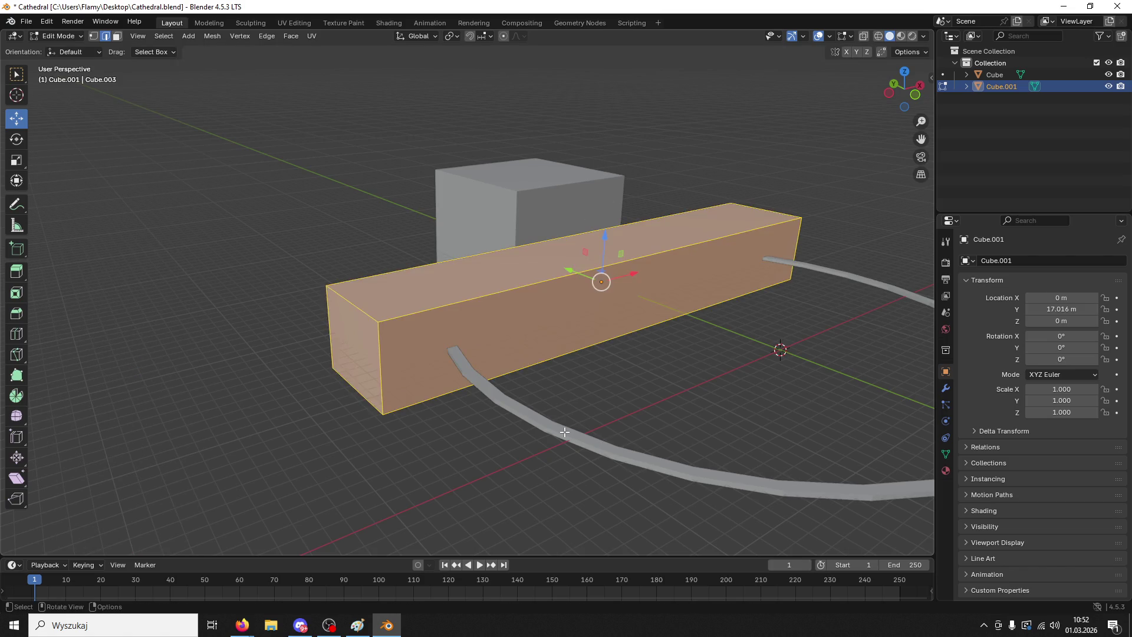
- Apply the beam's scale in Object Mode and return to Edit Mode
click(59, 36)
click(62, 51)
key(ctrl+a)
click(413, 311)
click(75, 37)
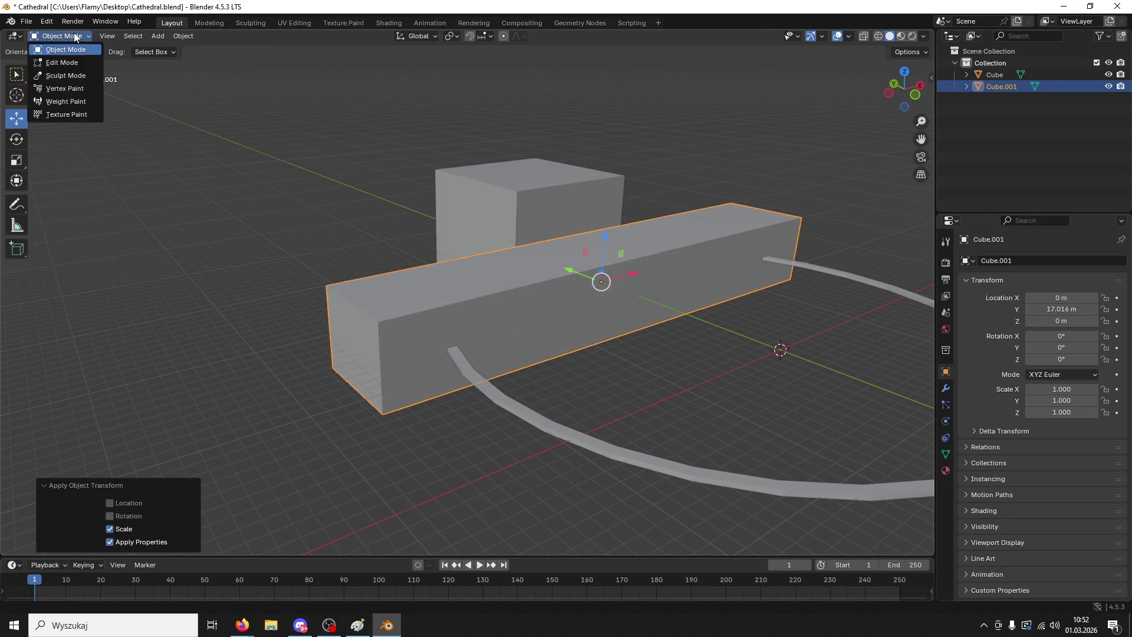
click(68, 61)
- Test a 37-segment stair bevel on the left top edge, then undo it
click(352, 304)
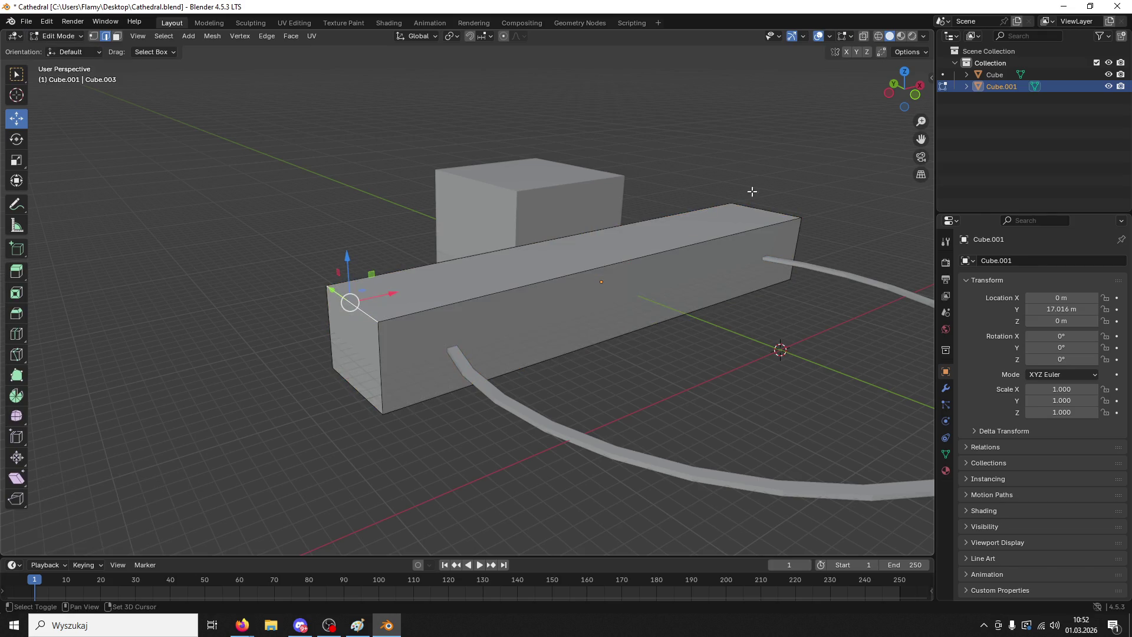
key(ctrl+b)
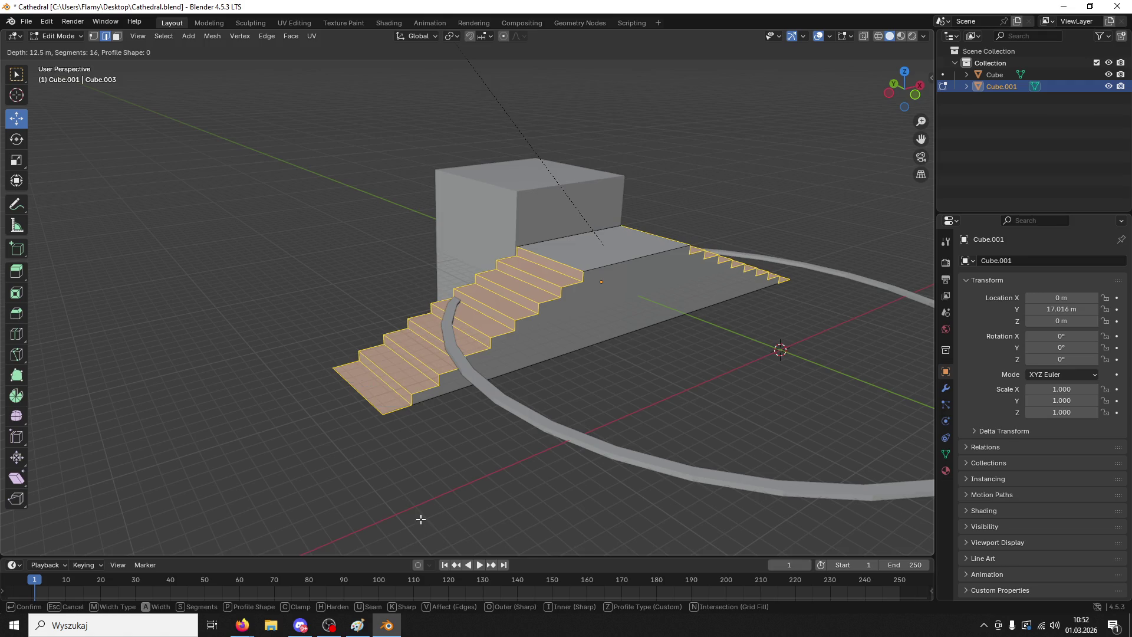
click(420, 519)
middle_drag(532, 546, 611, 397)
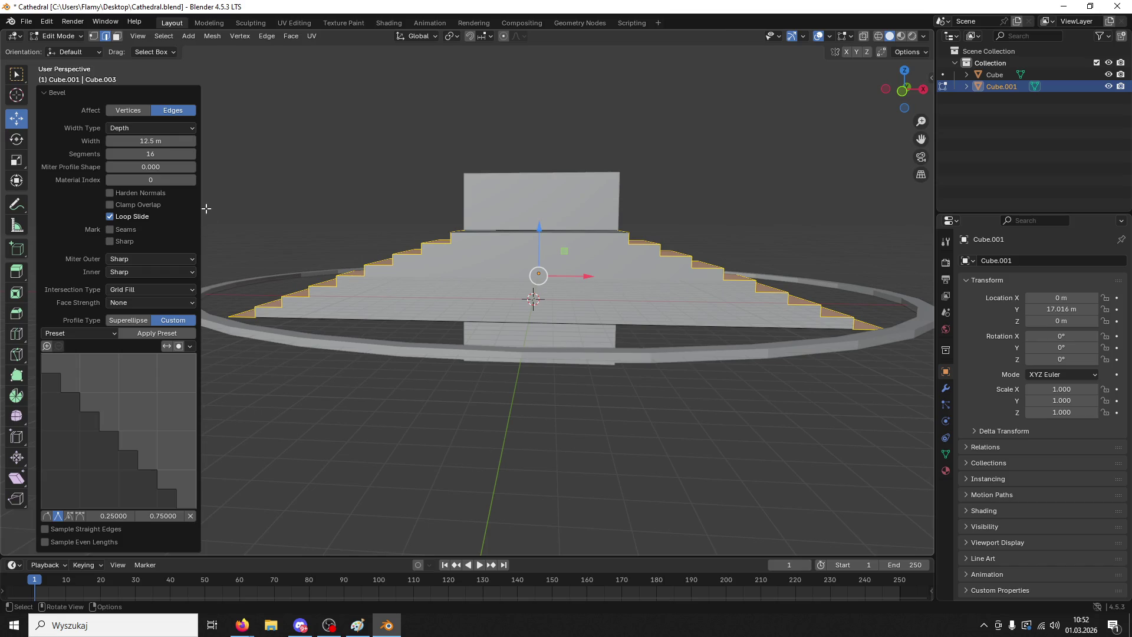
click(151, 154)
text(37)
key(Return)
mouse_move(436, 330)
middle_down()
mouse_move(446, 274)
mouse_move(438, 333)
middle_up()
key(ctrl+z)
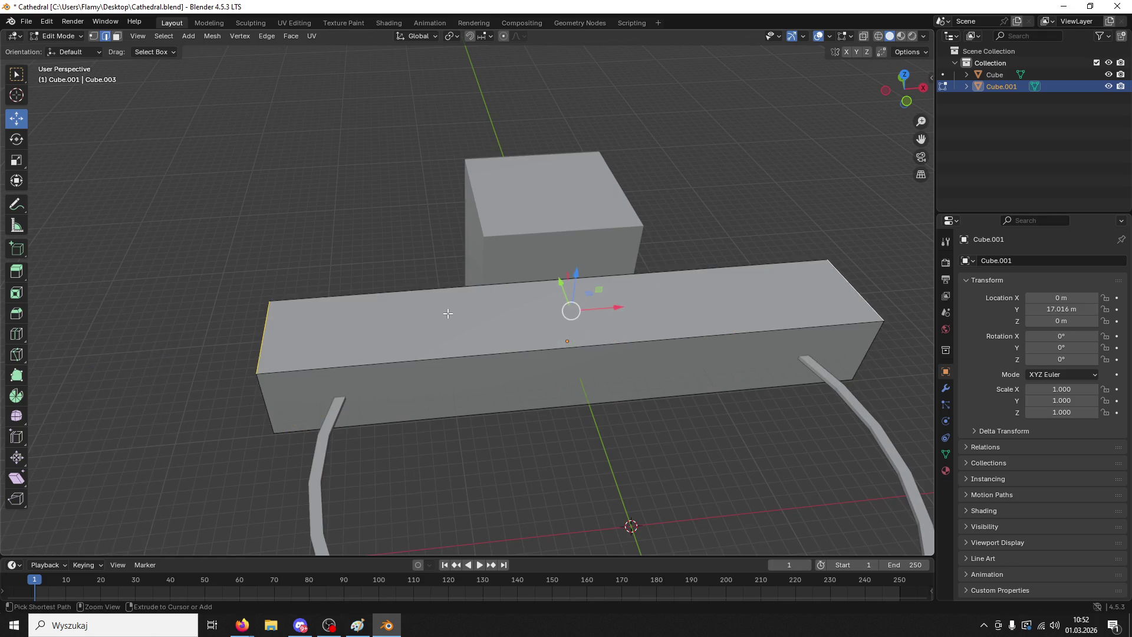
- Try a 34-step bevel and a zero-width bevel on the left end edge, undoing both
key(ctrl+b)
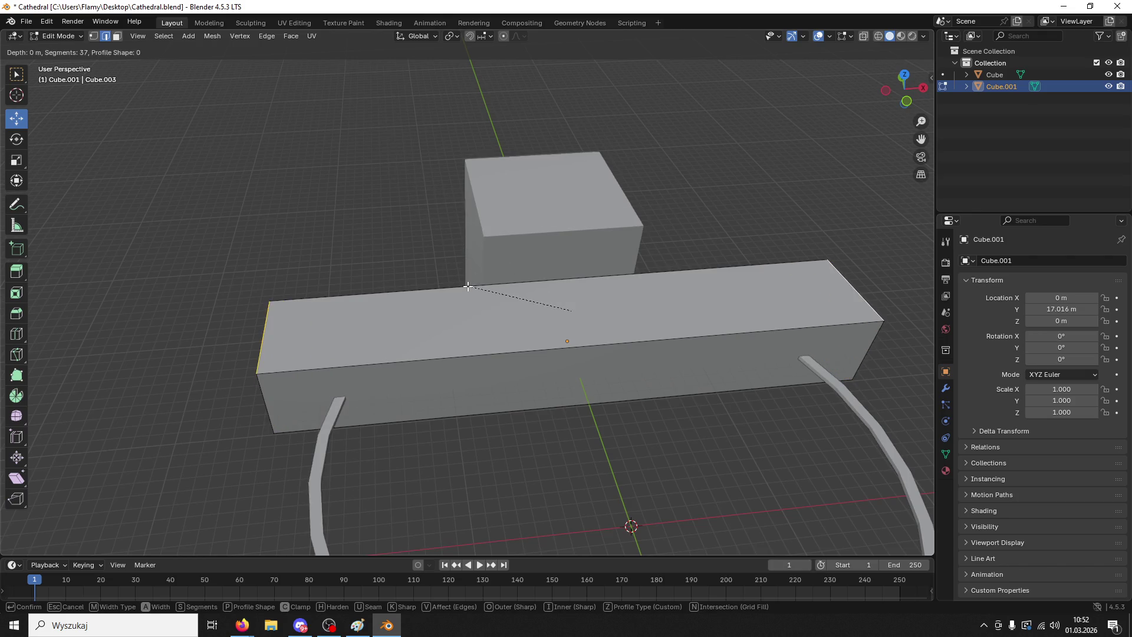
key(s)
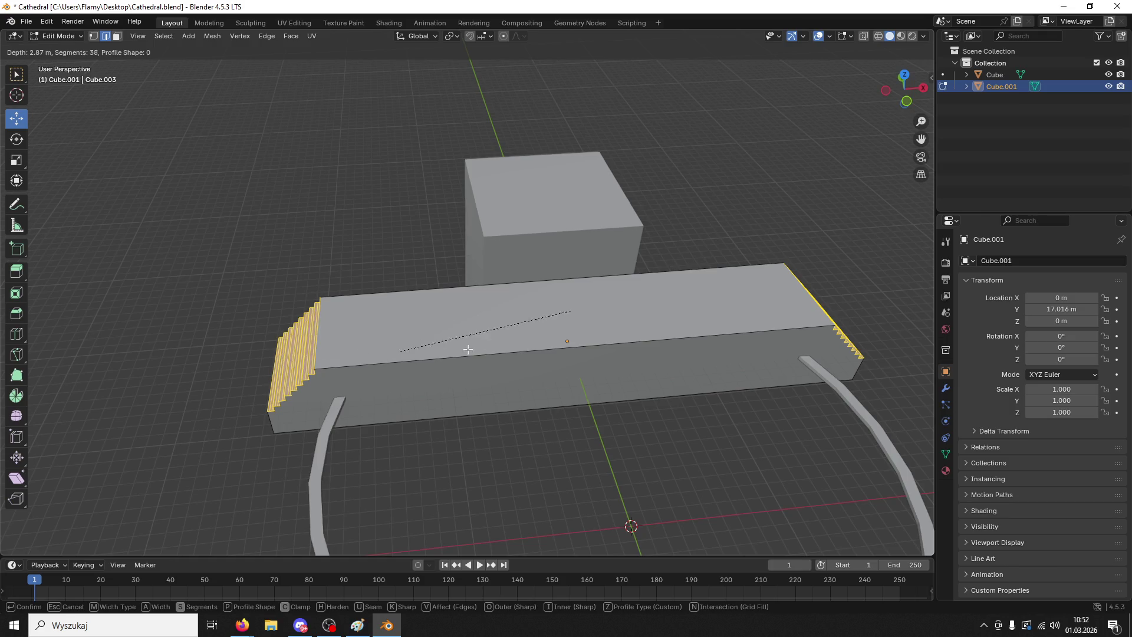
click(698, 319)
key(ctrl+z)
click(260, 330)
key(ctrl+b)
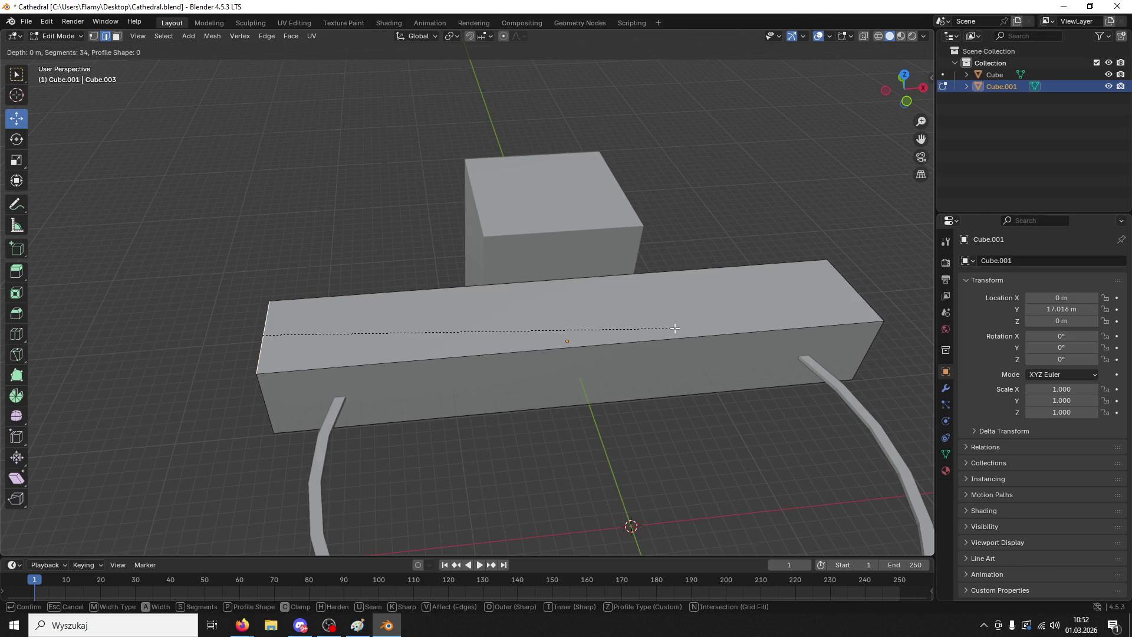
click(752, 302)
key(ctrl+z)
- Bevel both end edges with 139 segments and switch to the stair profile
click(266, 340)
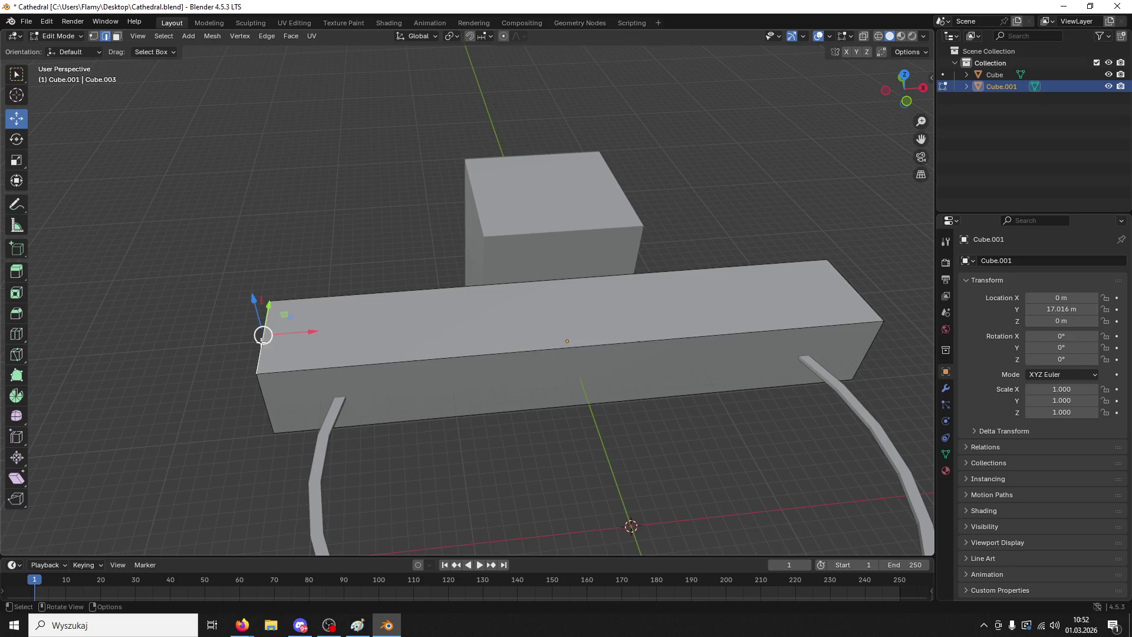
shift+click(855, 293)
key(ctrl+b)
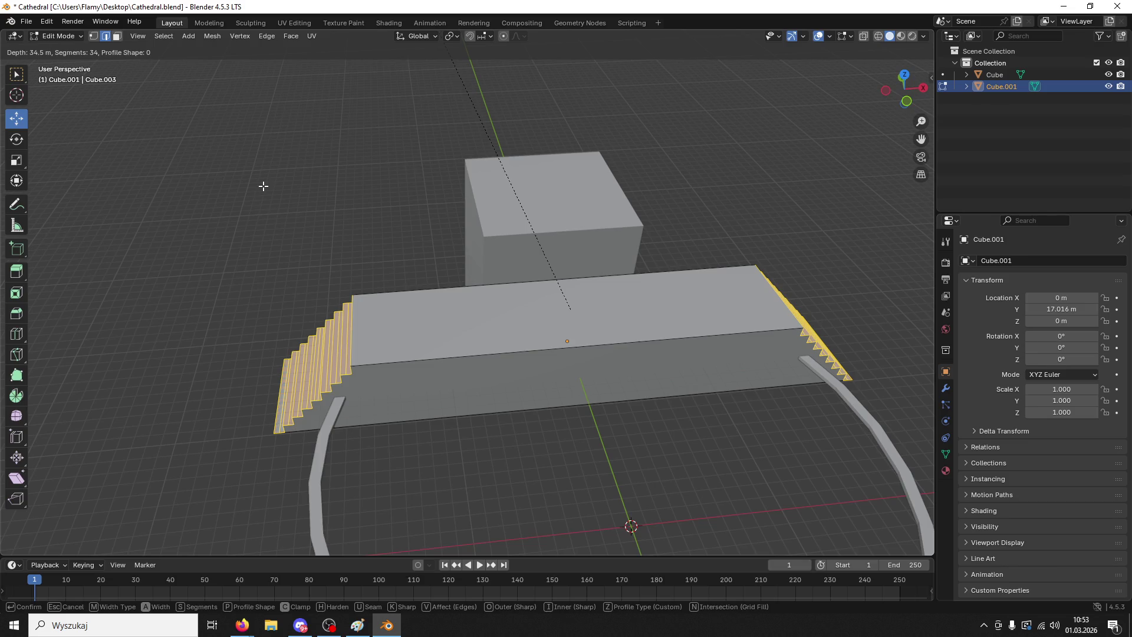
scroll(263, 185, down, 14)
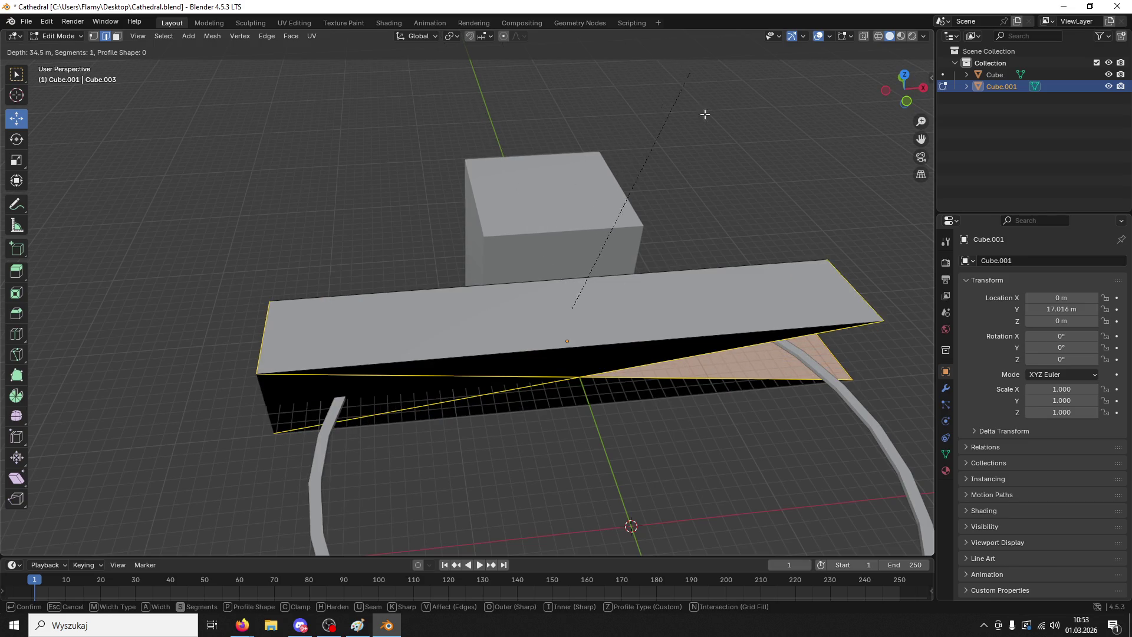
key(s)
key(z)
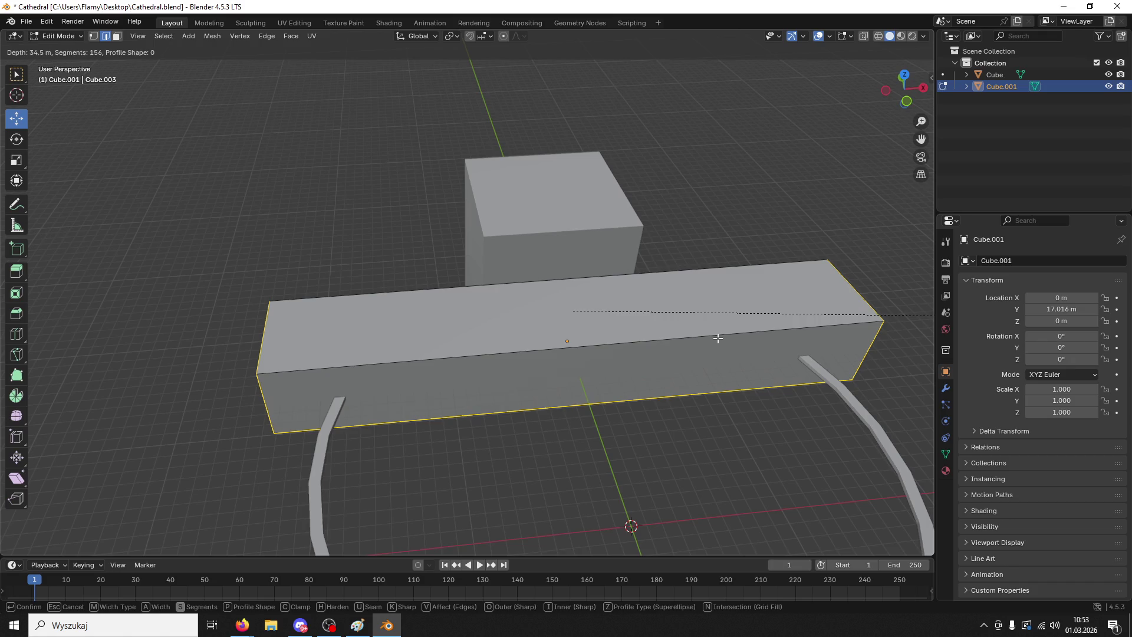
key(Escape)
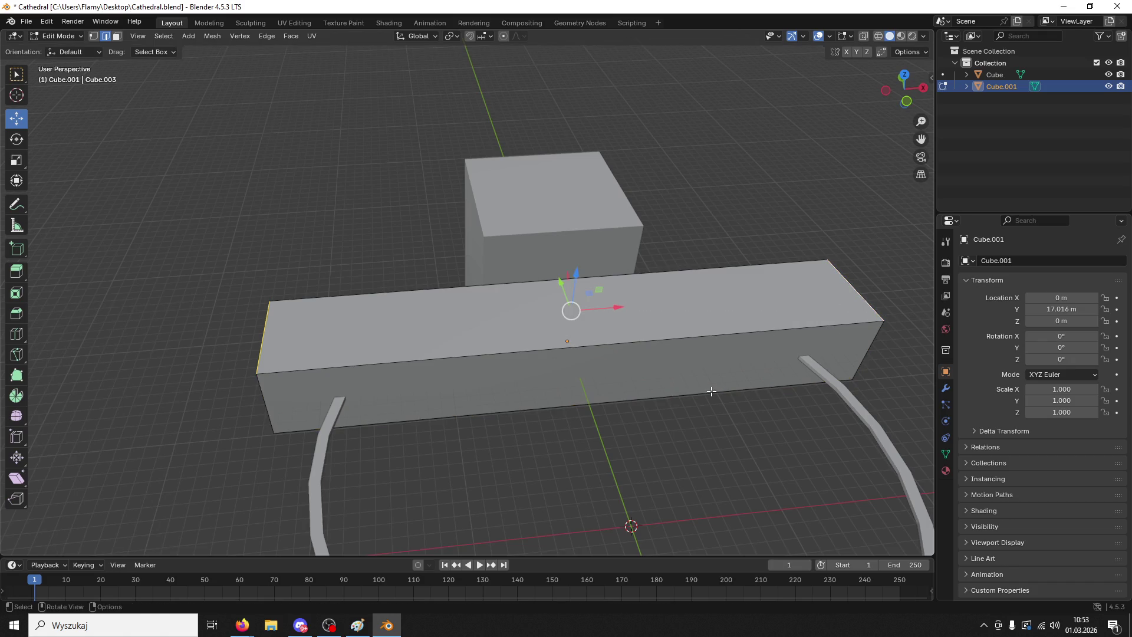
key(ctrl+b)
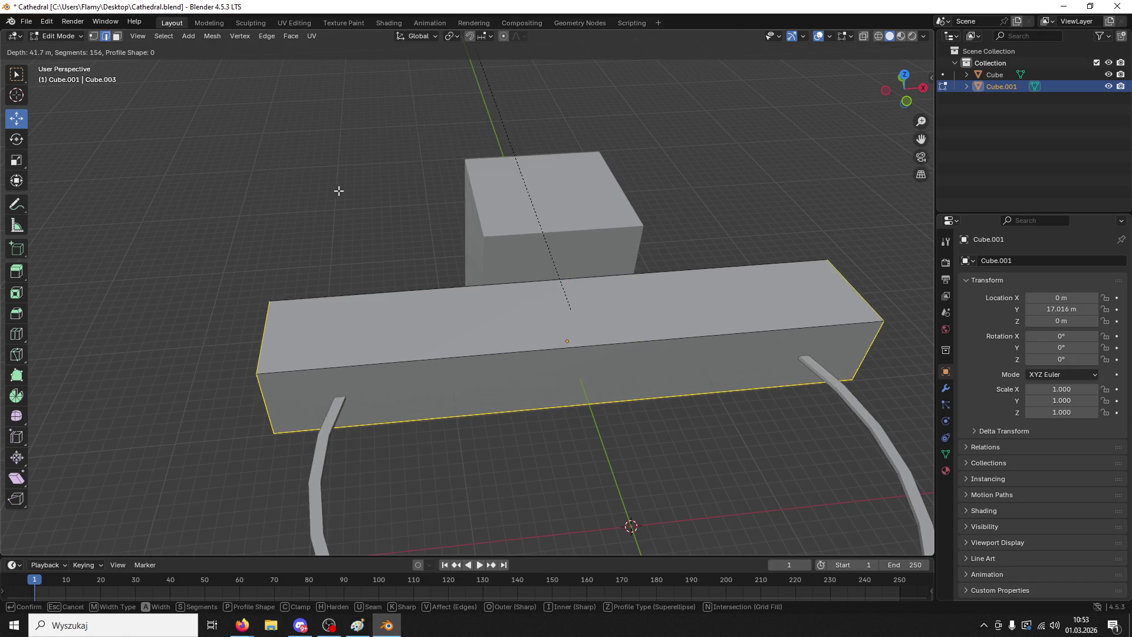
mouse_move(468, 435)
scroll(472, 431, up, 6)
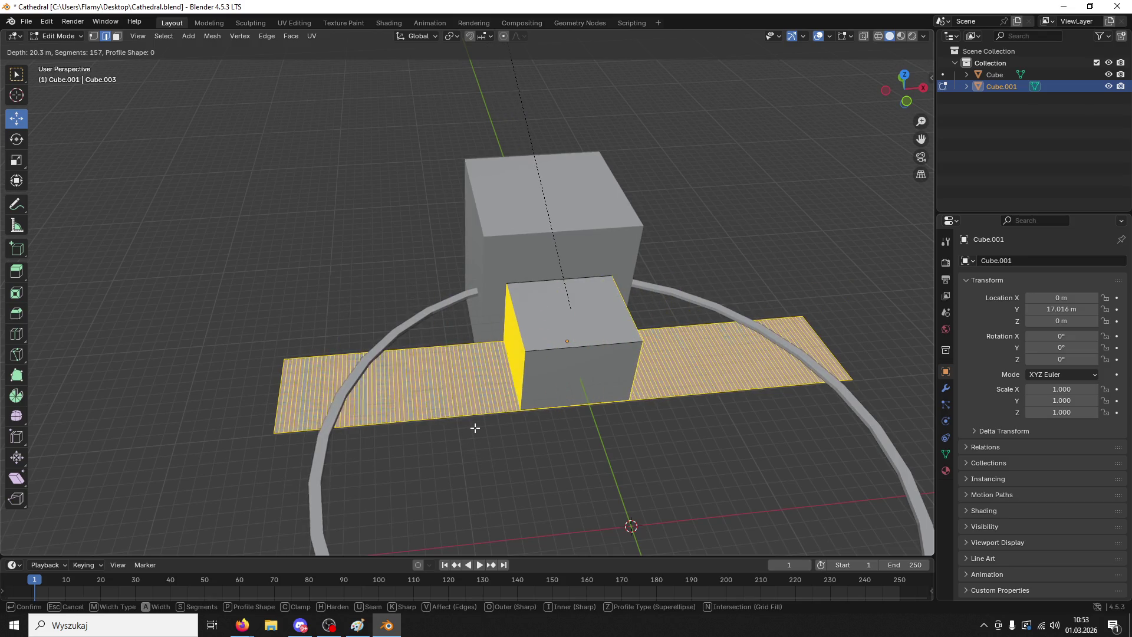
scroll(475, 428, down, 20)
click(476, 428)
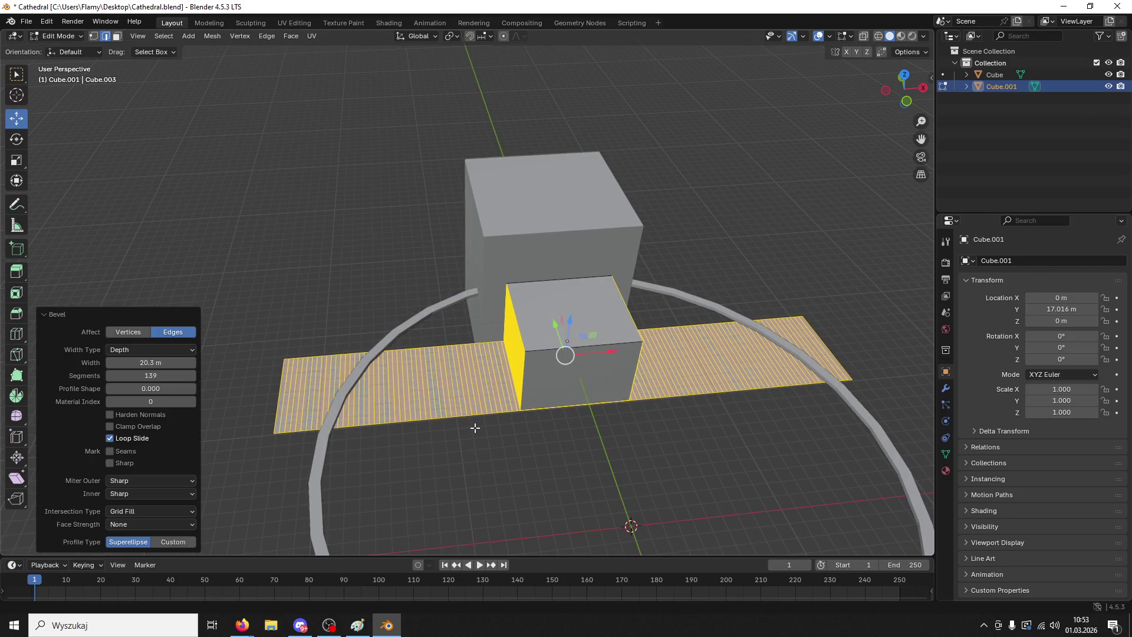
click(183, 540)
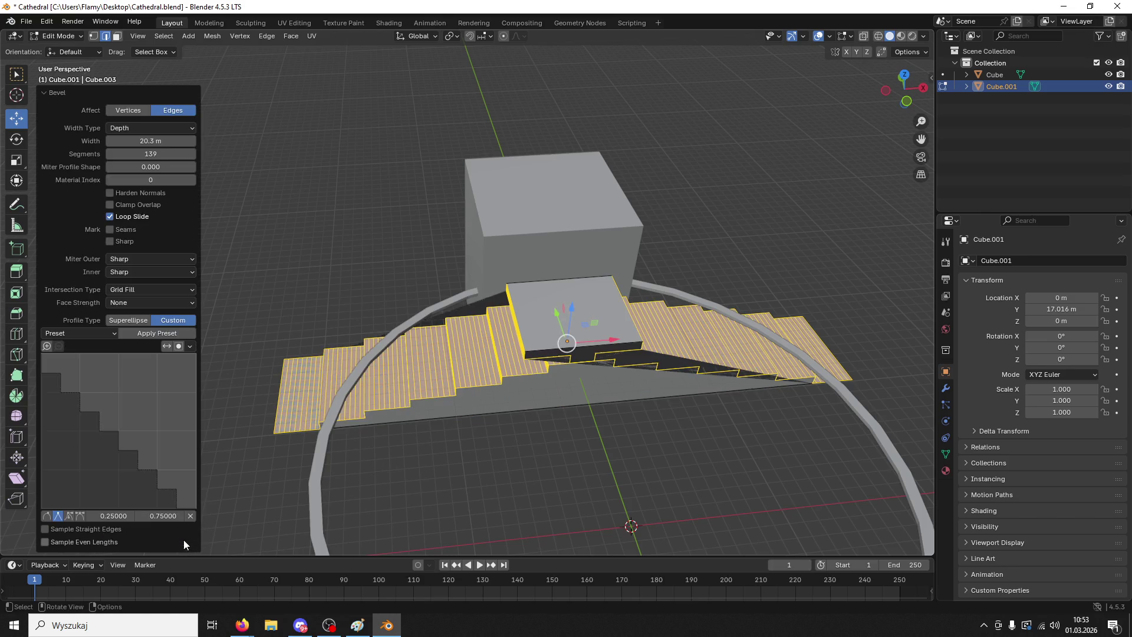
- Re-bevel both ends as stairs at 12.7 m depth with 16 segments
key(ctrl+b)
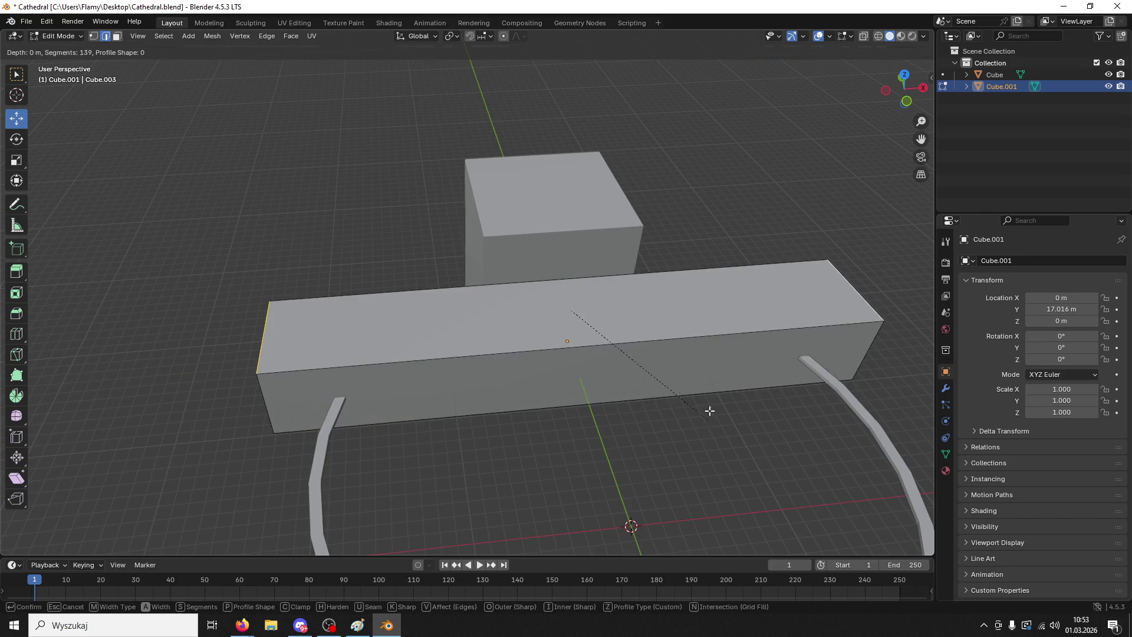
click(322, 84)
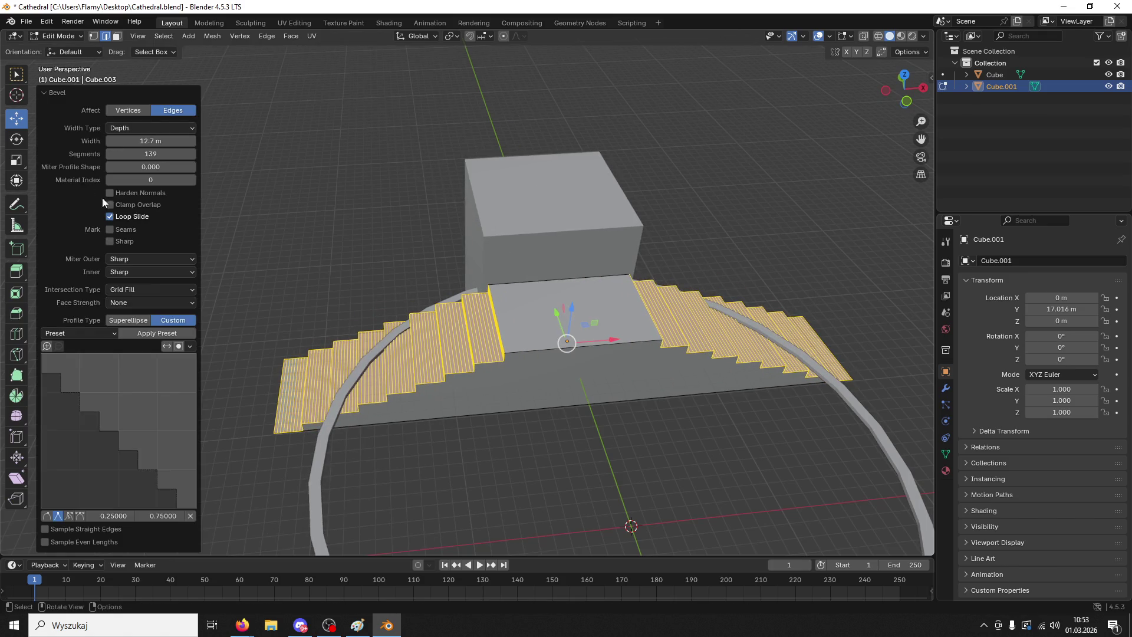
click(151, 154)
text(16)
key(Return)
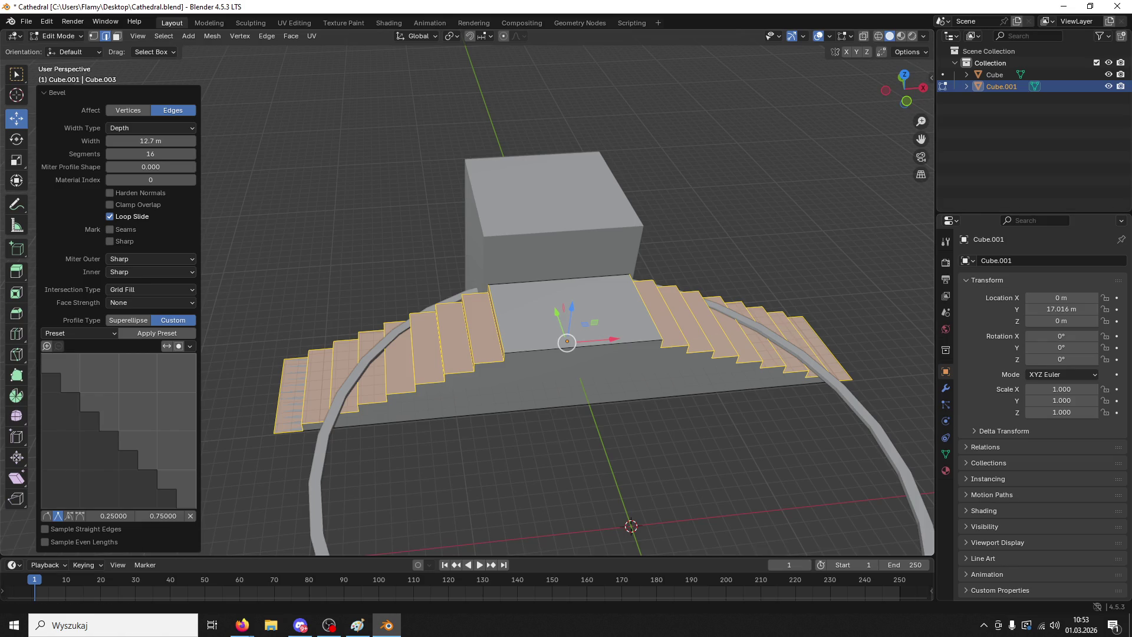
key(alt+Tab)
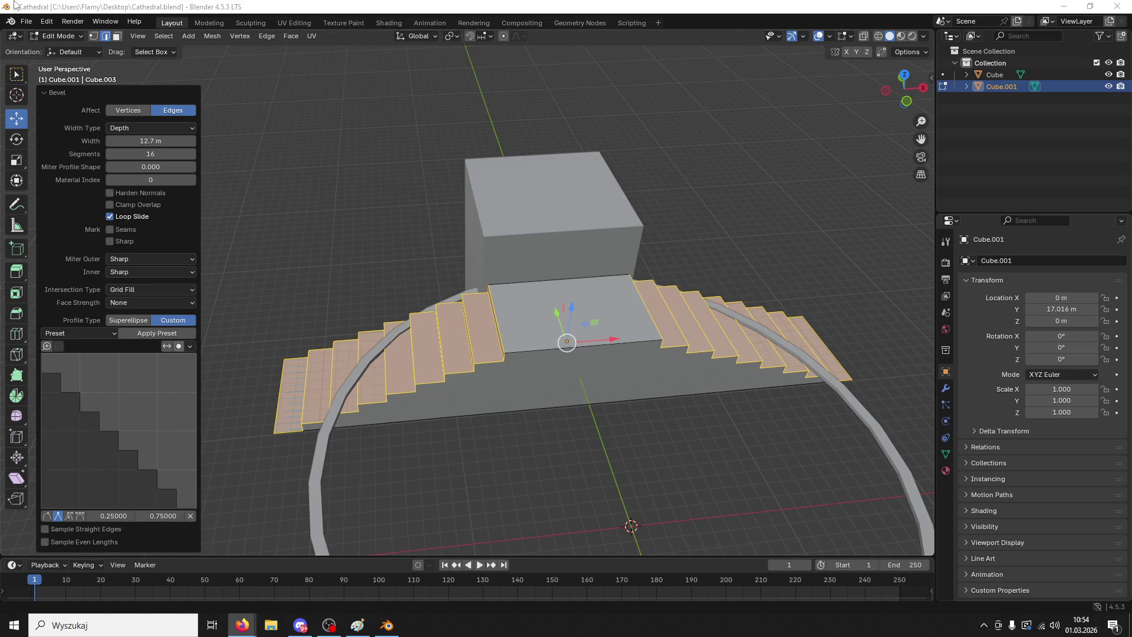
- Re-bevel both ends at 13.1 m depth and apply the Steps profile preset
drag(60, 373, 69, 359)
mouse_move(767, 413)
middle_down()
mouse_move(780, 305)
mouse_move(851, 292)
middle_up()
key(ctrl+b)
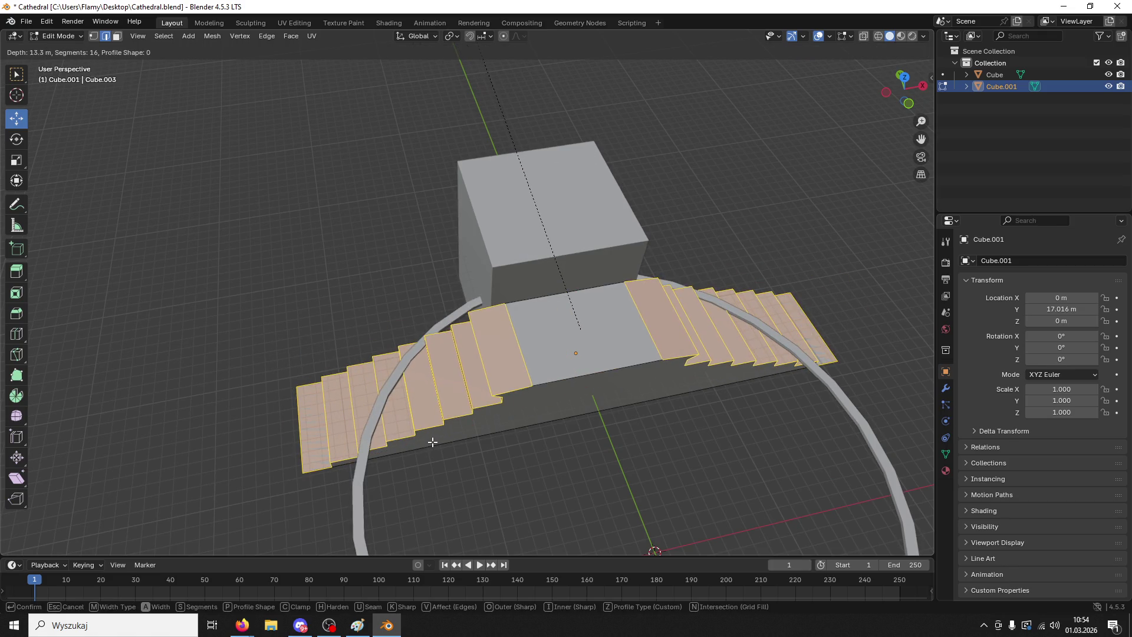
click(434, 443)
click(92, 334)
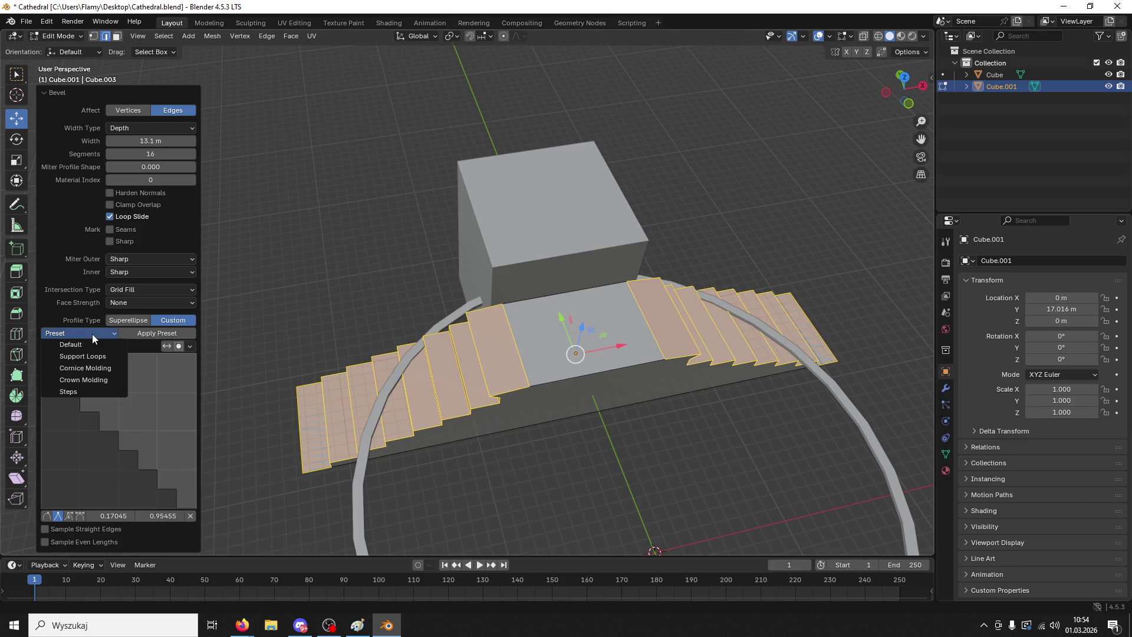
click(89, 386)
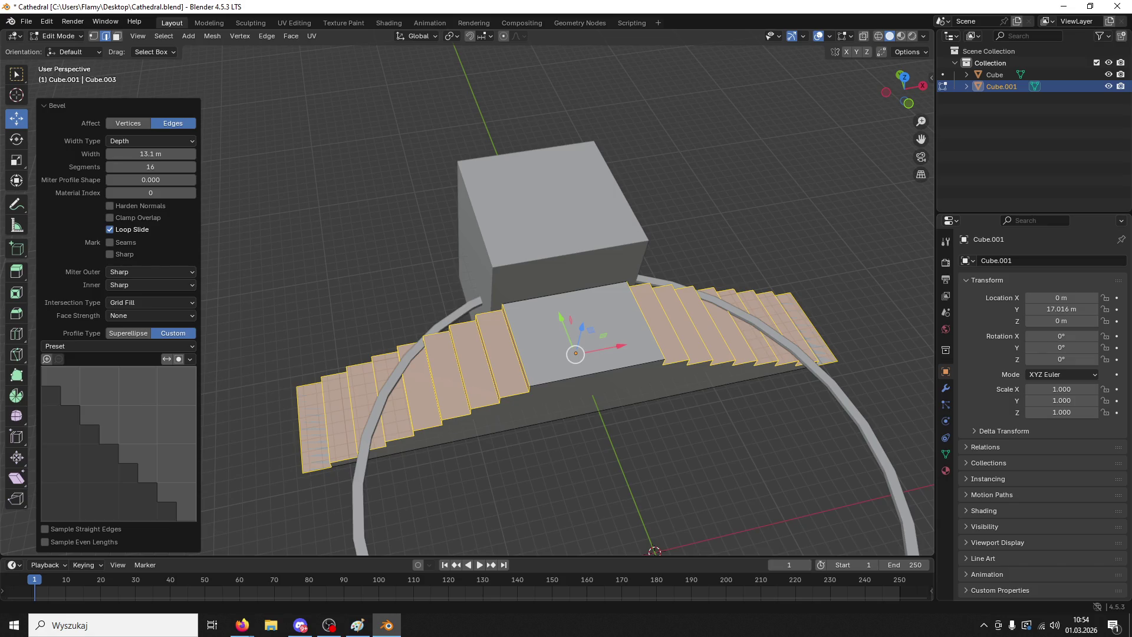
- Add a 32-copy Array modifier, then undo the staircase bevel and remove the modifier
click(946, 387)
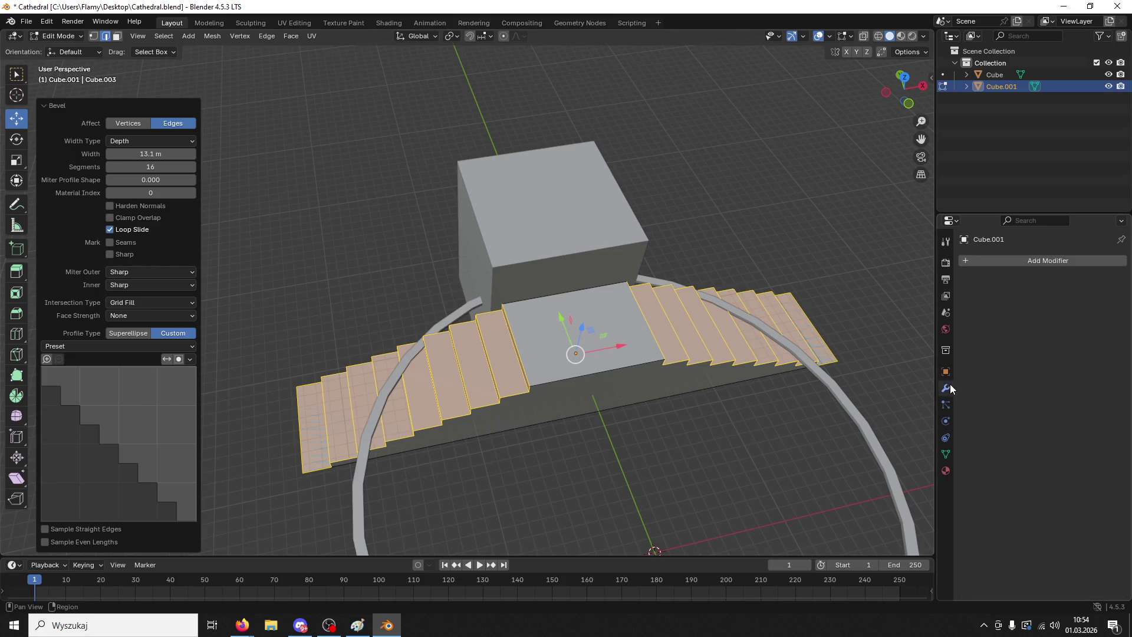
click(978, 257)
text(arra)
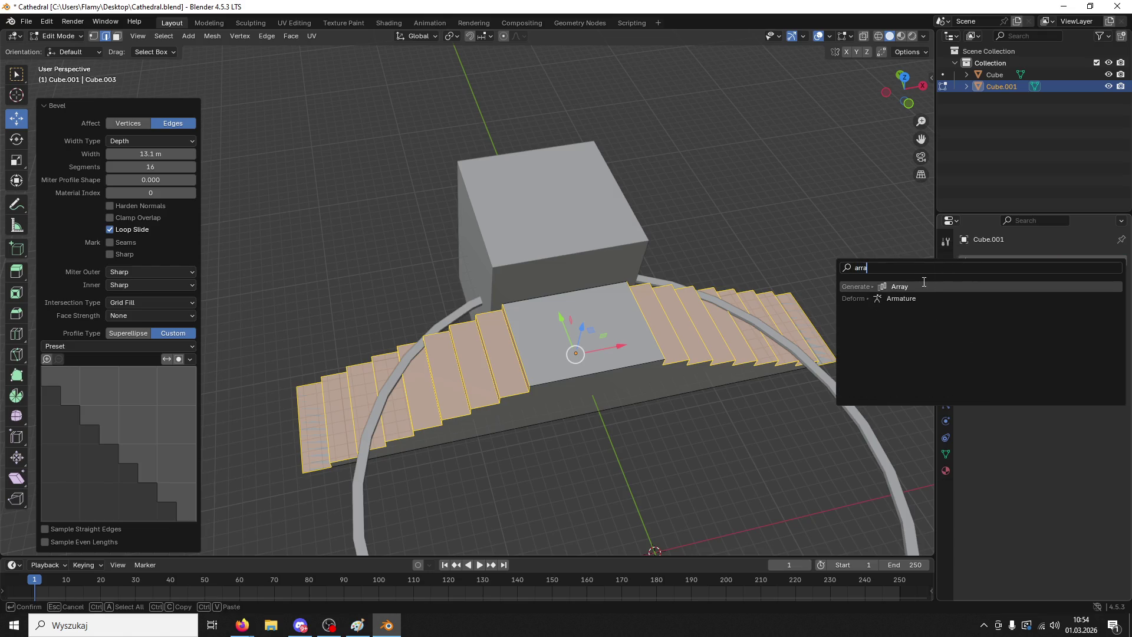
click(924, 282)
mouse_move(882, 278)
middle_down()
mouse_move(817, 260)
mouse_move(861, 268)
middle_up()
mouse_move(1069, 311)
mouse_down()
mouse_move(1055, 311)
mouse_move(1079, 311)
mouse_move(1068, 311)
mouse_up()
mouse_move(831, 283)
middle_down()
mouse_move(818, 291)
mouse_move(852, 264)
middle_up()
key(ctrl+z)
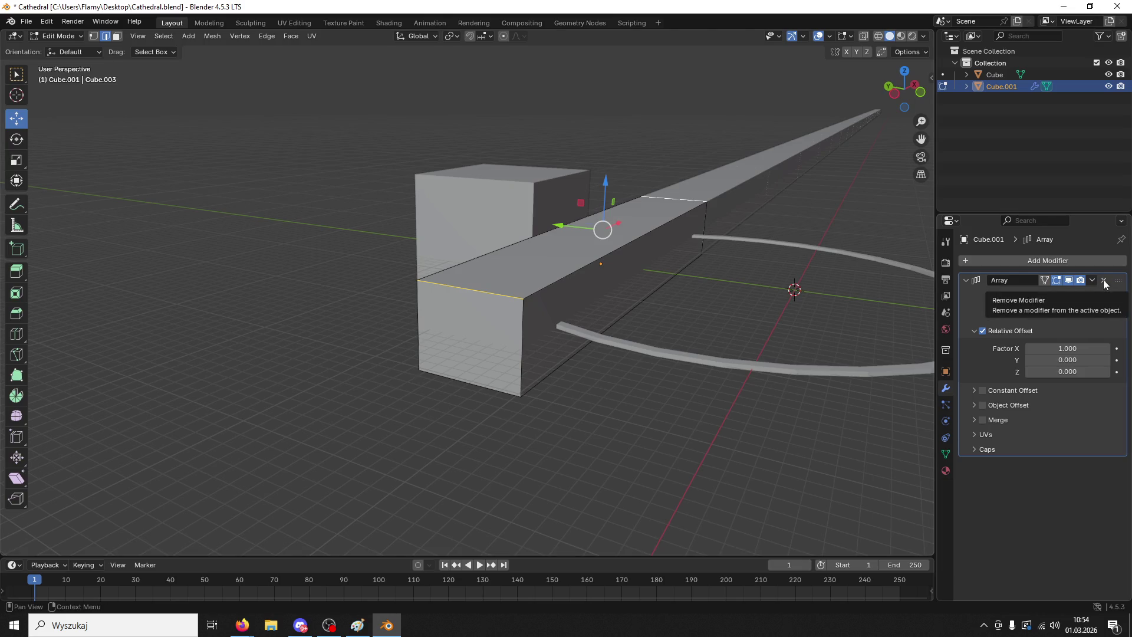
click(1103, 281)
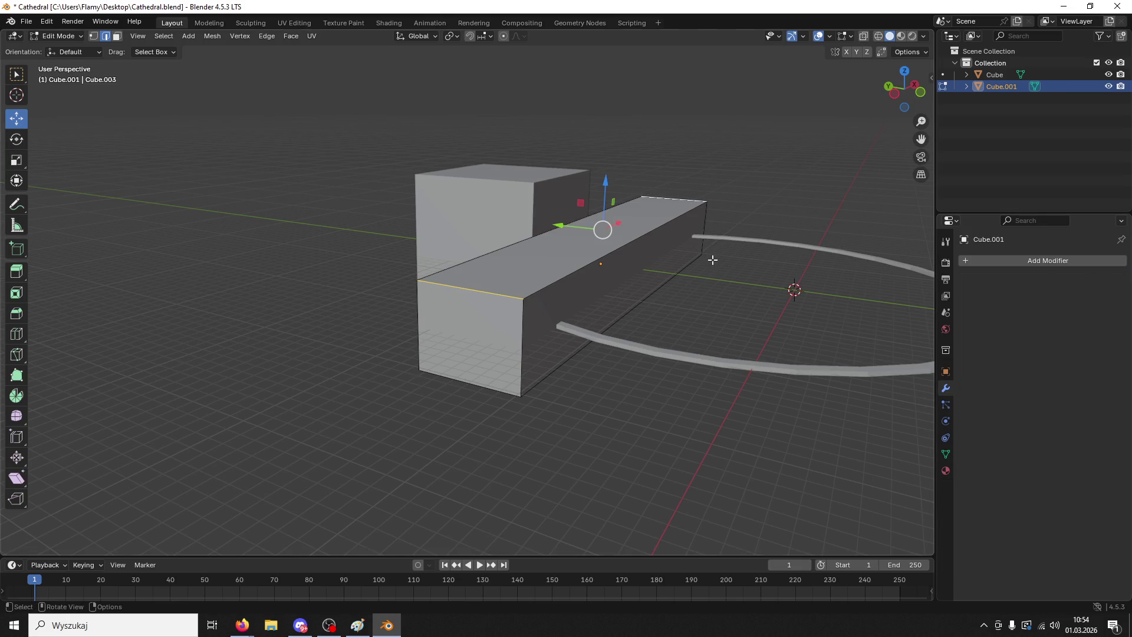
- Re-bevel the end edges into stairs, trying a round profile, Clamp Overlap and disabling Mark Sharp
key(ctrl+b)
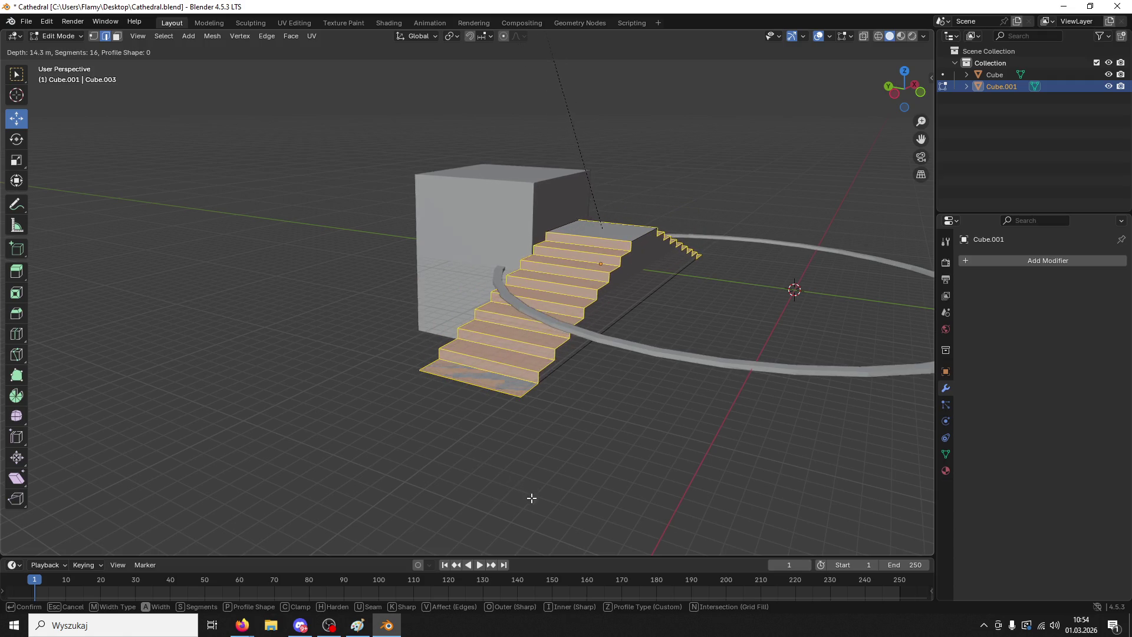
click(558, 496)
mouse_move(566, 480)
middle_down()
mouse_move(551, 430)
mouse_move(535, 439)
middle_up()
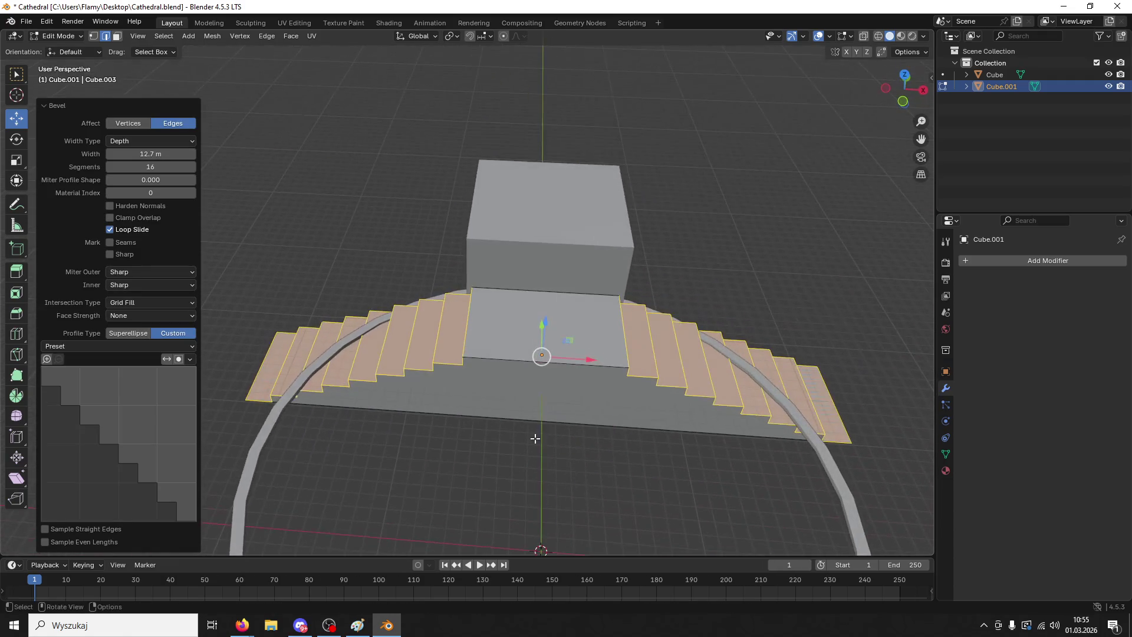
click(116, 335)
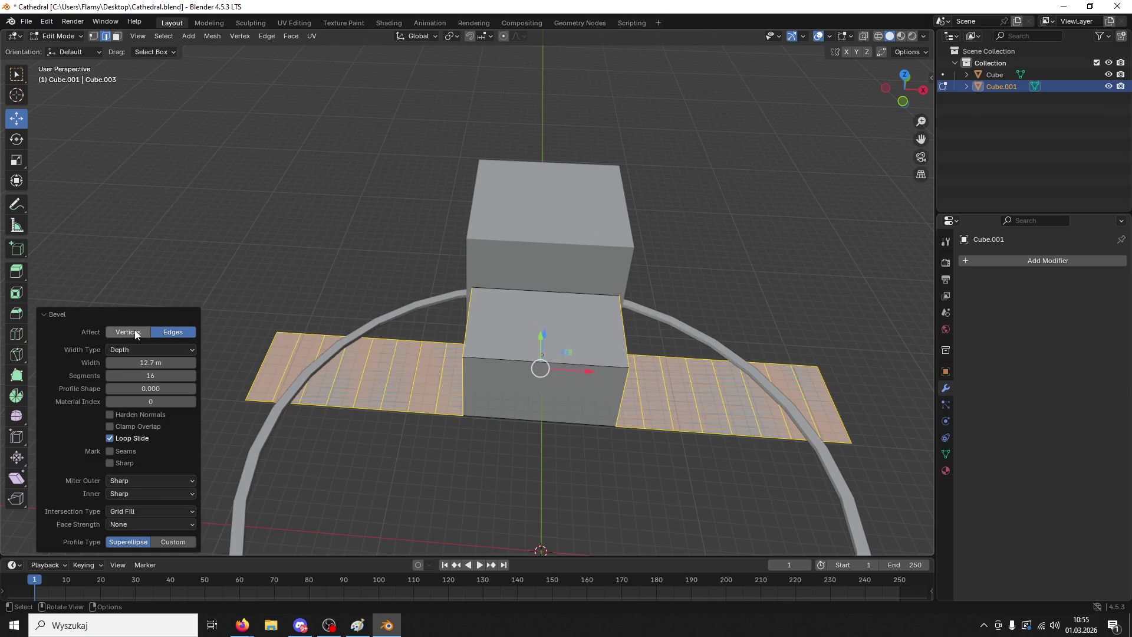
click(176, 544)
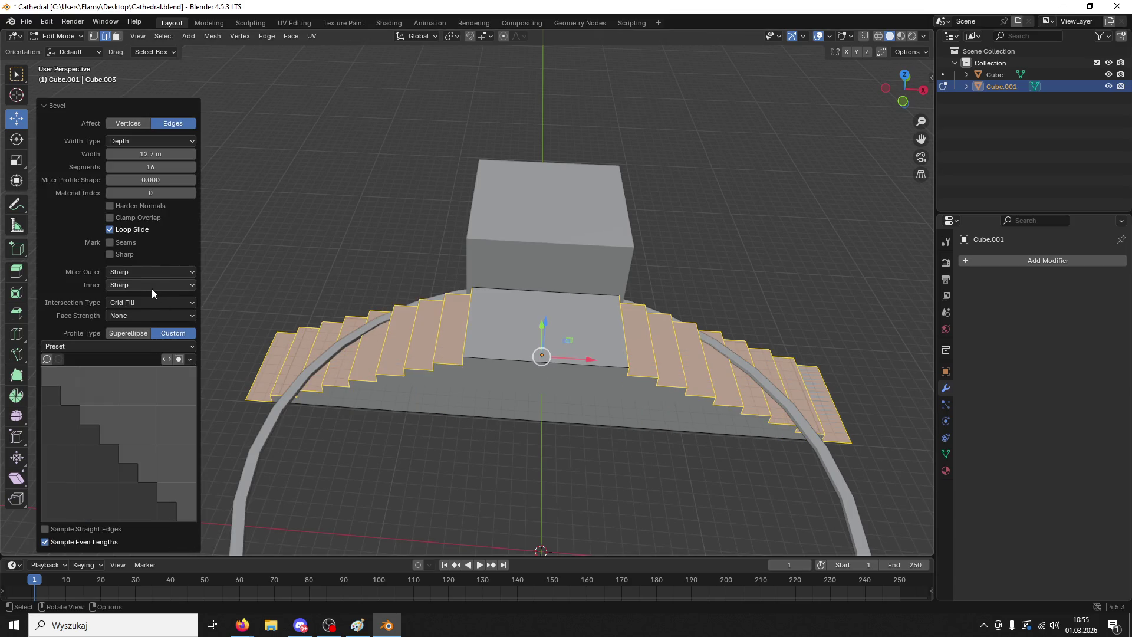
click(109, 219)
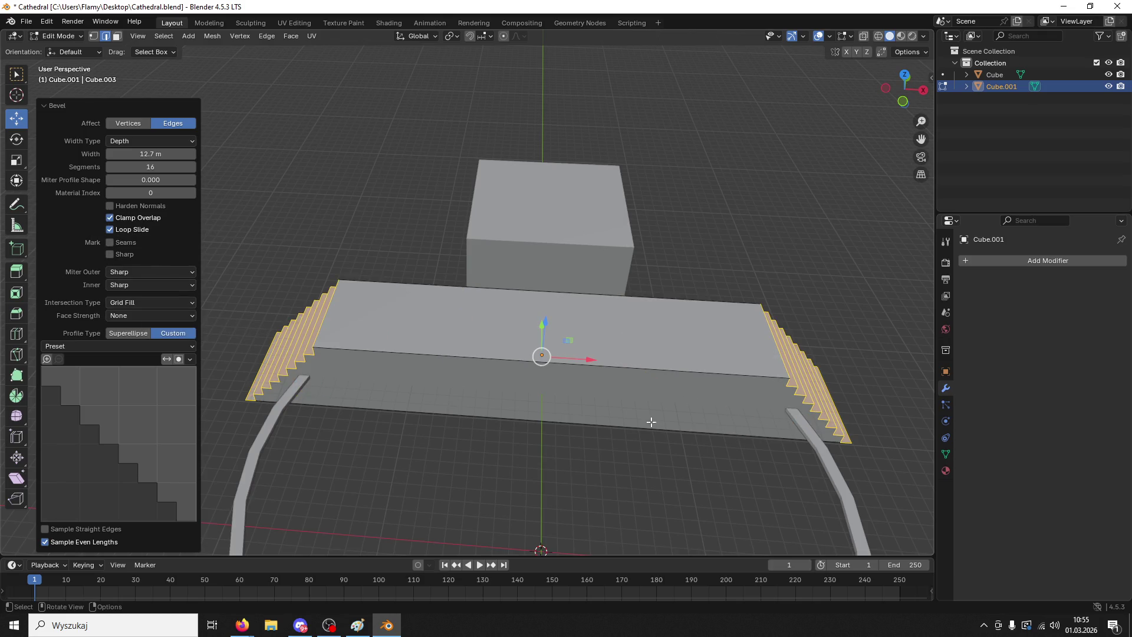
middle_drag(541, 332, 608, 309)
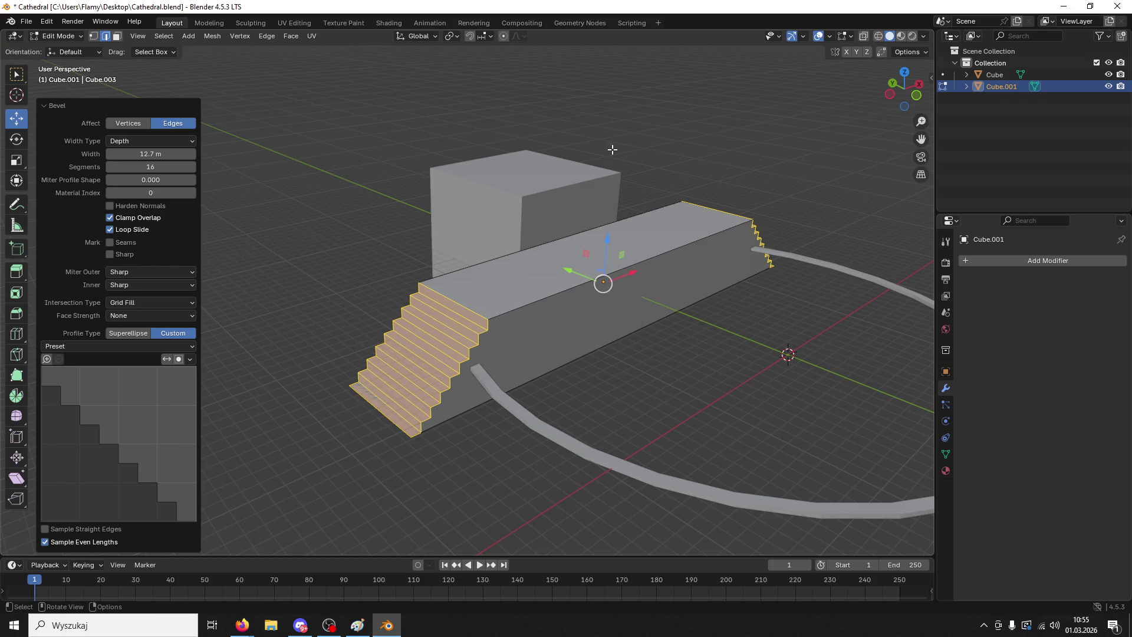
click(117, 255)
- Undo the staircase bevel and return to Object Mode
key(alt+Tab)
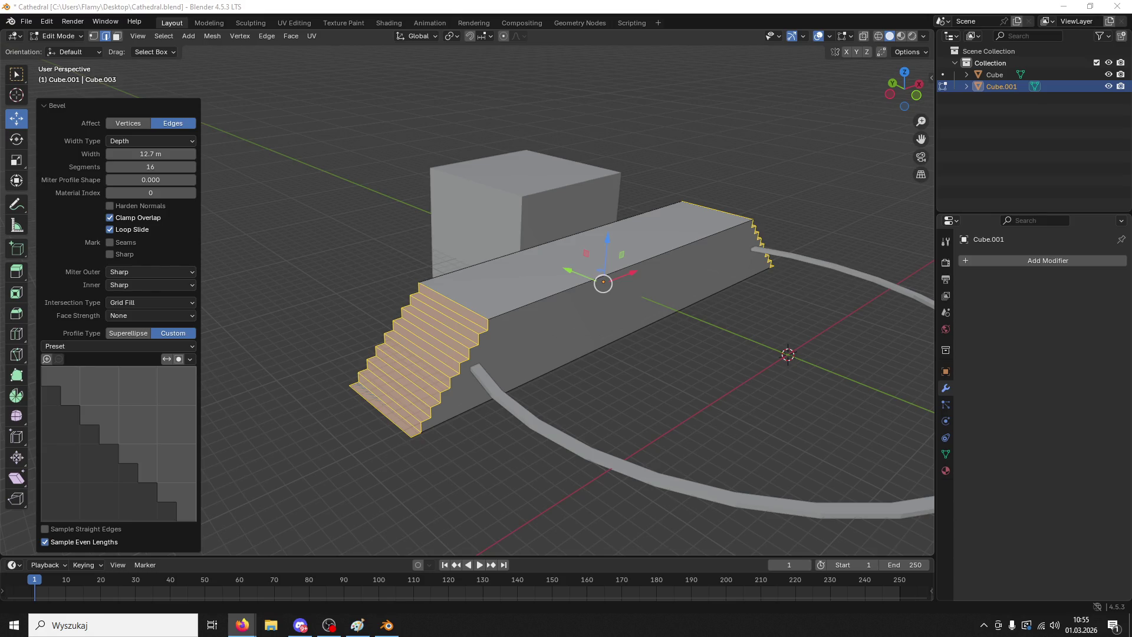
mouse_move(822, 230)
middle_down()
mouse_move(742, 213)
mouse_move(772, 202)
mouse_move(717, 277)
middle_up()
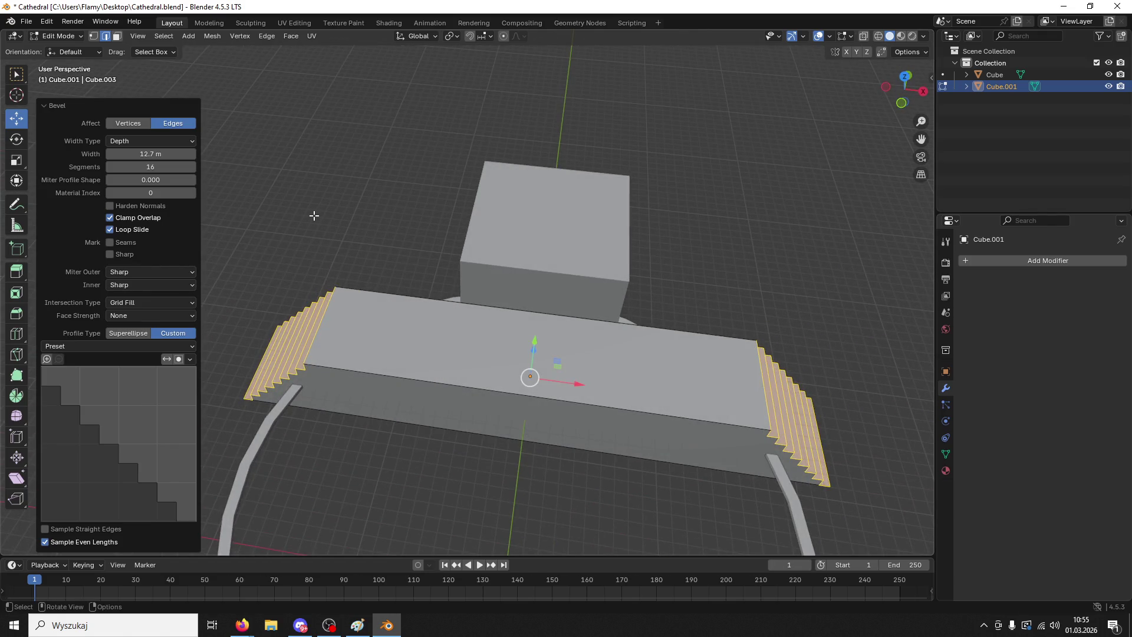
click(59, 36)
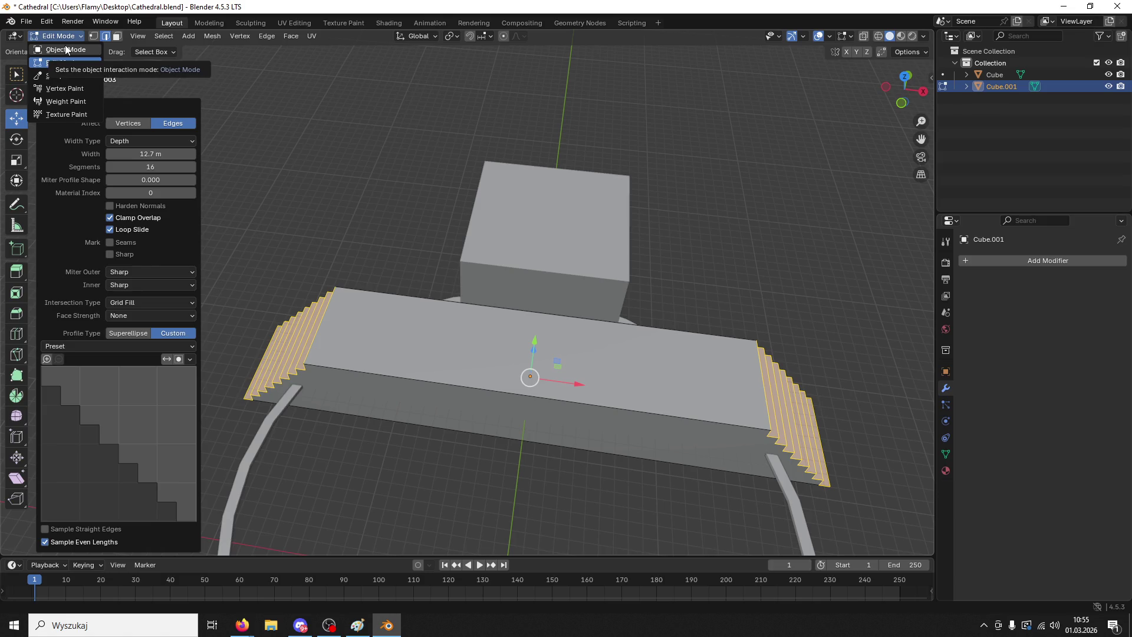
key(ctrl+z)
key(ctrl+z)
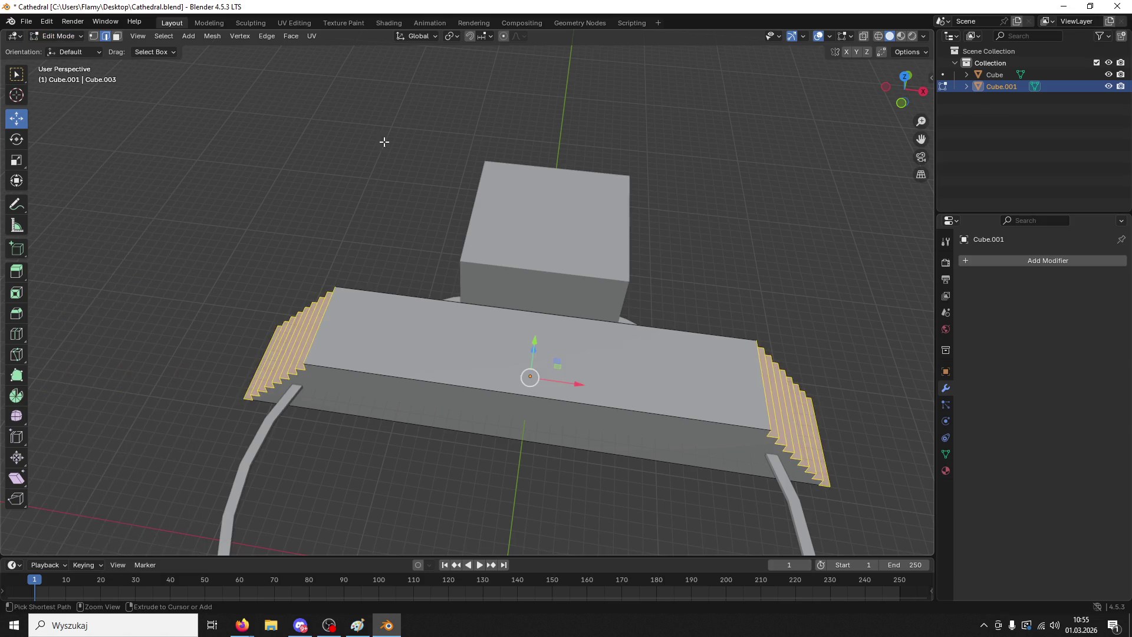
click(76, 36)
click(56, 47)
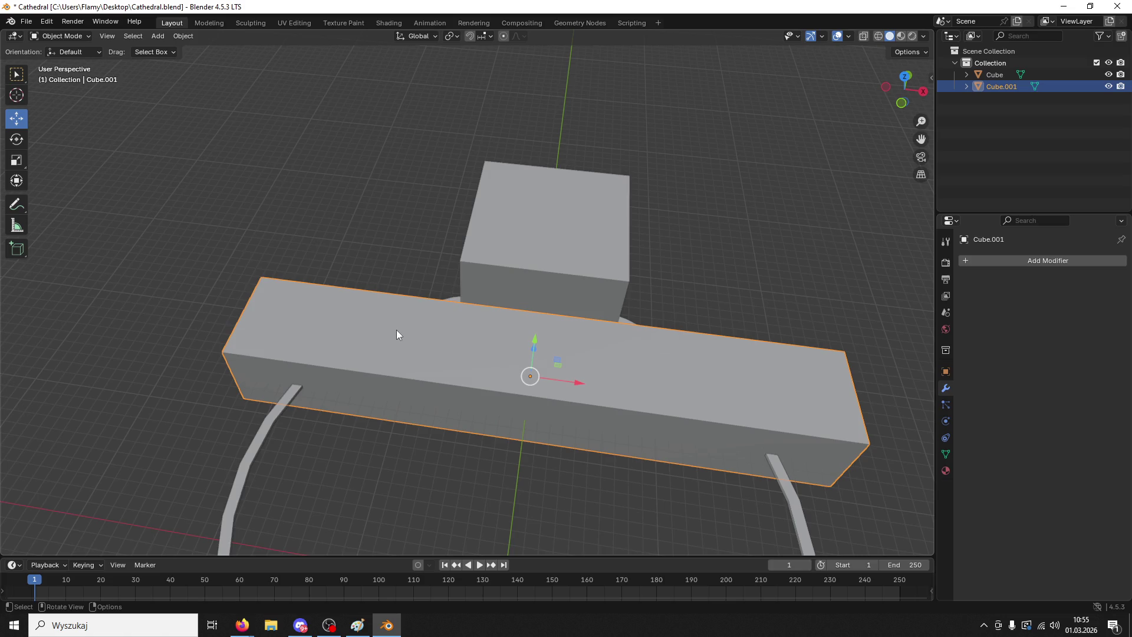
- Paste a copy of the long box, move it behind the middle cube, and select the front box
key(ctrl+v)
key(g)
key(z)
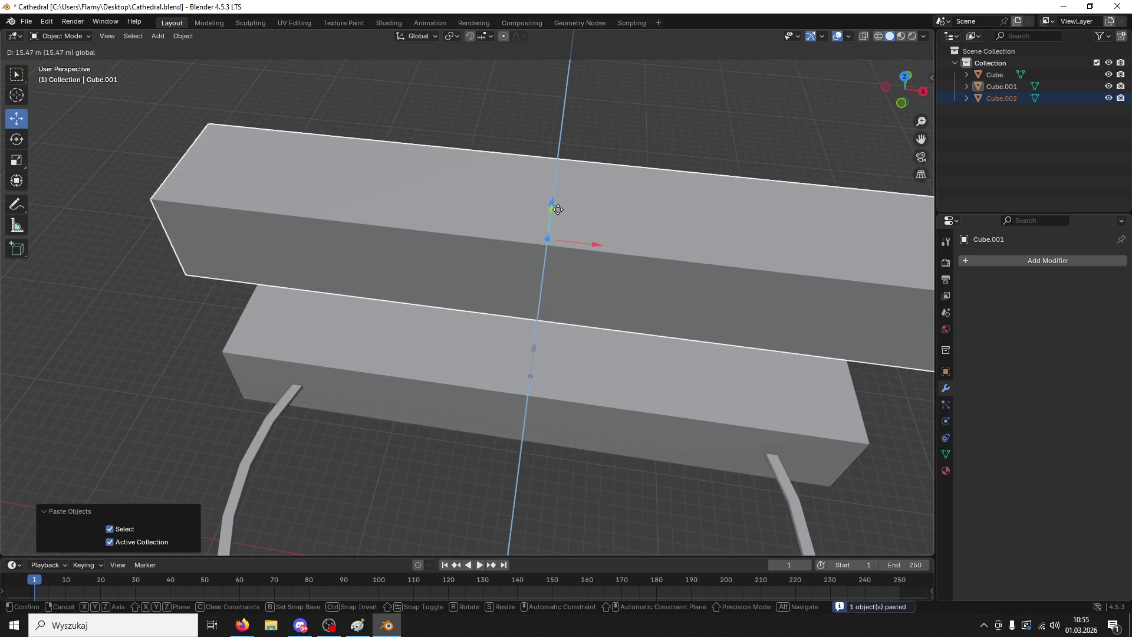
key(Escape)
key(alt+a)
click(599, 361)
mouse_move(536, 347)
mouse_down()
mouse_move(535, 259)
mouse_move(536, 343)
mouse_up()
middle_drag(535, 344, 590, 284)
drag(575, 282, 401, 136)
click(503, 358)
middle_drag(502, 358, 354, 226)
- Bevel the front box's end edges into 16-segment stairs in Edit Mode, then return to Object Mode
click(57, 36)
click(59, 63)
middle_drag(264, 312, 614, 386)
key(ctrl+b)
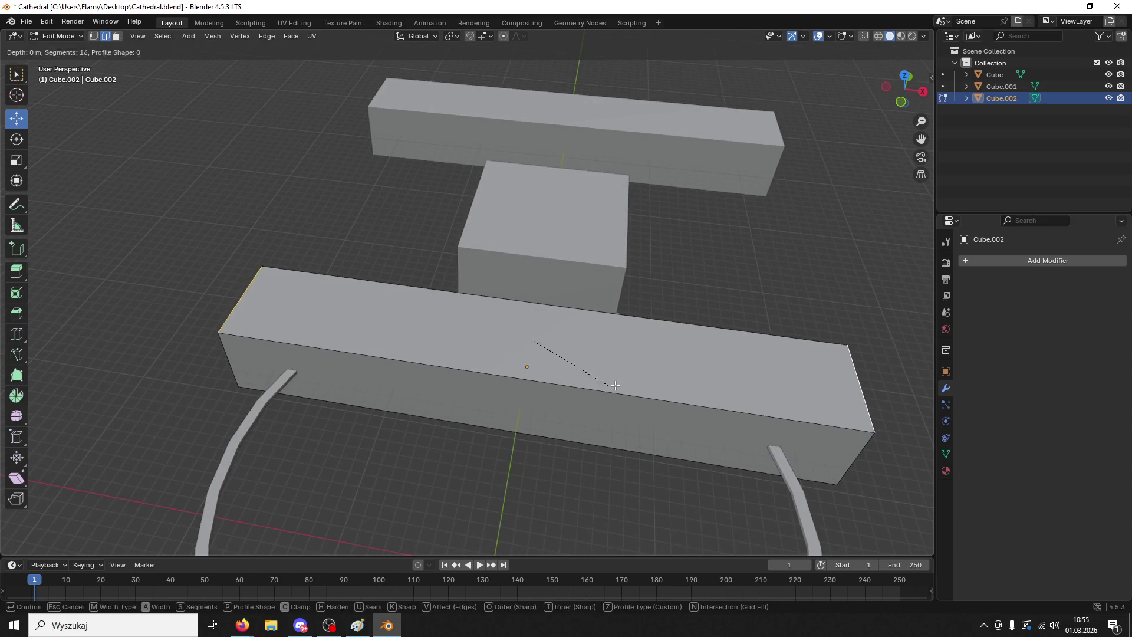
click(458, 147)
click(405, 190)
middle_drag(404, 190, 448, 204)
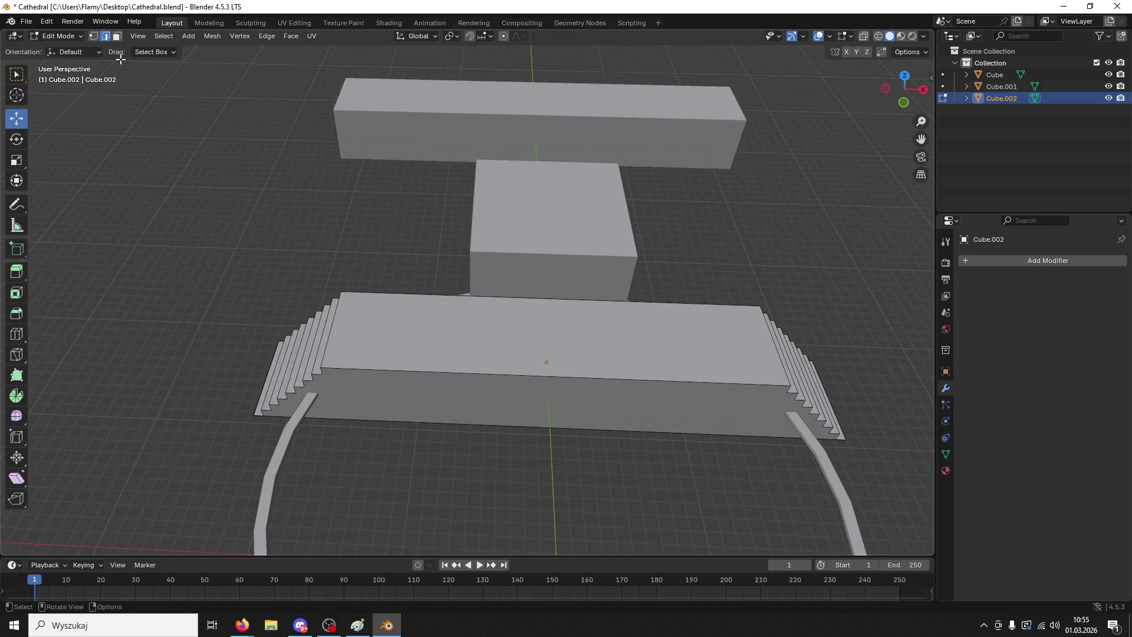
click(59, 36)
click(70, 50)
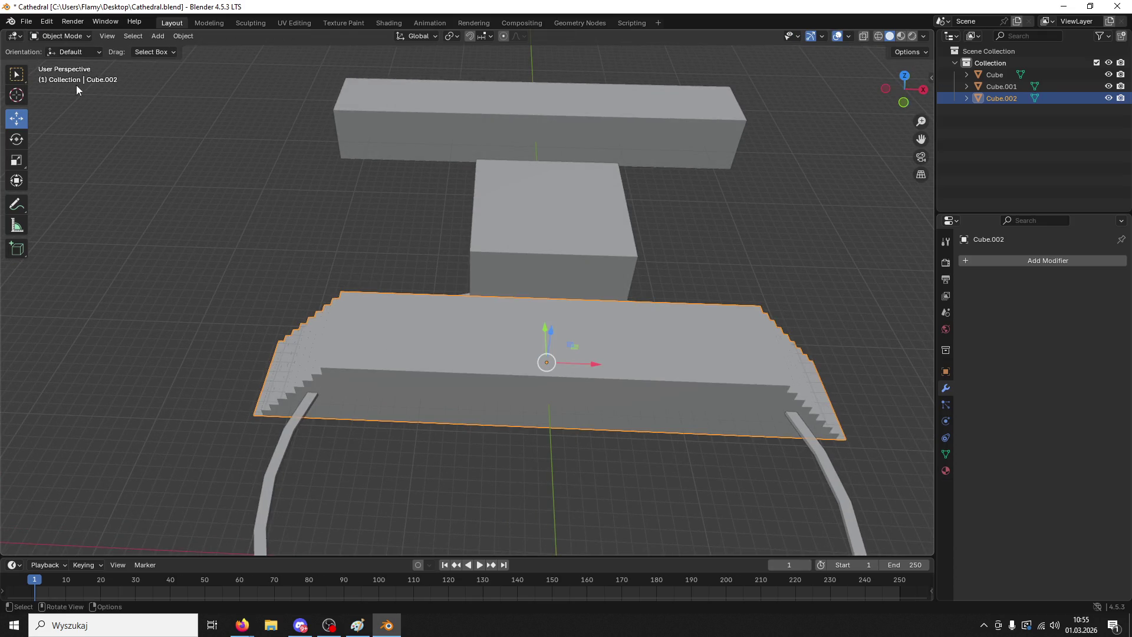
- Try twelve loop cuts on the stepped box, then undo back to the plain long box
click(59, 36)
click(59, 52)
key(ctrl+r)
scroll(498, 377, up, 6)
scroll(498, 377, up, 5)
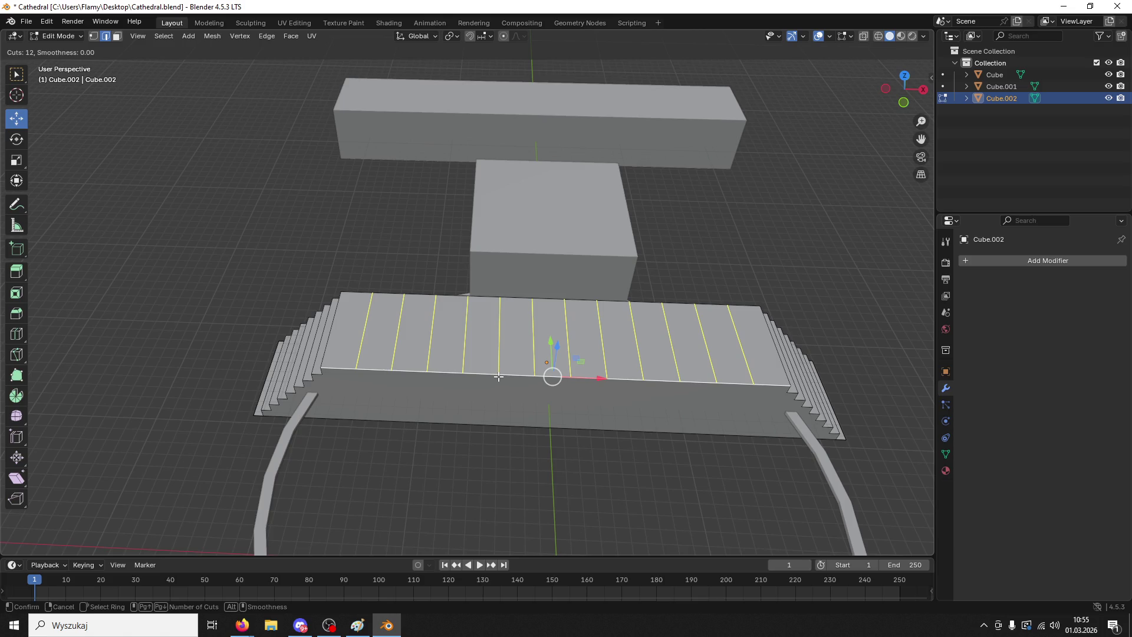
click(499, 377)
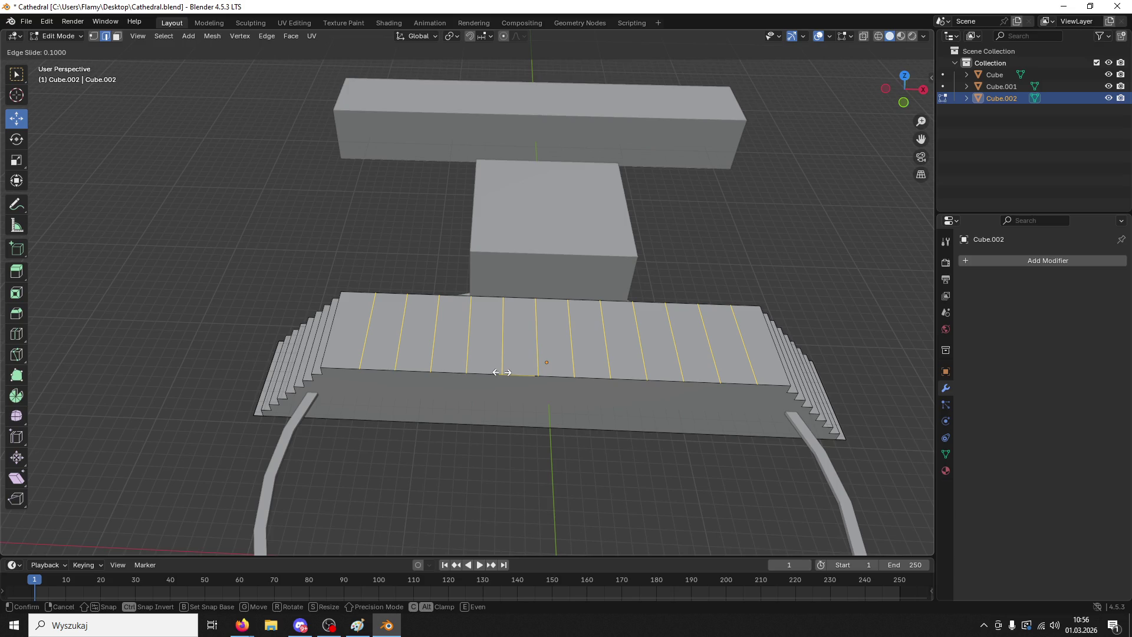
click(501, 372)
key(ctrl+z)
key(ctrl+z)
key(ctrl+z)
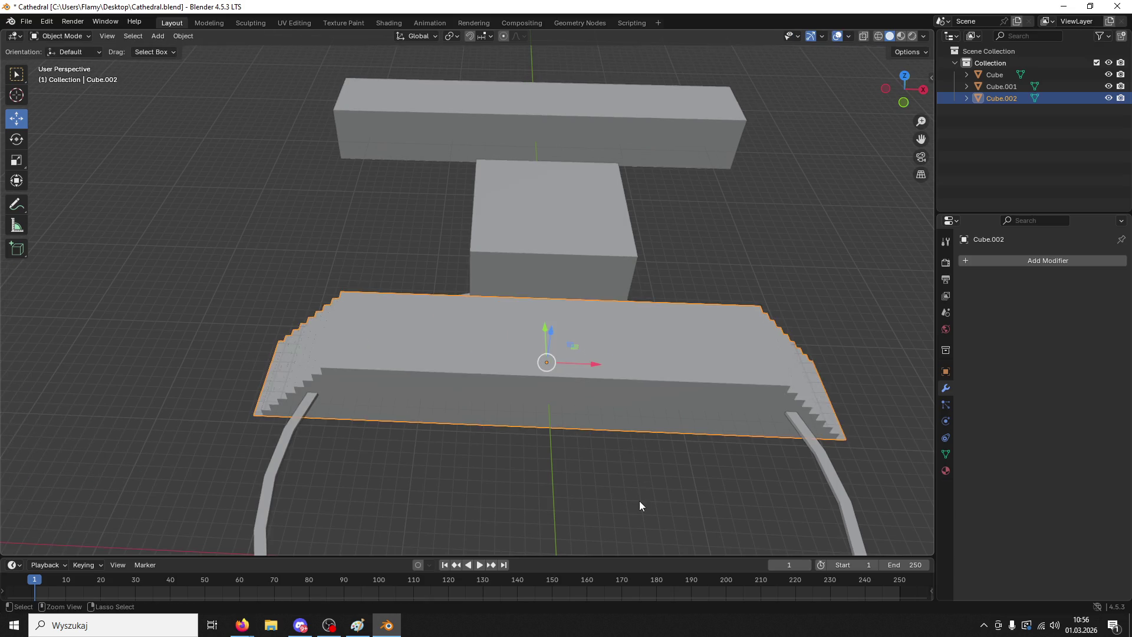
key(ctrl+z)
key(ctrl+z)
key(ctrl+z)
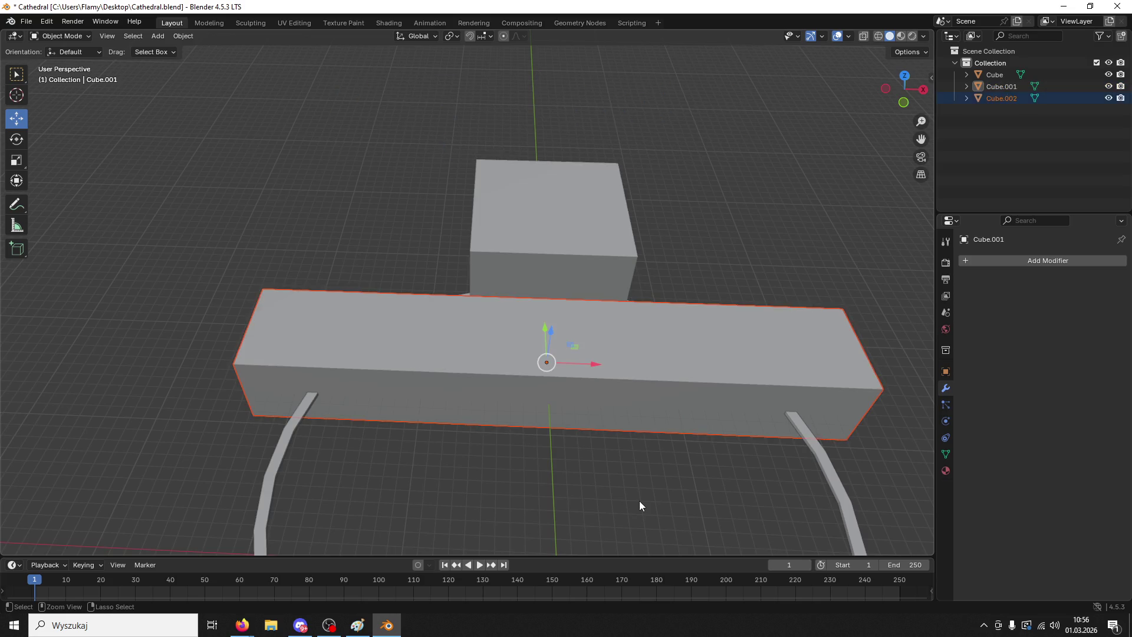
click(59, 36)
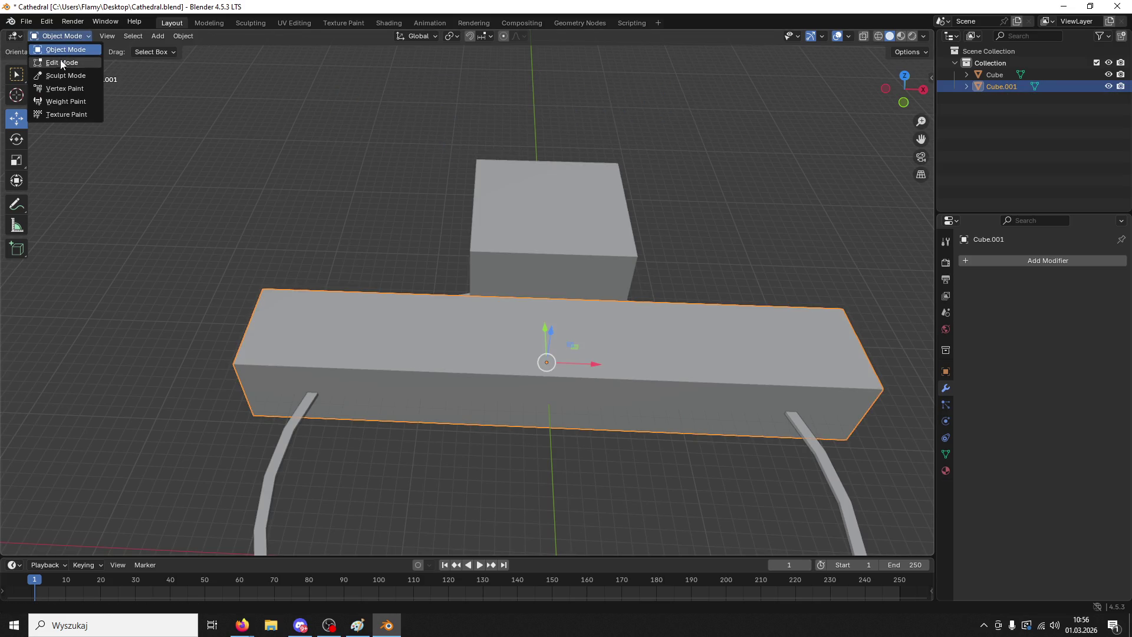
click(56, 50)
key(ctrl+r)
scroll(507, 370, up, 4)
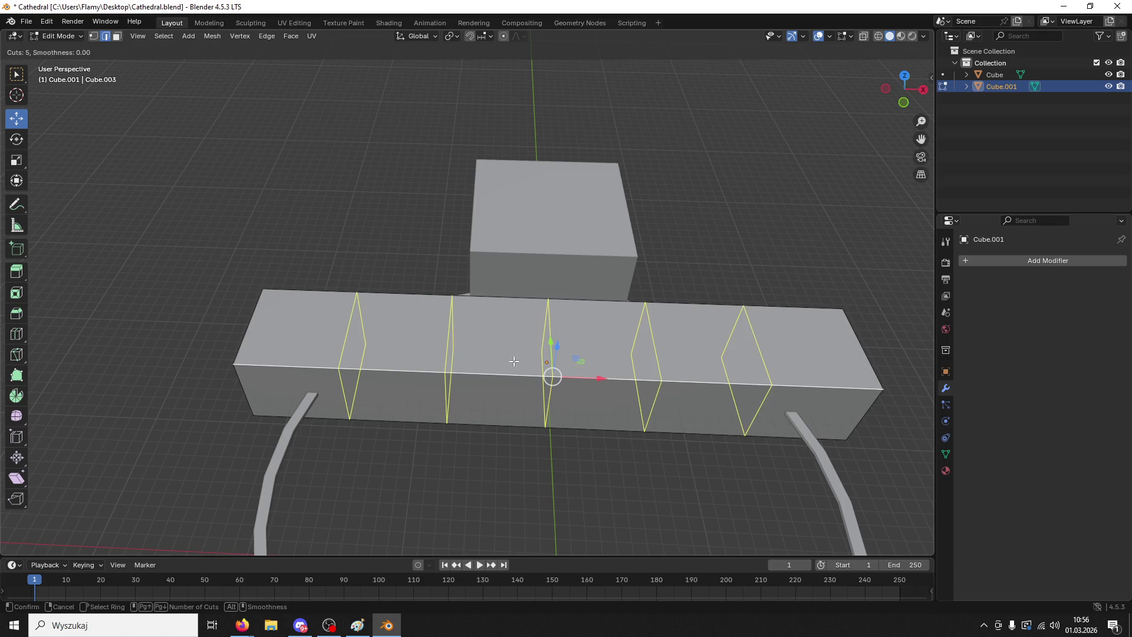
click(514, 361)
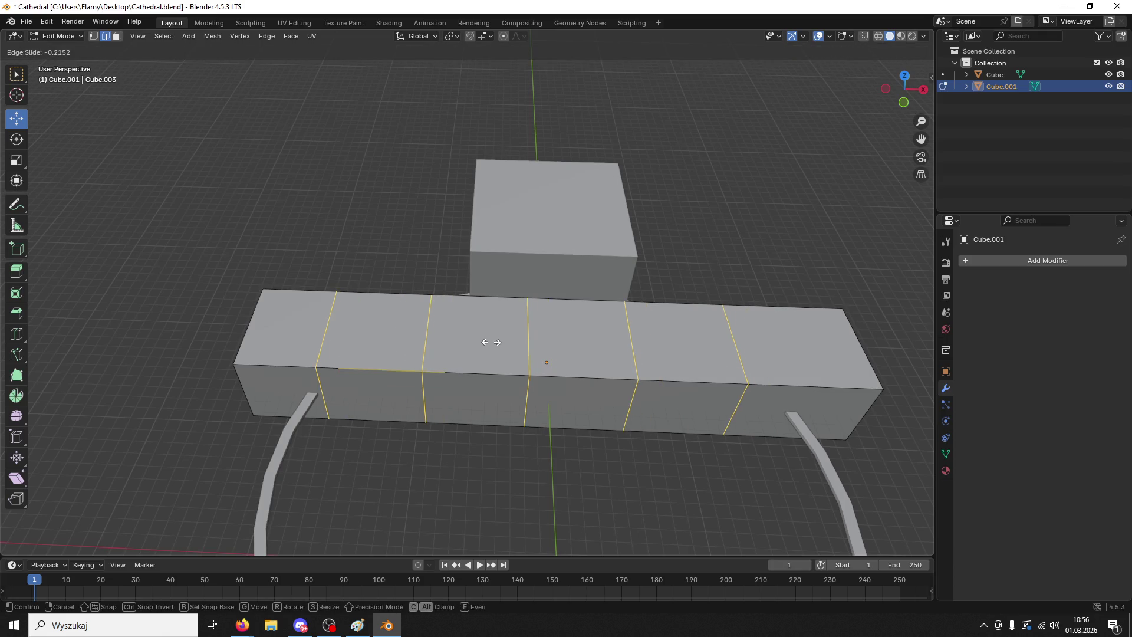
key(Escape)
key(ctrl+z)
key(ctrl+r)
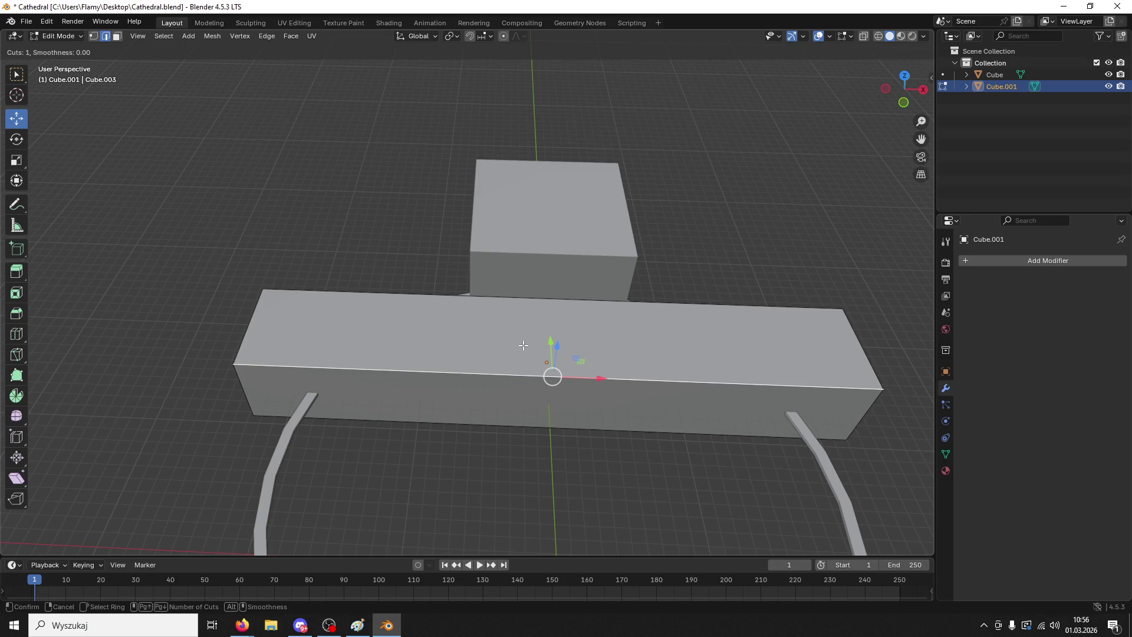
scroll(535, 423, up, 6)
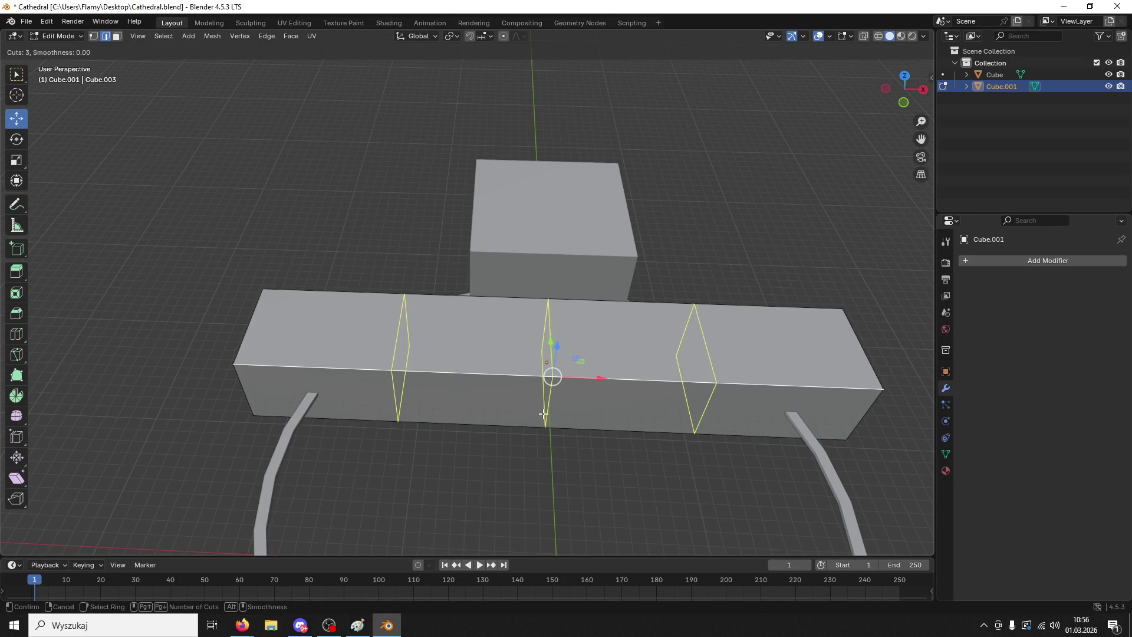
click(543, 412)
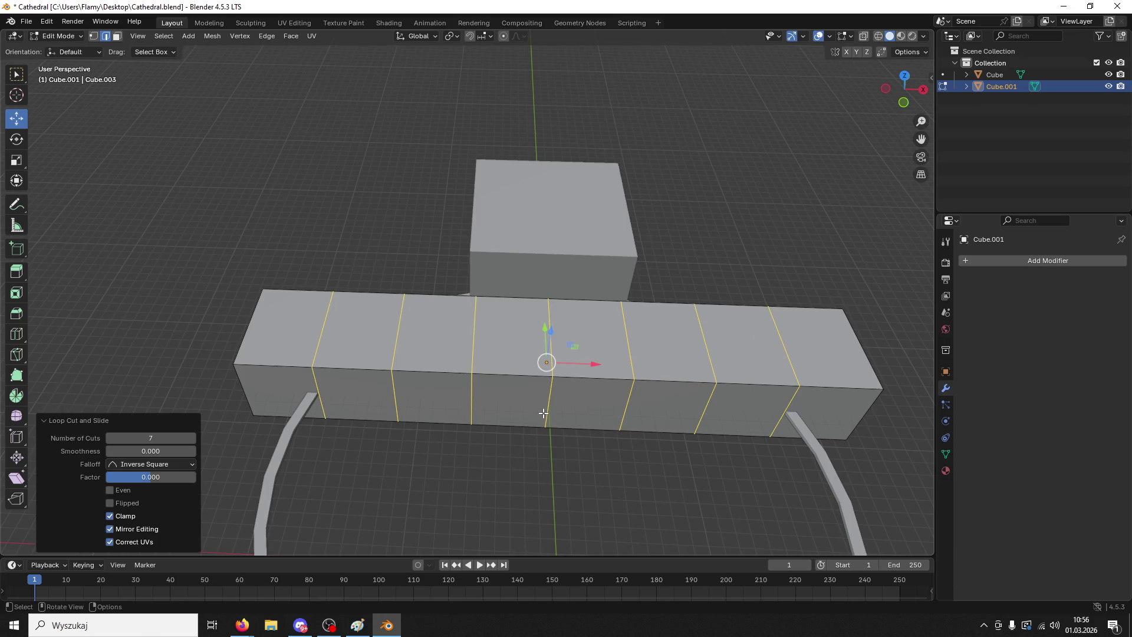
click(245, 331)
shift+click(863, 345)
middle_drag(862, 345, 859, 335)
key(ctrl+b)
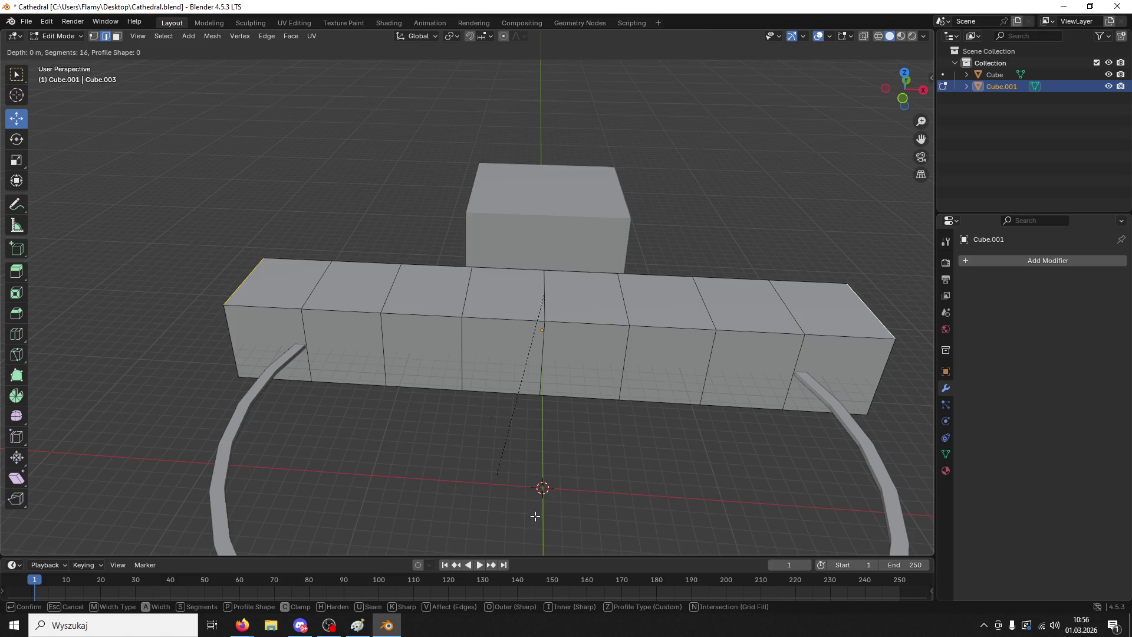
click(895, 268)
mouse_move(844, 245)
middle_down()
mouse_move(814, 318)
mouse_move(741, 430)
middle_up()
click(740, 430)
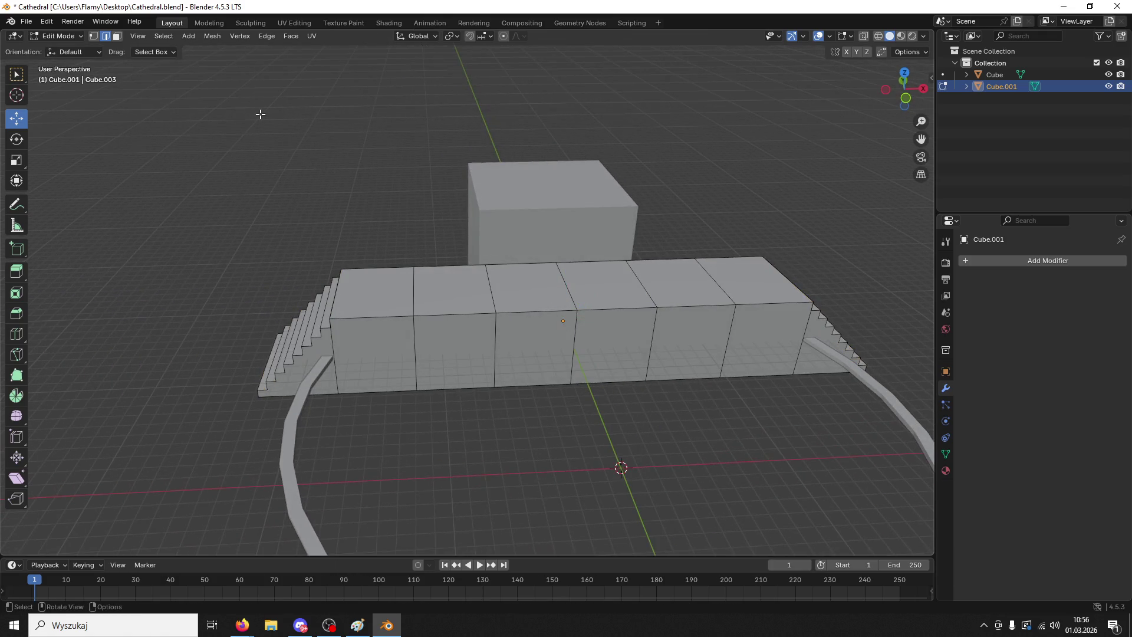
click(65, 35)
click(83, 56)
mouse_move(384, 264)
middle_down()
mouse_move(464, 303)
mouse_move(888, 343)
middle_up()
click(944, 373)
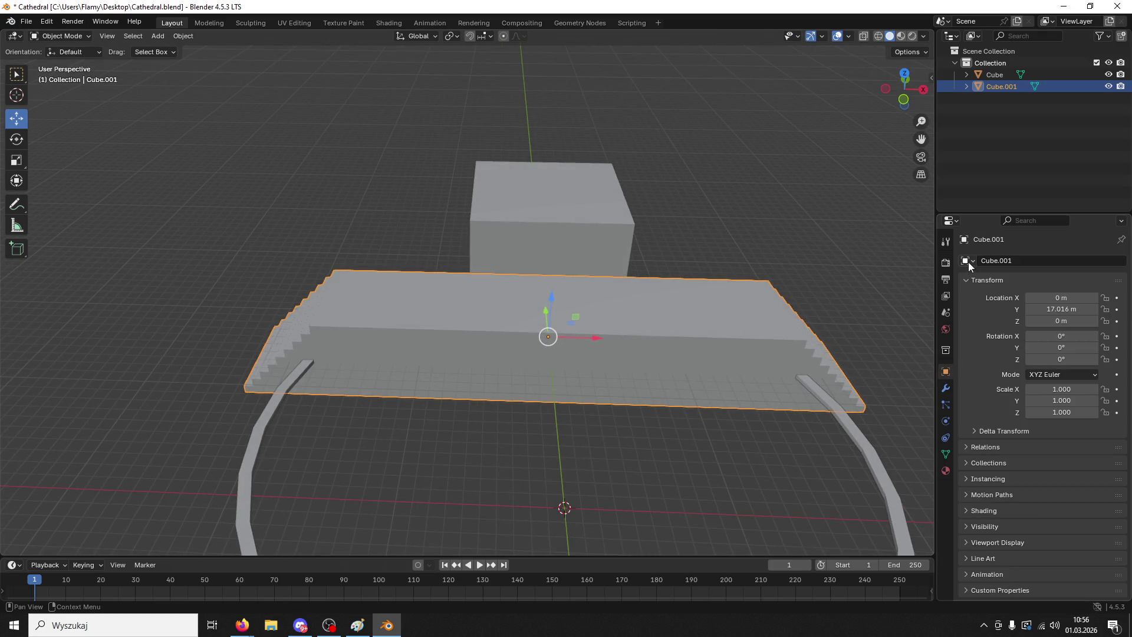
click(946, 388)
key(ctrl+z)
key(ctrl+z)
key(ctrl+z)
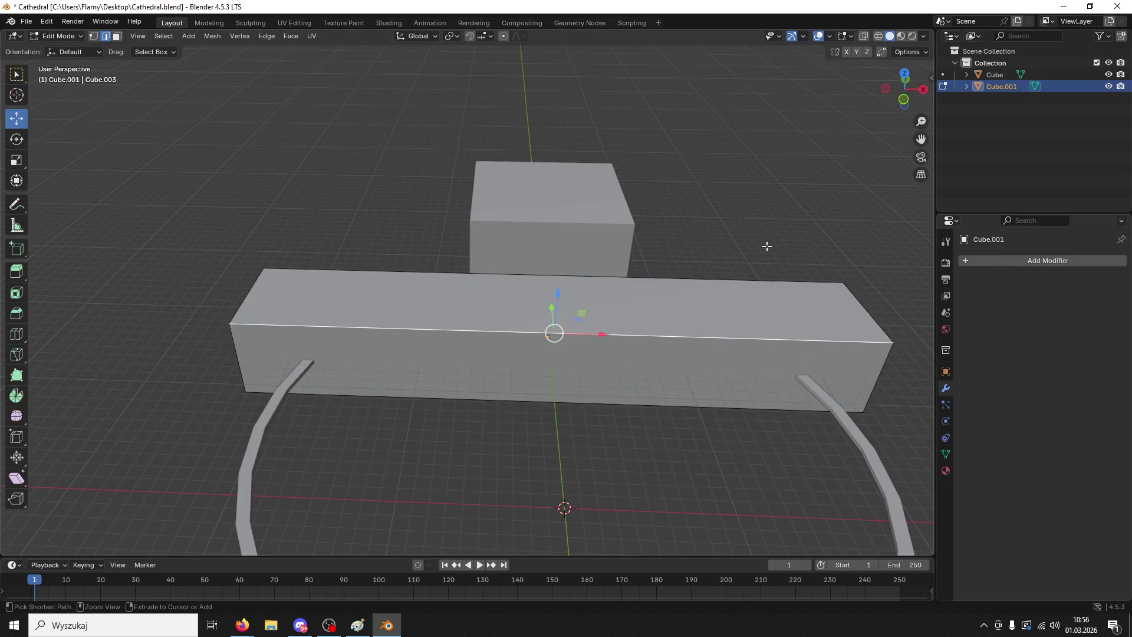
click(670, 399)
click(57, 36)
click(66, 55)
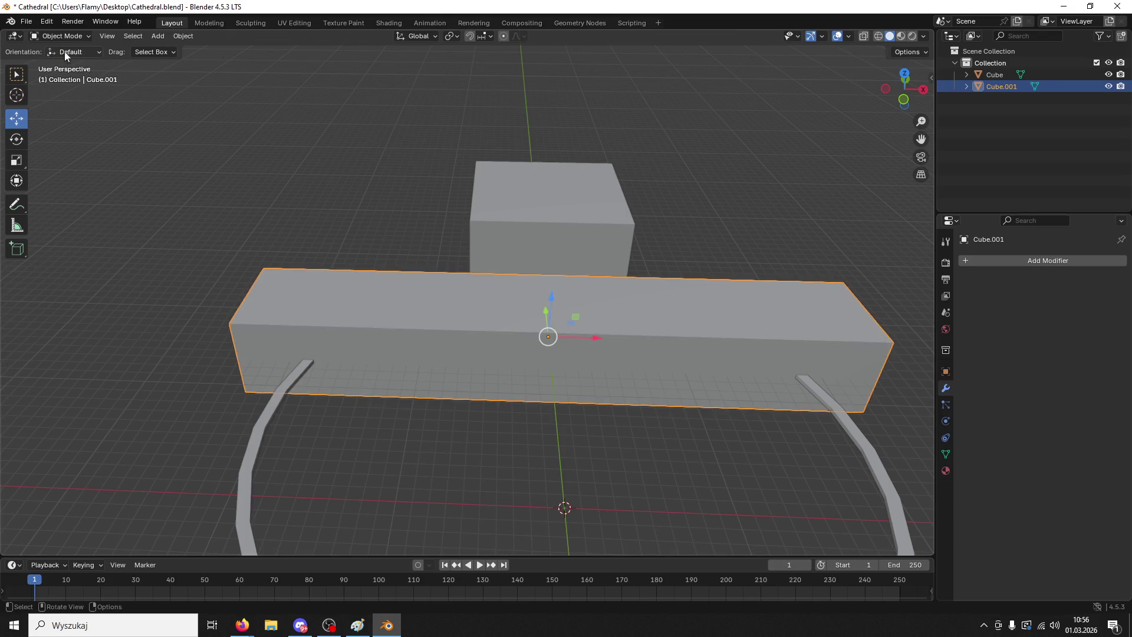
- Duplicate the long box and move the copy along Y behind the middle cube
key(ctrl+c)
key(ctrl+v)
key(g)
key(y)
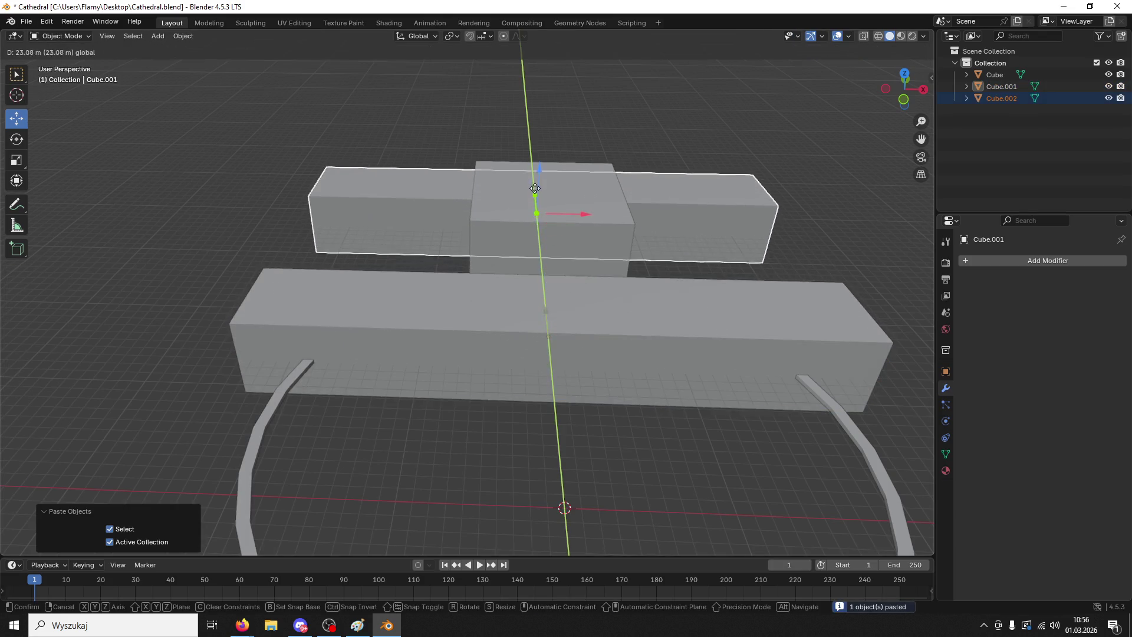
key(Return)
click(500, 360)
mouse_move(500, 355)
middle_down()
mouse_move(518, 317)
mouse_move(507, 294)
middle_up()
- In Edit Mode, add seven evenly spaced loop cuts along the front box
click(66, 37)
click(64, 62)
key(ctrl+r)
scroll(561, 297, up, 6)
click(562, 296)
right_click(562, 296)
click(579, 475)
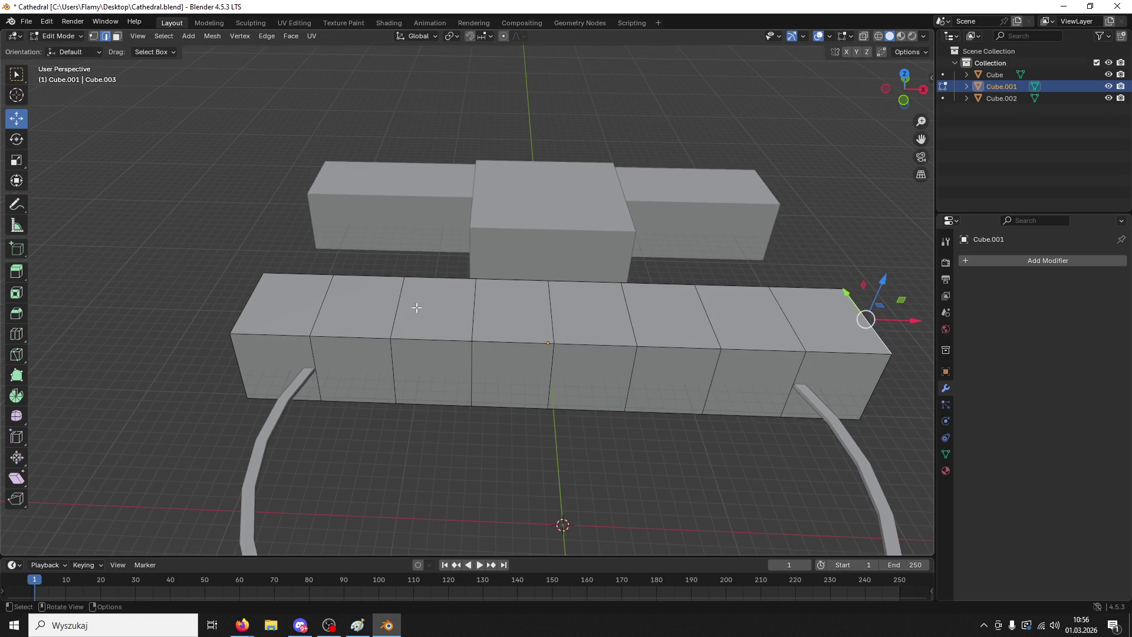
- Bevel both end edges into stair steps and merge duplicate vertices by distance
shift+click(236, 302)
key(ctrl+b)
click(335, 379)
click(314, 283)
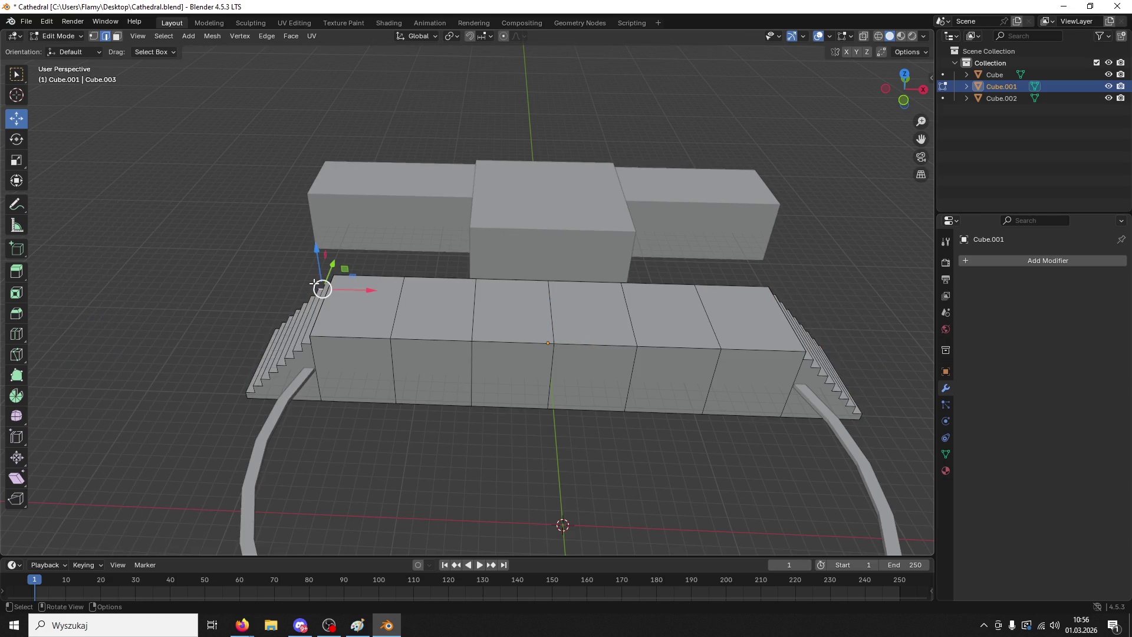
key(a)
key(m)
click(294, 328)
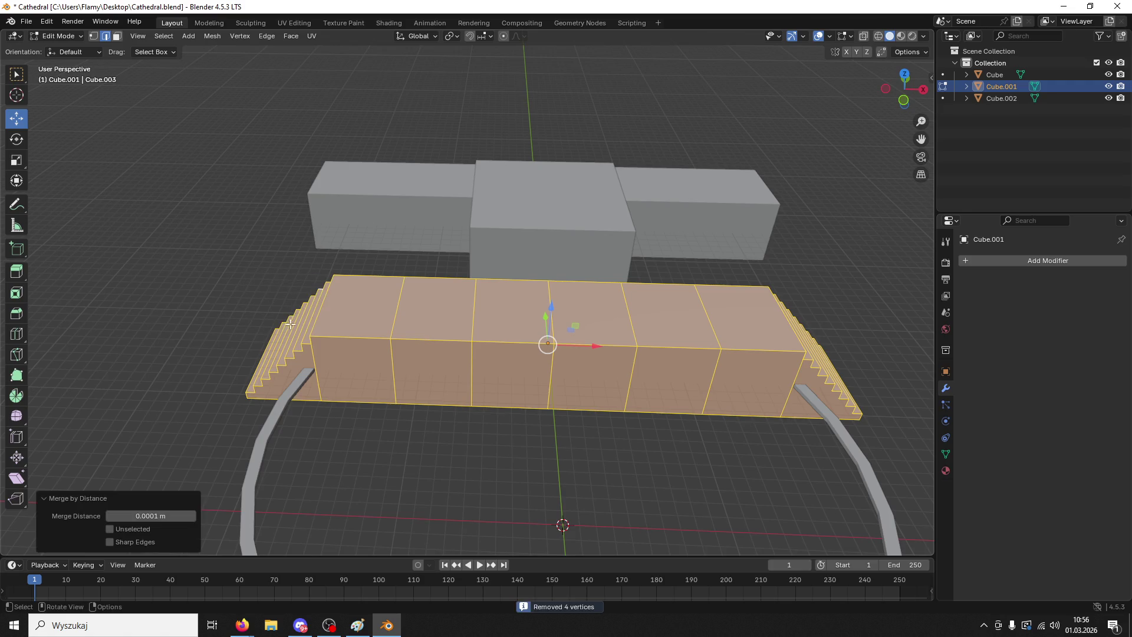
click(410, 421)
click(39, 40)
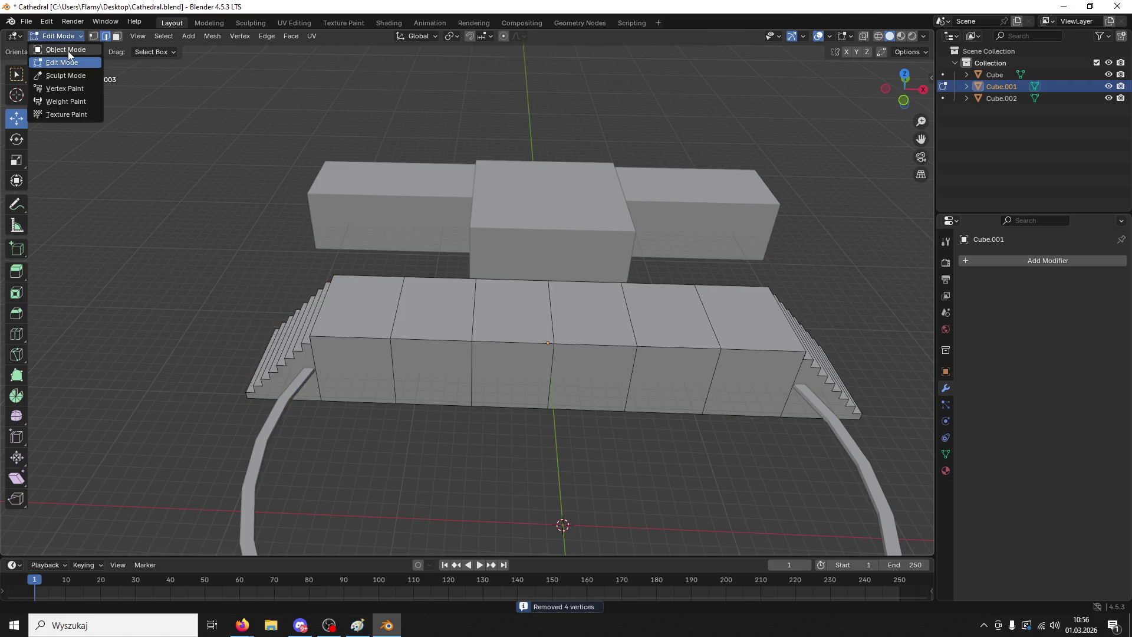
- Back in Object Mode, add a Simple Deform modifier to the stepped base
click(69, 51)
click(969, 260)
click(964, 260)
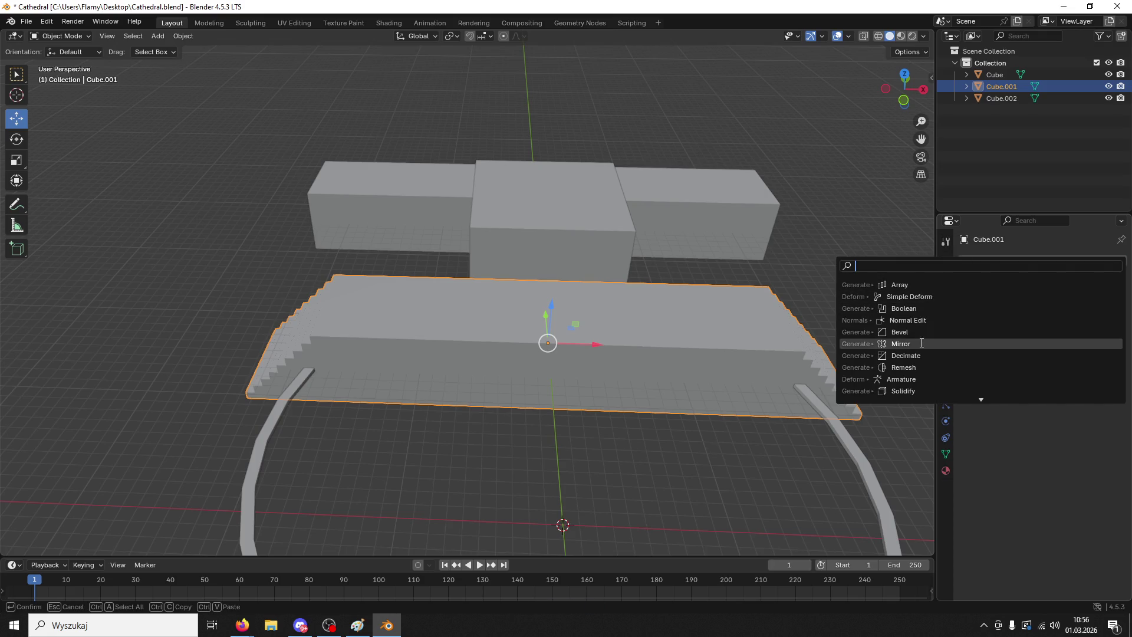
text(de)
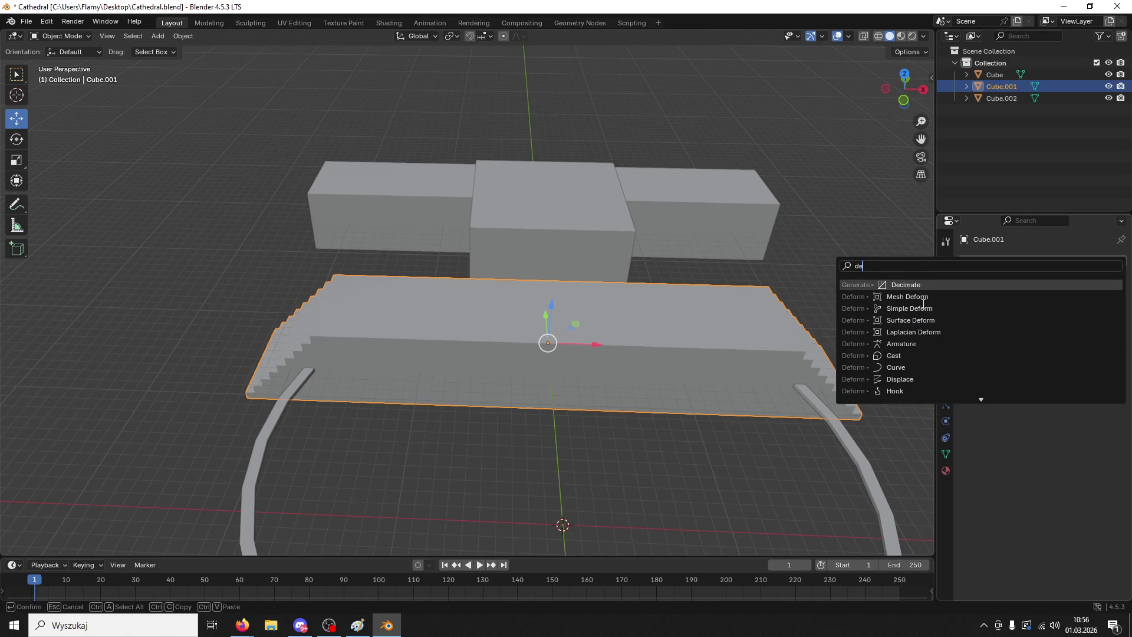
key(BackSpace)
key(BackSpace)
text(sim)
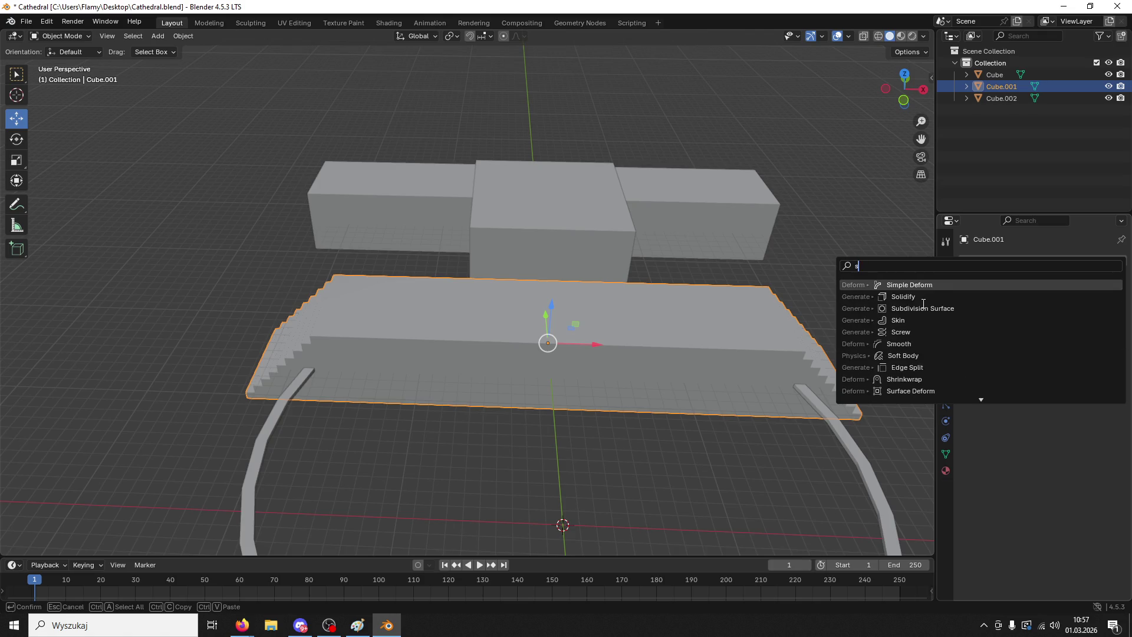
click(924, 290)
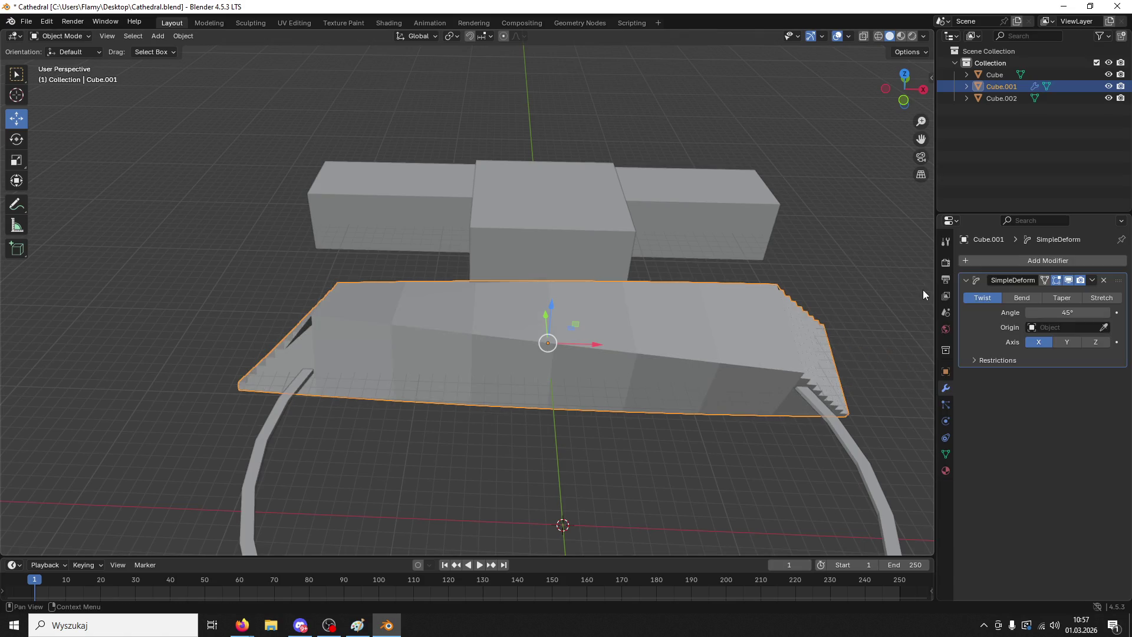
- Set the Simple Deform to Bend around the Z axis with a -180° angle
click(1024, 295)
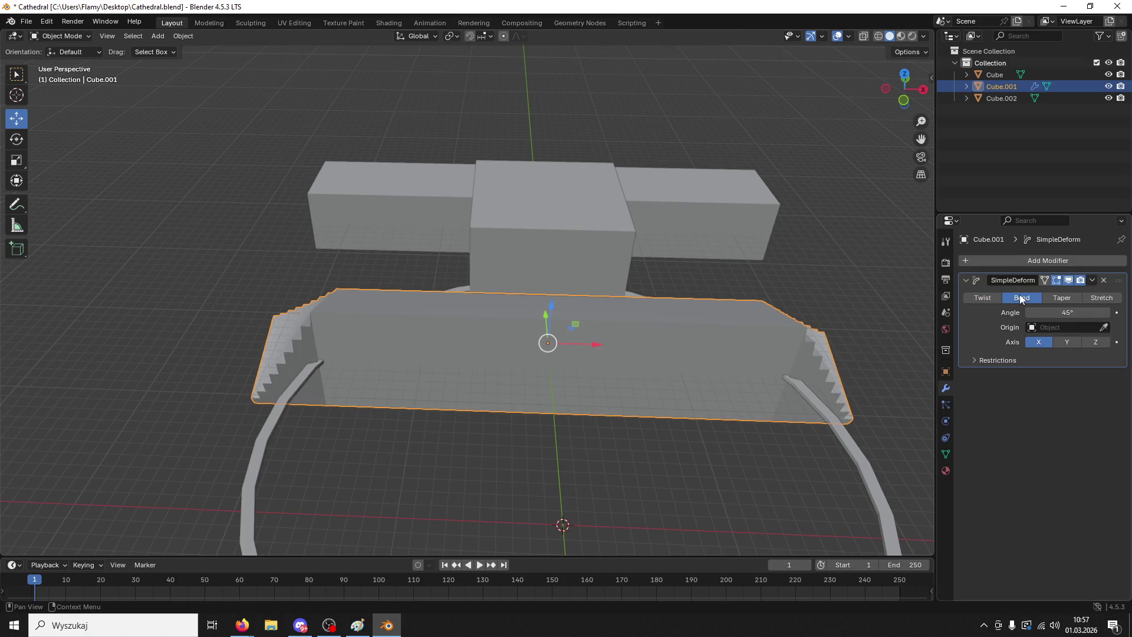
click(1059, 342)
click(1094, 344)
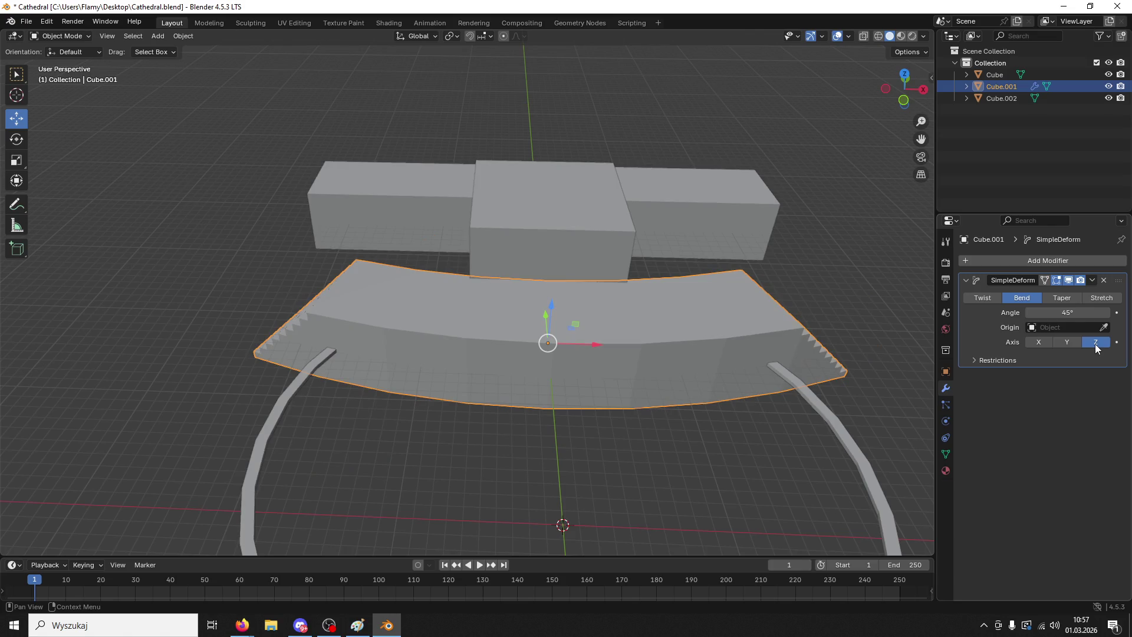
mouse_move(1067, 313)
mouse_down()
mouse_move(950, 313)
mouse_move(965, 312)
mouse_up()
click(1069, 312)
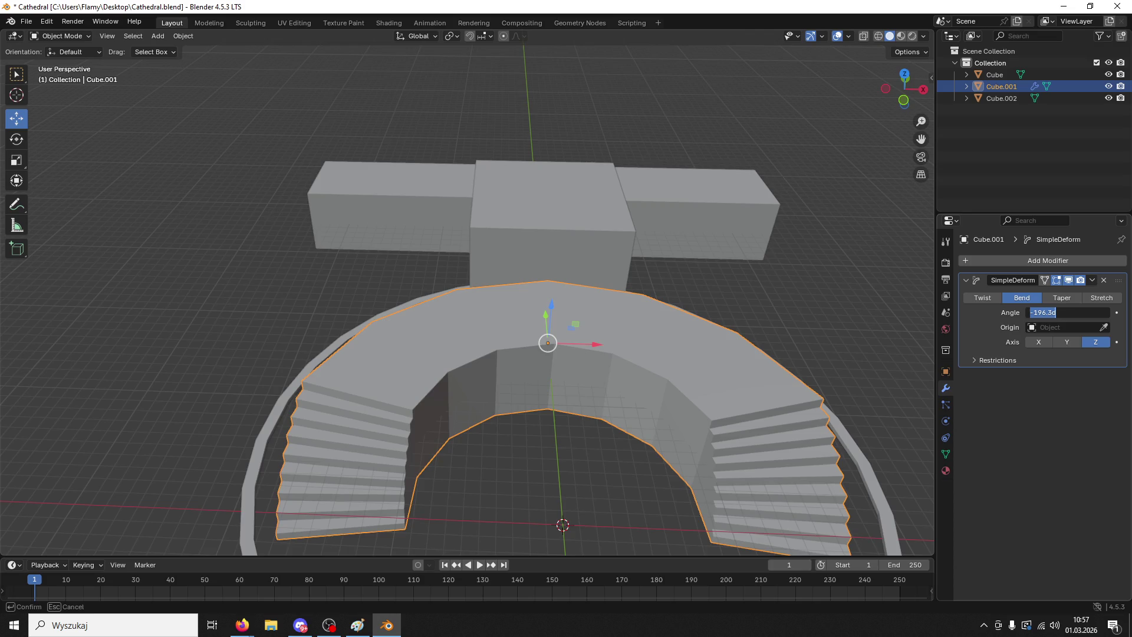
text(180)
key(Return)
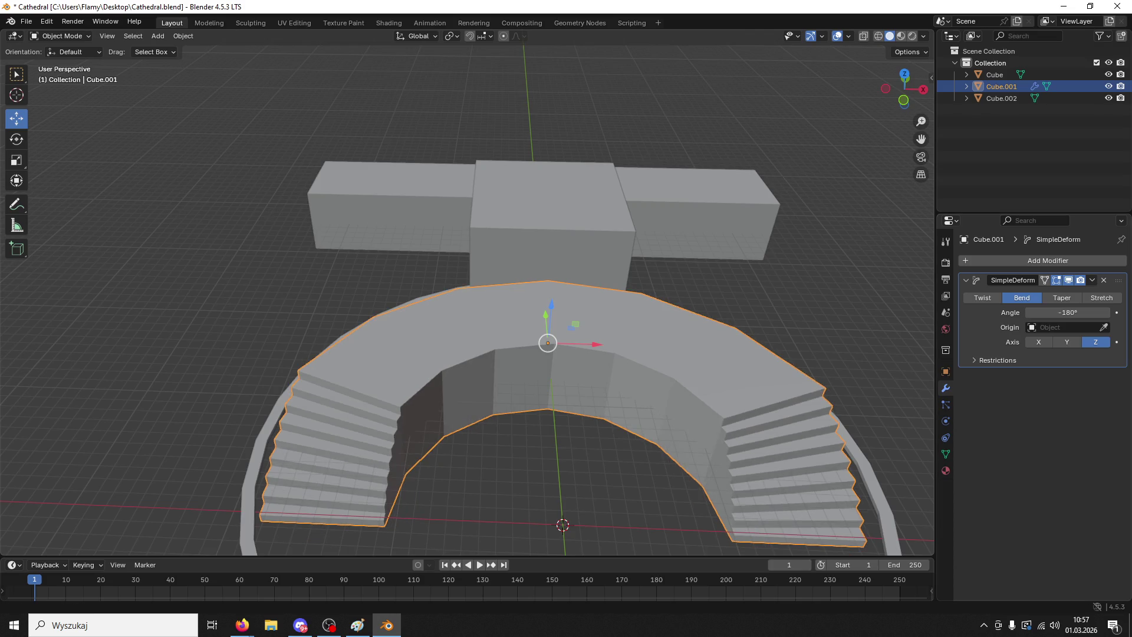
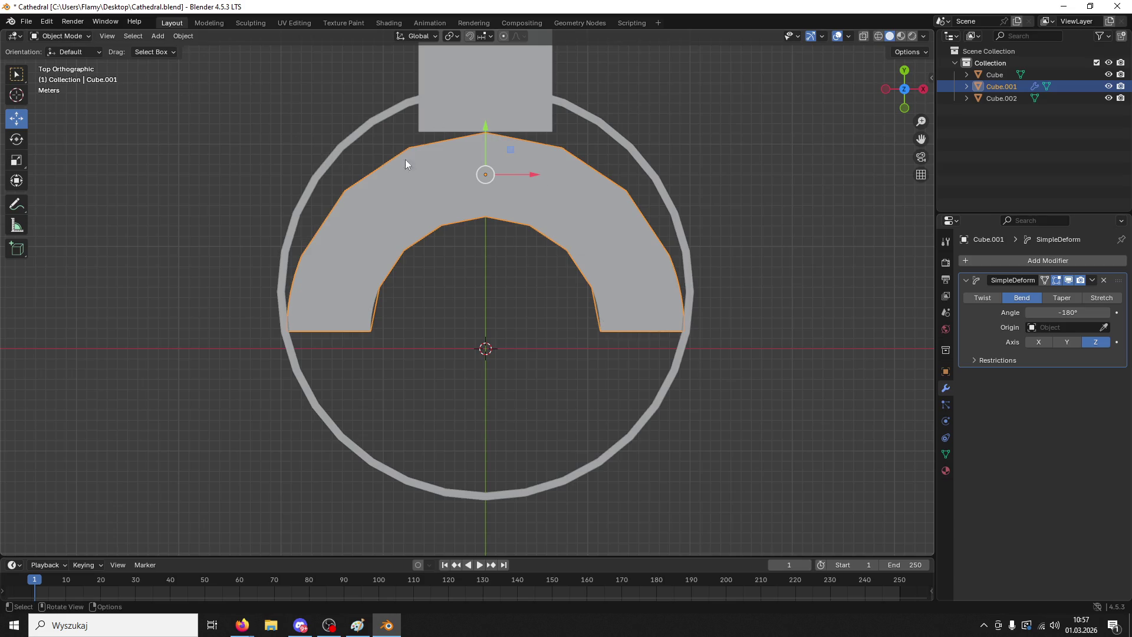
- Slide the curved stairs along Y and enlarge them uniformly to 1.277
mouse_move(485, 126)
mouse_down()
mouse_move(460, 462)
mouse_move(455, 448)
mouse_move(499, 514)
mouse_up()
mouse_move(499, 514)
middle_down()
mouse_move(491, 252)
mouse_move(543, 372)
mouse_move(571, 391)
mouse_move(642, 347)
middle_up()
key(s)
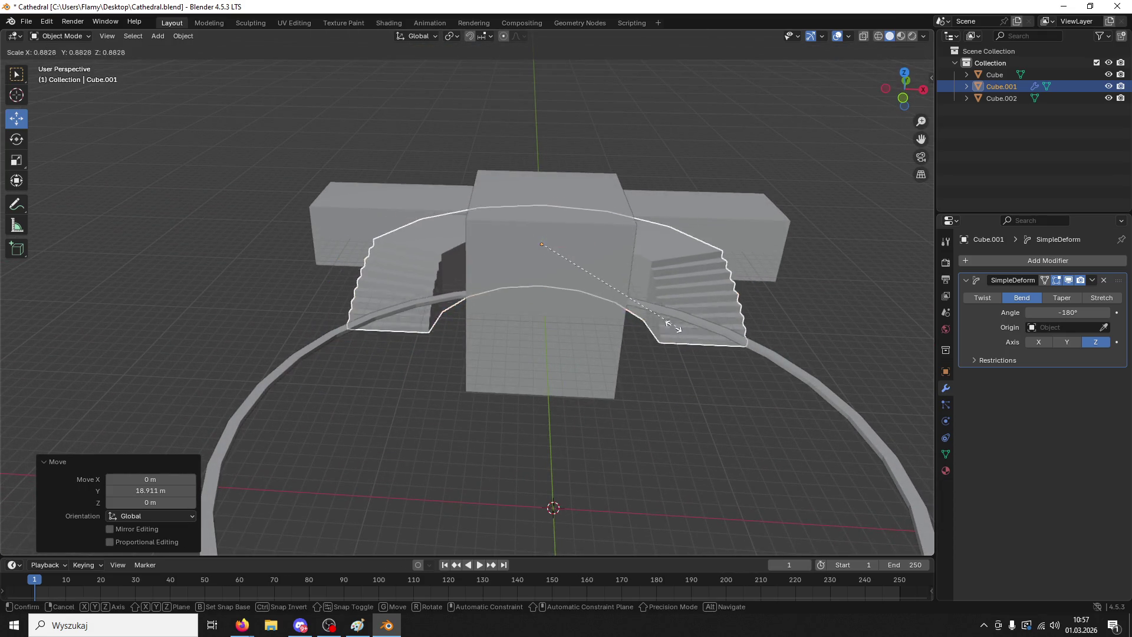
click(682, 436)
key(s)
key(x)
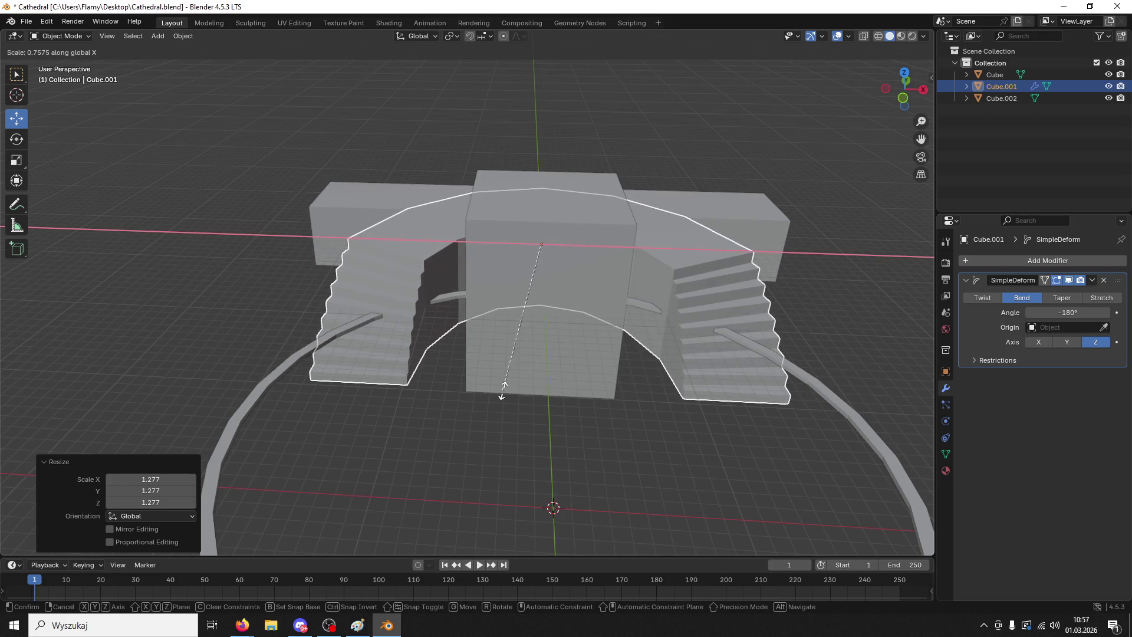
right_click(636, 364)
- Try stretching the central block taller along Z, then undo it
mouse_move(635, 364)
middle_down()
mouse_move(657, 449)
mouse_move(628, 333)
middle_up()
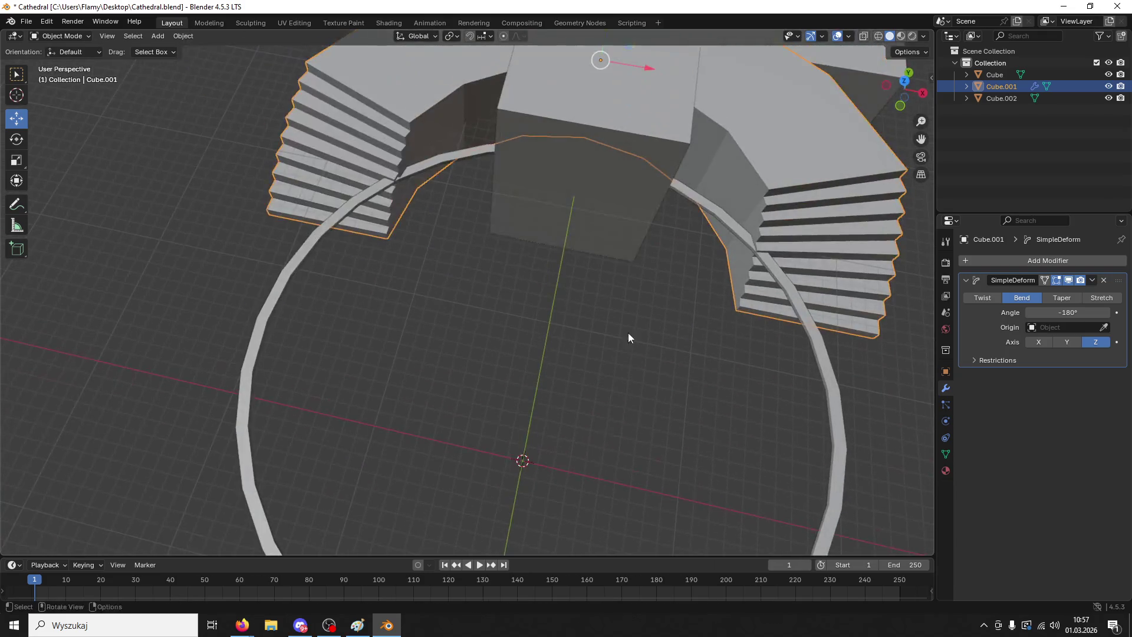
scroll(628, 335, down, 5)
middle_drag(610, 465, 625, 380)
click(578, 389)
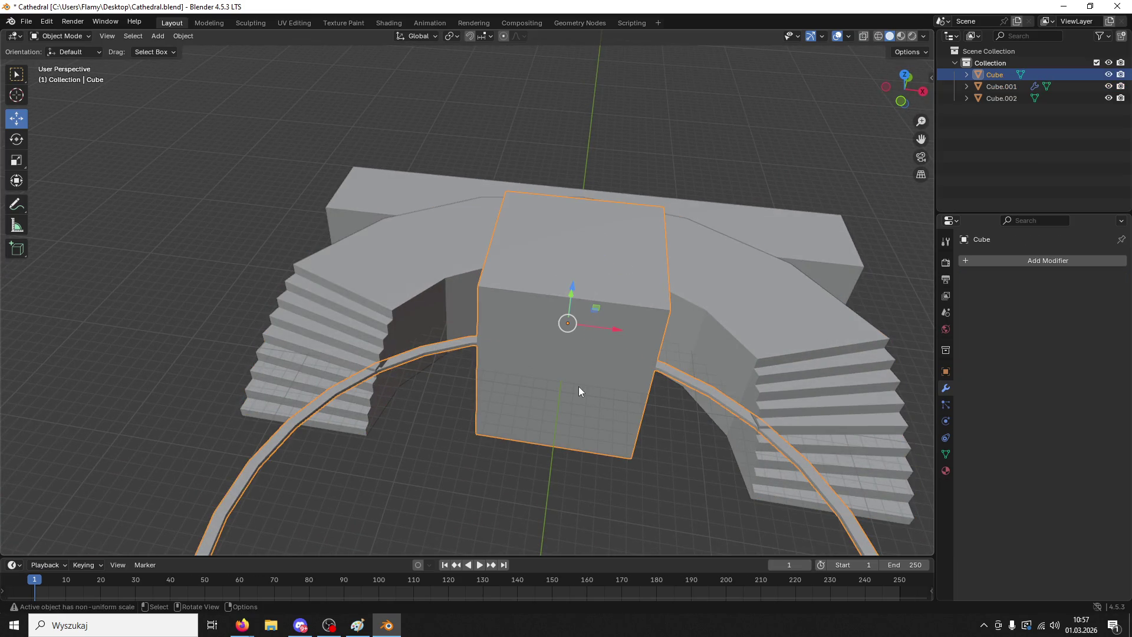
key(s)
key(z)
click(681, 394)
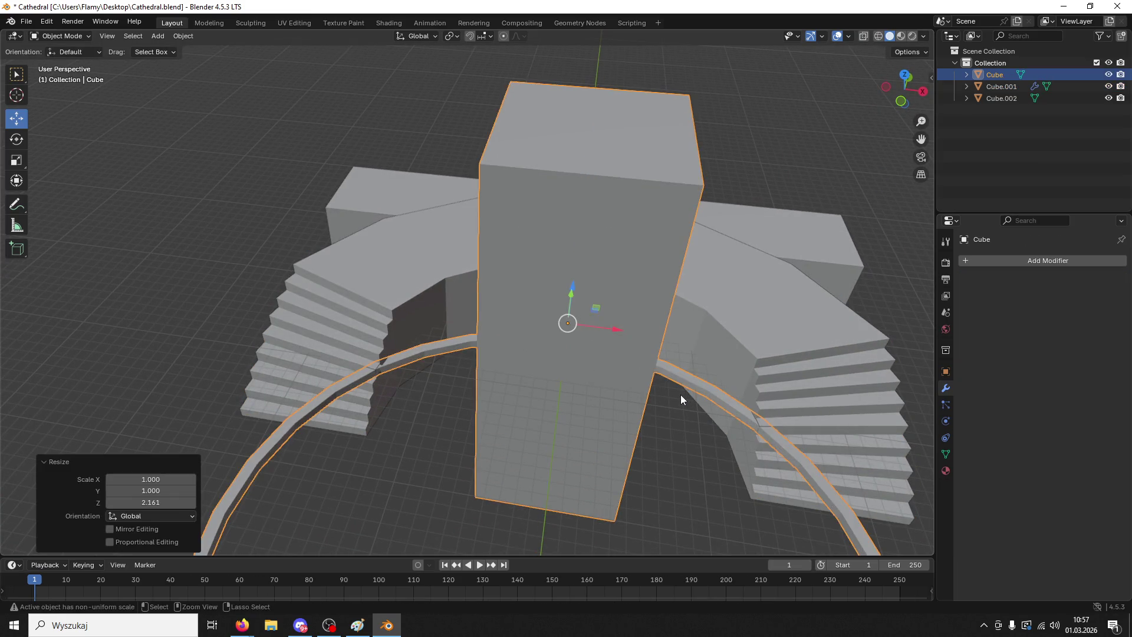
key(ctrl+z)
- Reselect the curved stairs, raise them along Z and shrink them to 0.715
click(725, 461)
click(765, 363)
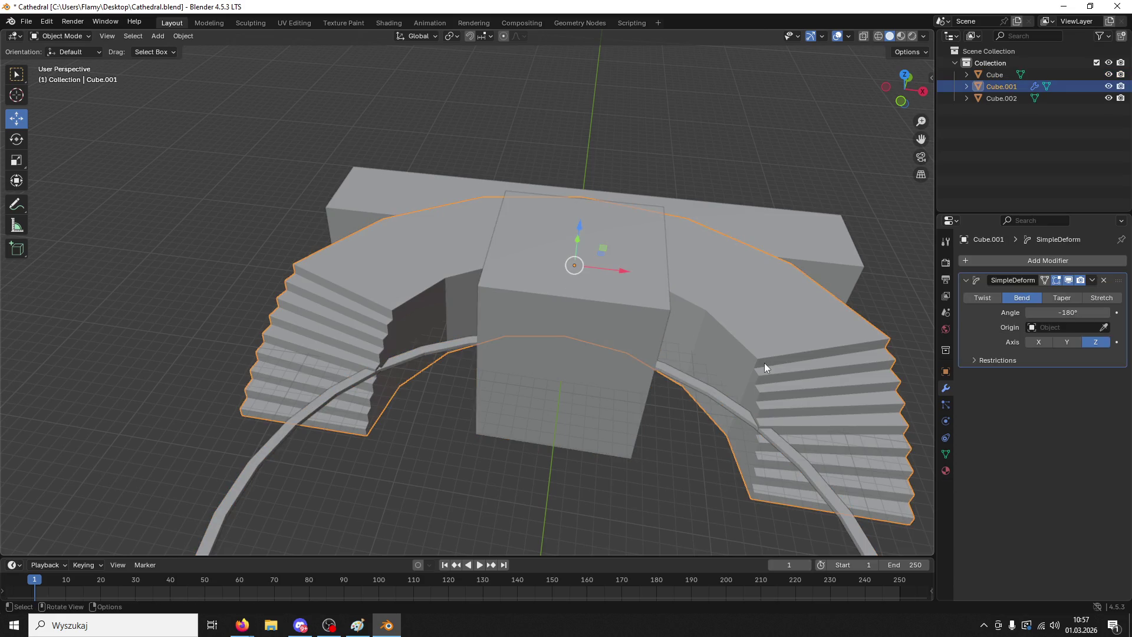
mouse_move(580, 228)
mouse_down()
mouse_move(575, 172)
mouse_move(576, 185)
mouse_up()
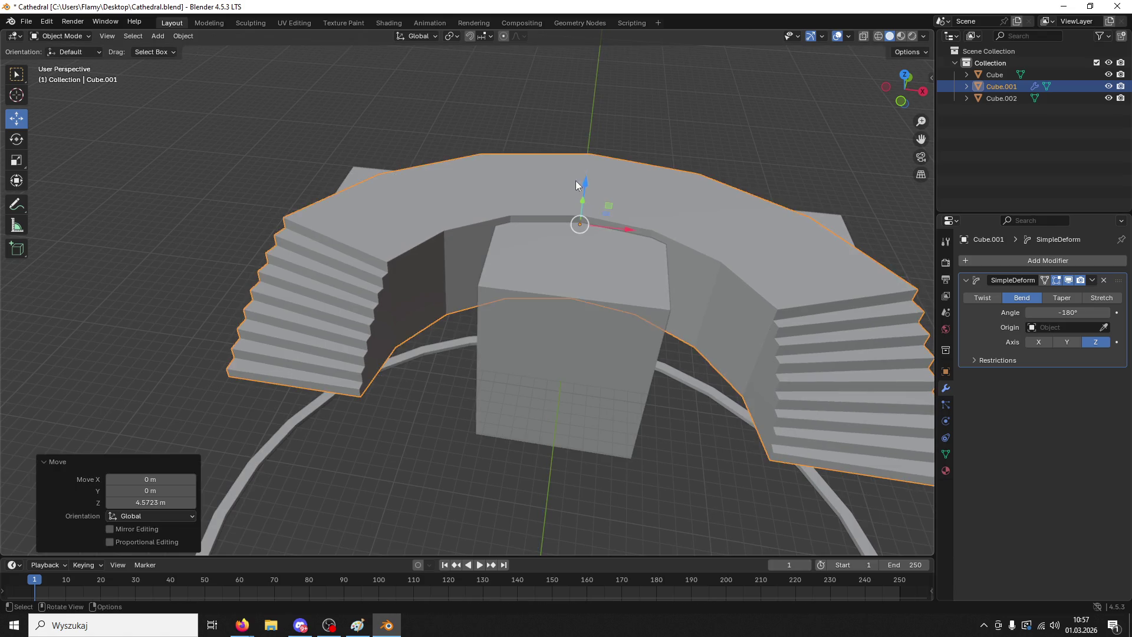
middle_drag(576, 184, 589, 263)
scroll(611, 296, down, 3)
key(s)
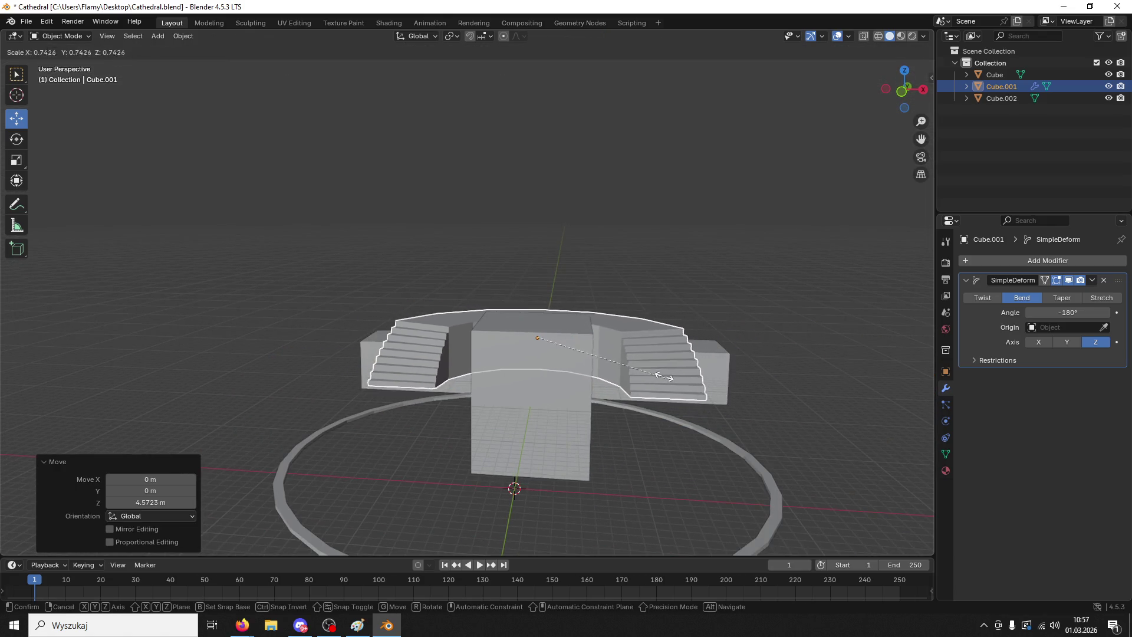
click(657, 375)
- Move the stairs along Y to 7.69 m and enlarge them to 1.409
middle_drag(540, 330, 588, 353)
drag(678, 279, 642, 299)
mouse_move(642, 300)
middle_down()
mouse_move(588, 289)
mouse_move(614, 275)
mouse_move(637, 462)
middle_up()
drag(677, 378, 724, 403)
key(s)
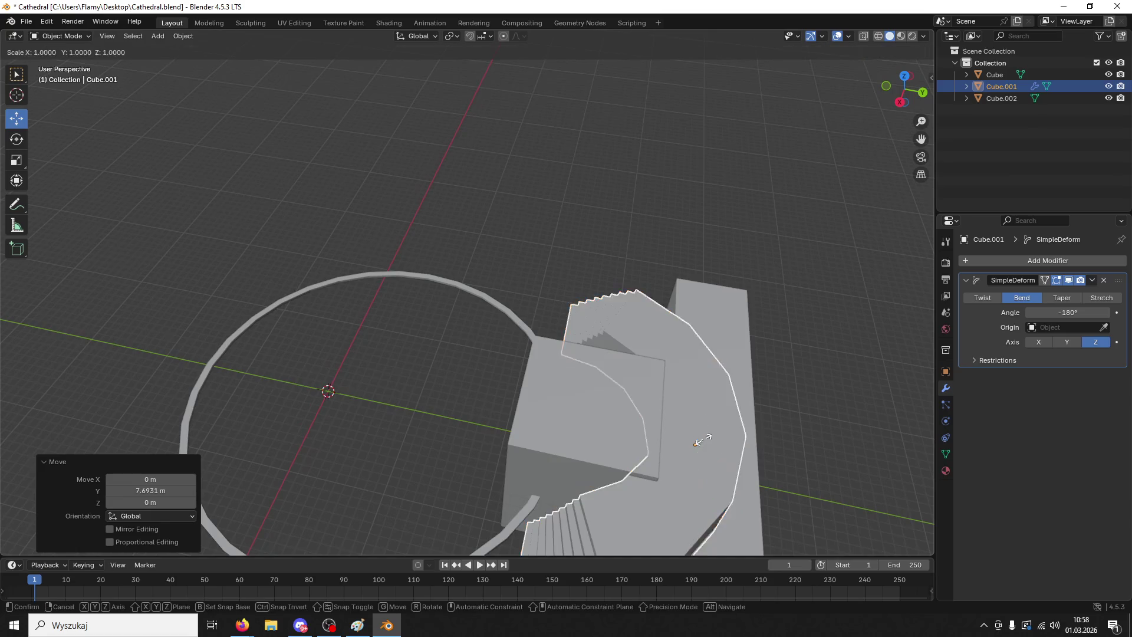
click(696, 431)
middle_drag(696, 430, 779, 393)
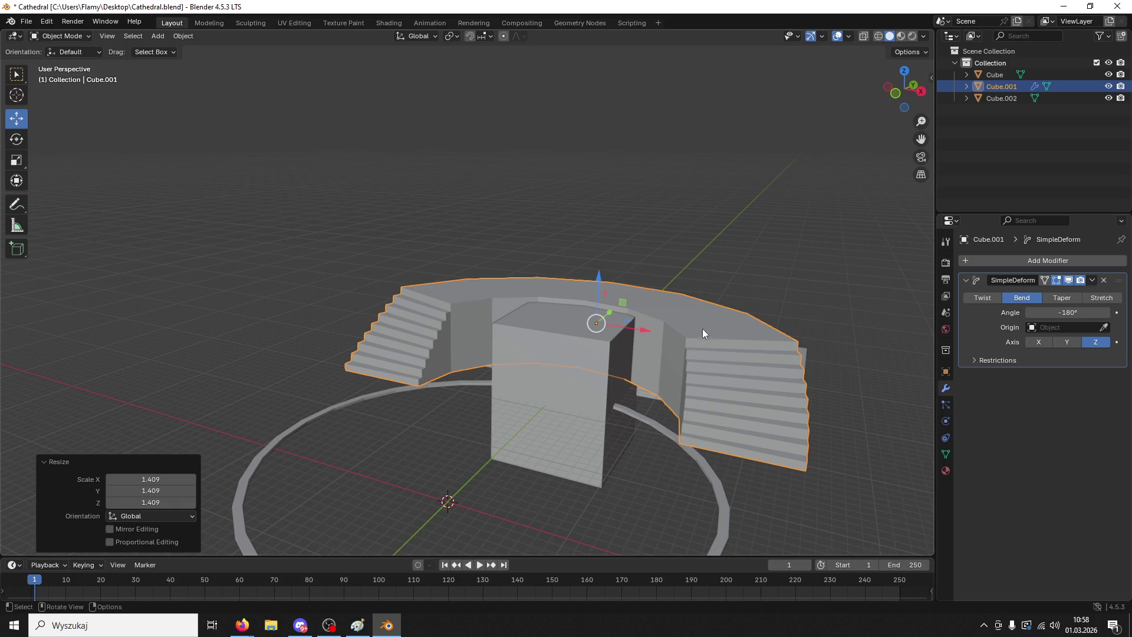
- Lower the stairs along Z to about -0.838 m and add the central block to the selection
drag(601, 269, 594, 277)
mouse_move(666, 300)
middle_down()
mouse_move(777, 282)
mouse_move(650, 316)
mouse_move(638, 347)
middle_up()
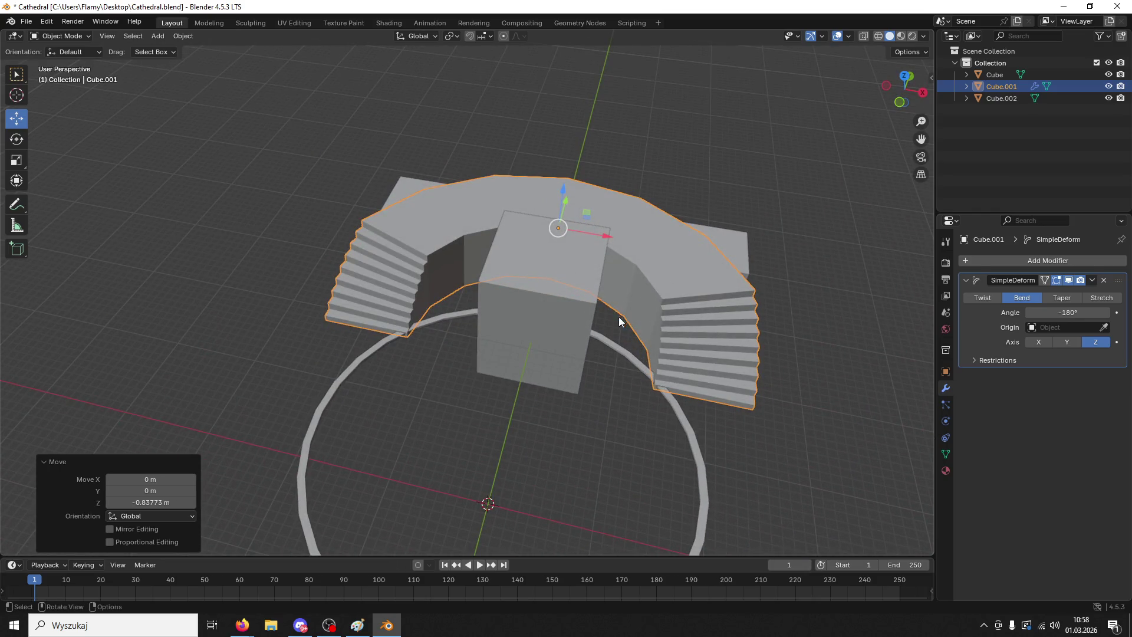
shift+click(574, 323)
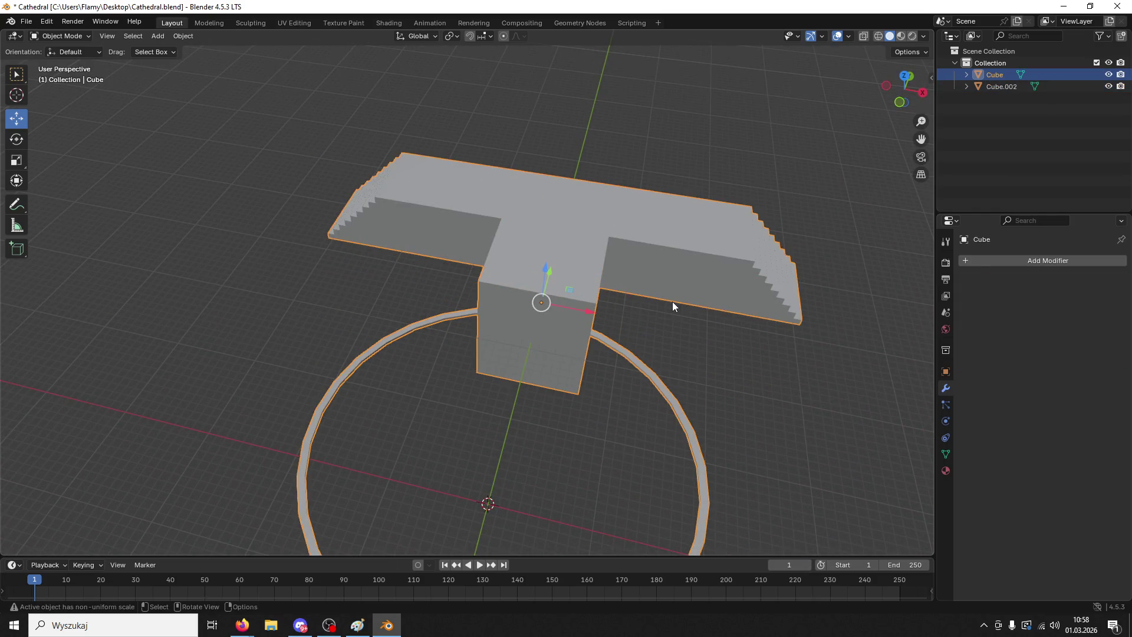
- Apply the SimpleDeform bend modifier on the curved stairs
click(749, 366)
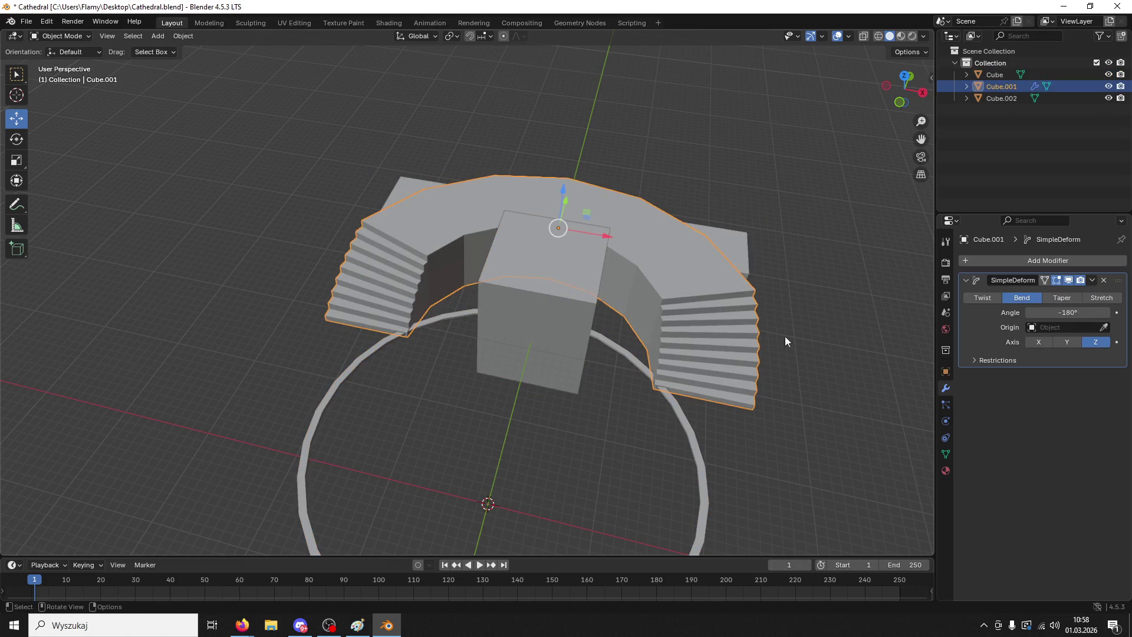
click(1091, 280)
click(1060, 293)
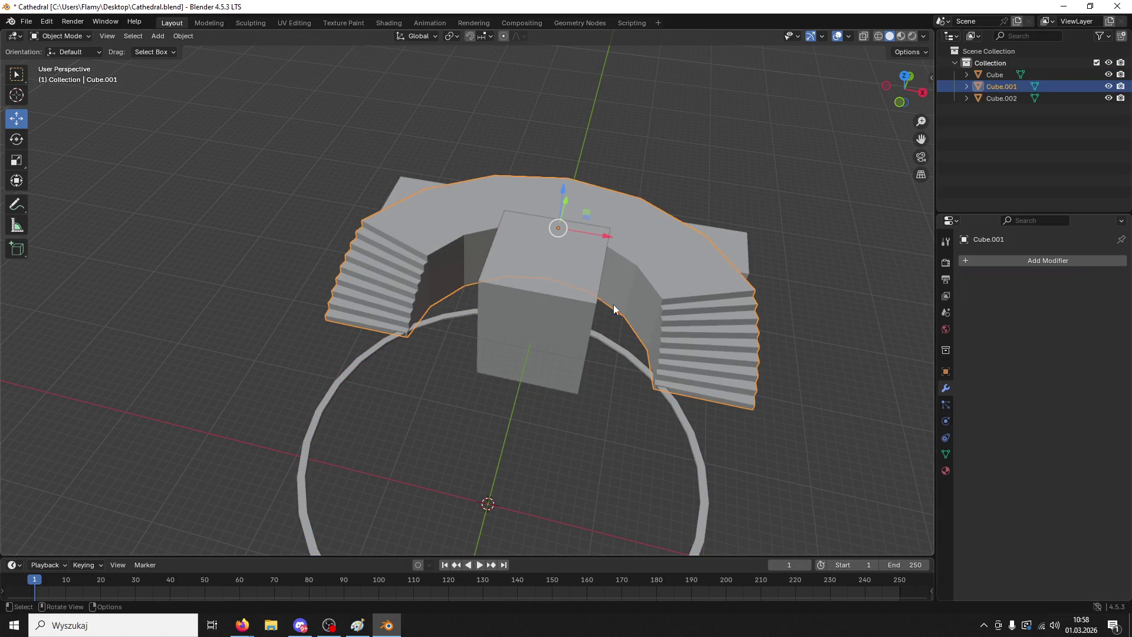
click(584, 295)
key(s)
click(596, 326)
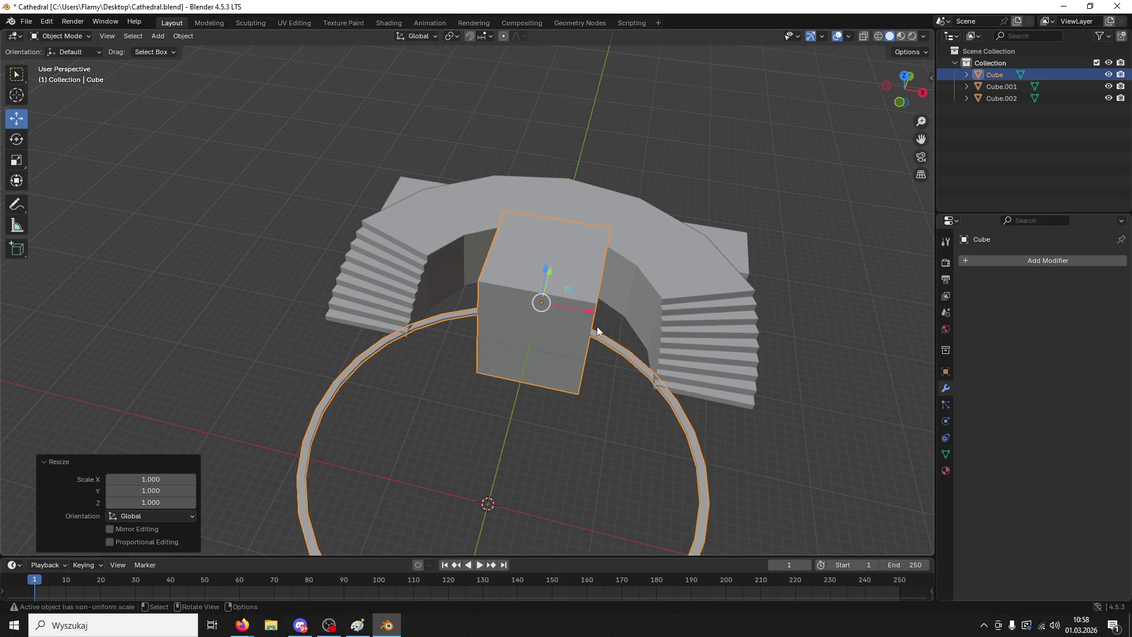
- Join the central block Cube into the curved stairs Cube.001 with Ctrl+J
click(666, 298)
click(585, 327)
shift+click(581, 322)
shift+click(659, 309)
shift+click(660, 309)
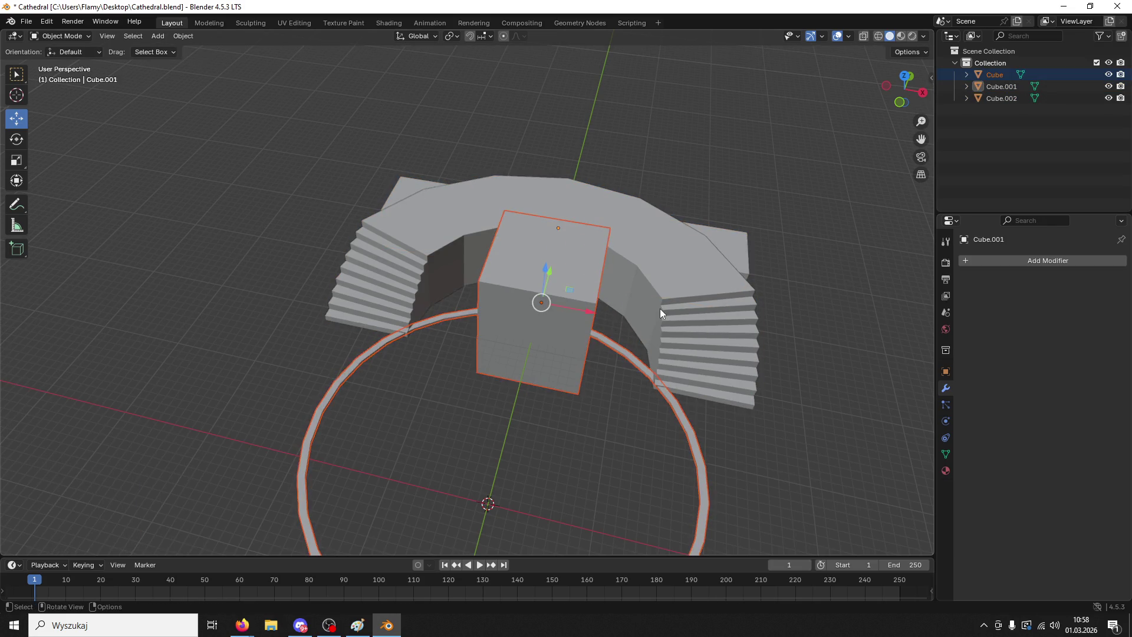
shift+click(660, 309)
key(ctrl+j)
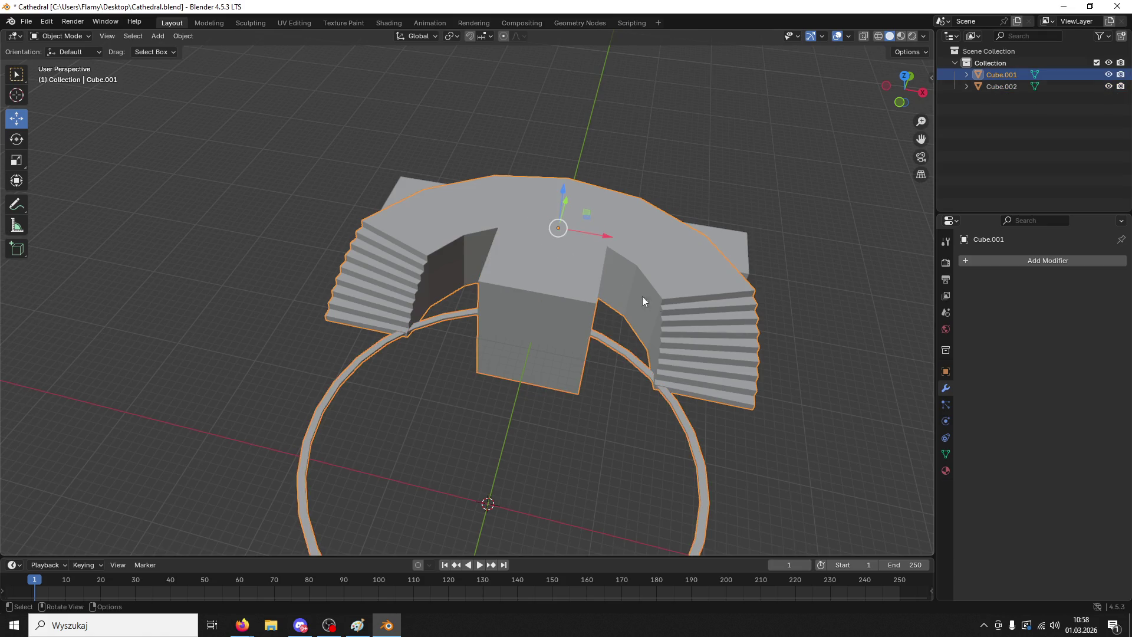
scroll(362, 351, down, 3)
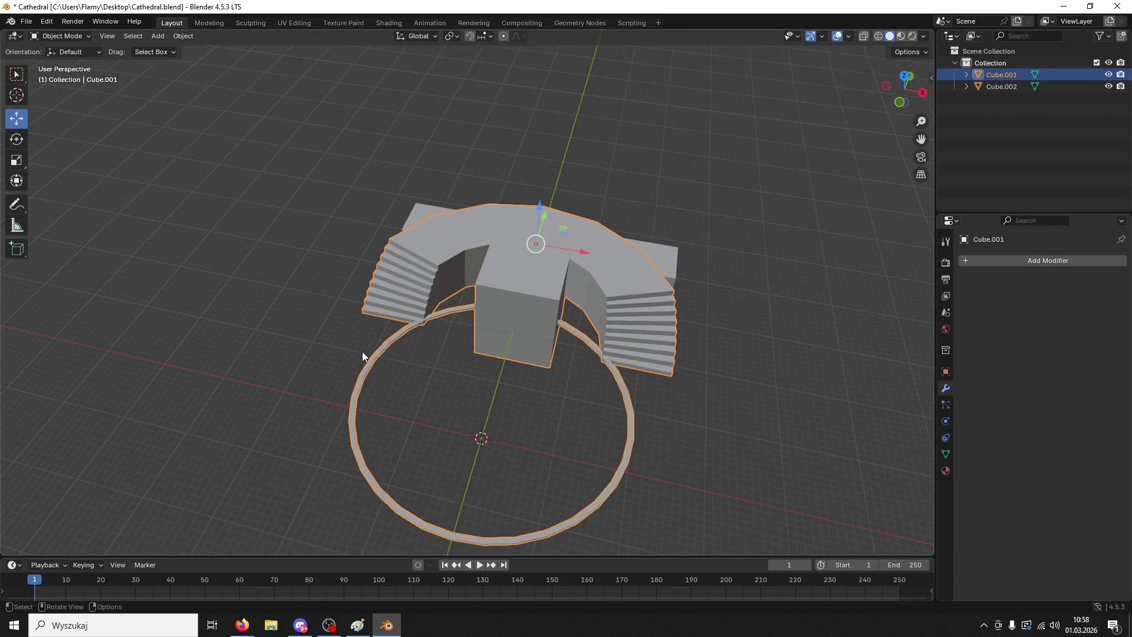
click(399, 356)
- Export the stairs as FBX overwriting Measure_Circle.fbx, then minimise Blender
click(31, 22)
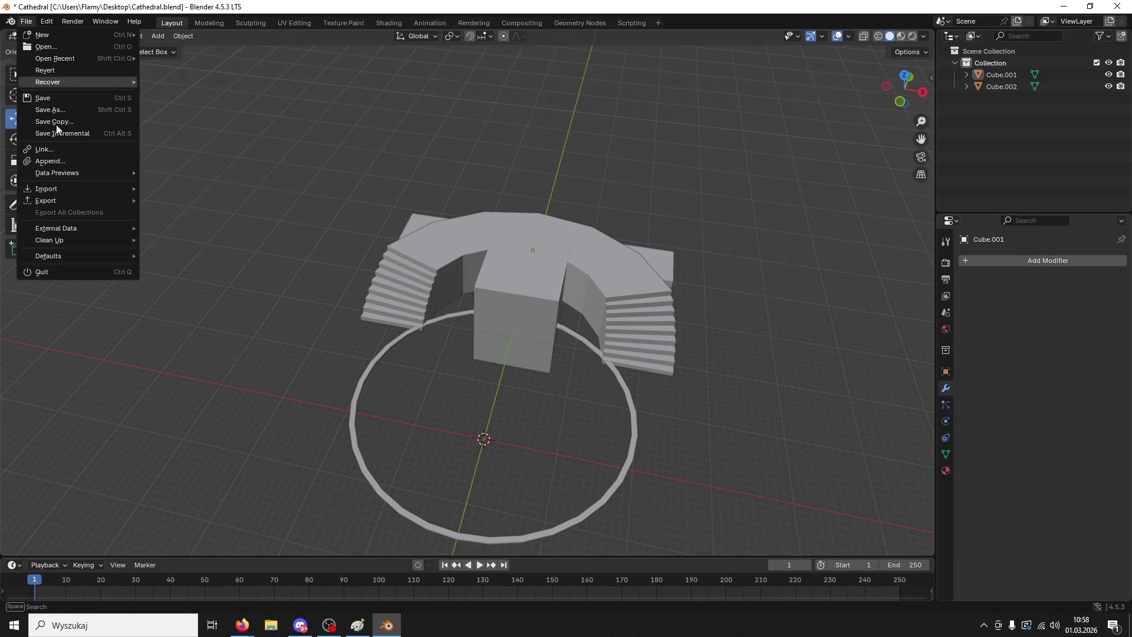
click(552, 287)
click(10, 21)
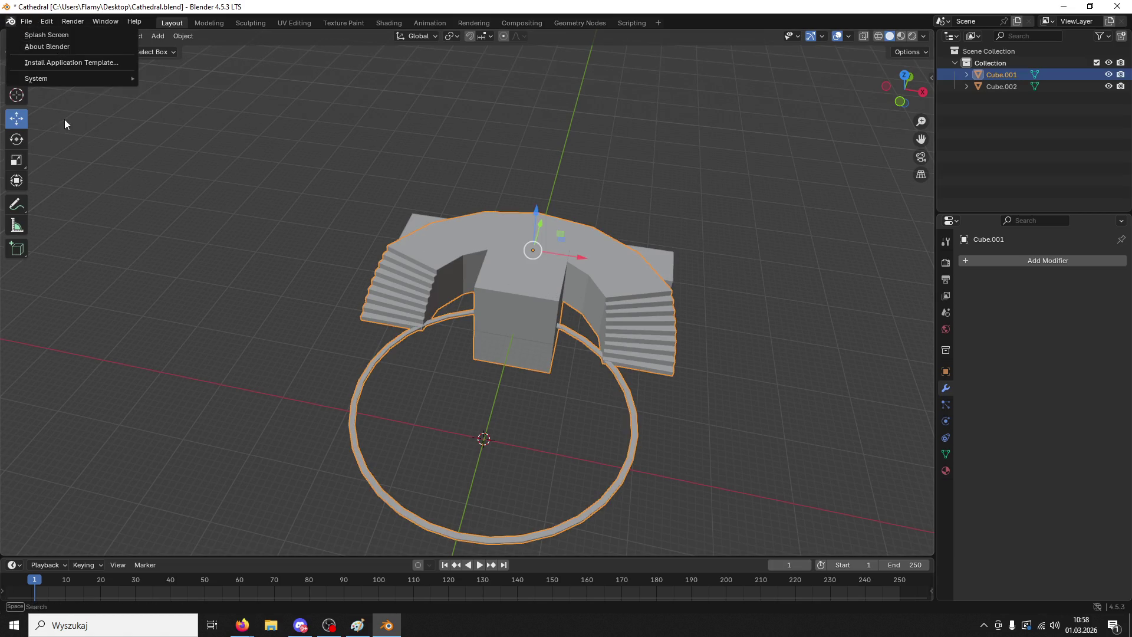
mouse_move(31, 22)
mouse_move(67, 197)
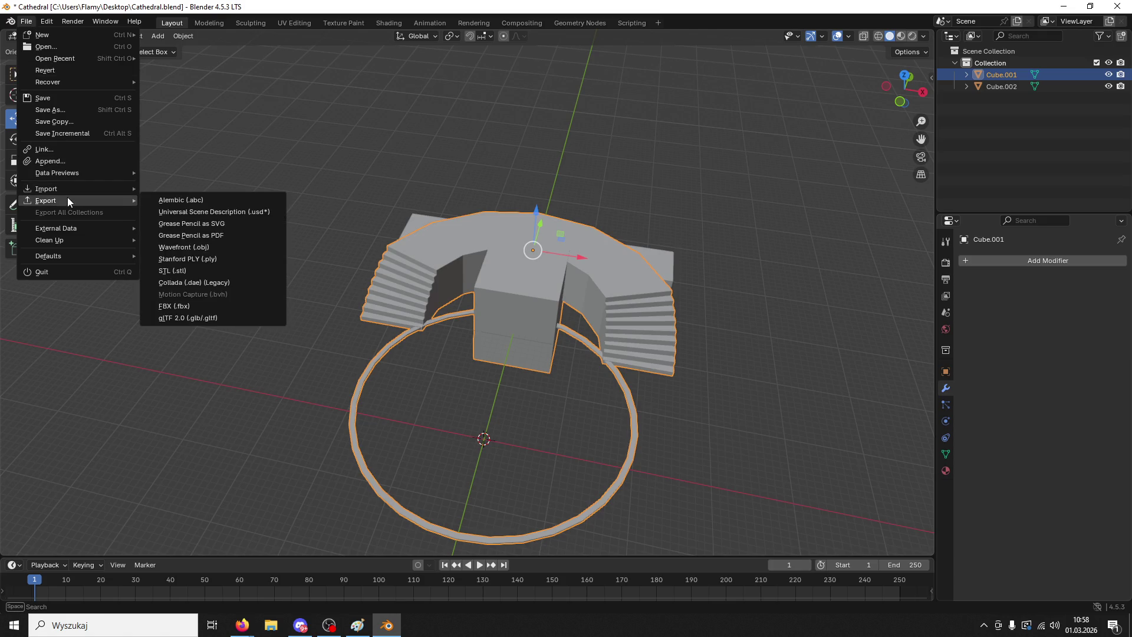
click(223, 305)
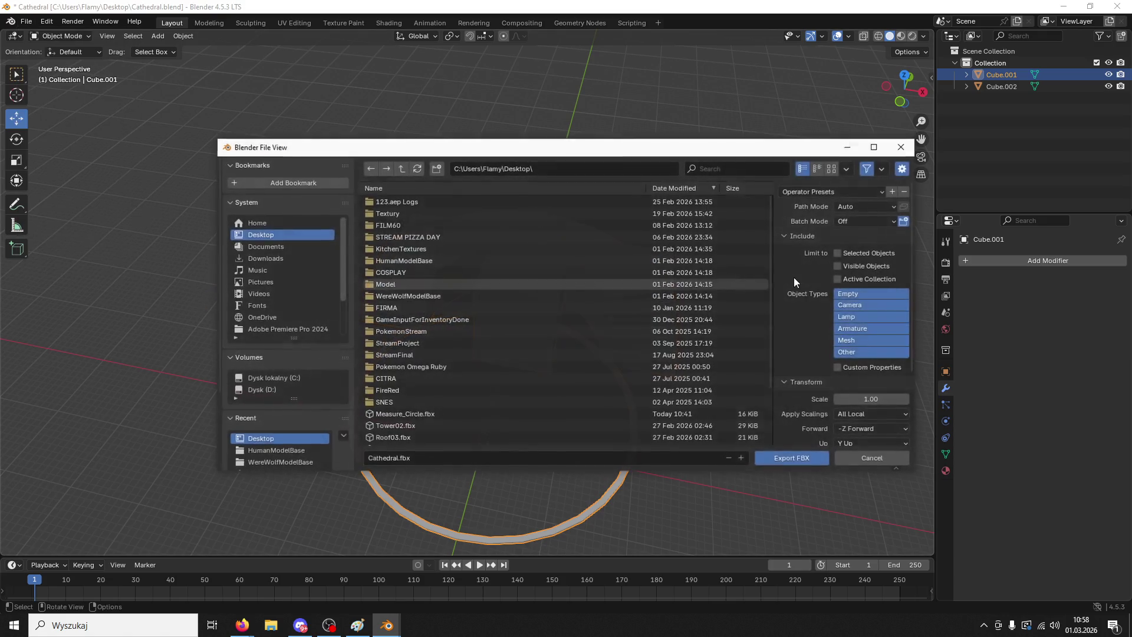
click(407, 414)
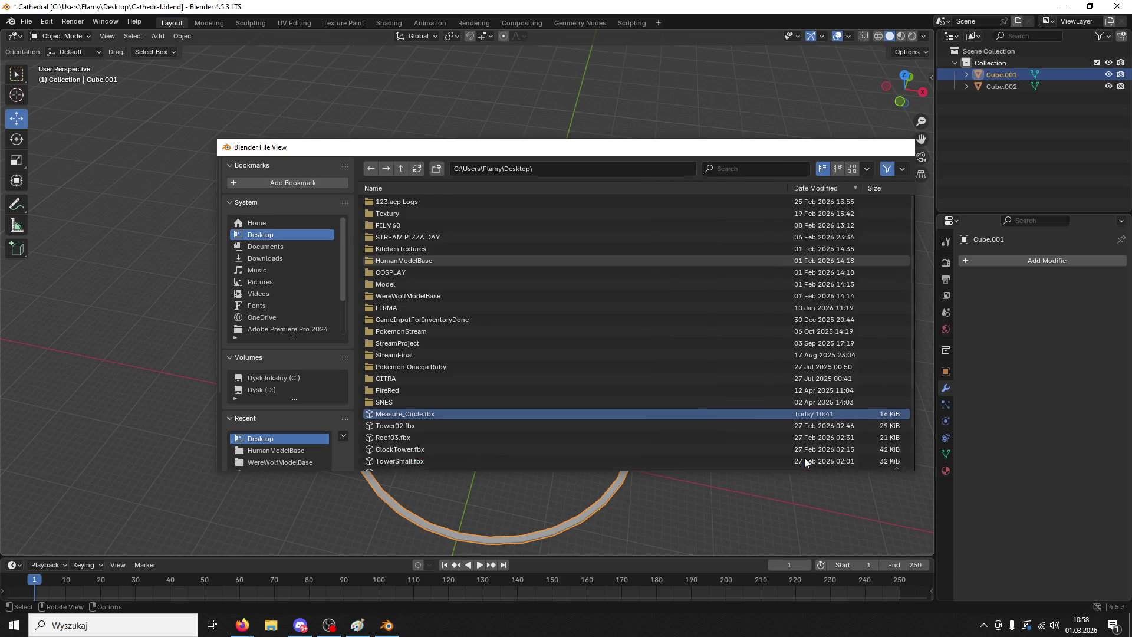
click(804, 458)
click(1063, 11)
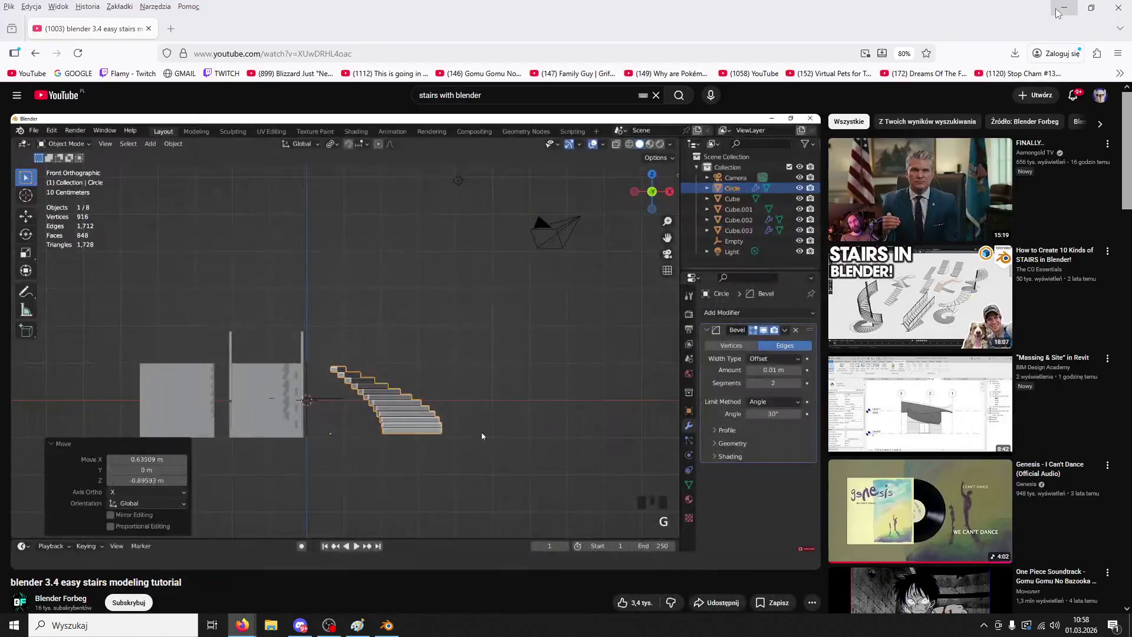
- Minimise the browser and bring up the Unreal editor showing ThirdPersonMap
click(1062, 8)
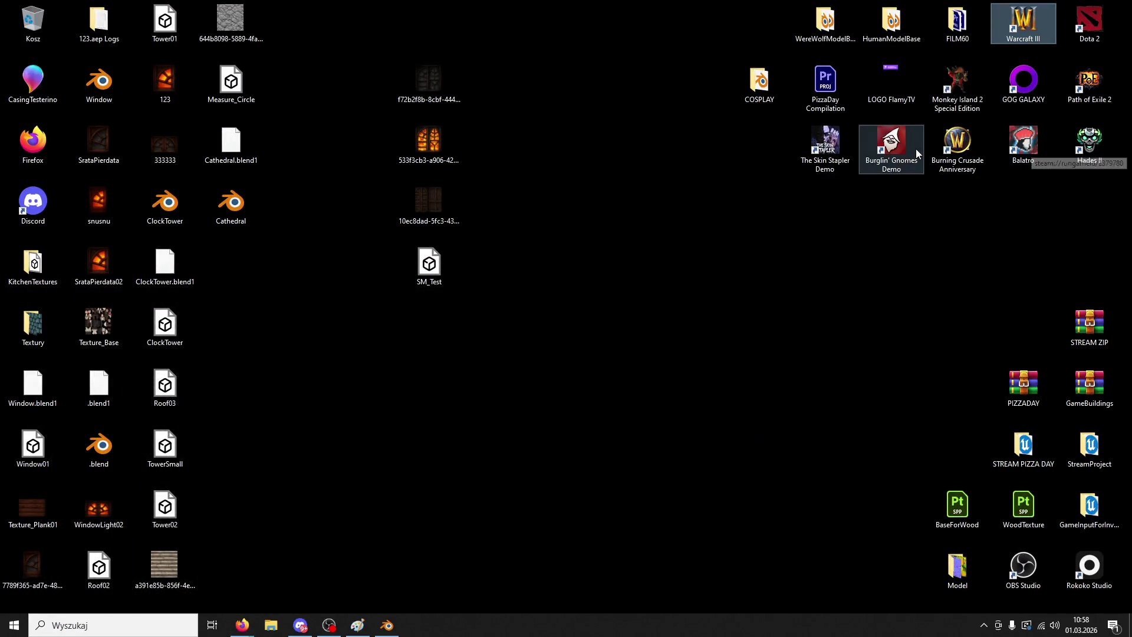
key(super+e)
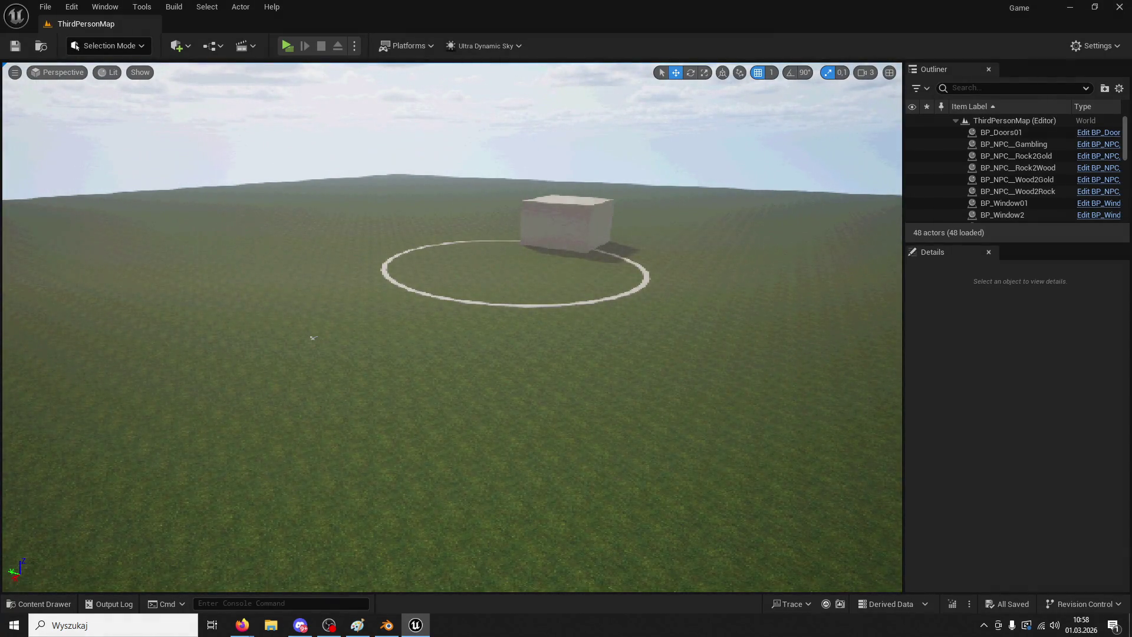
- Reimport the Measure_Circle mesh from its updated FBX in the Measure folder
click(41, 604)
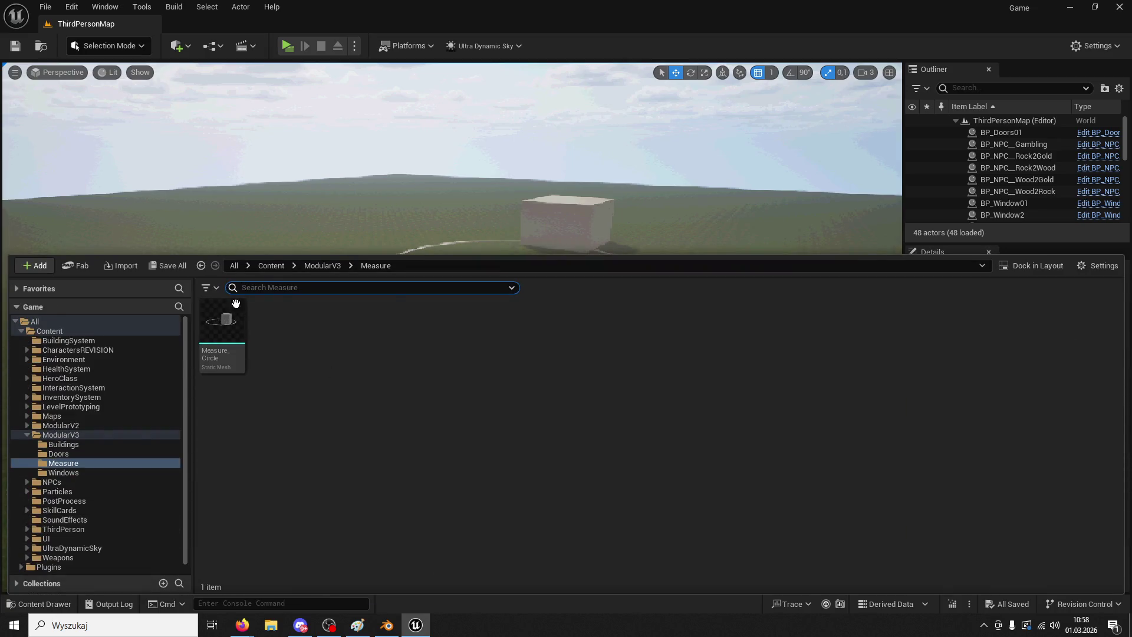
right_click(226, 323)
click(285, 299)
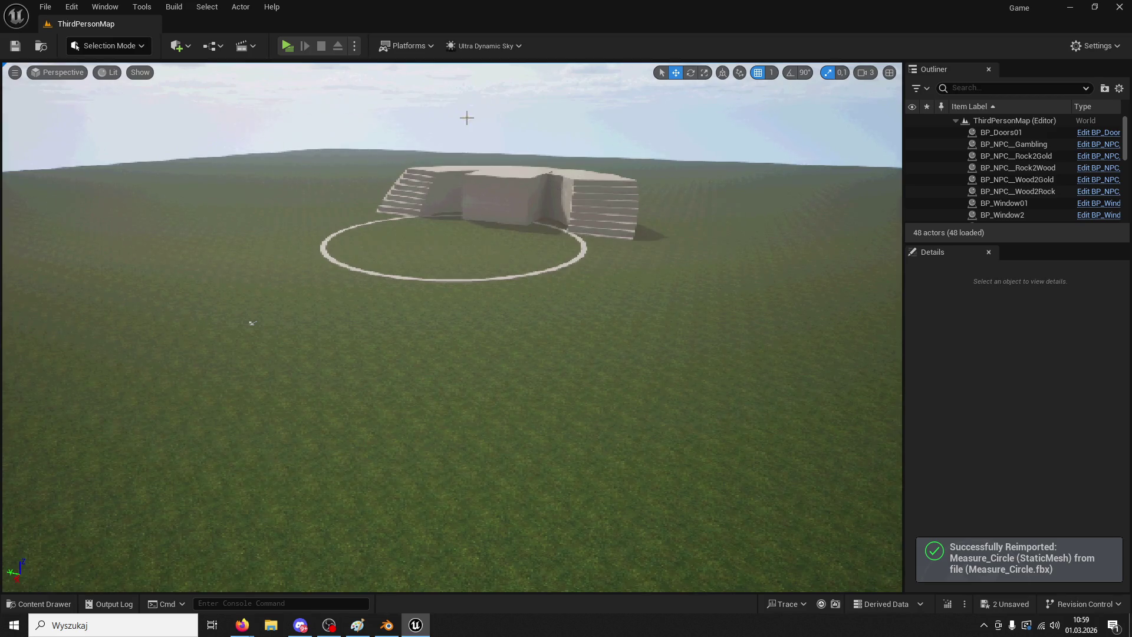
- Playtest the level, running and jumping toward the stairs, then stop
click(287, 45)
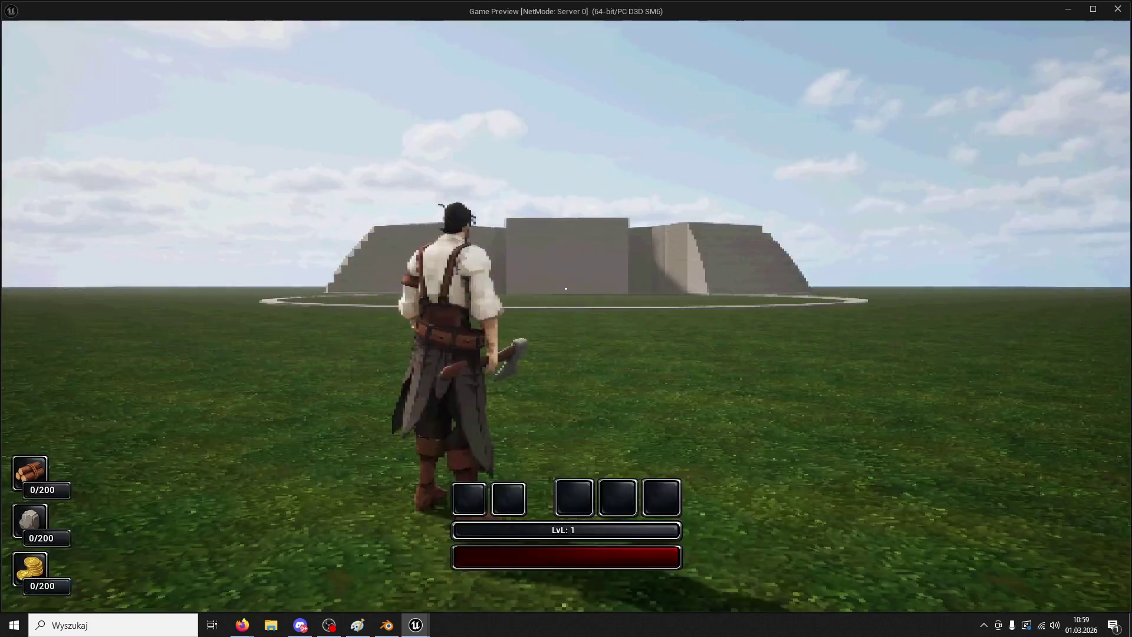
key(w)
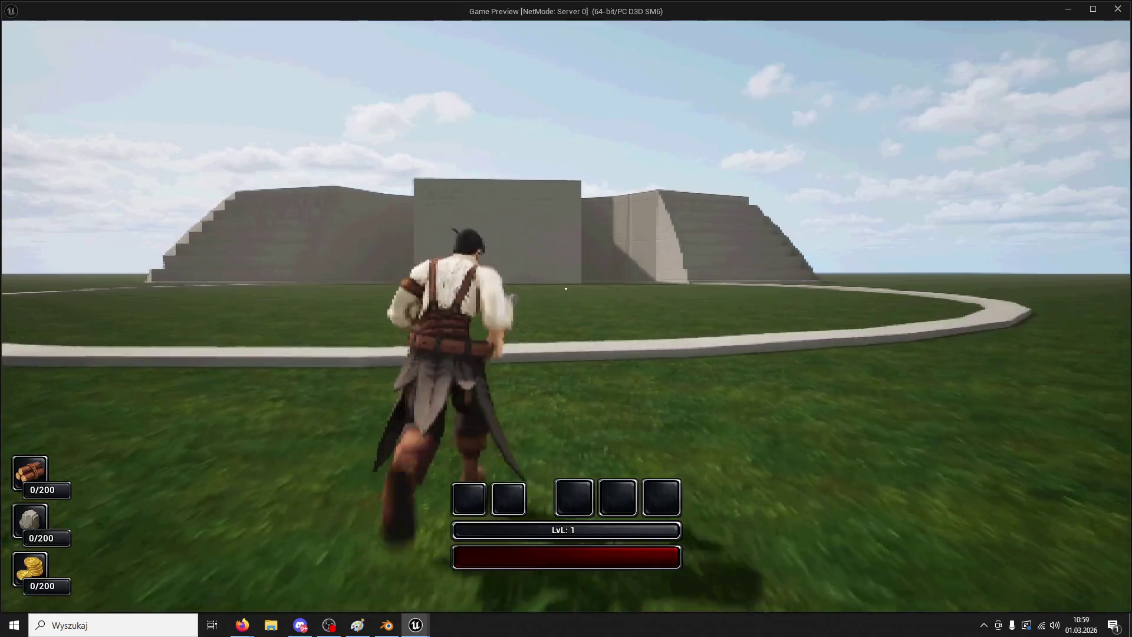
key(space)
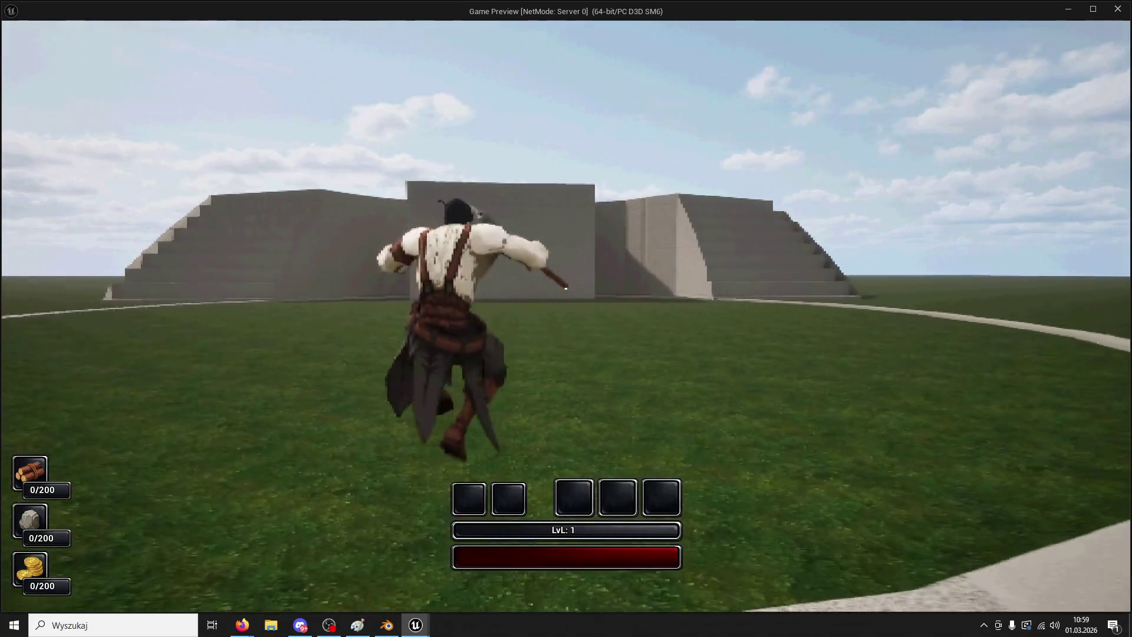
key(Escape)
- Check the Measure folder assets and save all changes
click(56, 605)
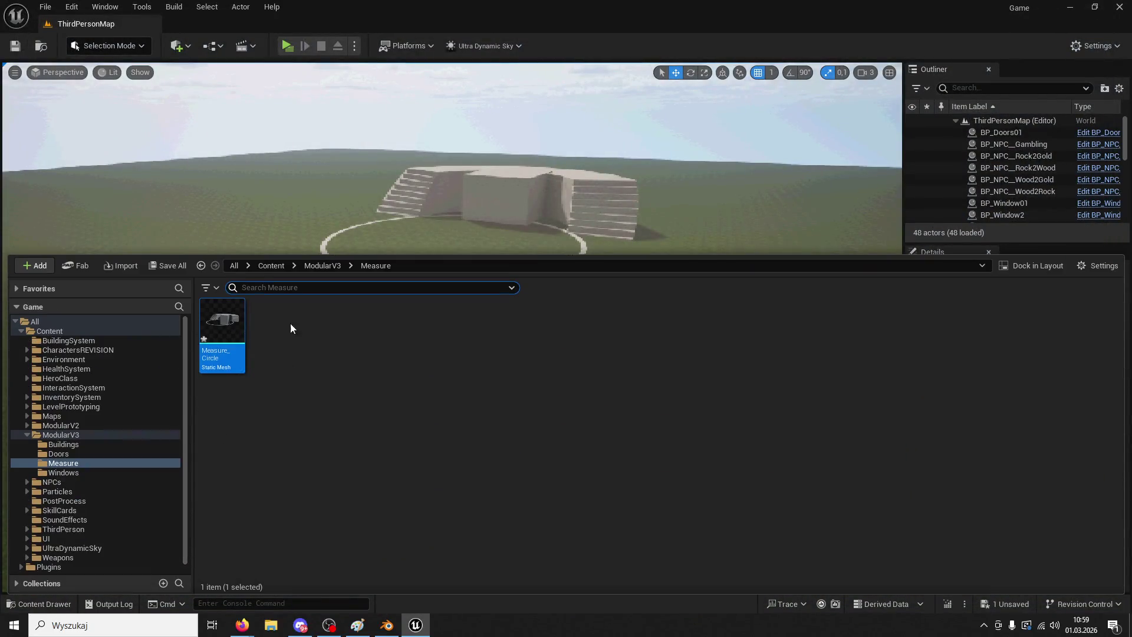
key(ctrl+space)
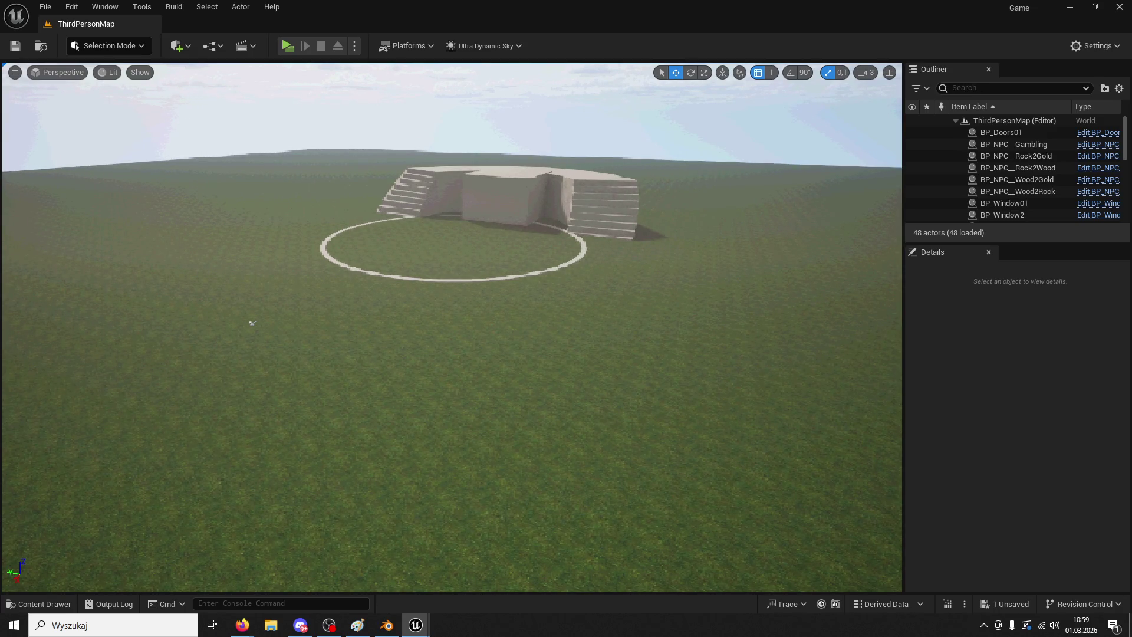
key(ctrl+s)
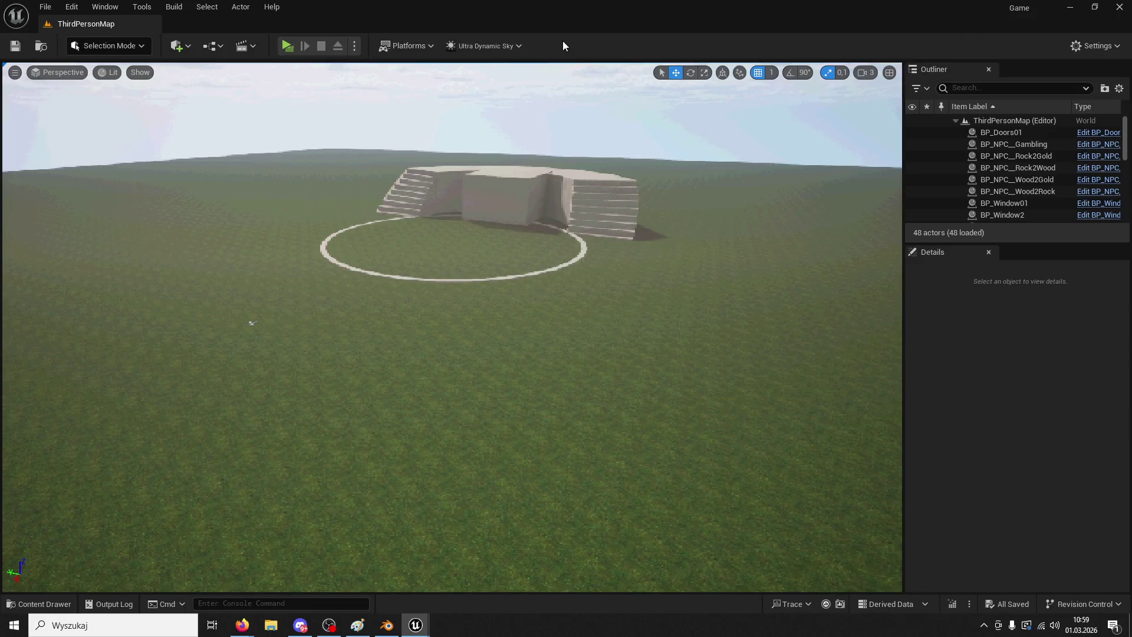
- Playtest the level, running the character onto the stone stair structure and jumping
click(287, 46)
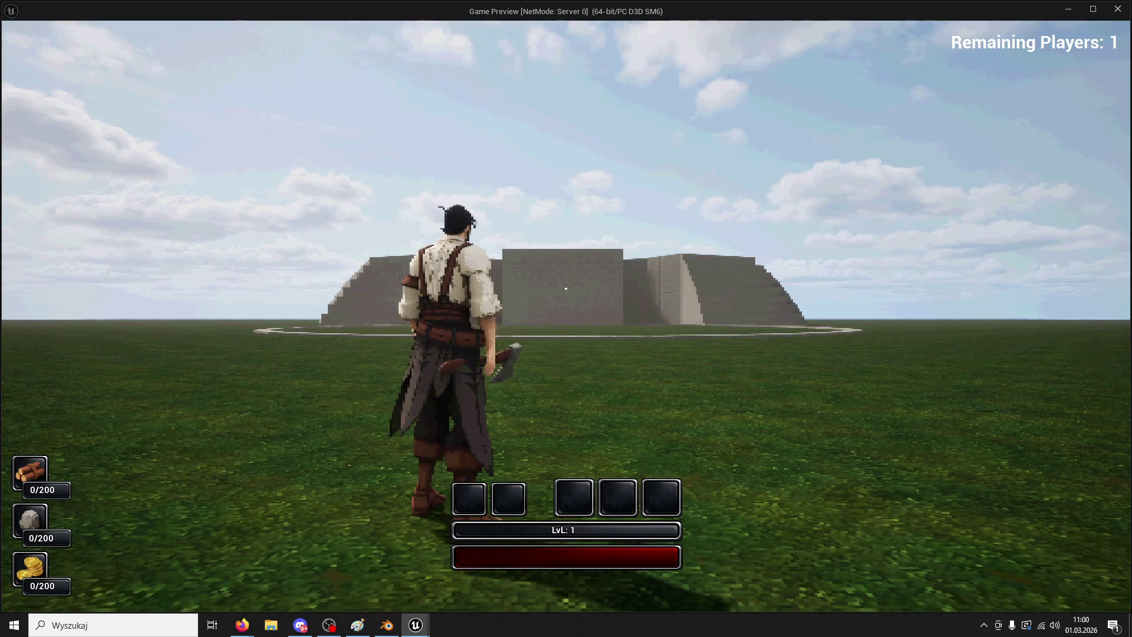
key(w)
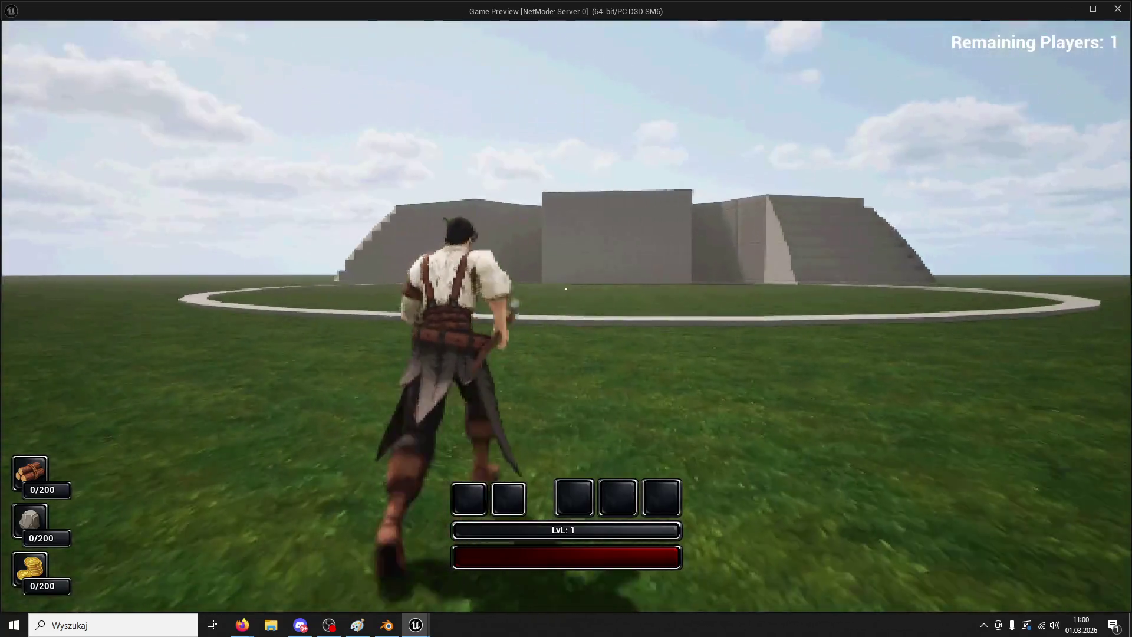
key(super)
key(Escape)
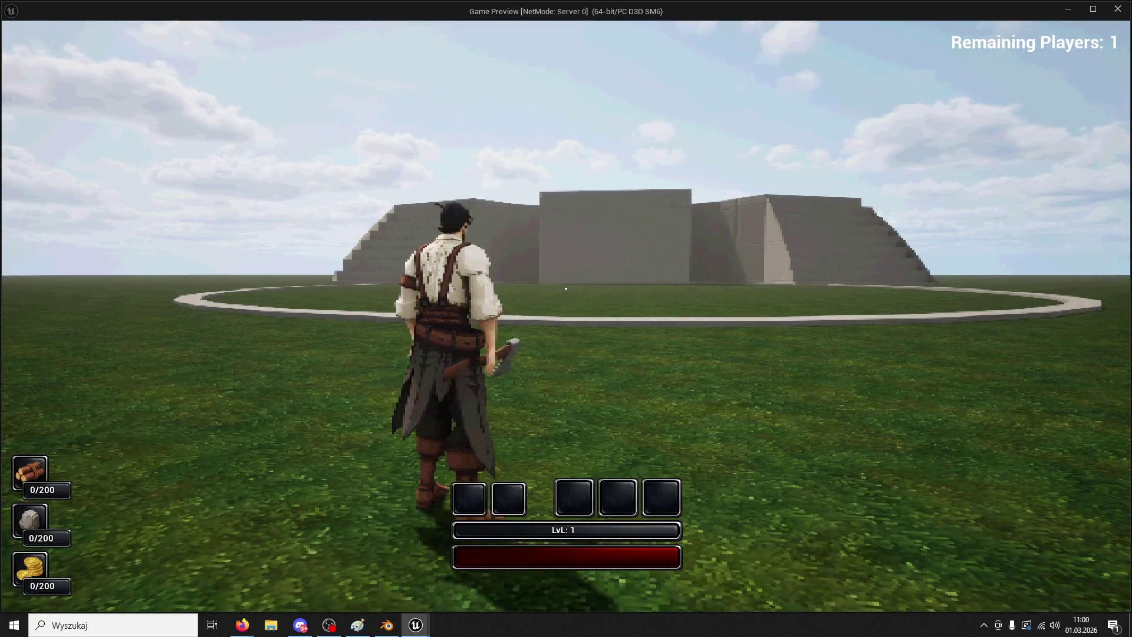
key(w)
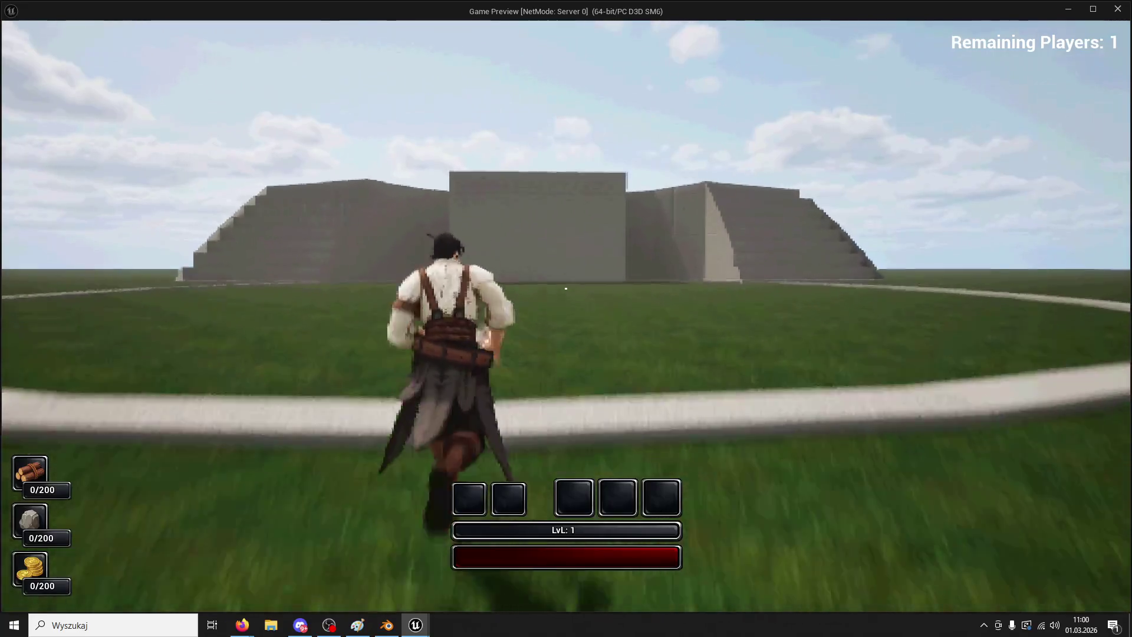
key(space)
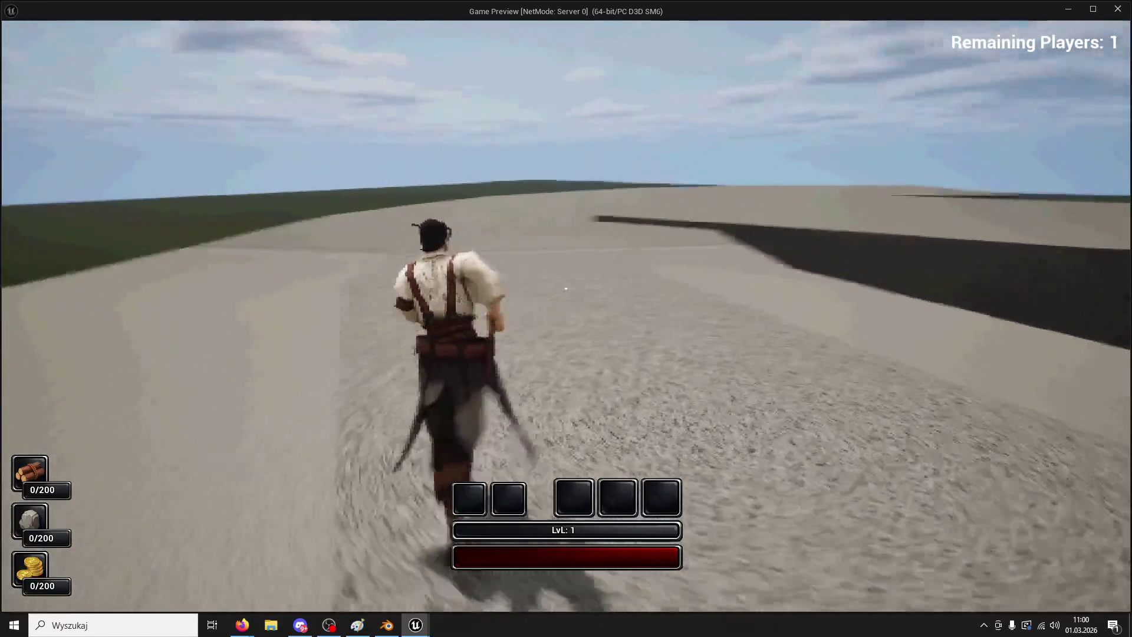
- End the playtest, select the Measure_Circle2 ring and switch to Blender
key(Escape)
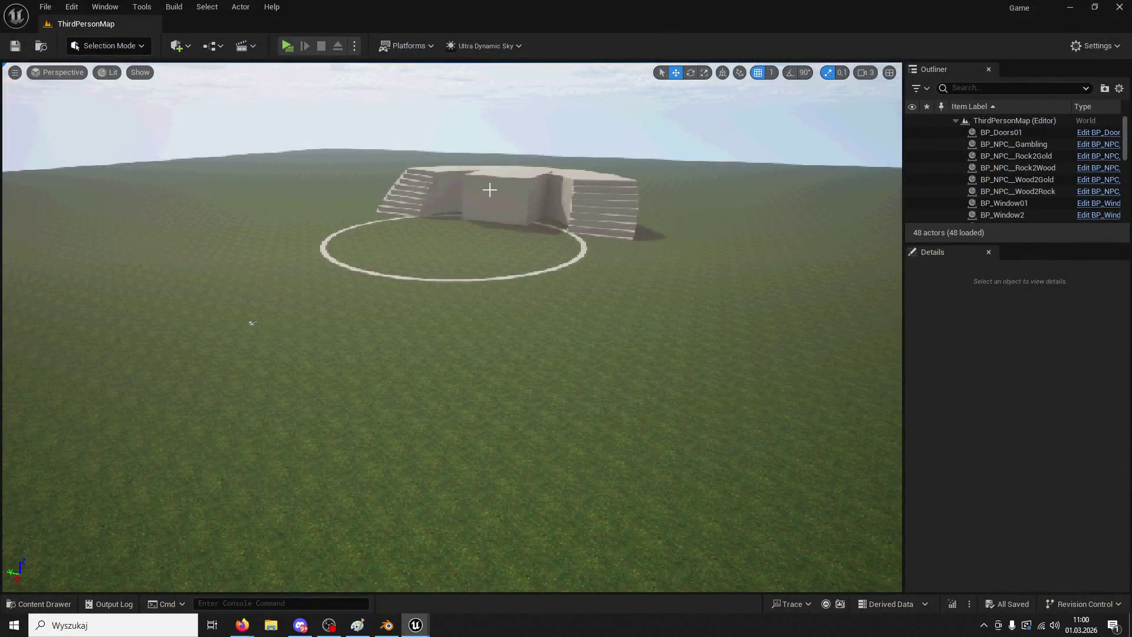
click(488, 189)
click(387, 625)
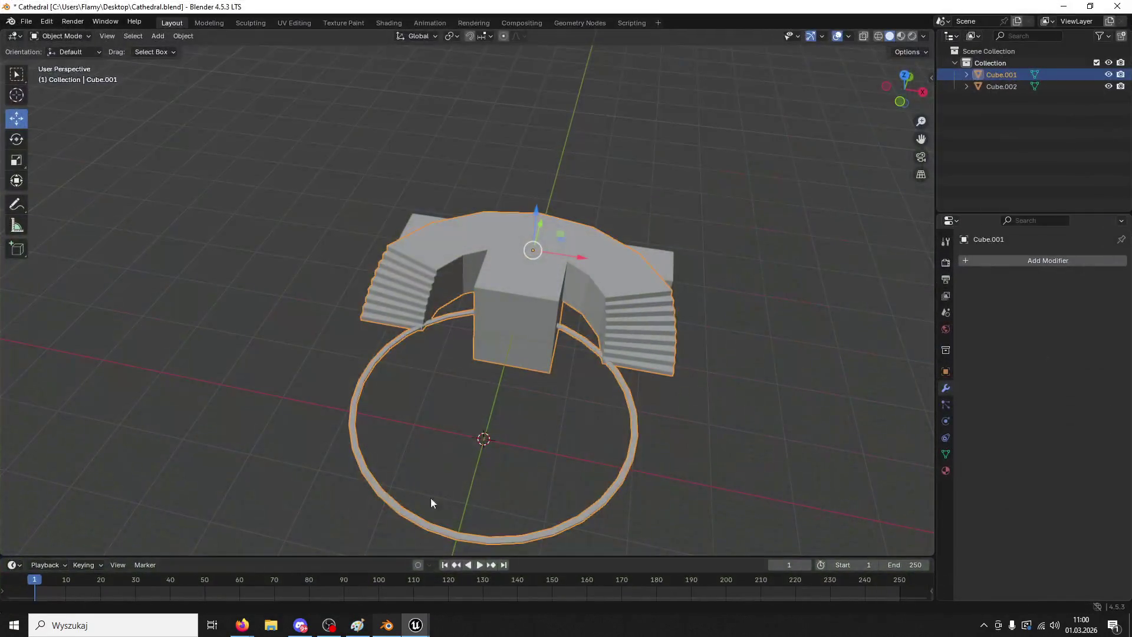
- Separate the whole stairs mesh by loose parts in Edit Mode
click(59, 36)
click(63, 58)
click(545, 321)
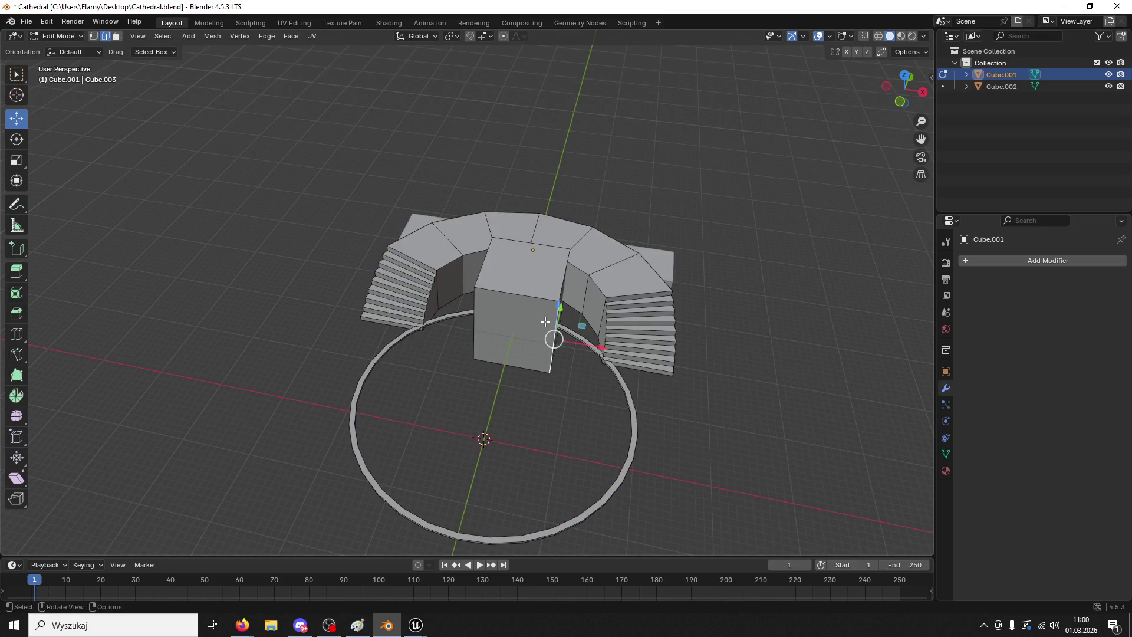
key(a)
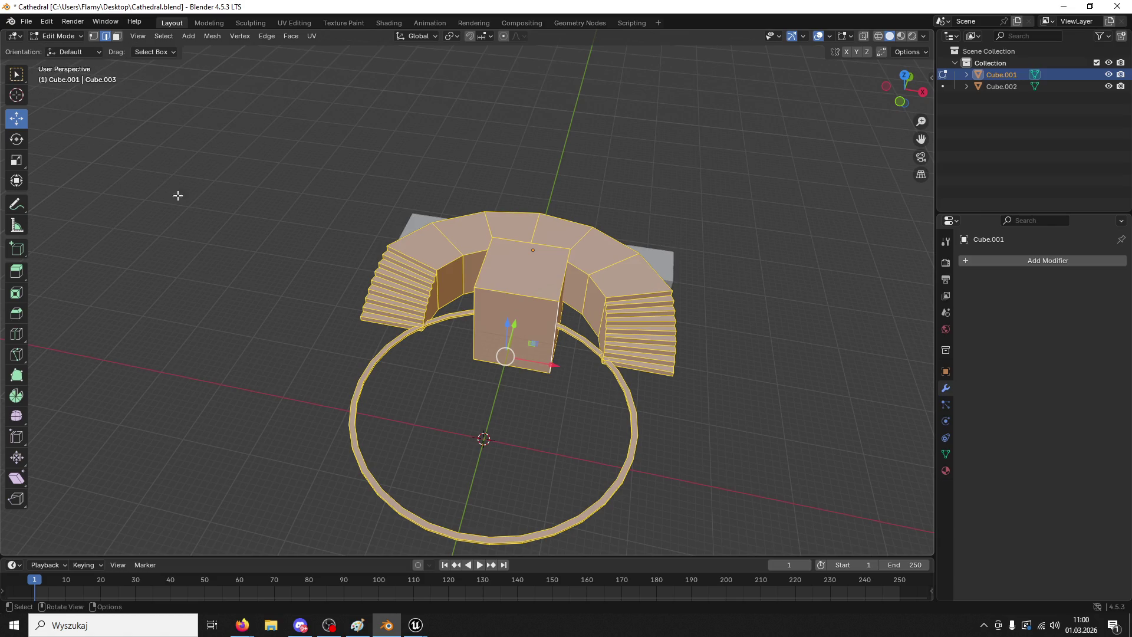
key(p)
click(79, 80)
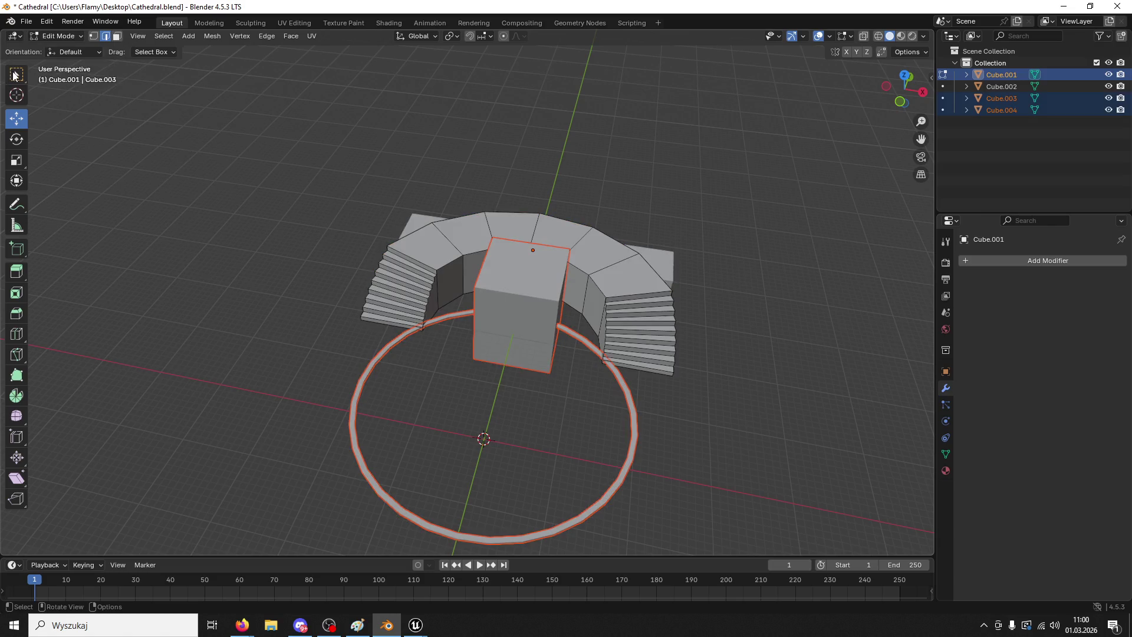
- Return to Object Mode and delete the central cube
click(57, 36)
click(60, 38)
click(59, 37)
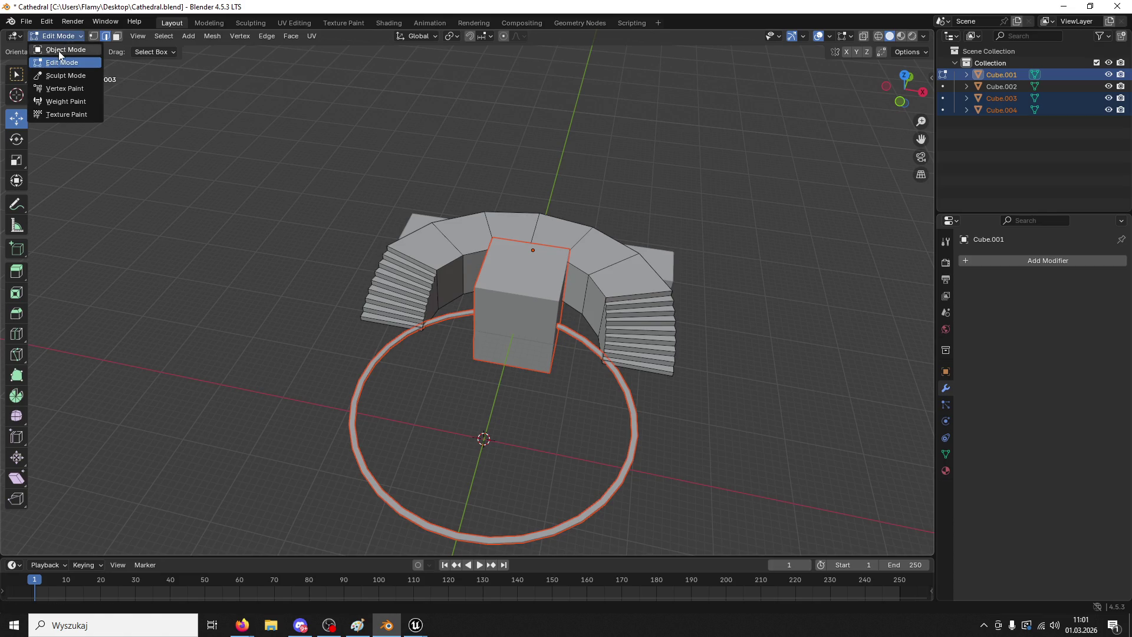
click(59, 50)
click(519, 296)
key(Delete)
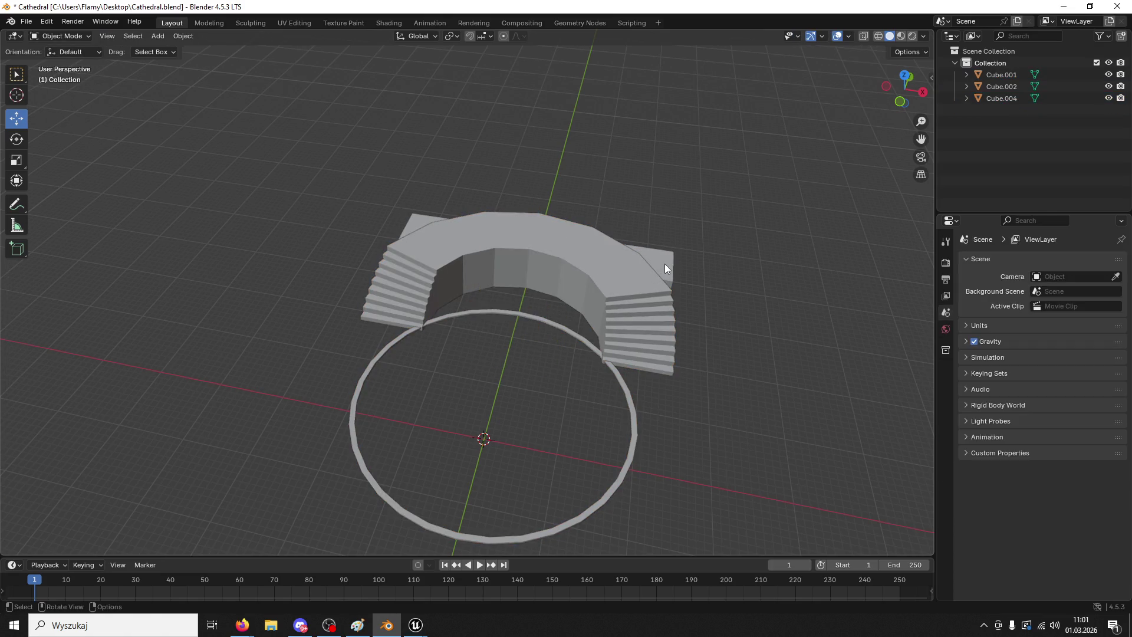
- Lower the Cube.002 slab vertically and bring the Unreal level editor forward
click(665, 265)
drag(543, 240, 520, 330)
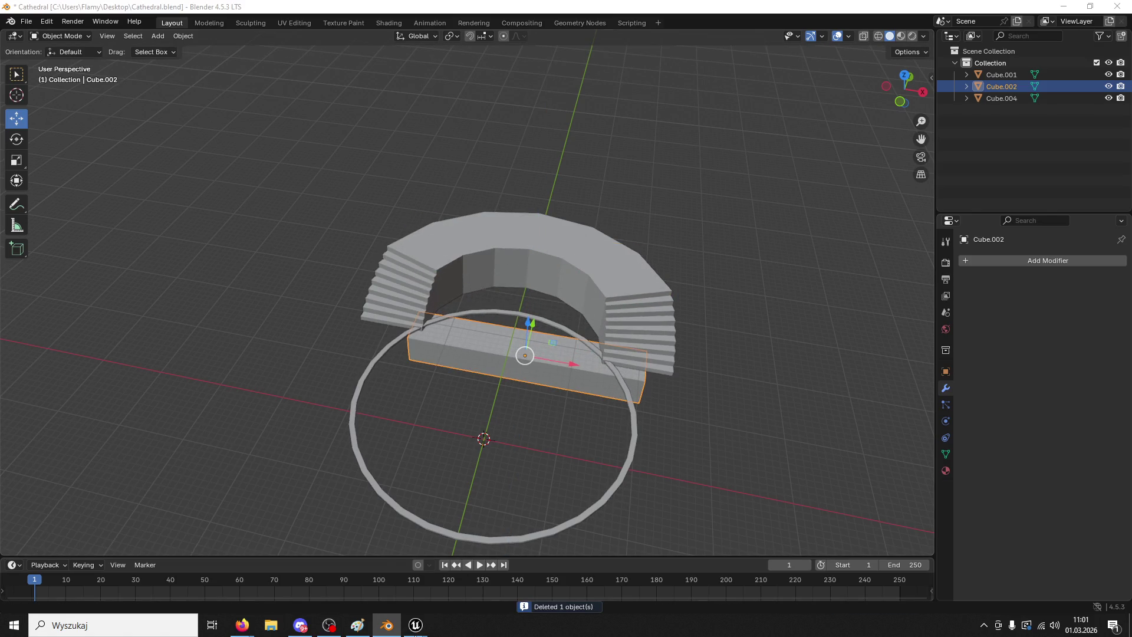
mouse_move(420, 622)
click(501, 557)
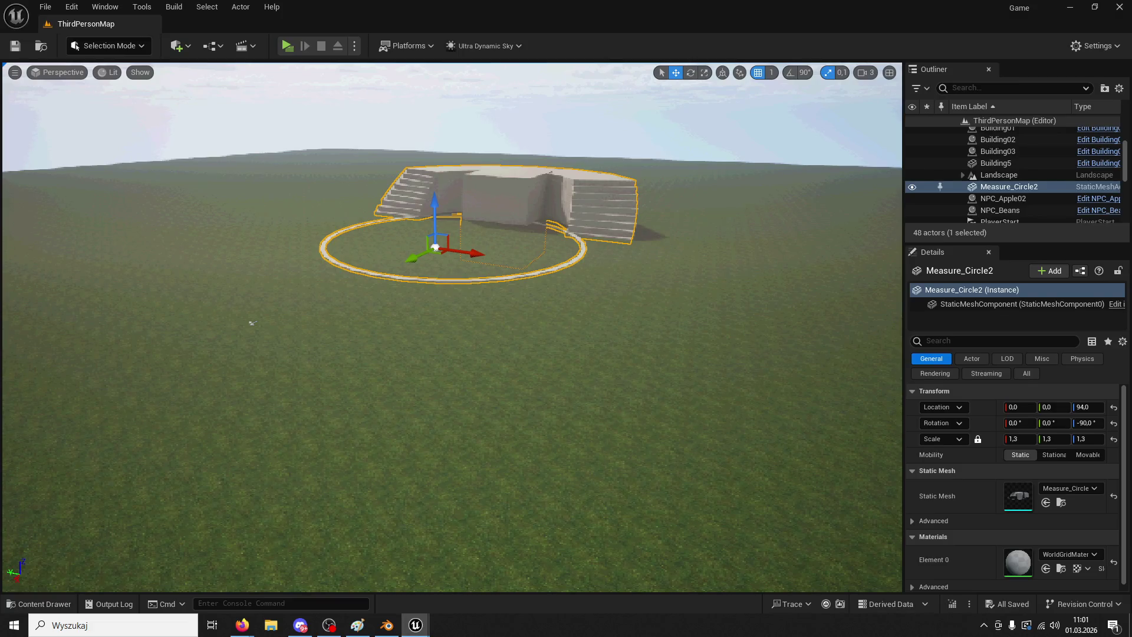
- Close Unreal and set the Cube.002 slab's Z location to 0 in Blender
click(1119, 7)
click(571, 374)
click(946, 371)
double_click(1031, 321)
text(0)
key(Return)
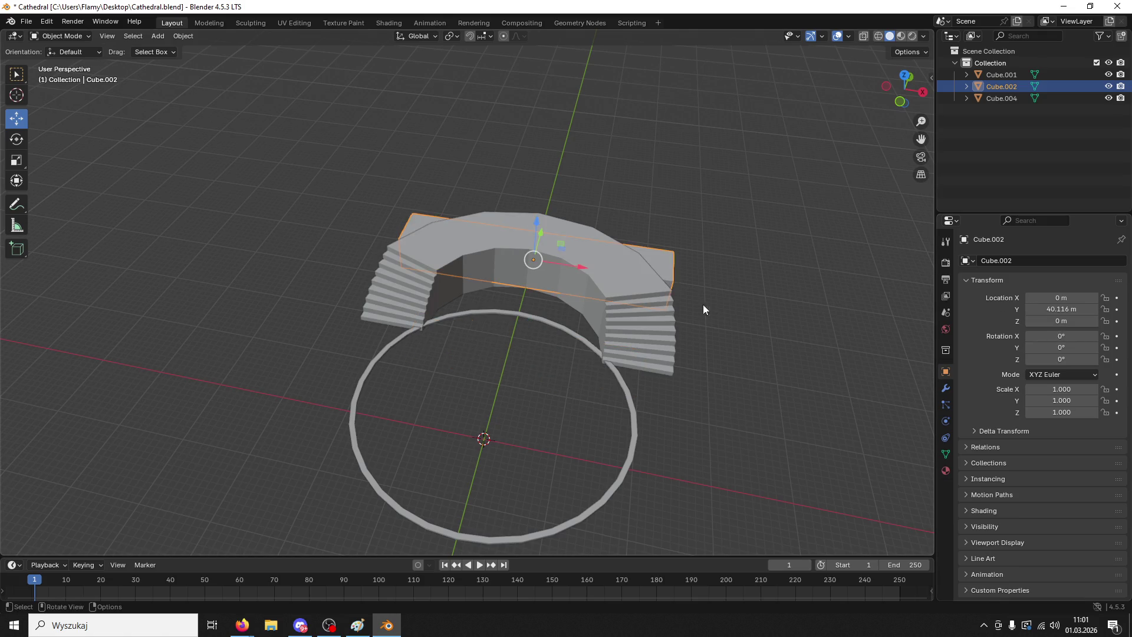
- Slide Cube.002 in front of the arch and place a pasted copy on the arch top
drag(544, 233, 547, 388)
scroll(607, 369, up, 2)
shift+middle_drag(607, 374, 594, 277)
scroll(592, 263, up, 2)
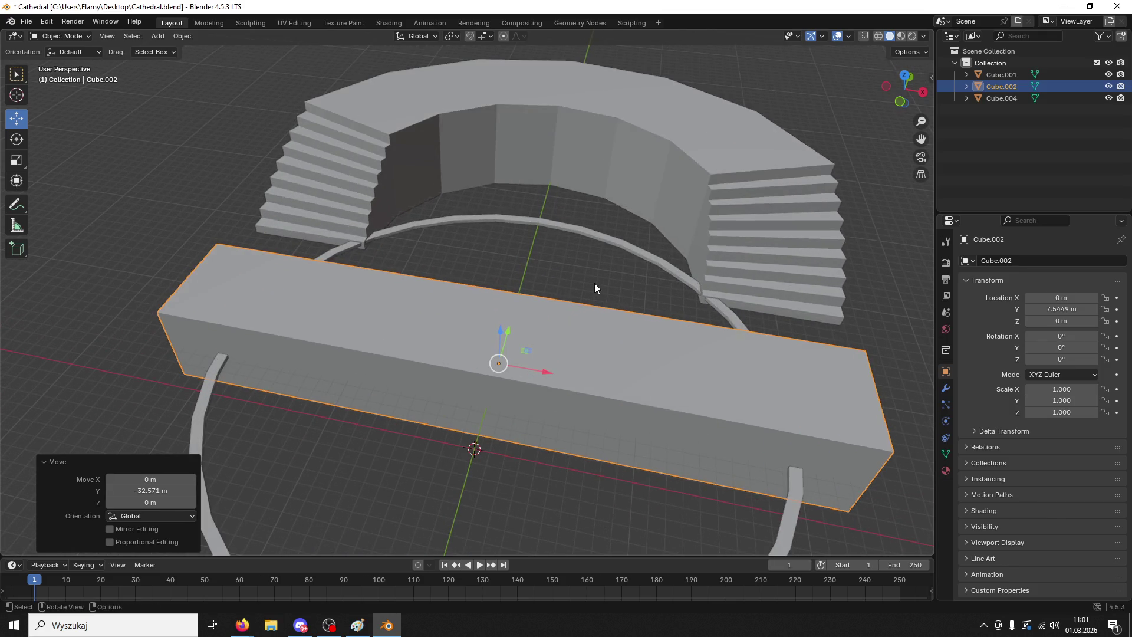
key(ctrl+v)
drag(509, 334, 596, 249)
- Add 14 evenly spaced loop cuts across the front slab in Edit Mode
click(585, 322)
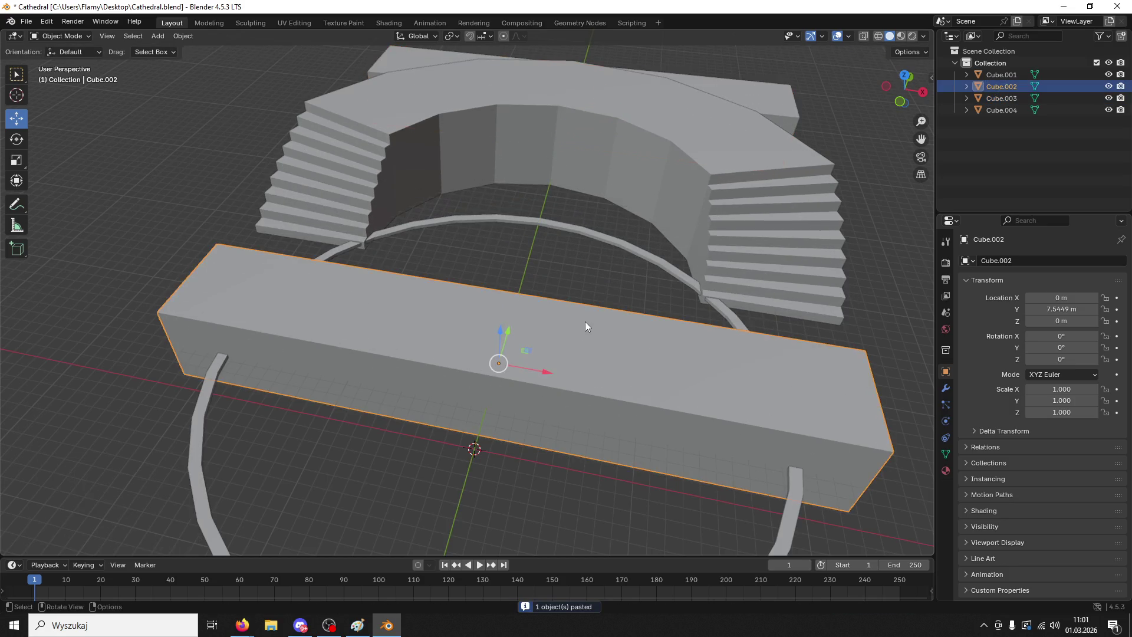
click(59, 36)
click(58, 59)
key(ctrl+r)
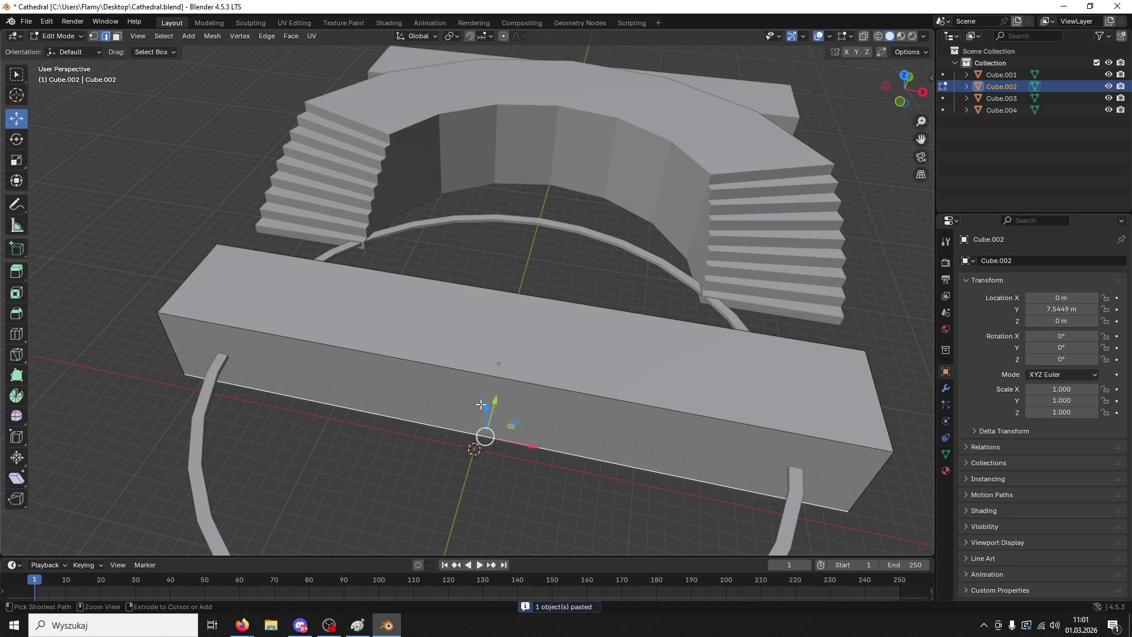
scroll(506, 374, up, 13)
click(506, 374)
right_click(506, 375)
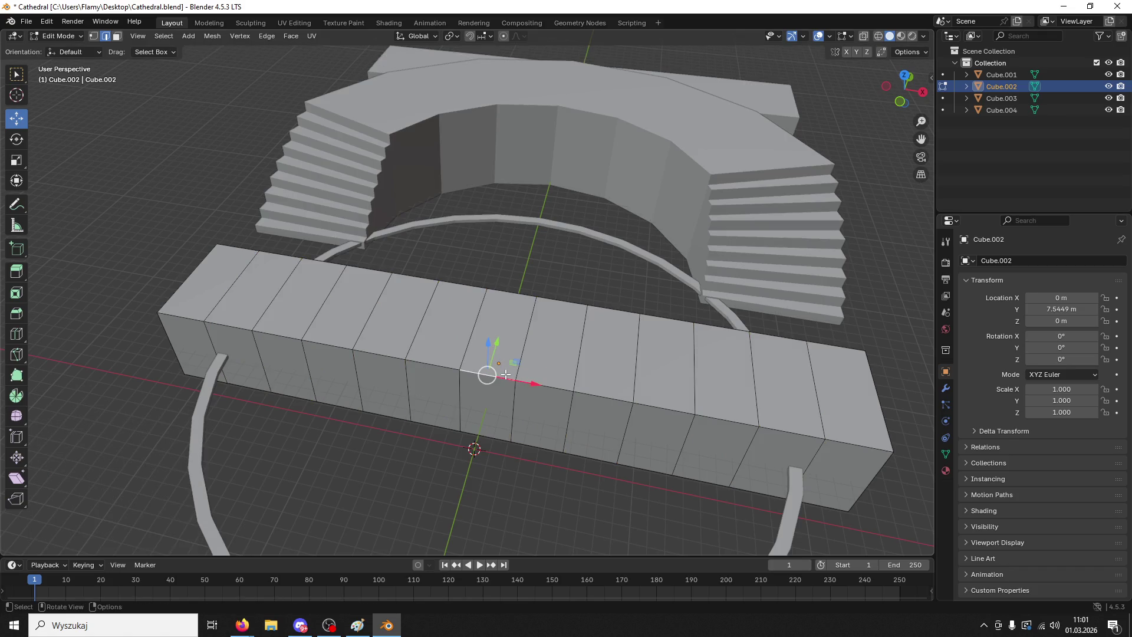
- Dissolve the slab's outer edge loops at both ends and pick its right top corner edge
alt+click(823, 412)
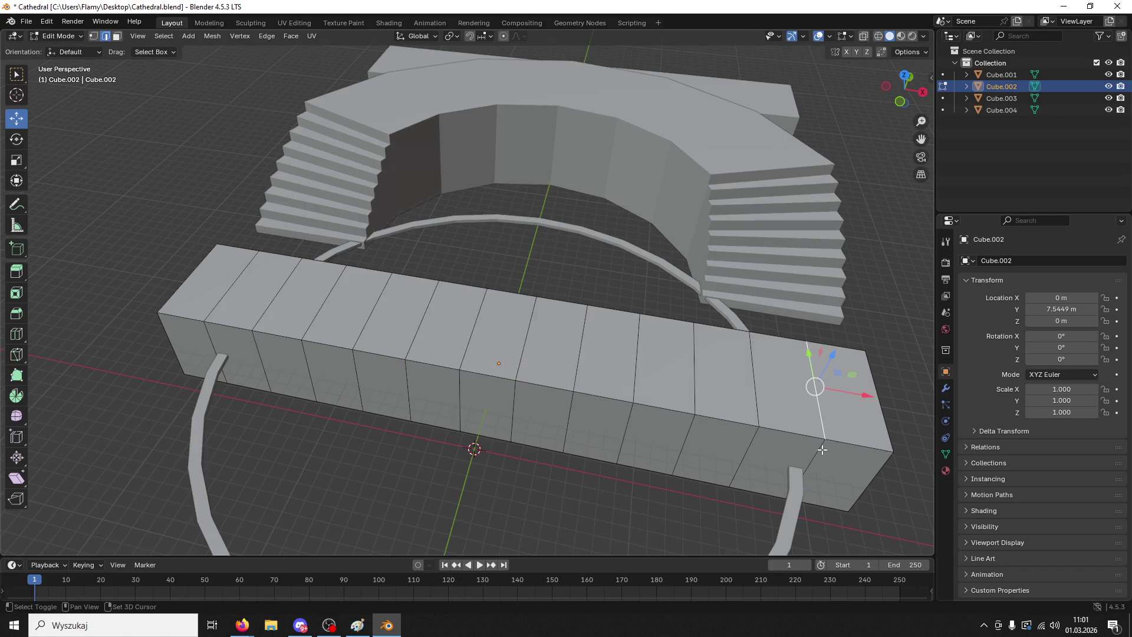
alt+shift+click(758, 407)
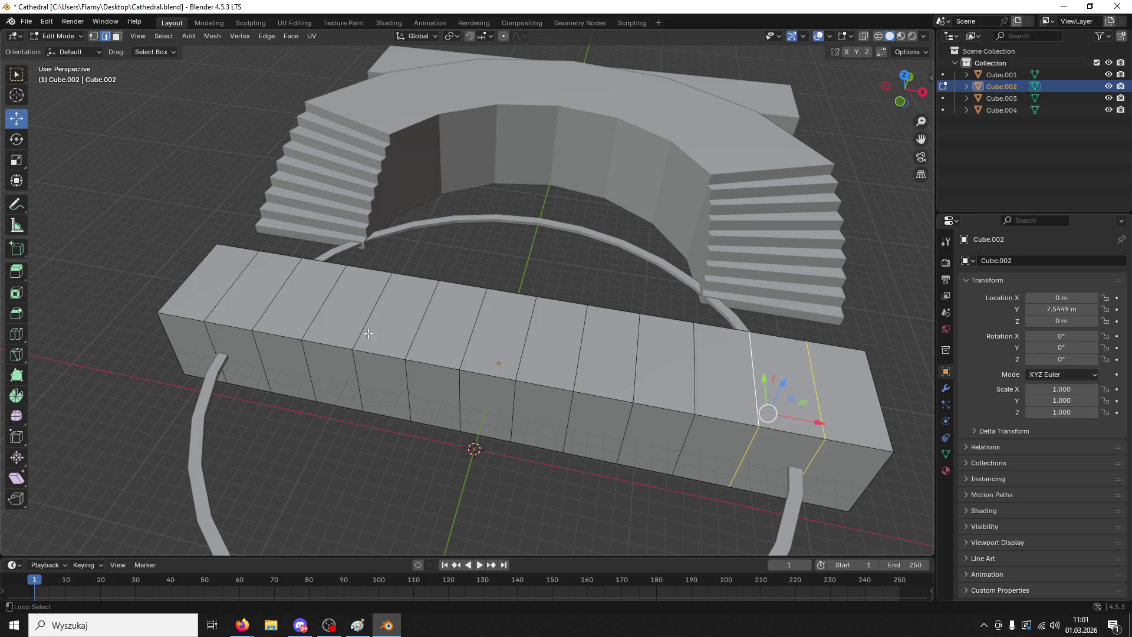
alt+shift+click(276, 312)
alt+shift+click(227, 292)
alt+shift+click(315, 314)
alt+shift+click(695, 377)
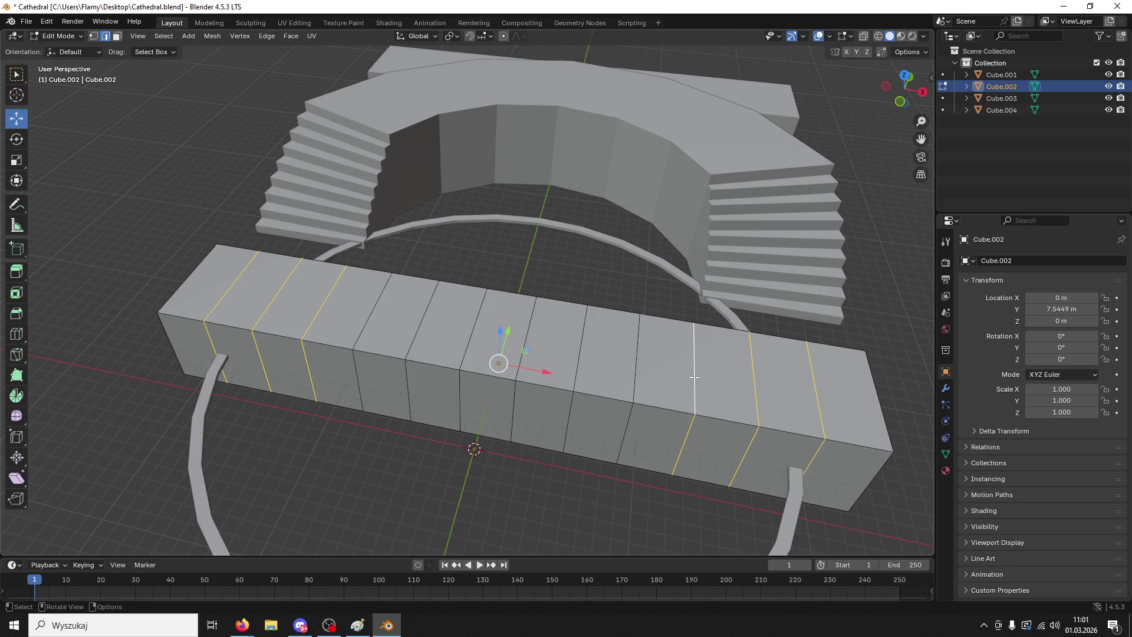
key(x)
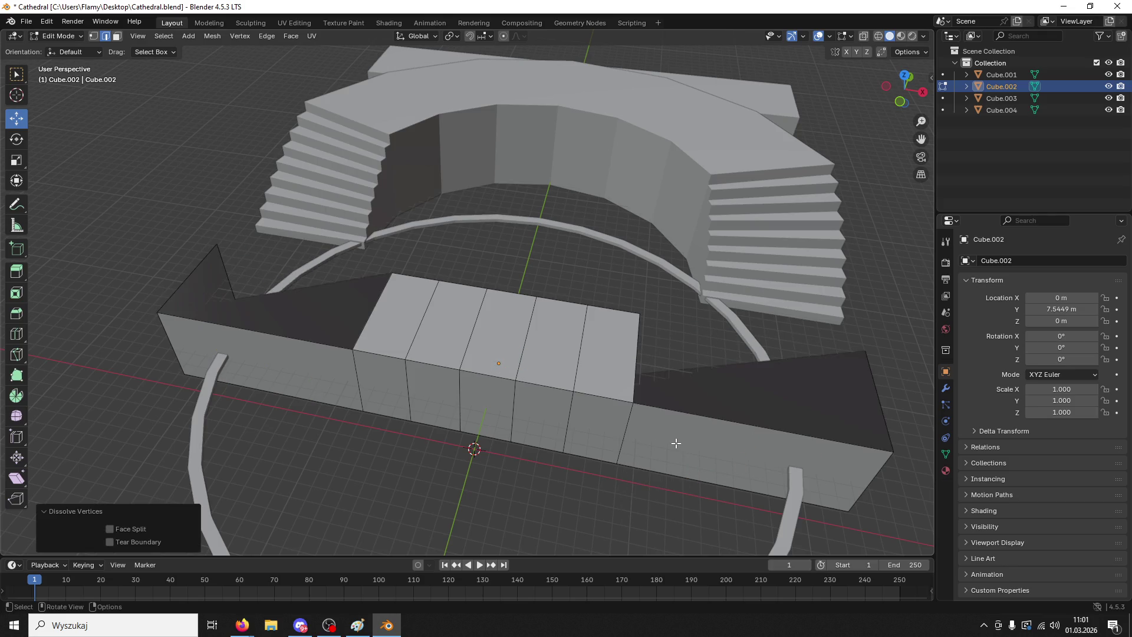
key(ctrl+z)
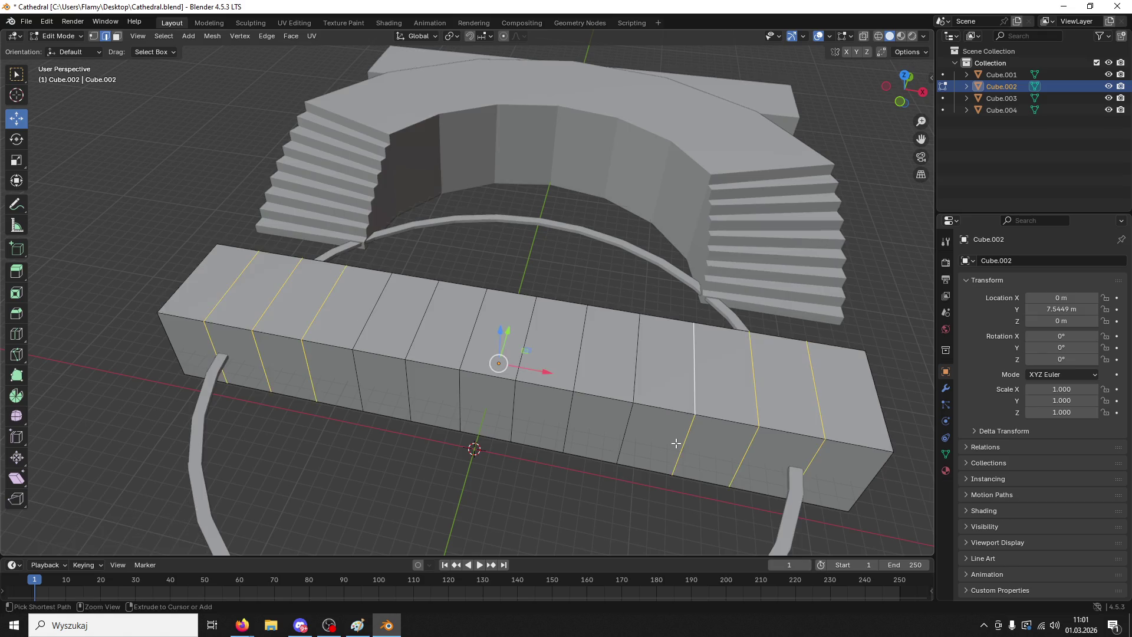
right_click(676, 443)
click(670, 452)
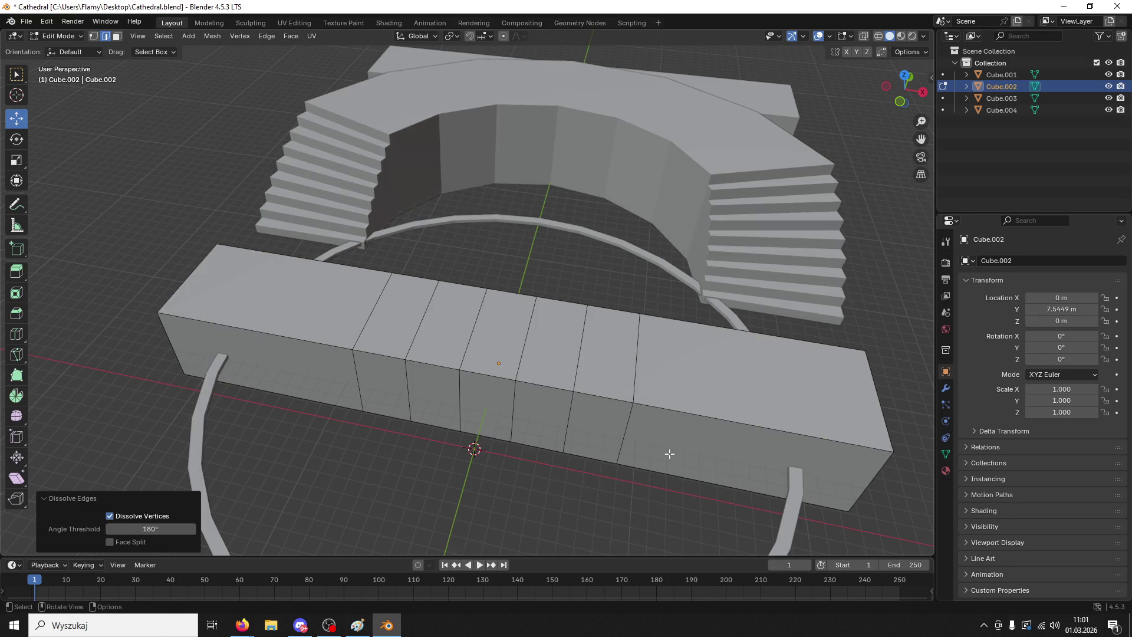
mouse_move(678, 399)
middle_down()
mouse_move(688, 384)
mouse_move(681, 398)
middle_up()
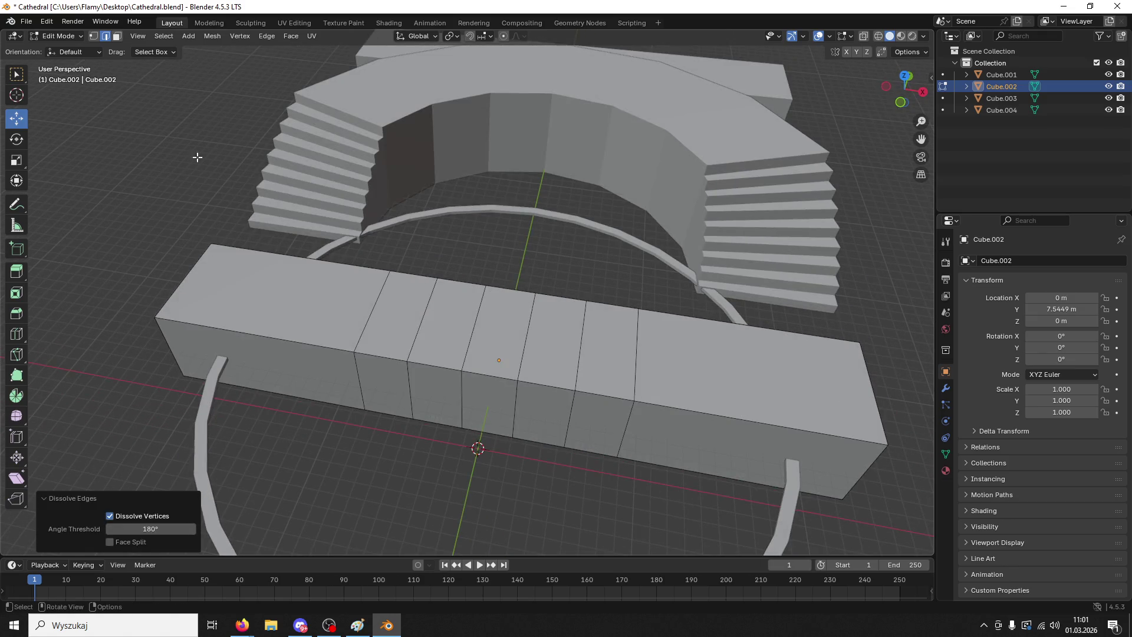
click(867, 396)
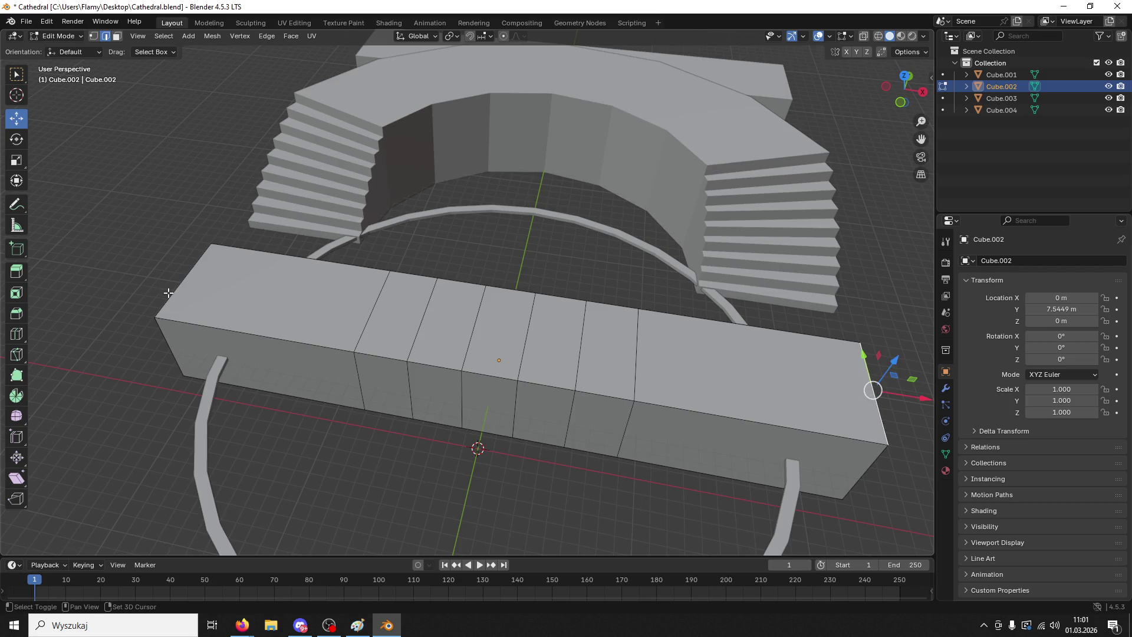
- Bevel both top corner edges into 16-segment custom stepped stairs 29.2 m deep
shift+click(168, 293)
key(ctrl+b)
scroll(28, 97, up, 15)
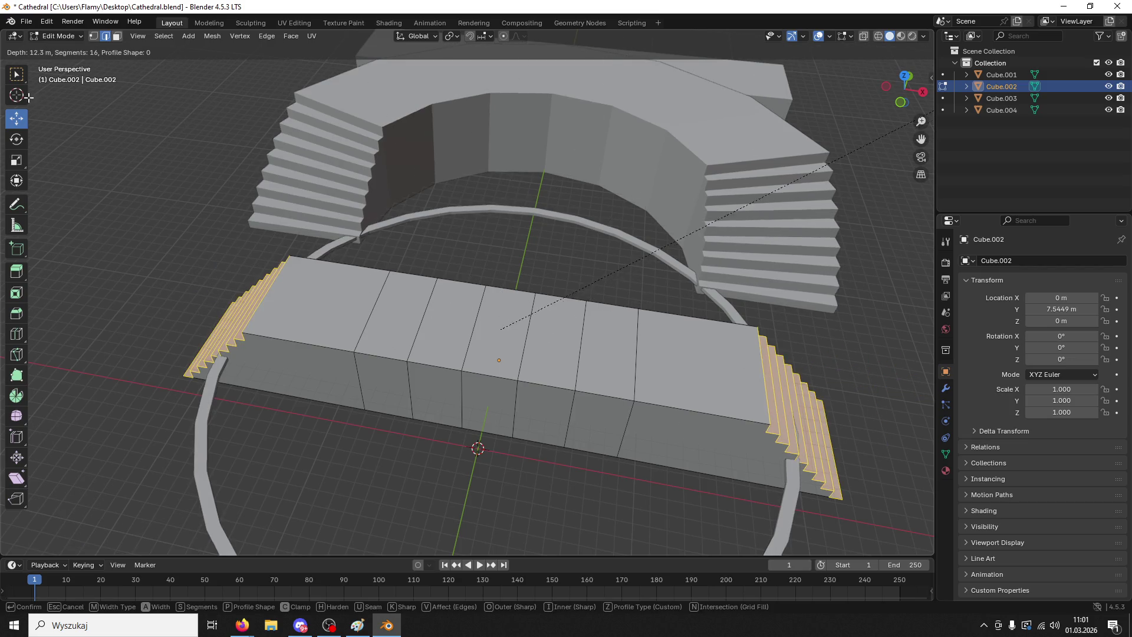
click(28, 97)
key(ctrl+z)
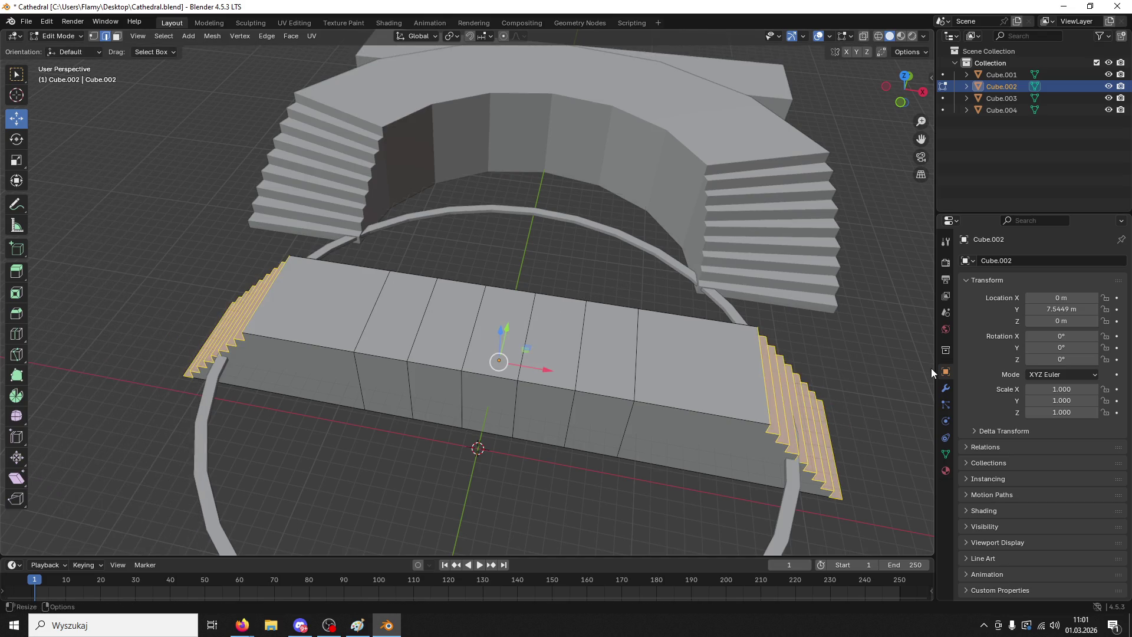
key(ctrl+b)
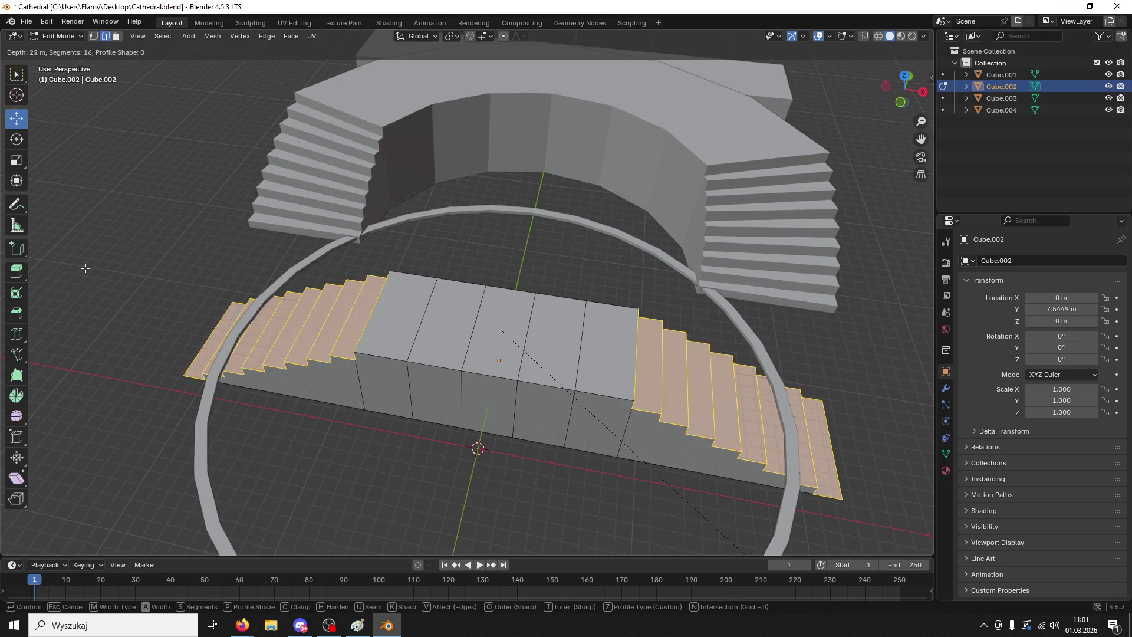
click(169, 384)
middle_drag(329, 261, 432, 217)
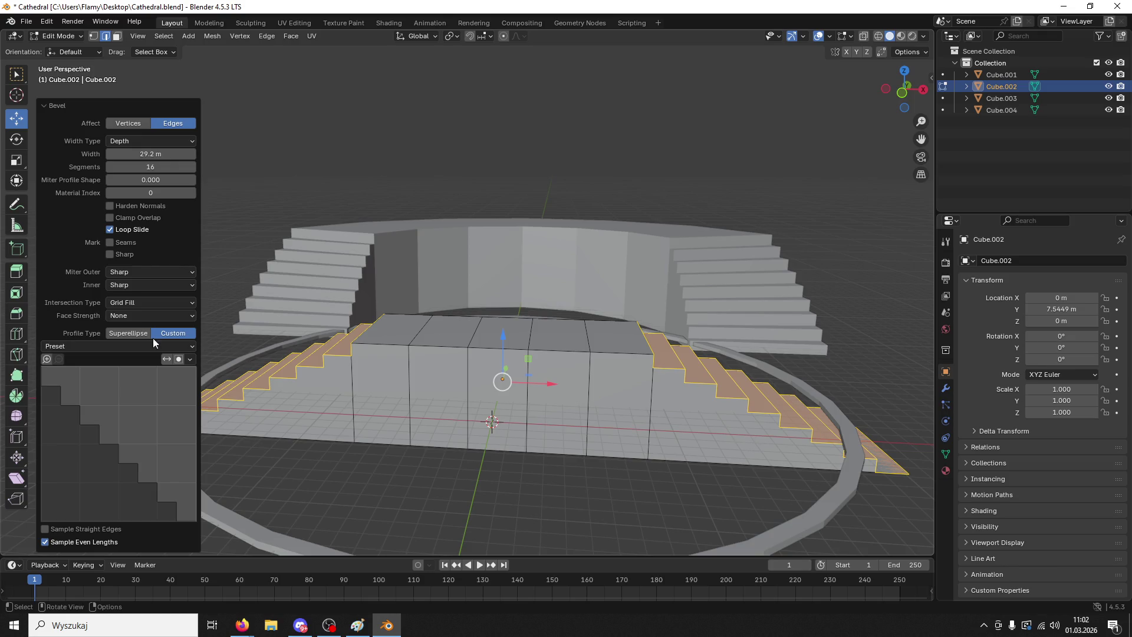
- Try Cutoff as the bevel's Intersection Type and a wider width, then undo the bevel
click(148, 301)
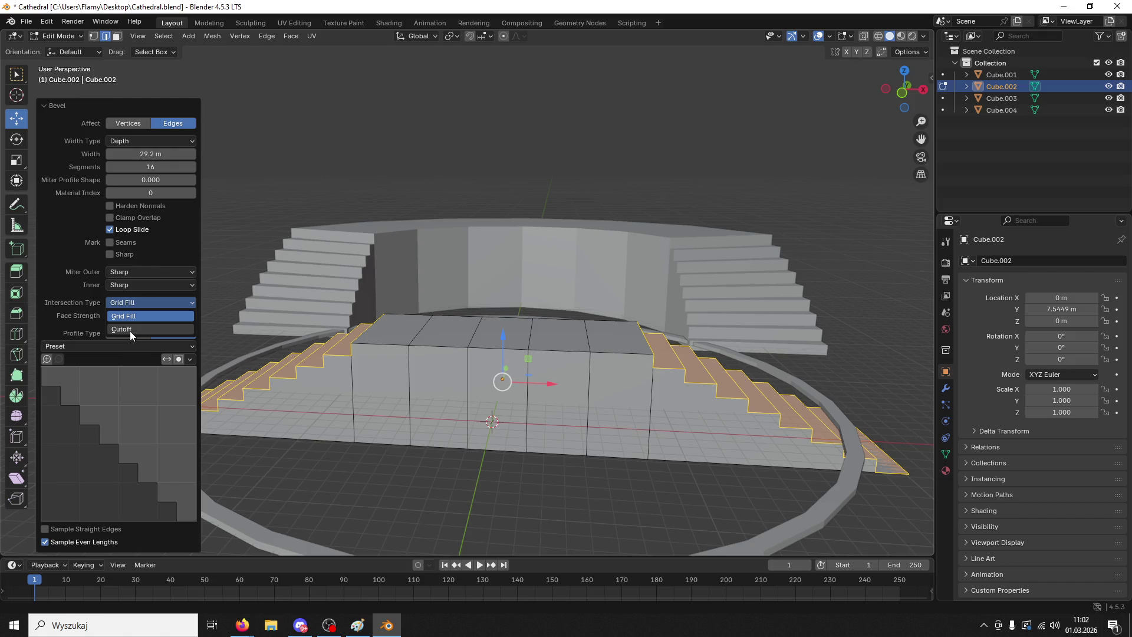
click(130, 329)
middle_drag(690, 410, 236, 365)
mouse_move(153, 359)
mouse_down()
mouse_move(171, 375)
mouse_move(153, 375)
mouse_up()
key(ctrl+z)
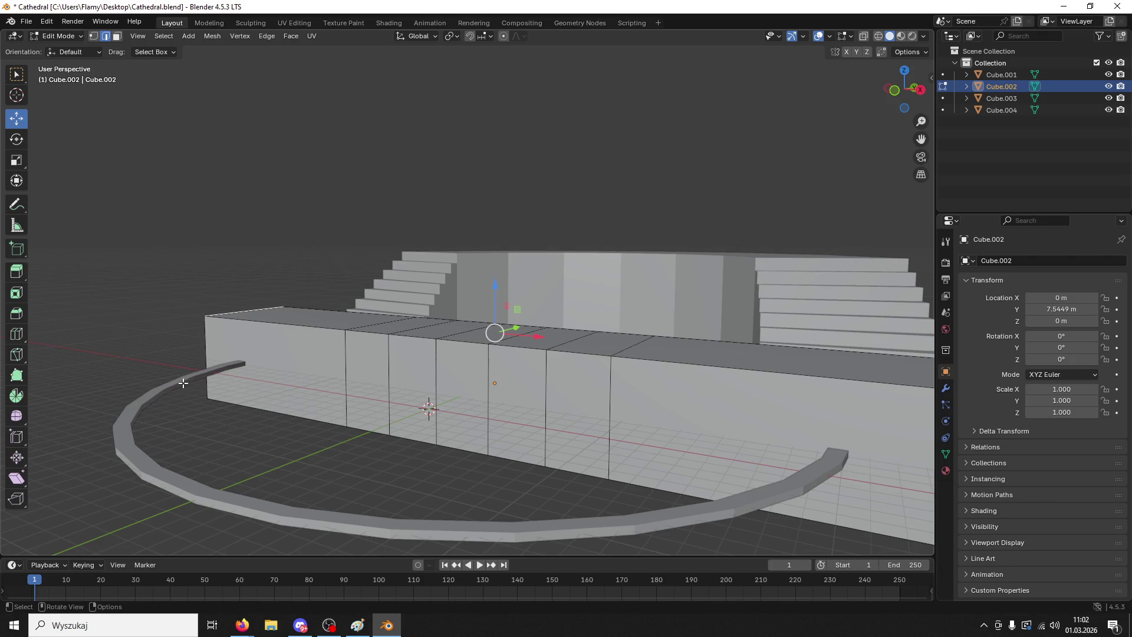
- Re-bevel the end edges at 10.9 m with a Custom profile, Grid Fill intersections and 8 segments
middle_drag(183, 384, 354, 236)
key(ctrl+b)
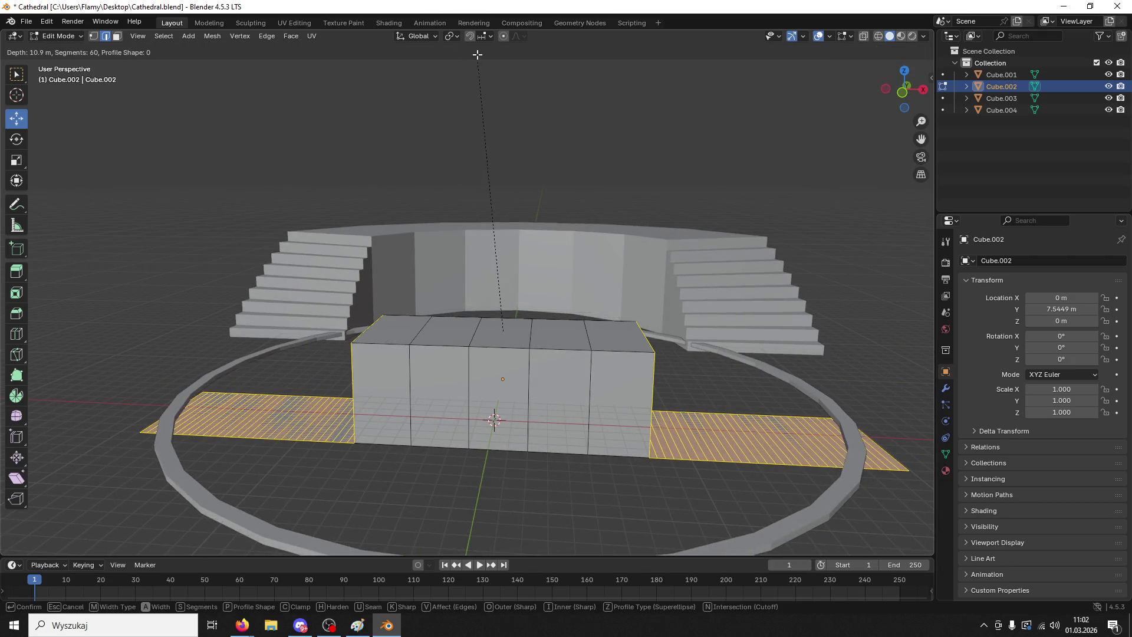
click(478, 54)
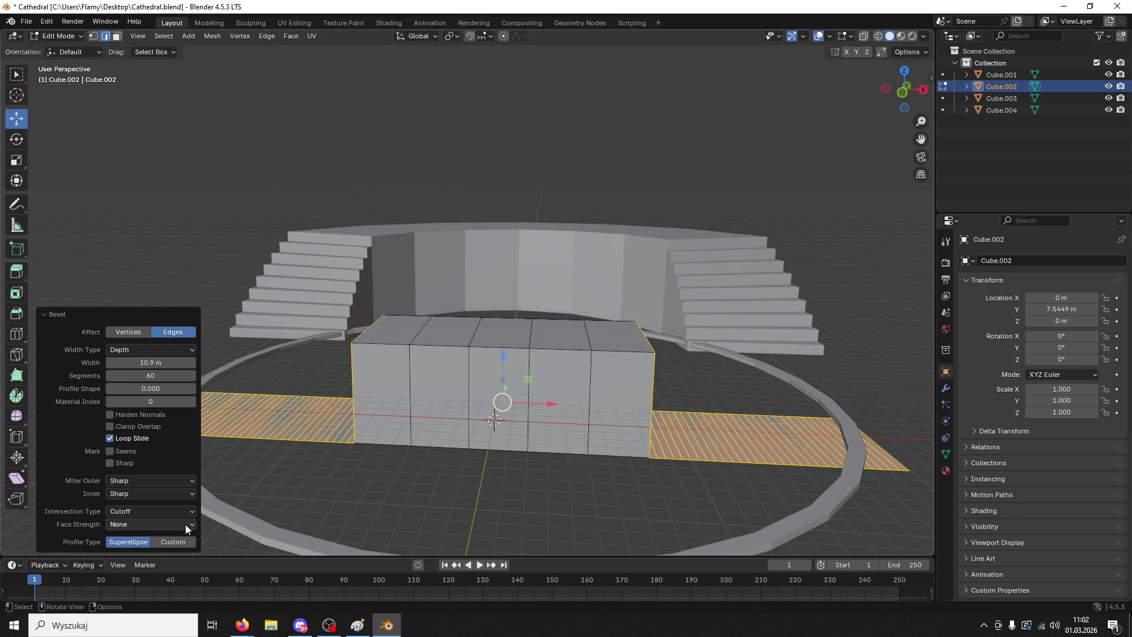
click(180, 541)
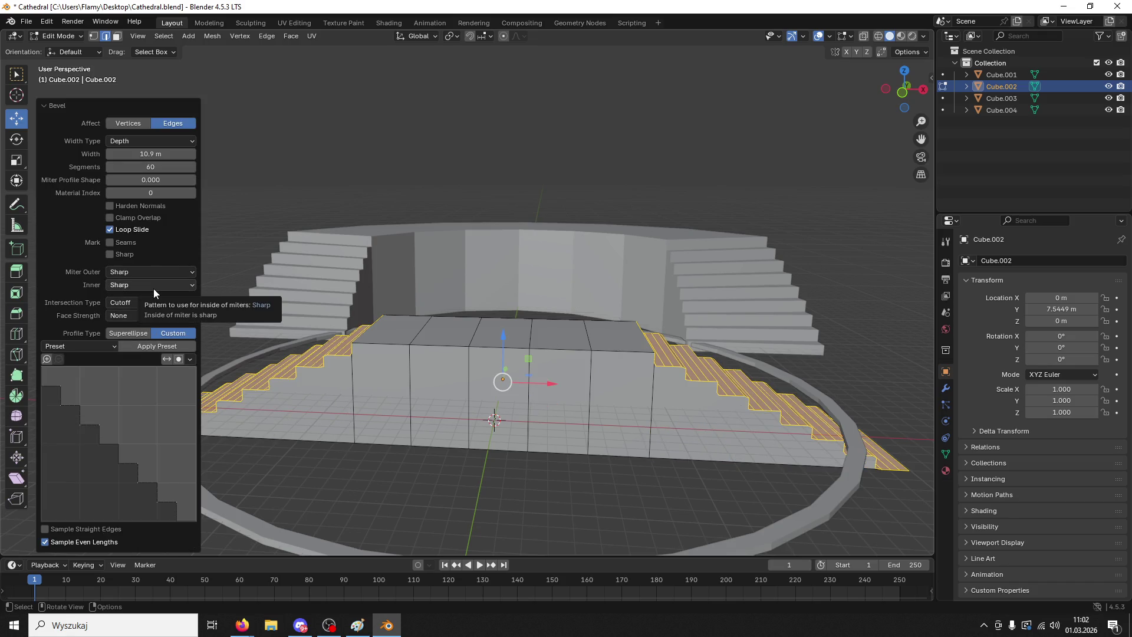
click(157, 303)
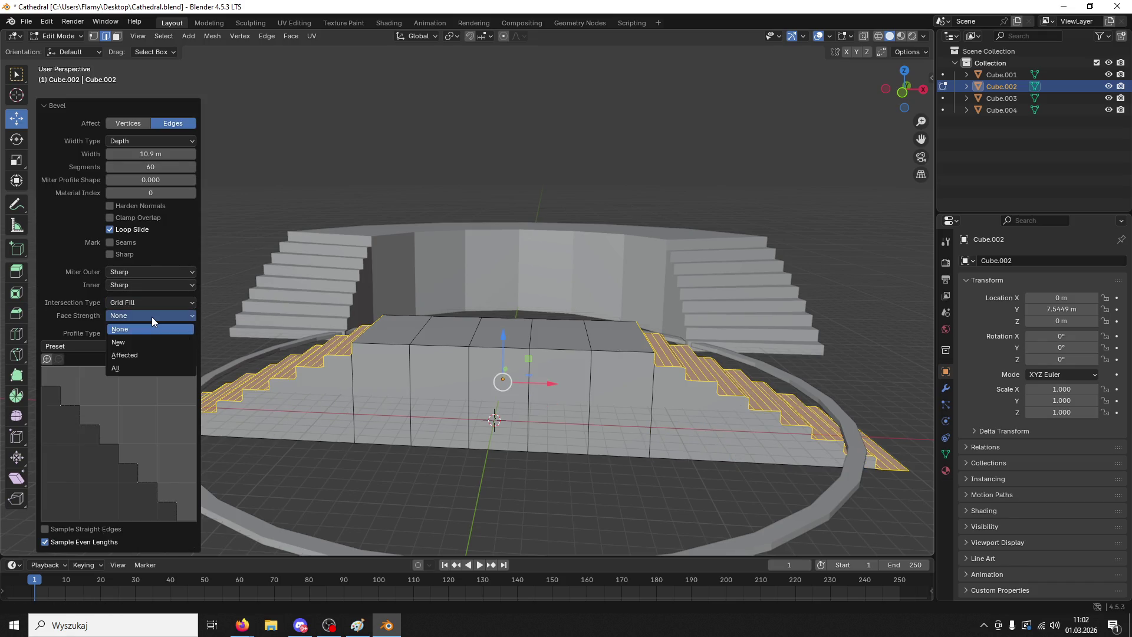
click(151, 316)
middle_drag(354, 369, 226, 289)
click(147, 167)
text(8)
key(Return)
mouse_move(253, 195)
middle_down()
mouse_move(295, 177)
mouse_move(330, 200)
middle_up()
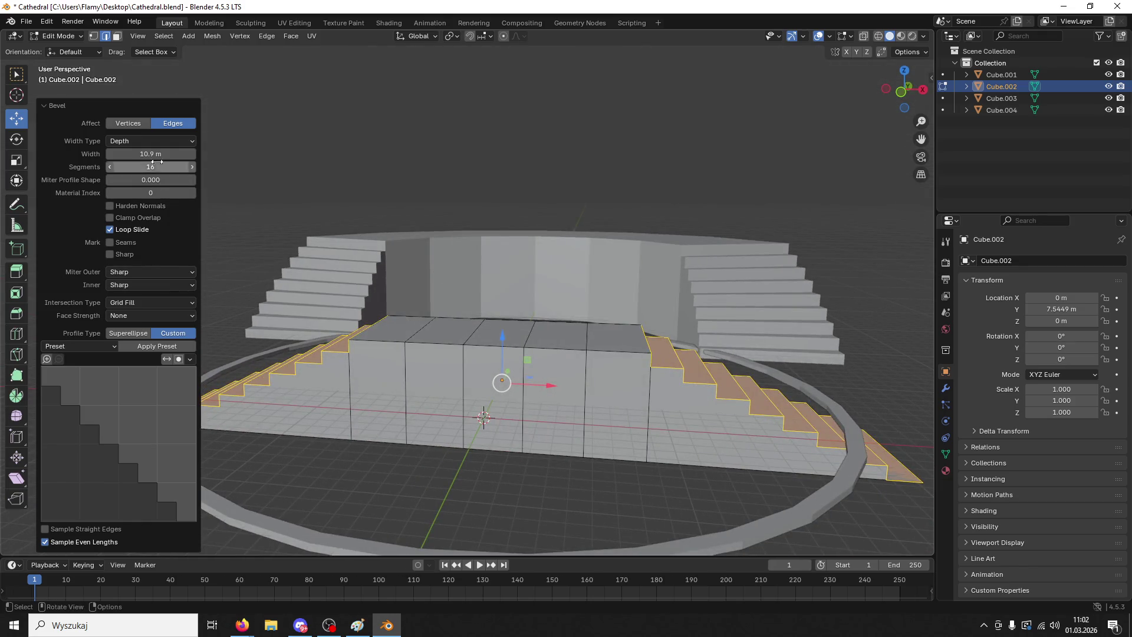
- Switch the bevel Width Type to Offset, then to Percent at 0, and select the box's right end edge
click(150, 141)
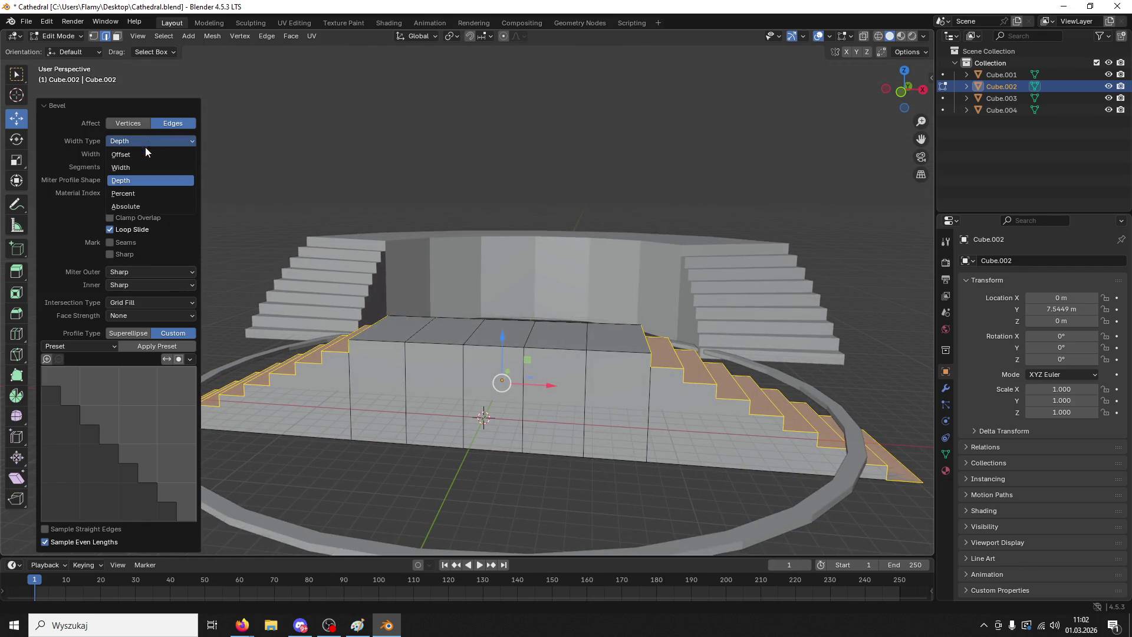
click(141, 154)
click(142, 154)
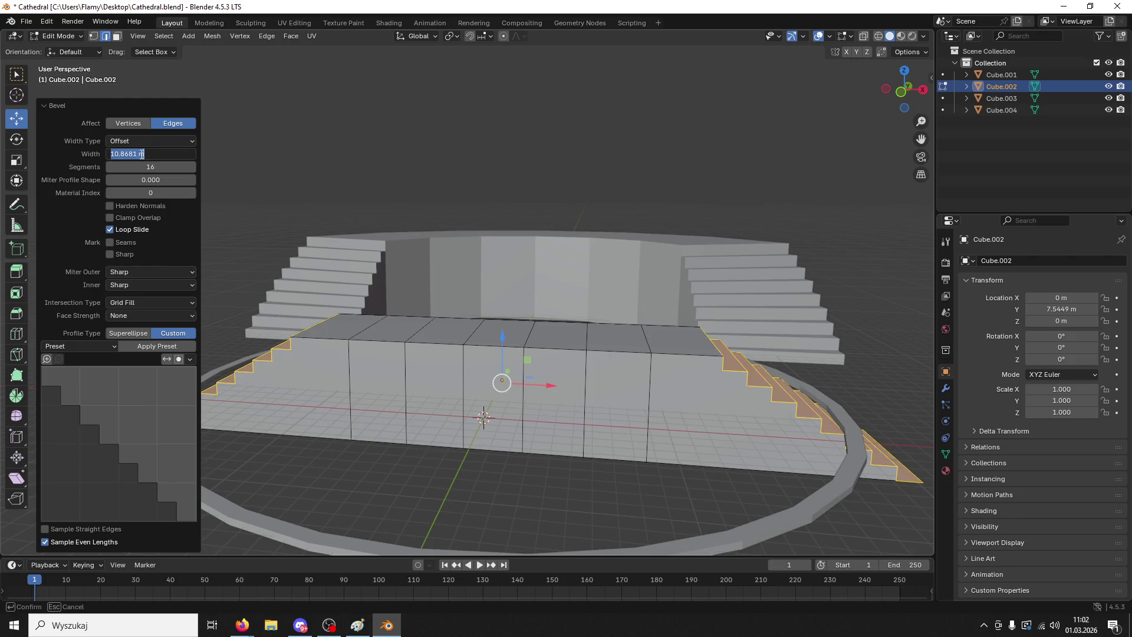
click(154, 142)
click(157, 142)
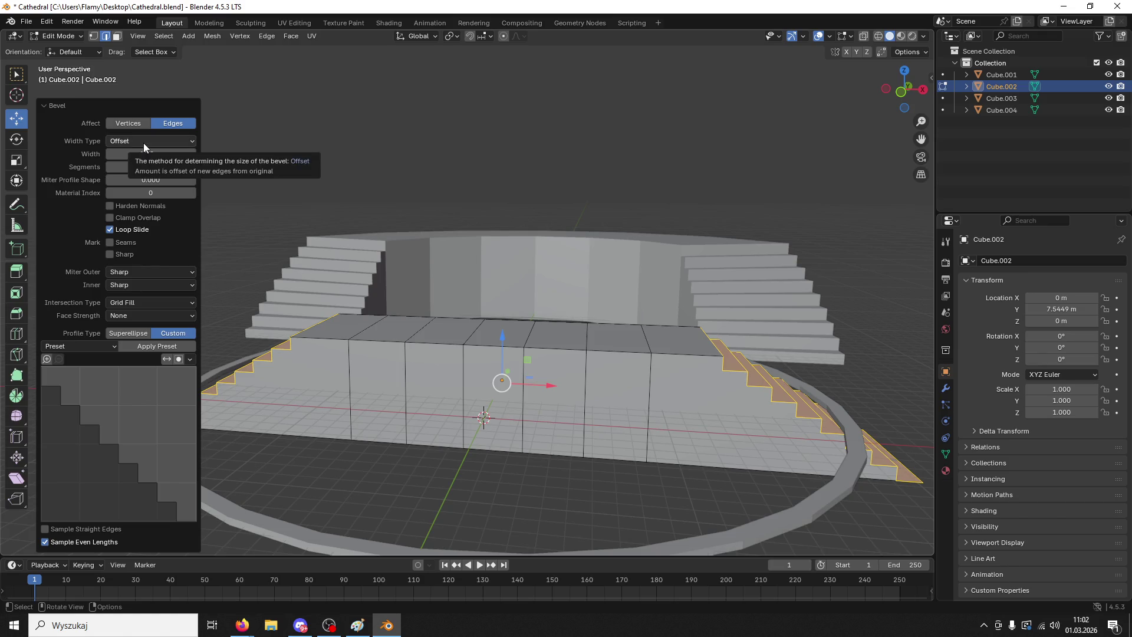
click(144, 143)
click(142, 193)
click(144, 193)
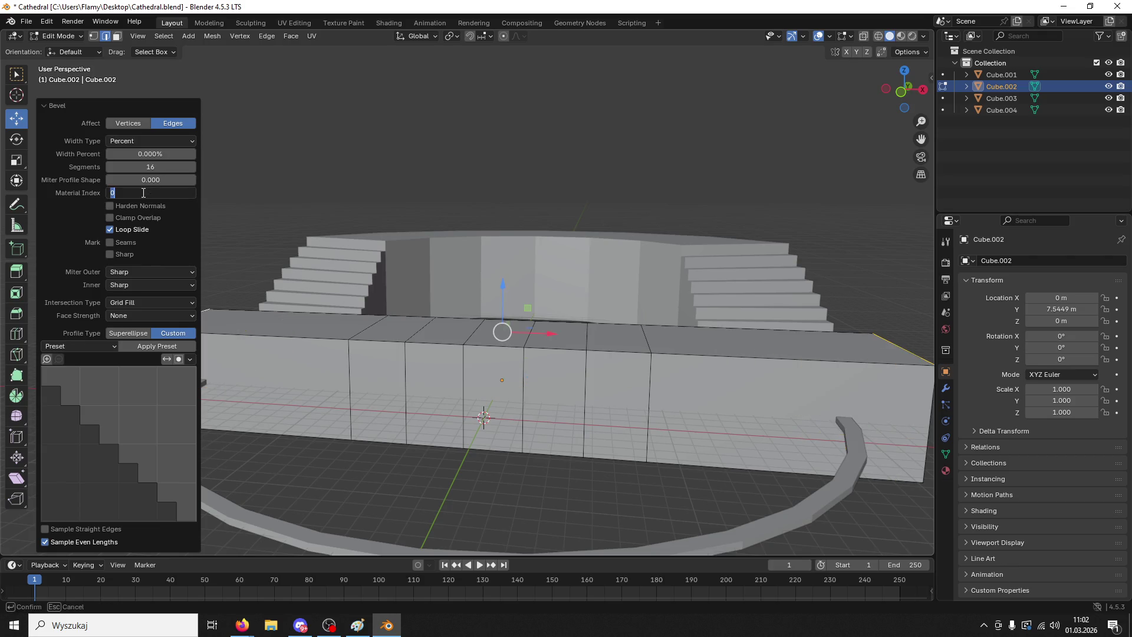
key(Escape)
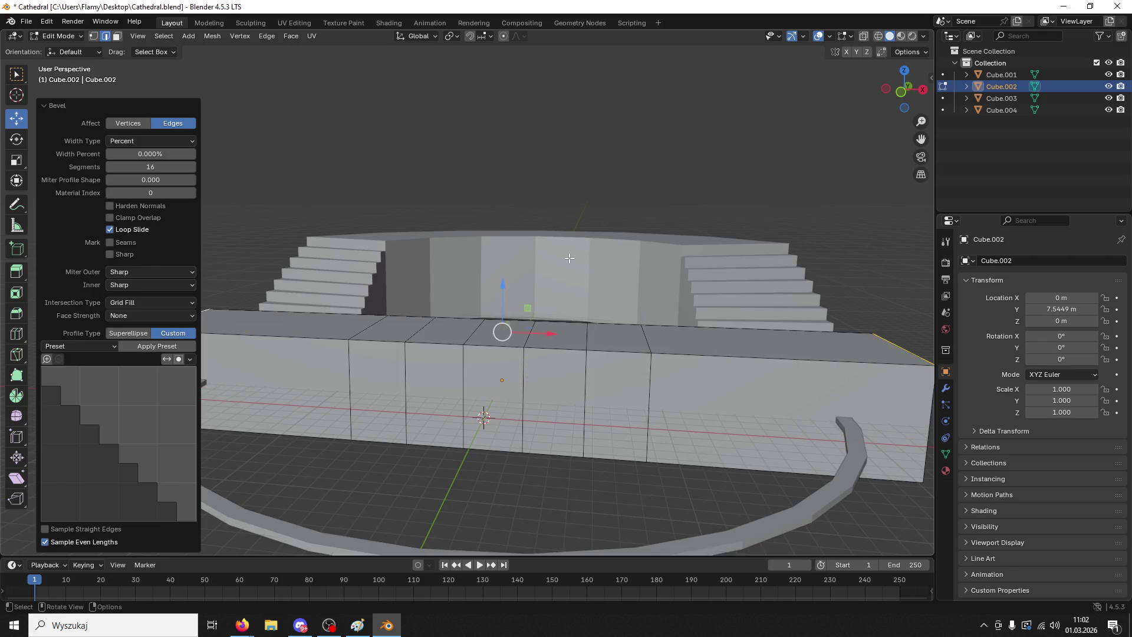
middle_drag(590, 371, 599, 452)
click(788, 326)
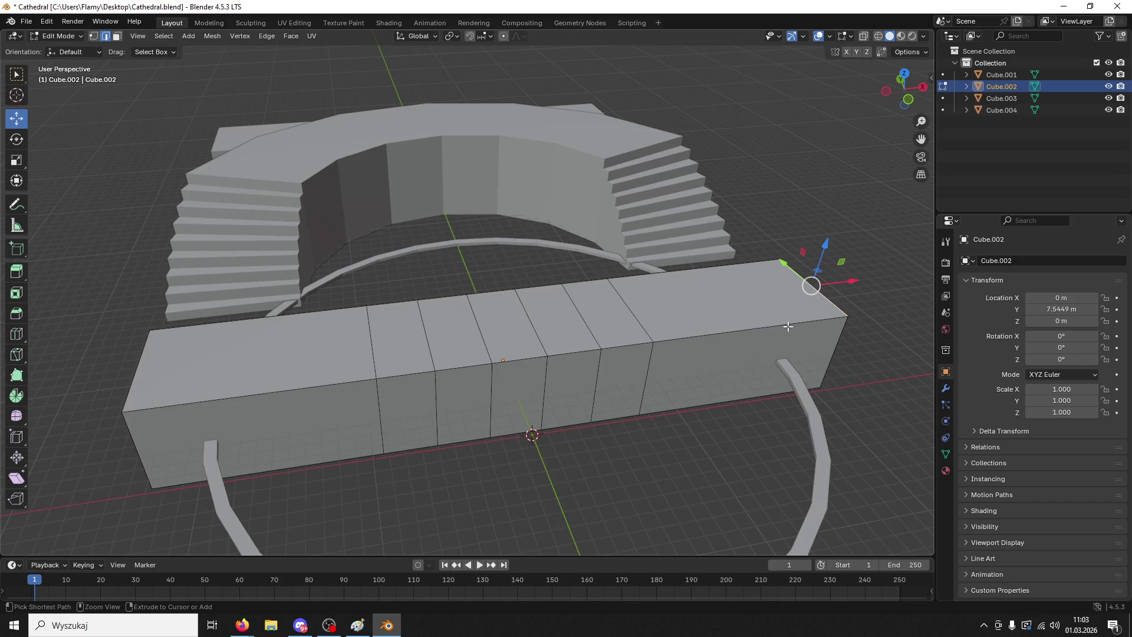
- Bevel both end edges of the box with a smaller width percentage and 43 segments
shift+click(137, 375)
key(ctrl+b)
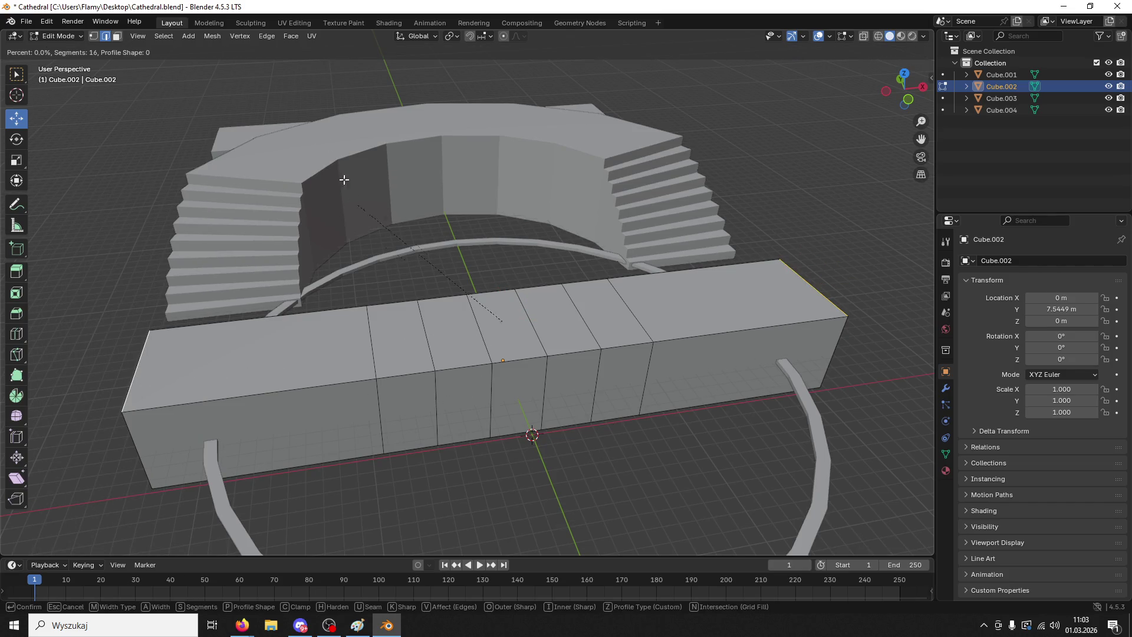
click(771, 165)
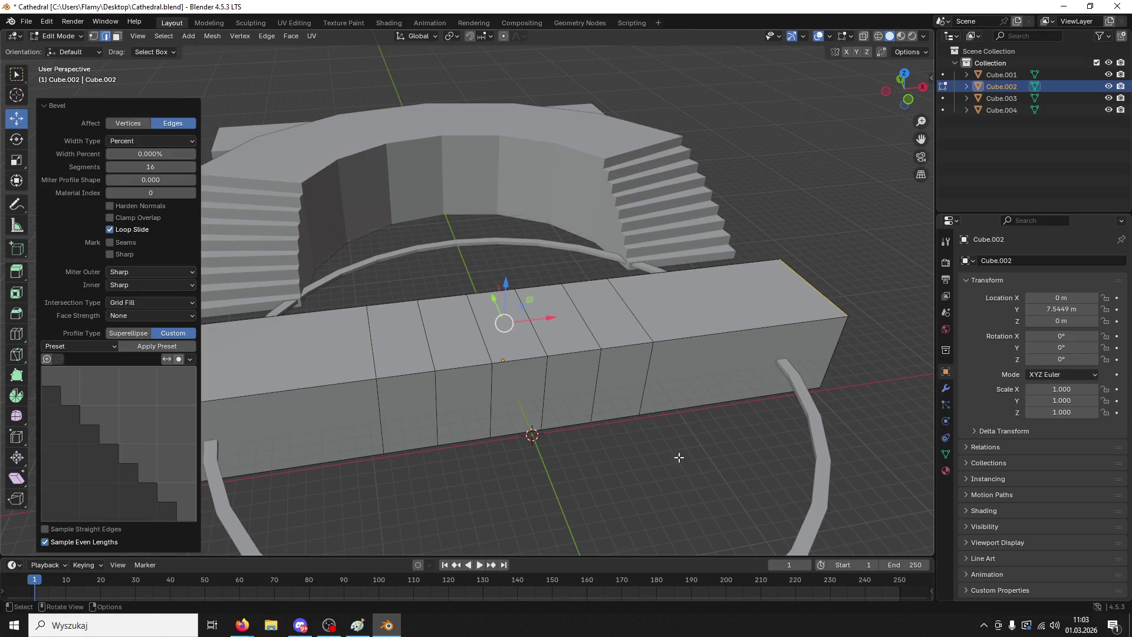
key(ctrl+z)
key(ctrl+b)
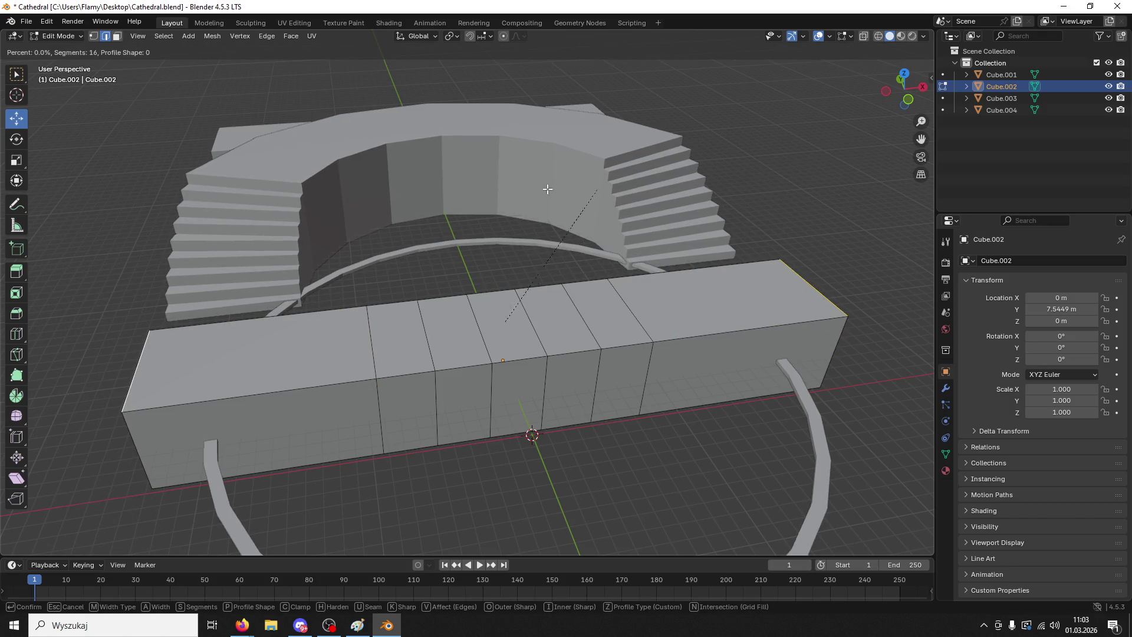
click(409, 103)
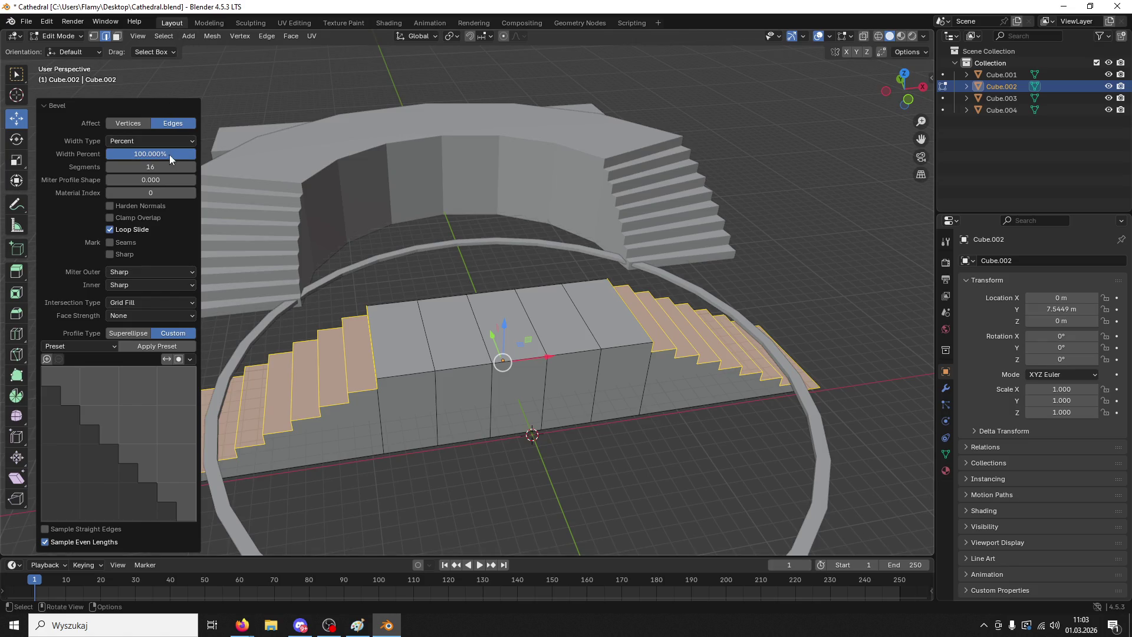
mouse_move(154, 154)
mouse_down()
mouse_move(73, 154)
mouse_move(165, 167)
mouse_up()
click(150, 167)
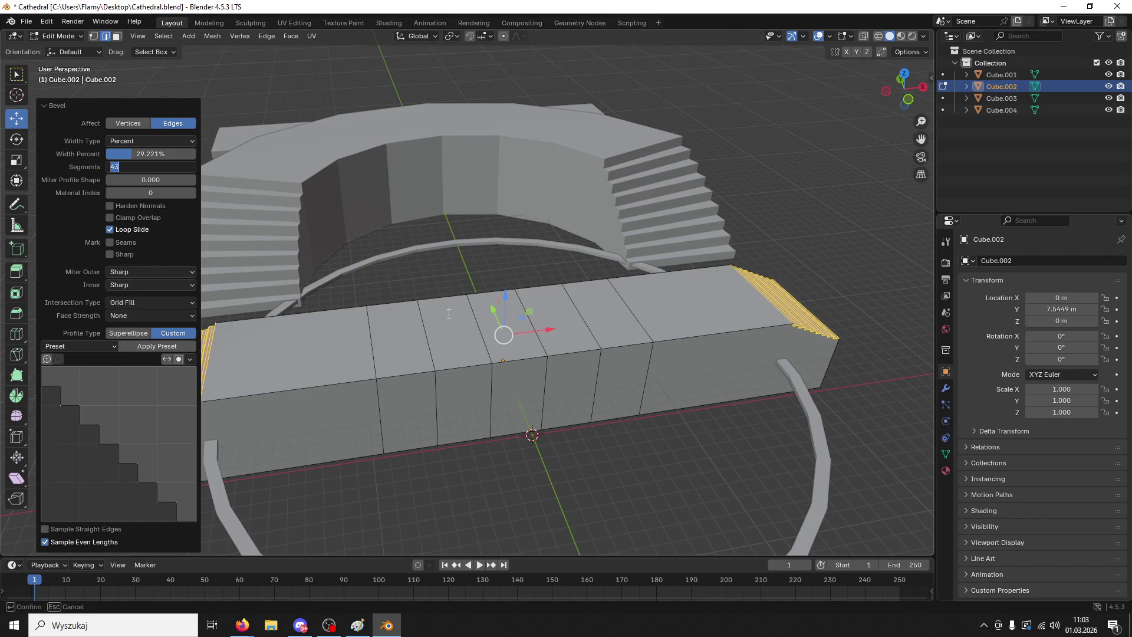
key(Return)
- Redo the end-edge bevel with 16 segments
mouse_move(495, 490)
middle_down()
mouse_move(475, 480)
mouse_move(536, 461)
middle_up()
key(ctrl+z)
key(ctrl+b)
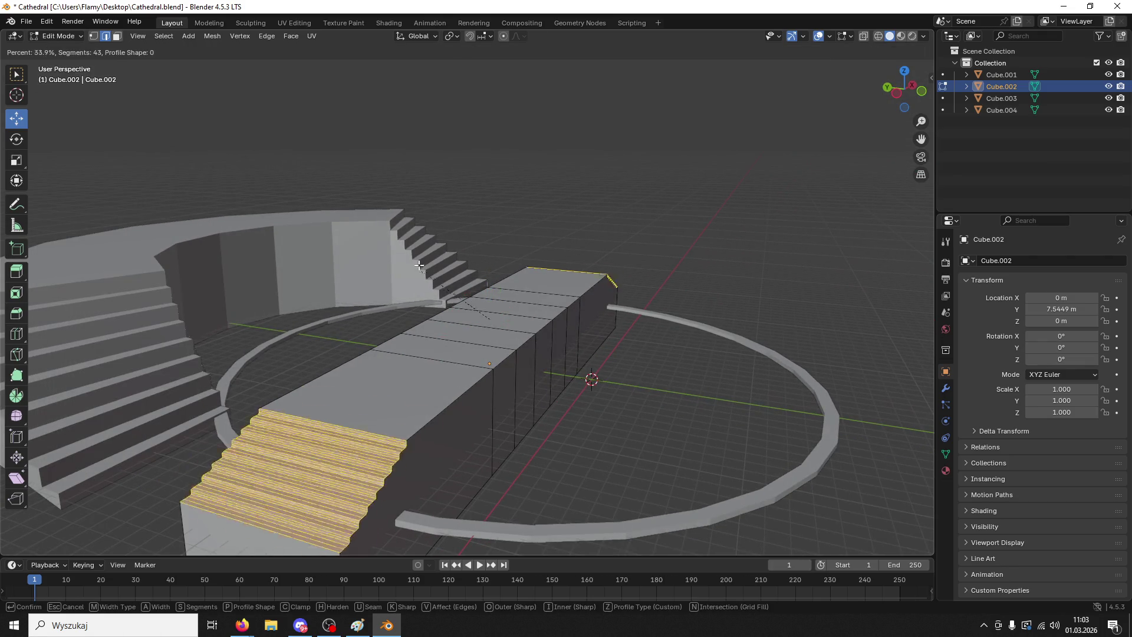
click(365, 193)
middle_drag(366, 194, 436, 204)
double_click(177, 164)
text(16)
key(Return)
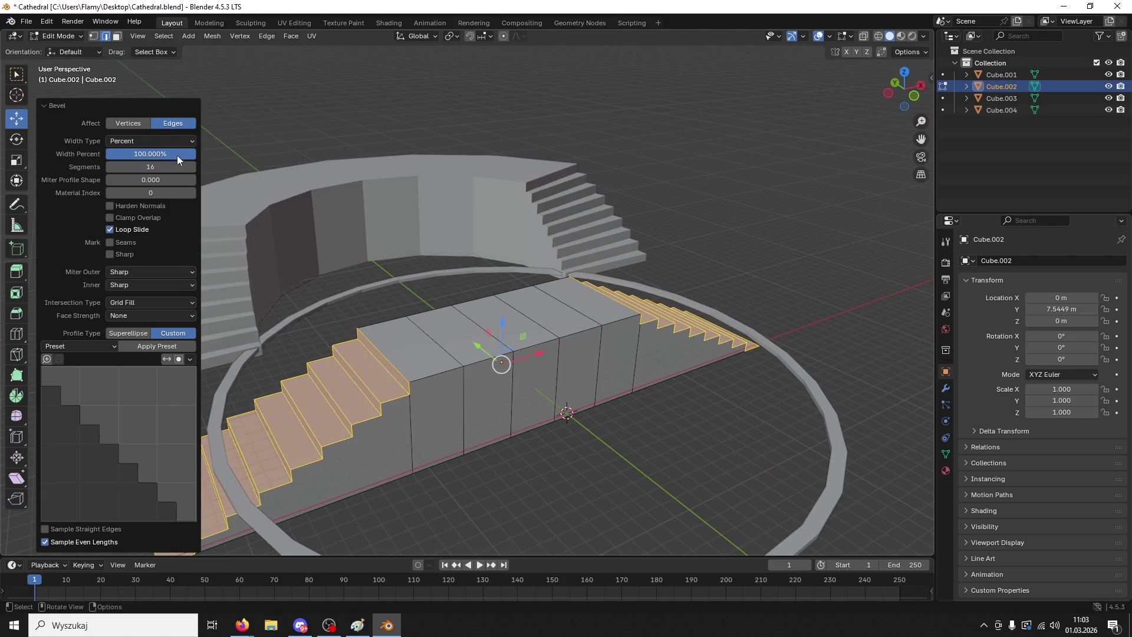
- Set the bevel width to 100% with Width Type kept at Percent
click(165, 140)
click(164, 141)
mouse_move(156, 154)
mouse_down()
mouse_move(248, 155)
mouse_move(198, 154)
mouse_up()
click(197, 154)
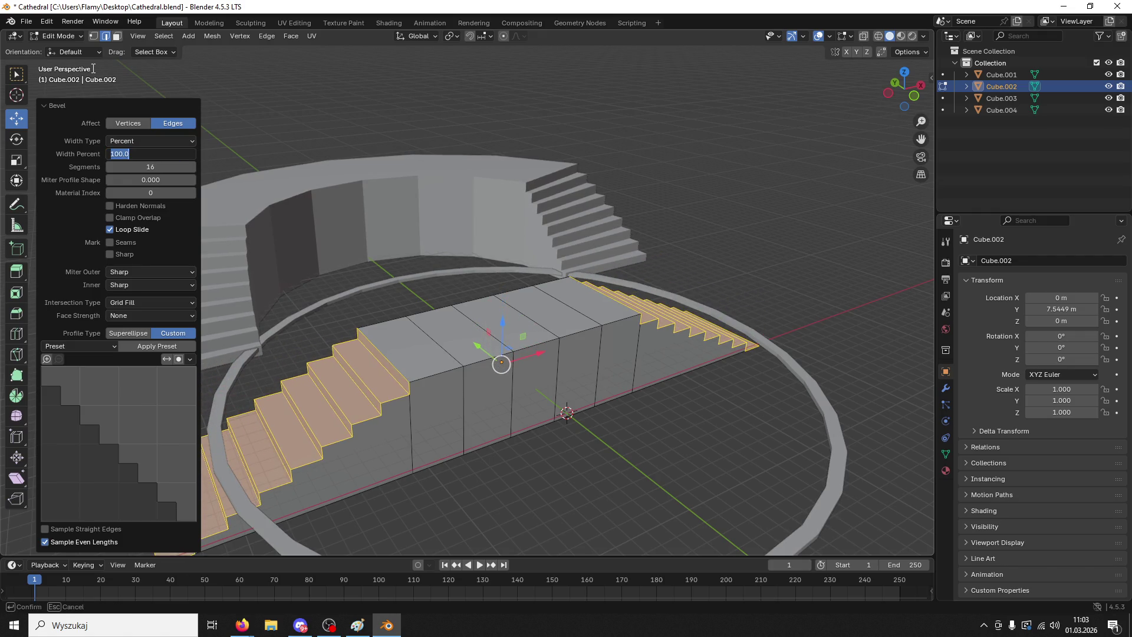
key(Return)
click(157, 140)
click(157, 140)
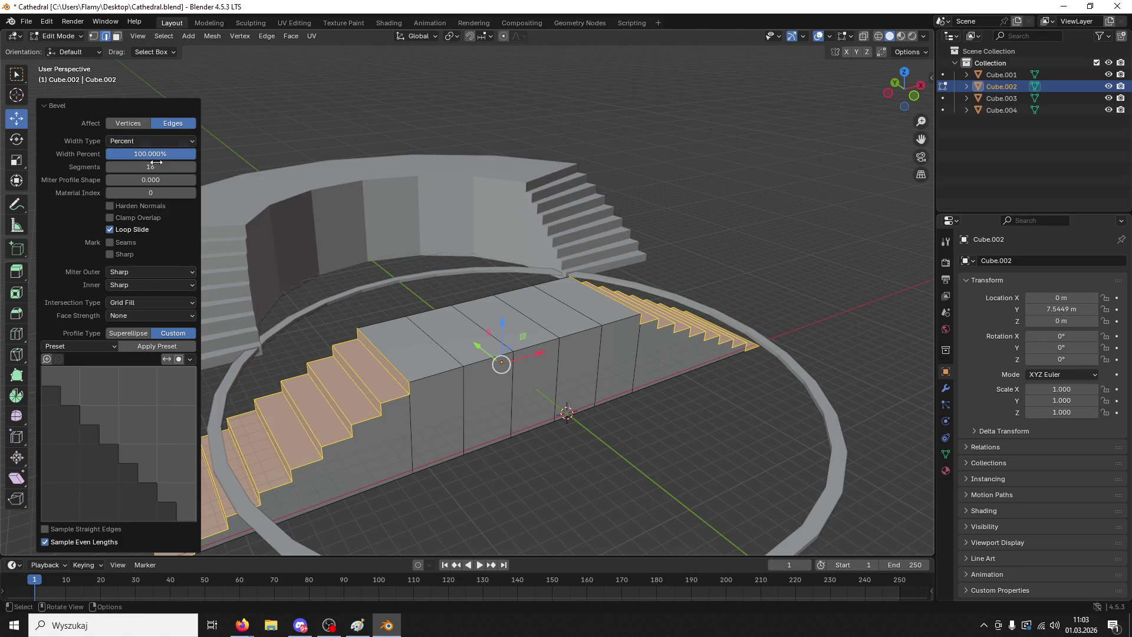
- Try Depth at about 11 m, then set Width Type to Width at 21.8 m
click(154, 136)
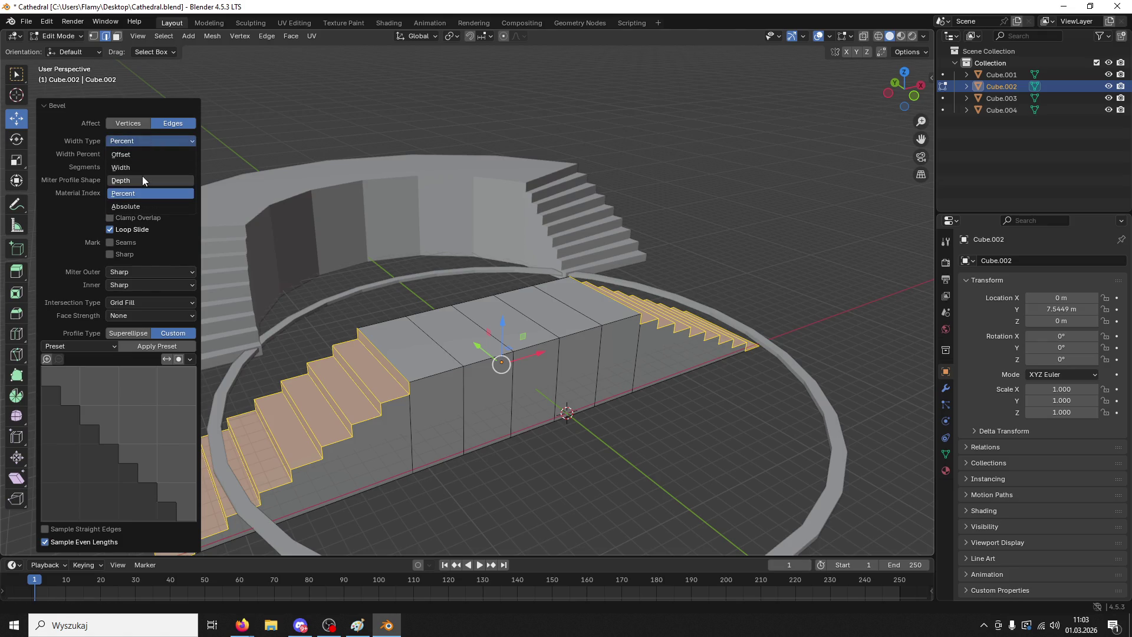
click(142, 176)
mouse_move(140, 154)
mouse_down()
mouse_move(177, 154)
mouse_move(140, 154)
mouse_up()
click(140, 155)
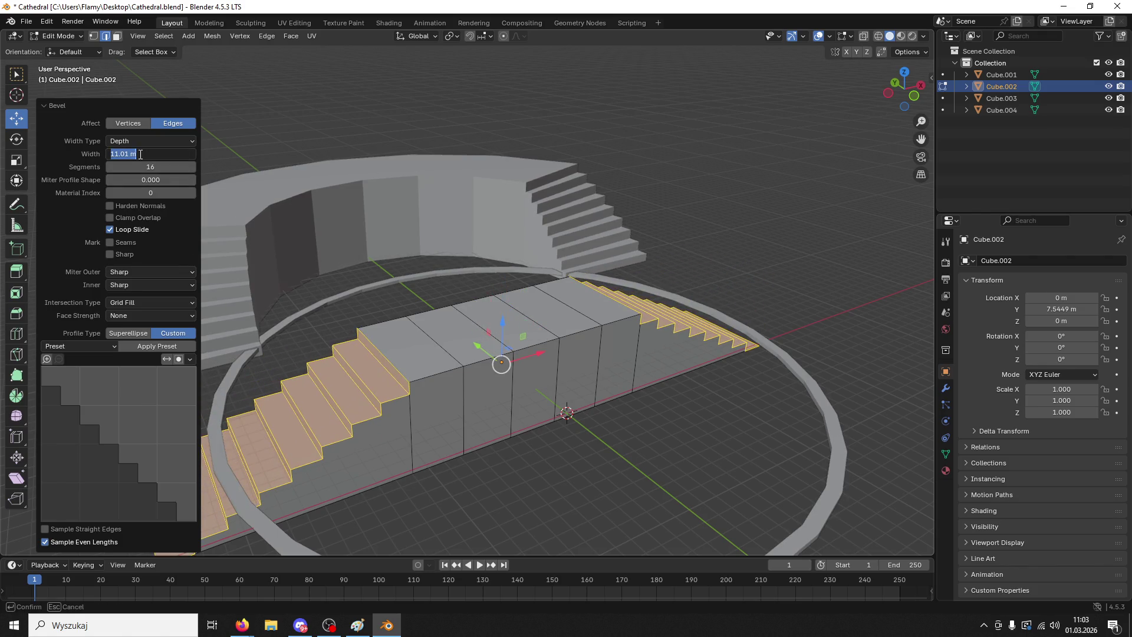
click(146, 137)
click(144, 158)
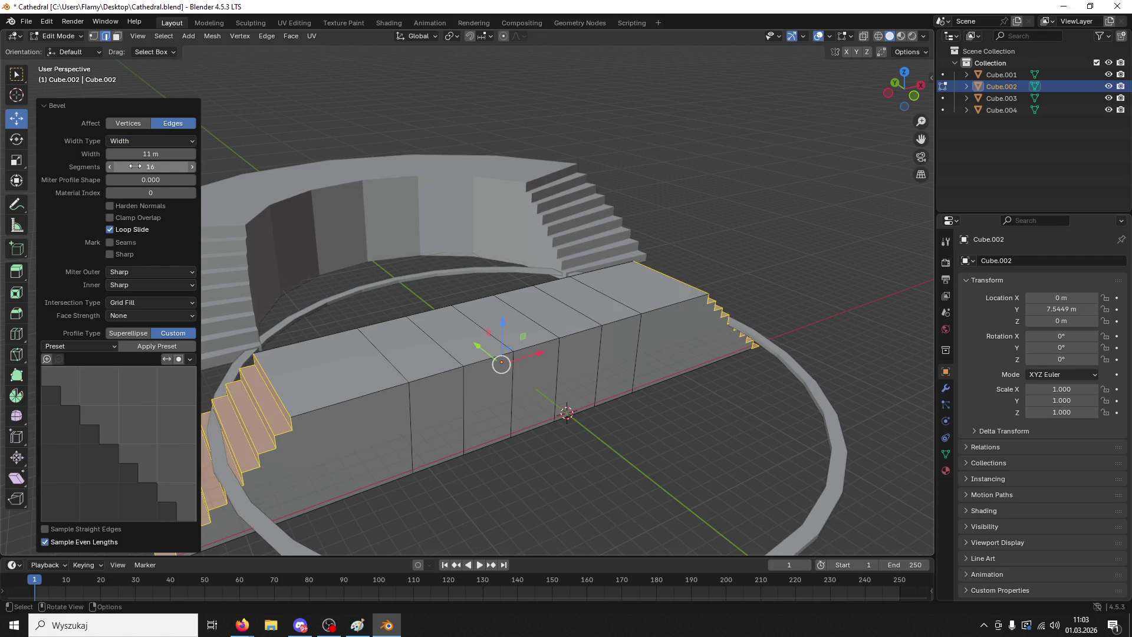
drag(137, 155, 172, 154)
mouse_move(419, 230)
middle_down()
mouse_move(439, 287)
mouse_move(509, 273)
middle_up()
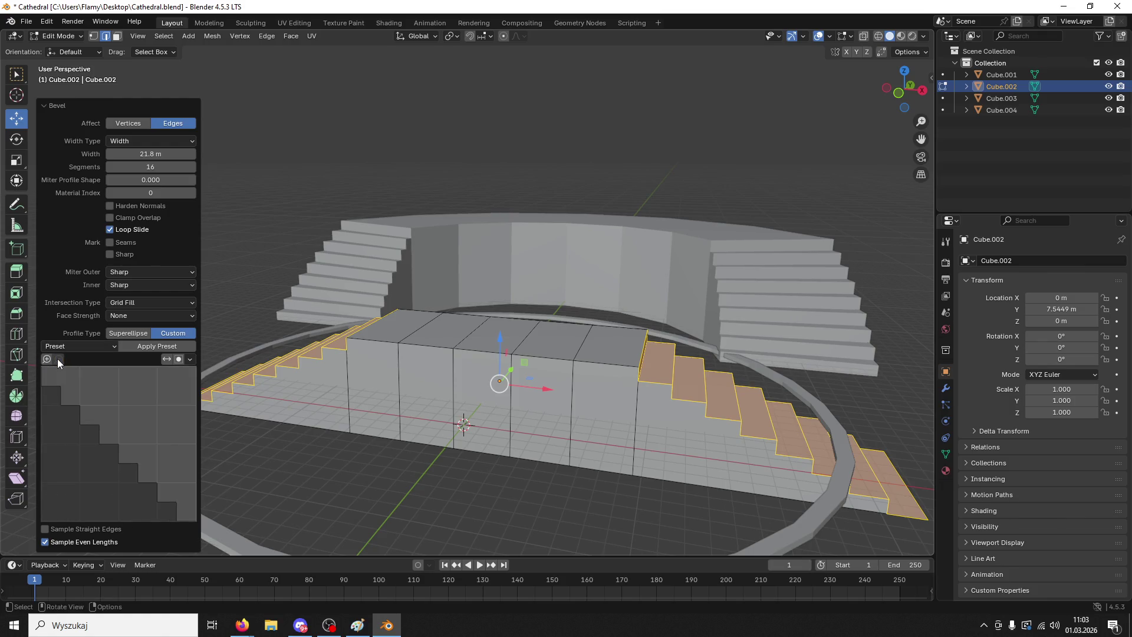
- Turn on Sample Straight Edges for the profile, inspect the stairs, then undo the bevel
click(190, 360)
click(190, 359)
click(100, 530)
middle_drag(281, 476, 329, 475)
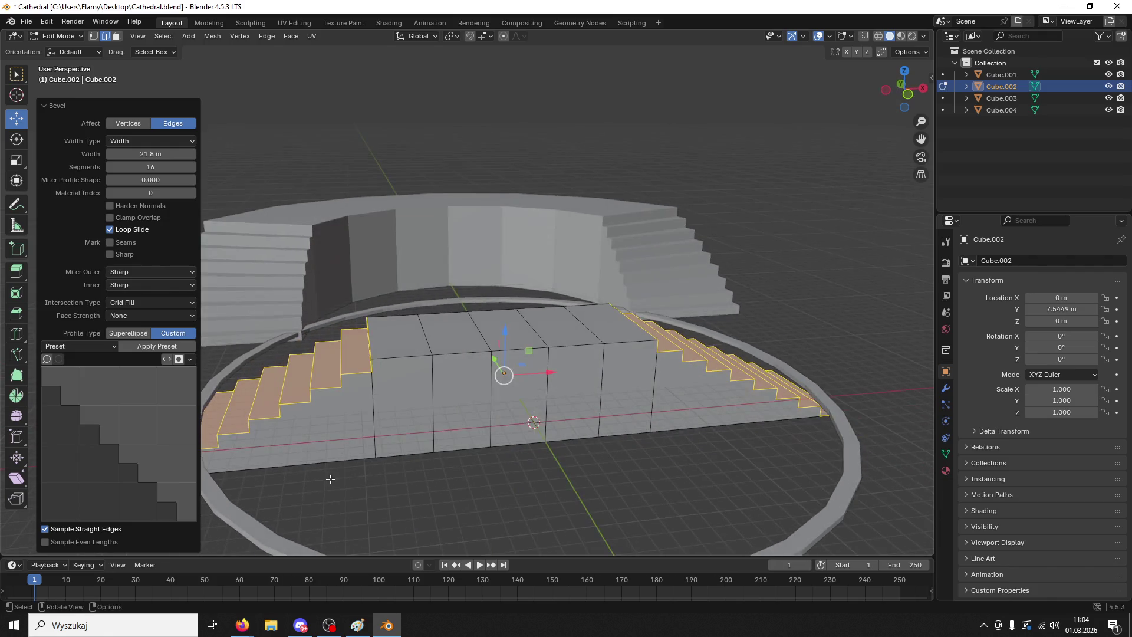
key(ctrl+z)
- Re-bevel the end edges with Clamp Overlap off, briefly trying Affect Vertices before returning to Edges
key(ctrl+b)
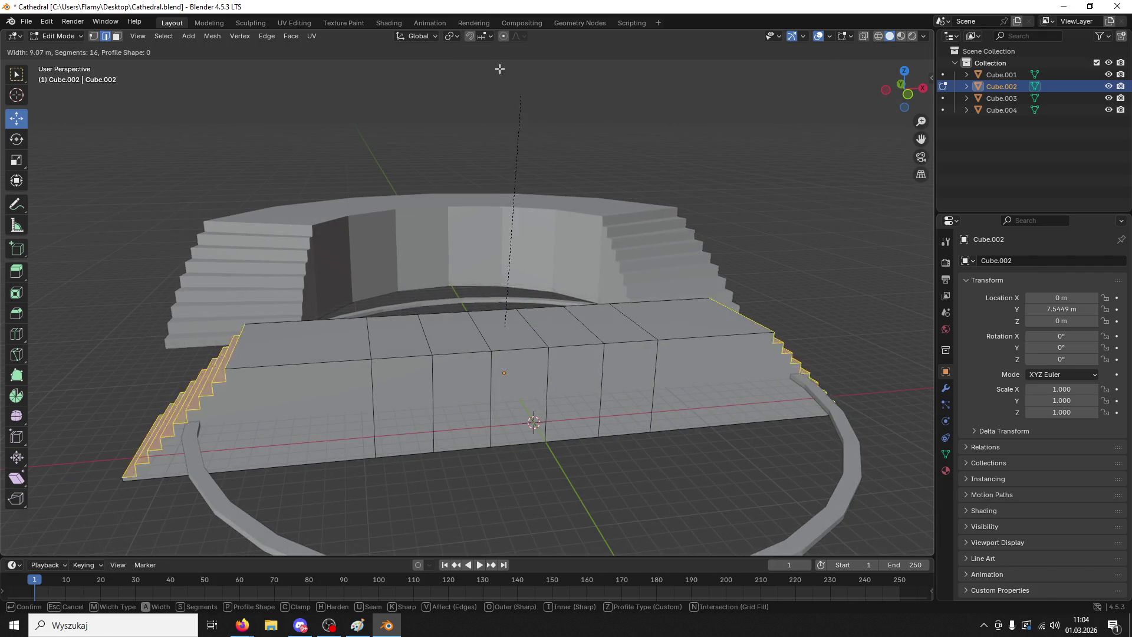
click(297, 407)
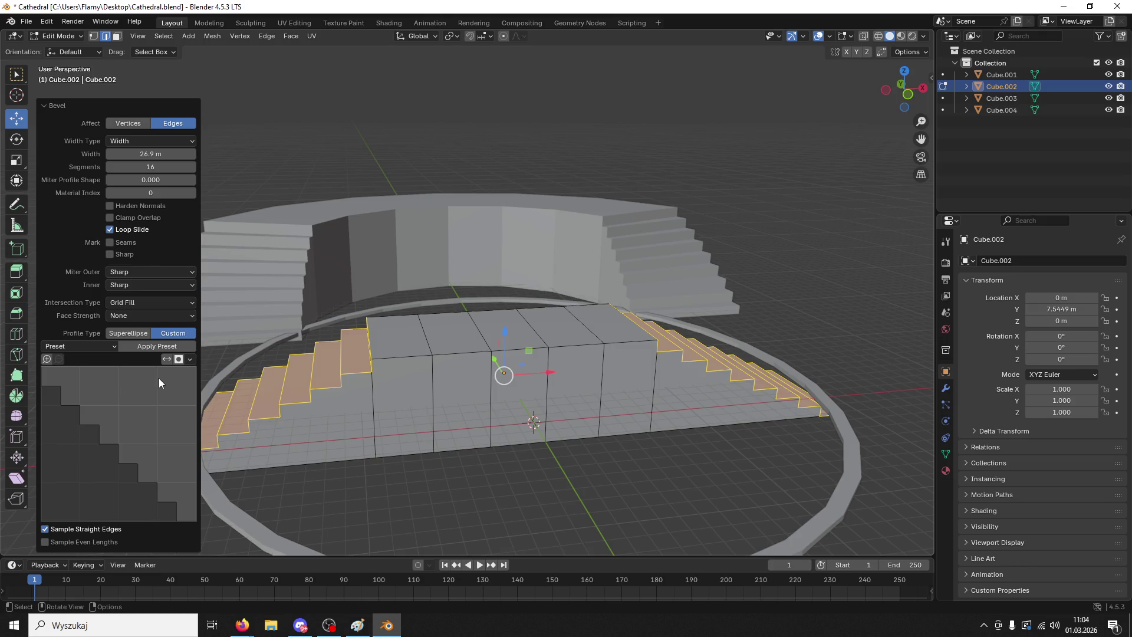
click(110, 218)
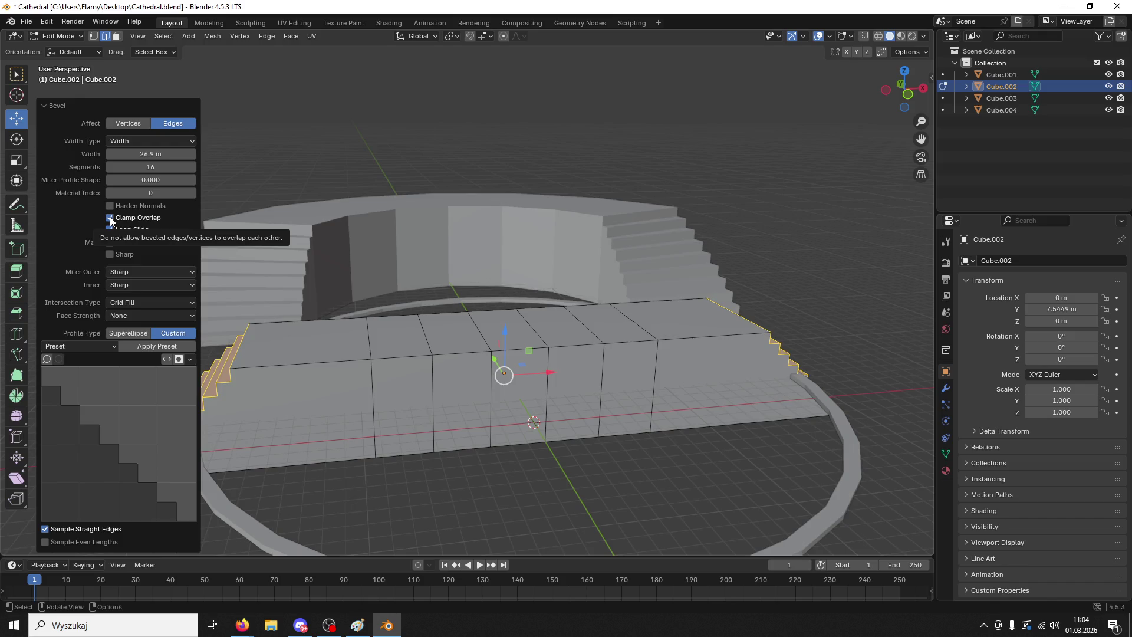
click(110, 217)
click(124, 123)
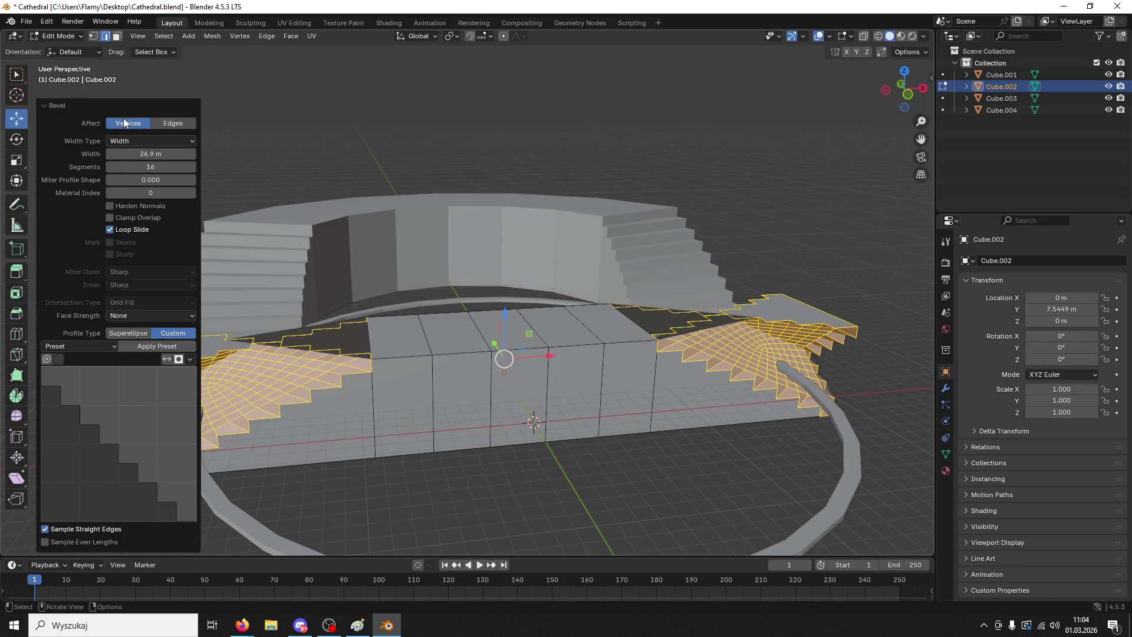
mouse_move(412, 354)
middle_down()
mouse_move(641, 397)
mouse_move(187, 85)
middle_up()
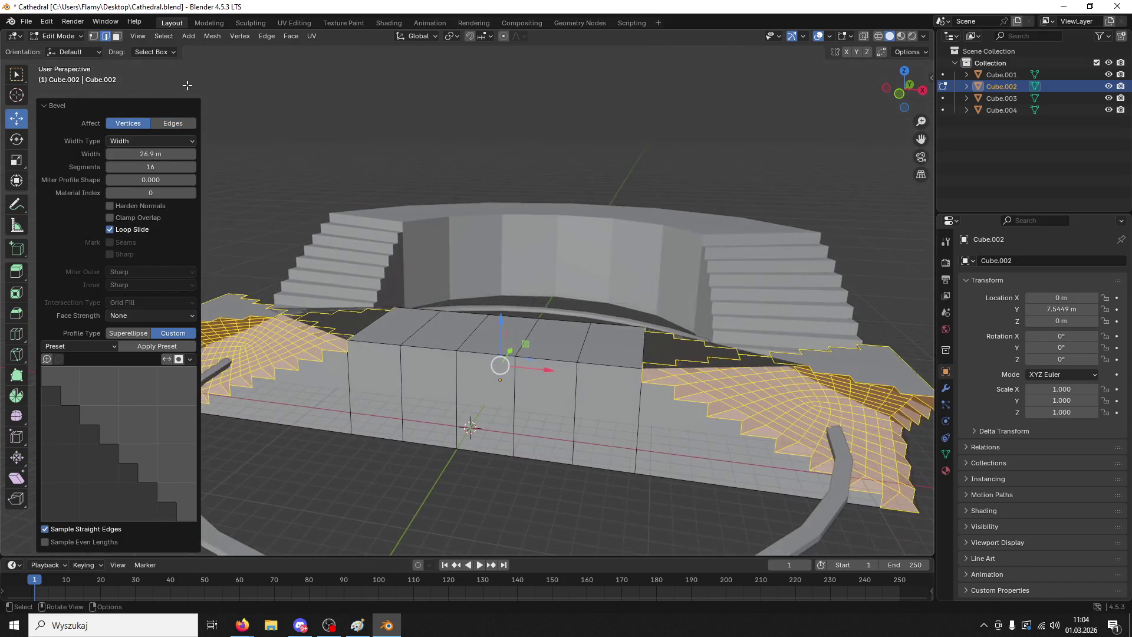
click(161, 124)
click(550, 530)
middle_drag(550, 530, 600, 415)
middle_drag(610, 359, 664, 406)
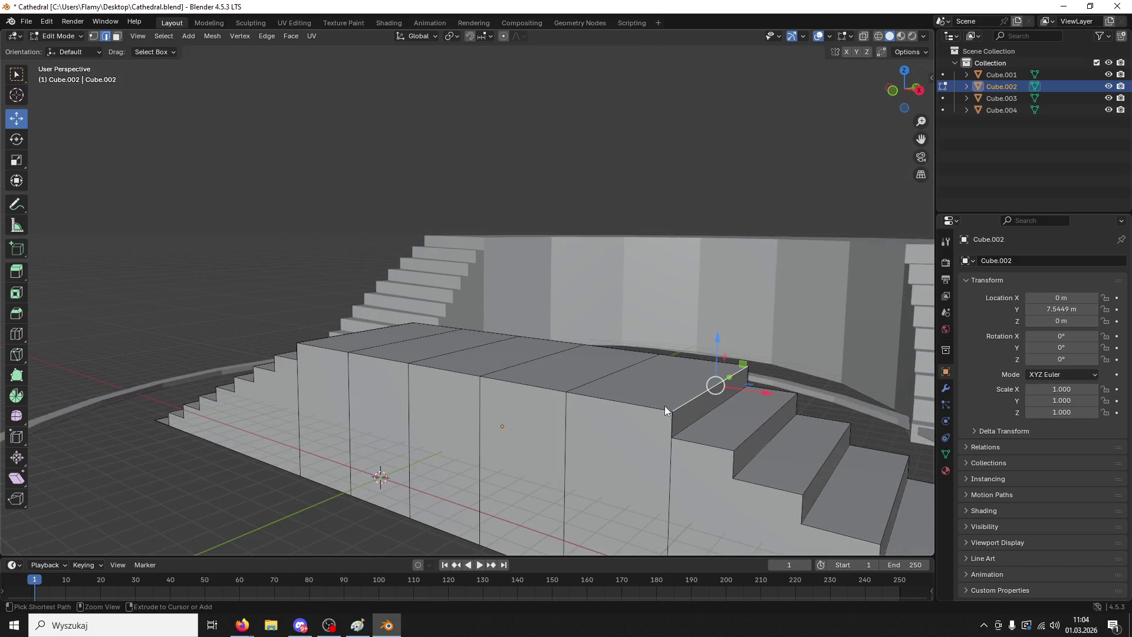
- Select a top edge and several stair edges across the staircase, cancelling a stray bevel
click(664, 406)
key(ctrl+b)
key(Escape)
shift+click(745, 436)
shift+click(816, 476)
mouse_move(851, 487)
middle_down()
mouse_move(636, 380)
mouse_move(668, 447)
mouse_move(564, 313)
middle_up()
shift+click(572, 358)
shift+click(596, 381)
shift+click(519, 249)
shift+click(579, 272)
mouse_move(579, 272)
middle_down()
mouse_move(714, 381)
mouse_move(649, 341)
mouse_move(645, 364)
middle_up()
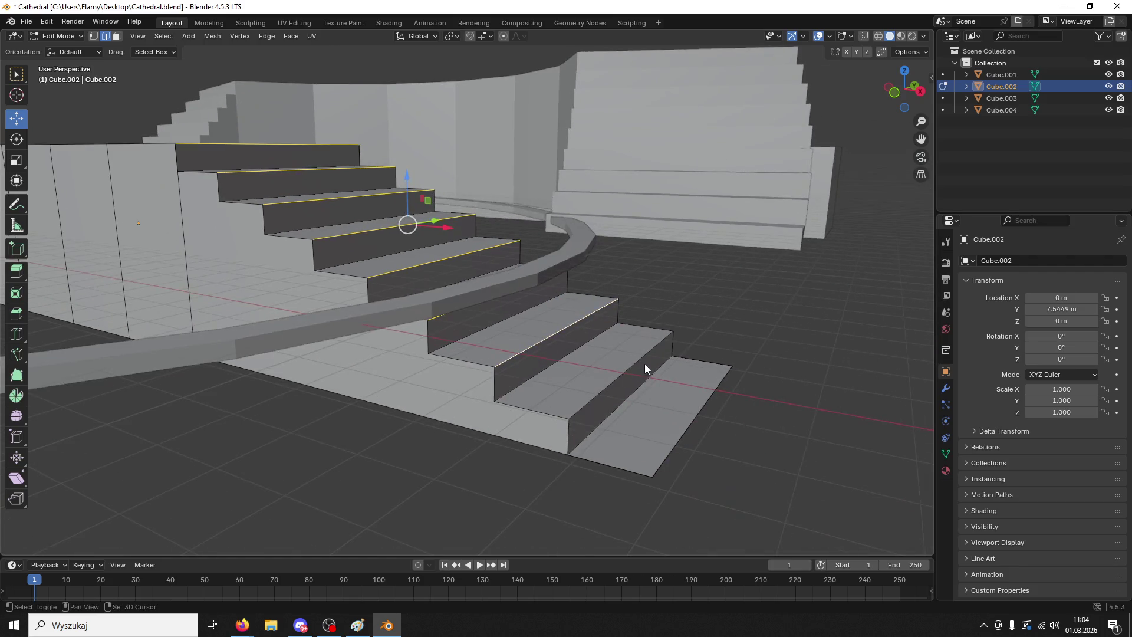
mouse_move(692, 416)
middle_down()
mouse_move(652, 398)
mouse_move(681, 412)
middle_up()
click(682, 412)
- Select the whole mesh and Merge By Distance, removing 8 duplicate vertices
key(a)
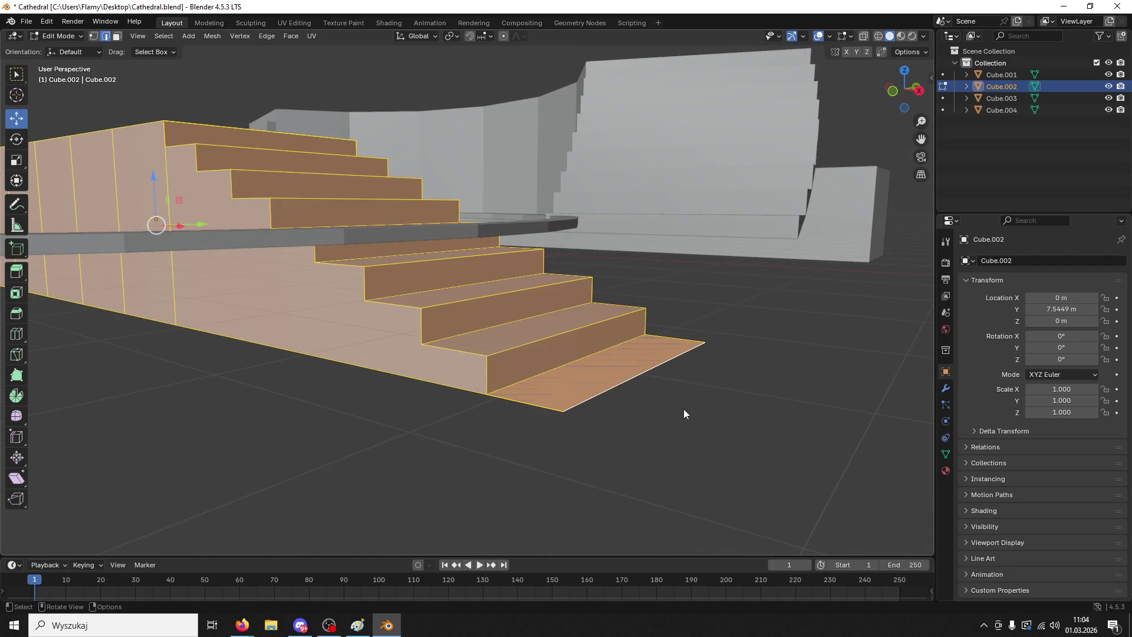
key(m)
click(642, 411)
scroll(631, 399, down, 4)
mouse_move(631, 399)
middle_down()
mouse_move(523, 366)
mouse_move(559, 397)
mouse_move(448, 352)
middle_up()
scroll(559, 397, up, 5)
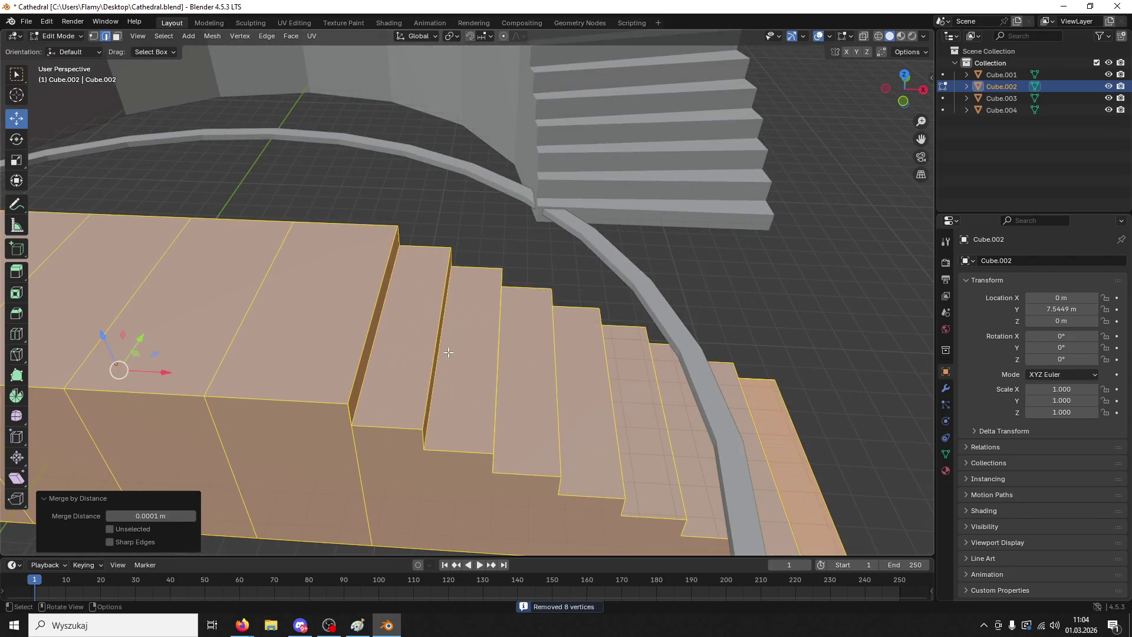
- Select a step's top edge and begin bevelling it
click(448, 353)
click(377, 302)
key(ctrl+b)
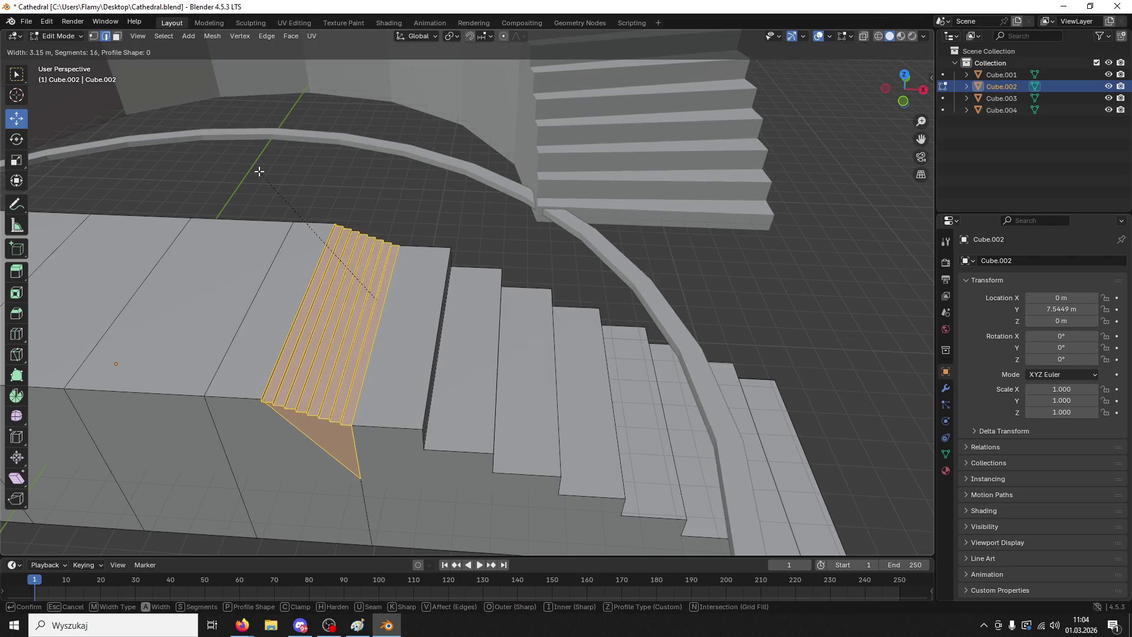
click(312, 222)
middle_drag(312, 221, 366, 309)
scroll(405, 236, up, 5)
mouse_move(405, 235)
middle_down()
mouse_move(508, 320)
mouse_move(485, 293)
middle_up()
key(ctrl+z)
key(ctrl+b)
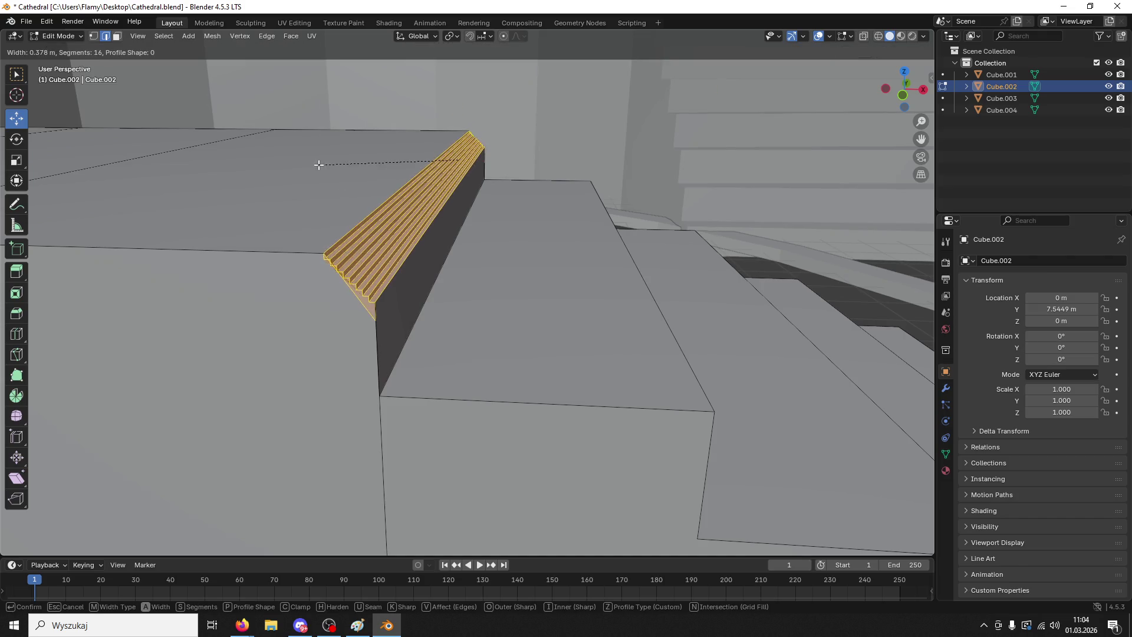
click(291, 138)
double_click(146, 166)
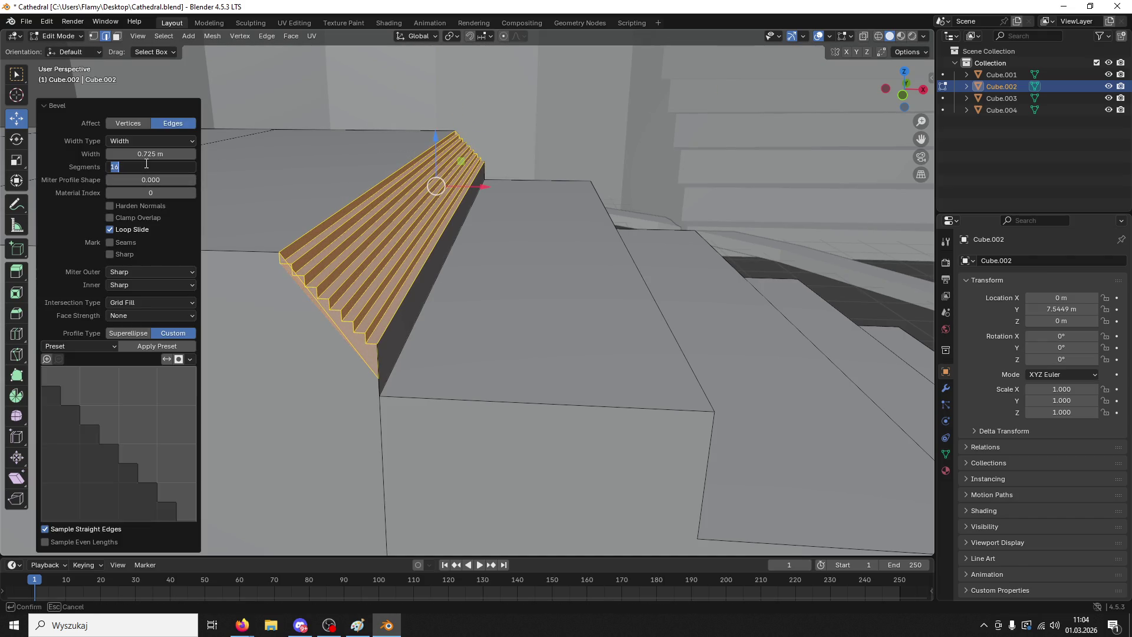
text(10)
key(Return)
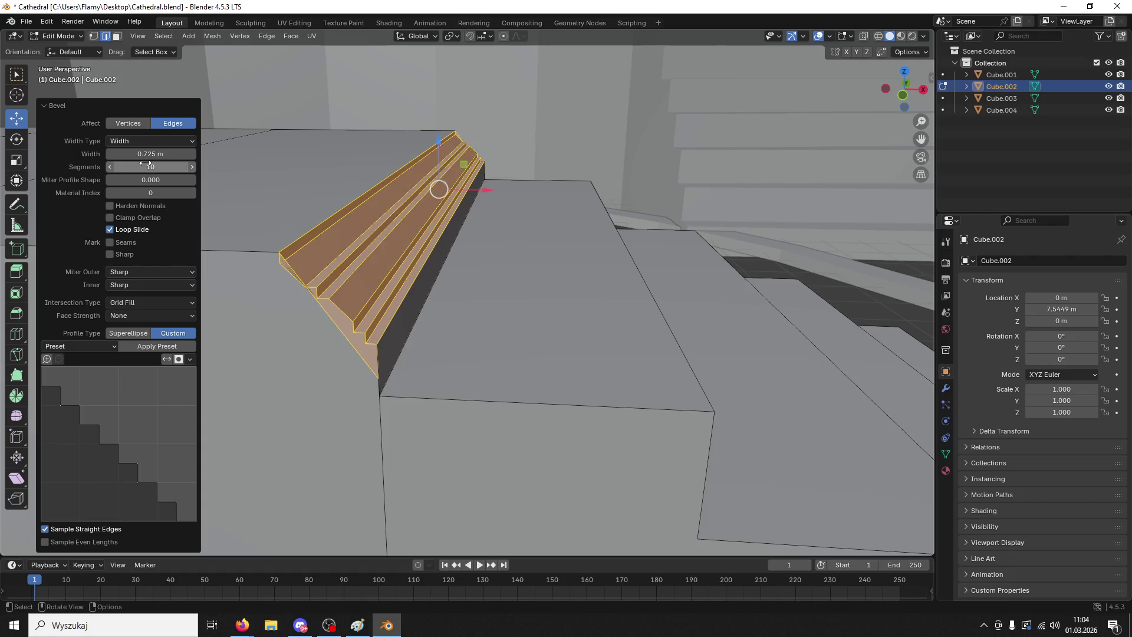
double_click(145, 164)
text(2)
key(Return)
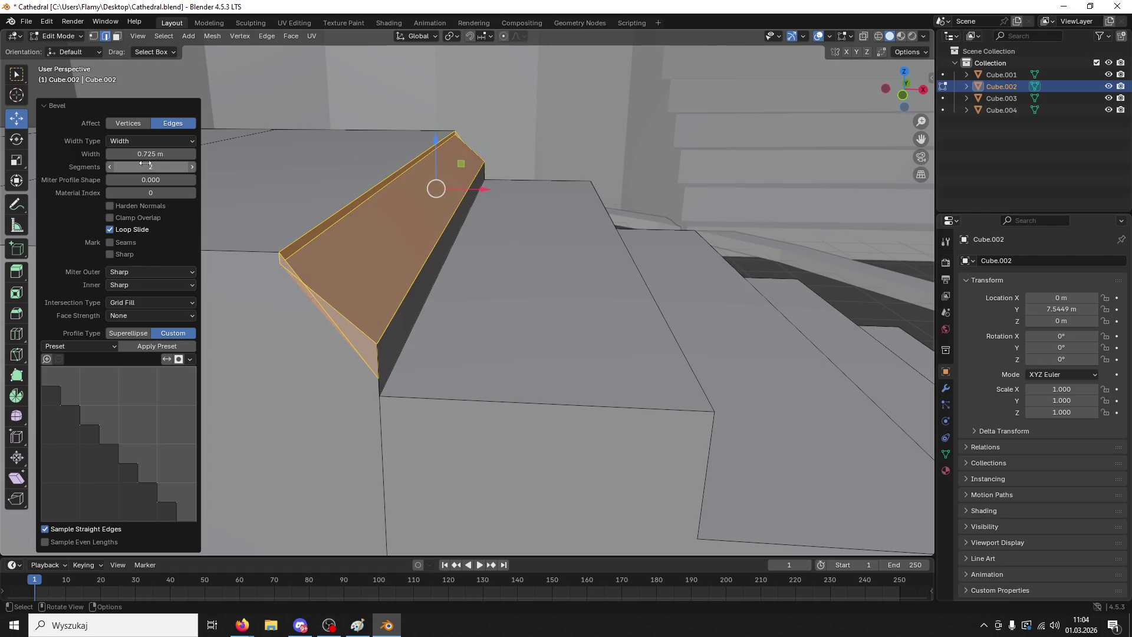
drag(485, 184, 559, 190)
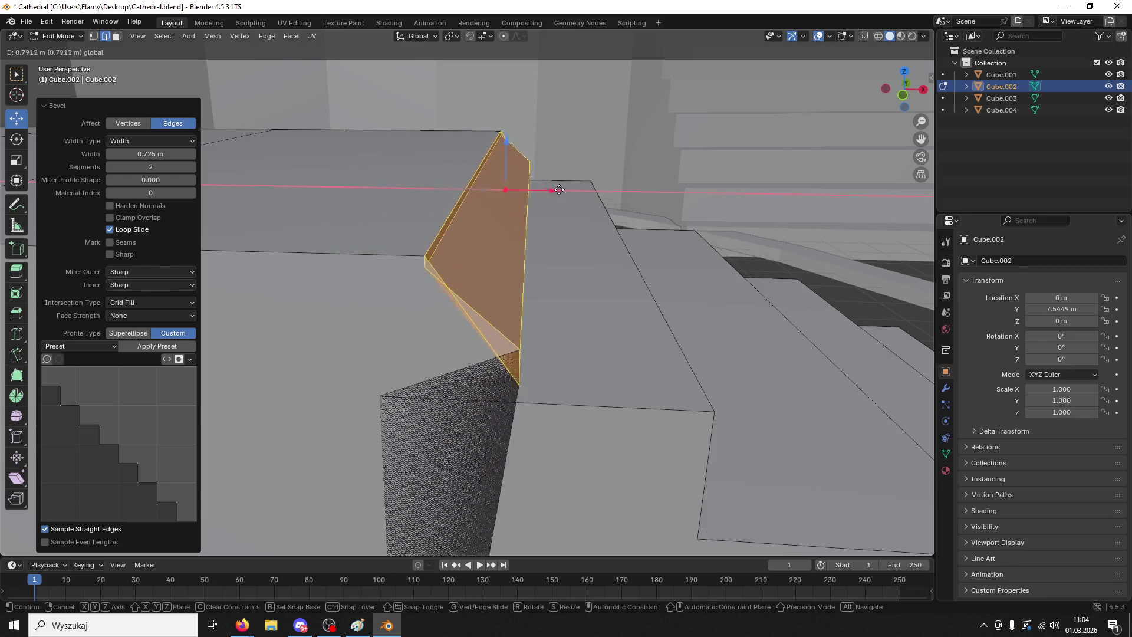
key(ctrl+z)
key(ctrl+z)
key(ctrl+z)
click(385, 237)
shift+click(374, 286)
shift+click(360, 254)
shift+click(447, 131)
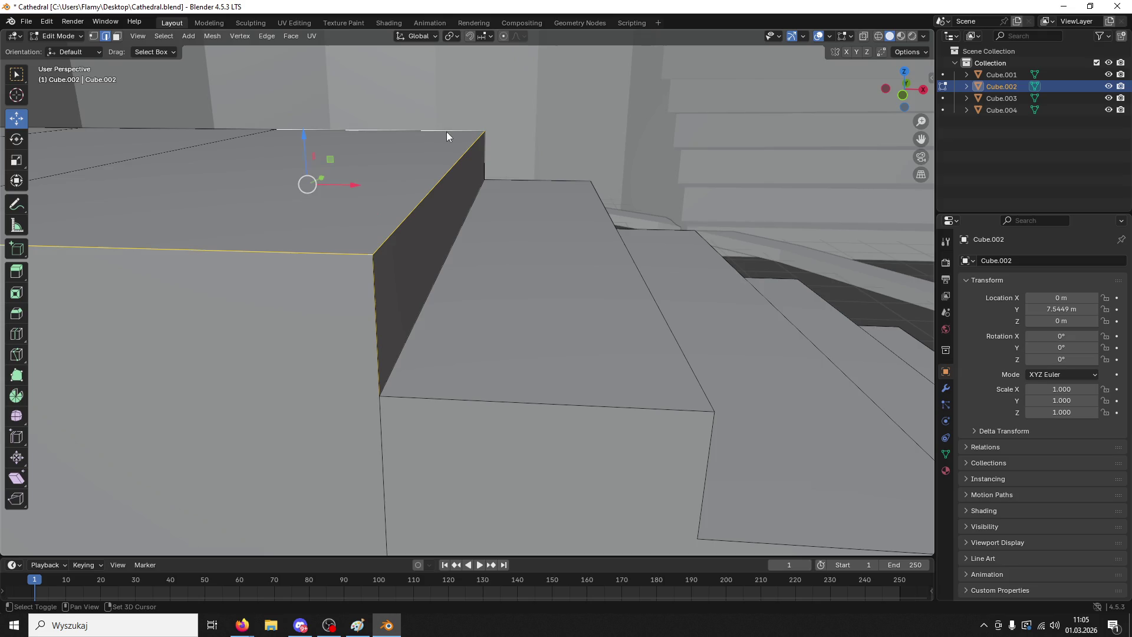
key(ctrl+b)
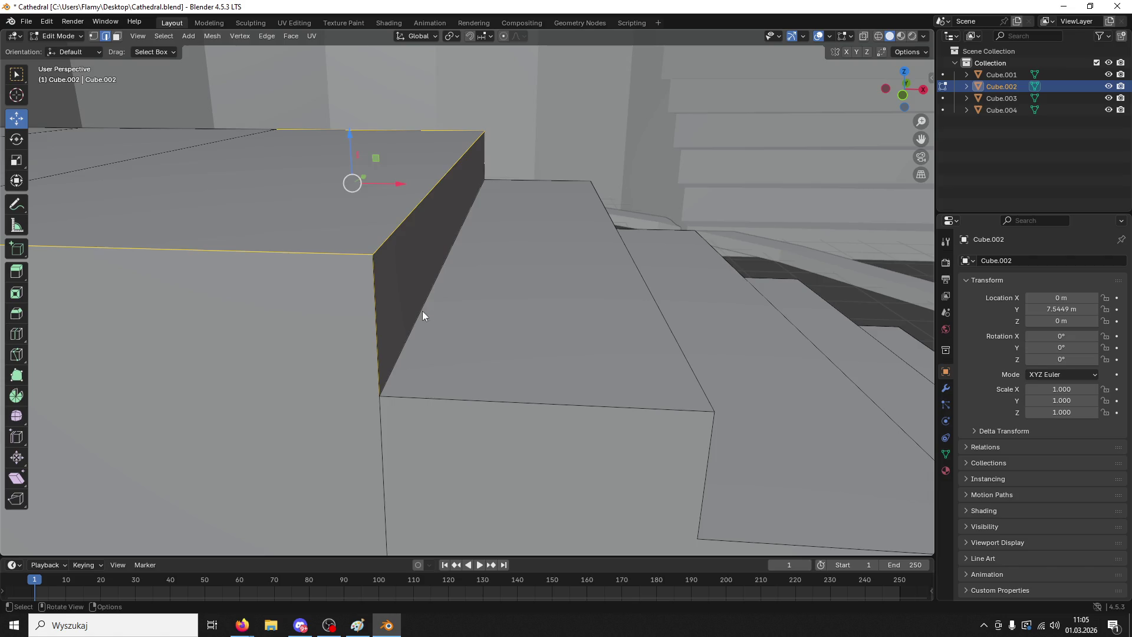
key(ctrl+b)
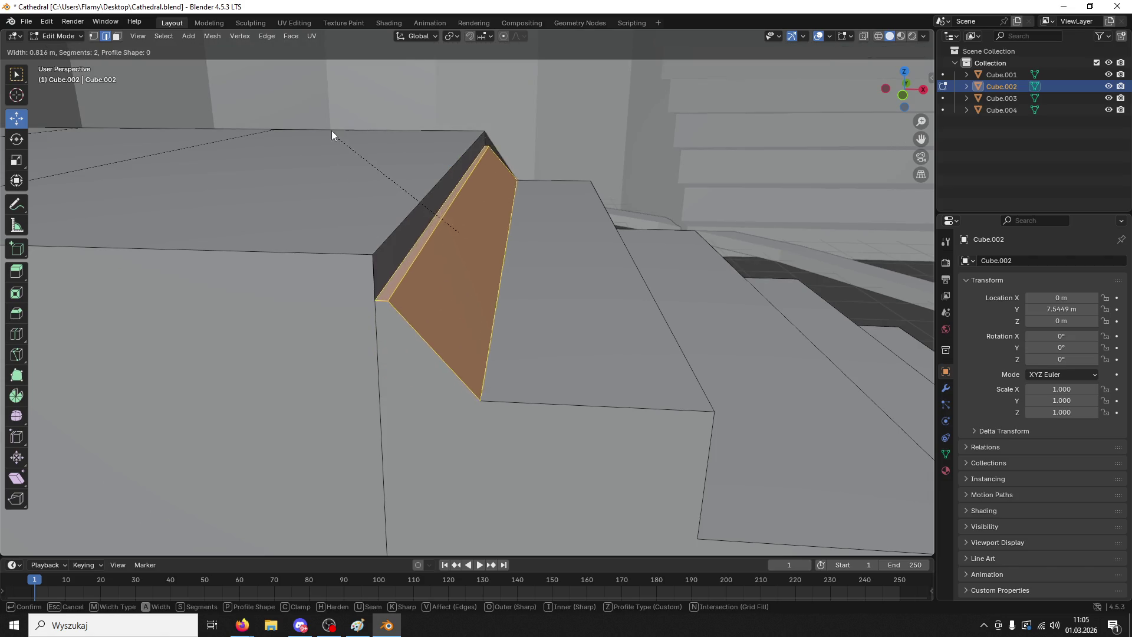
click(348, 140)
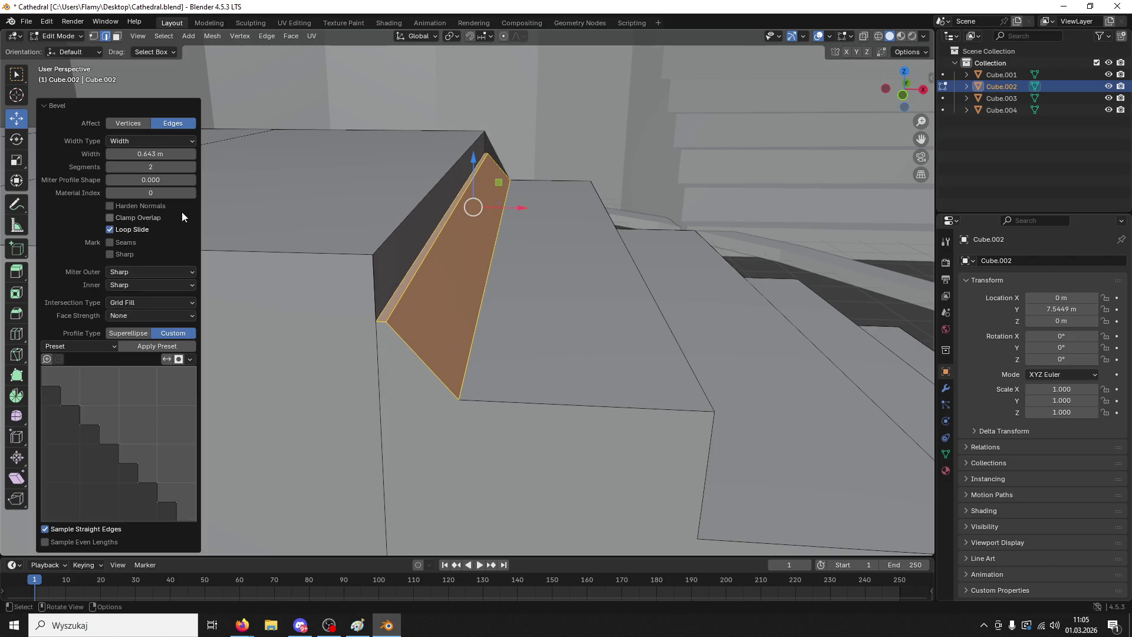
mouse_move(150, 167)
mouse_down()
mouse_move(197, 167)
mouse_move(151, 166)
mouse_up()
click(151, 166)
text(2)
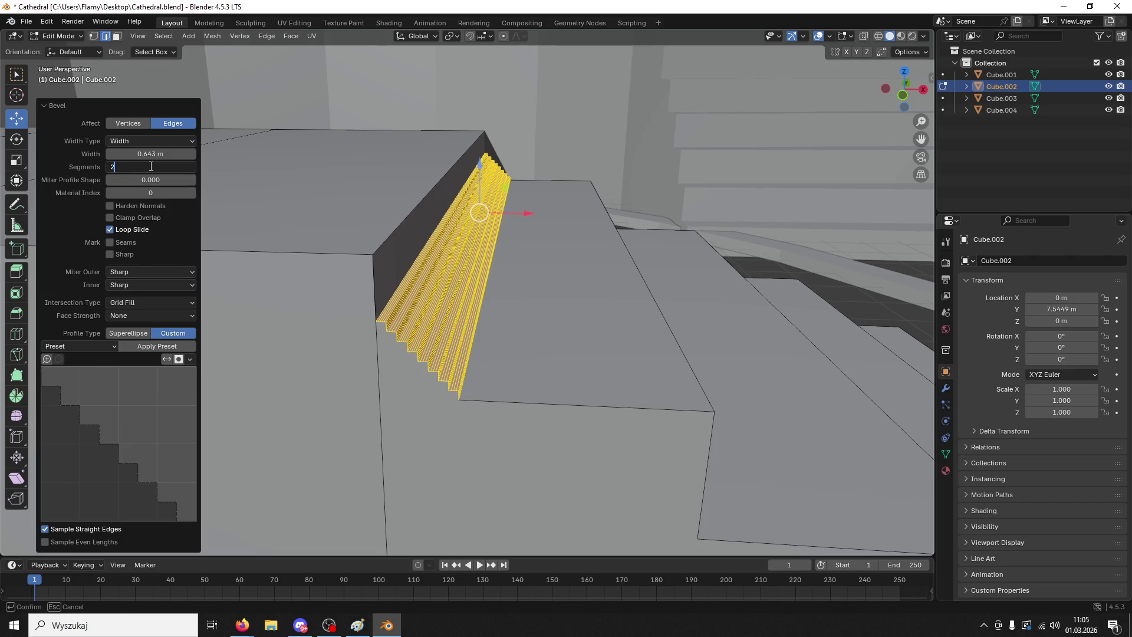
key(Return)
click(192, 168)
click(192, 168)
click(192, 168)
click(192, 168)
click(192, 168)
click(193, 168)
click(192, 168)
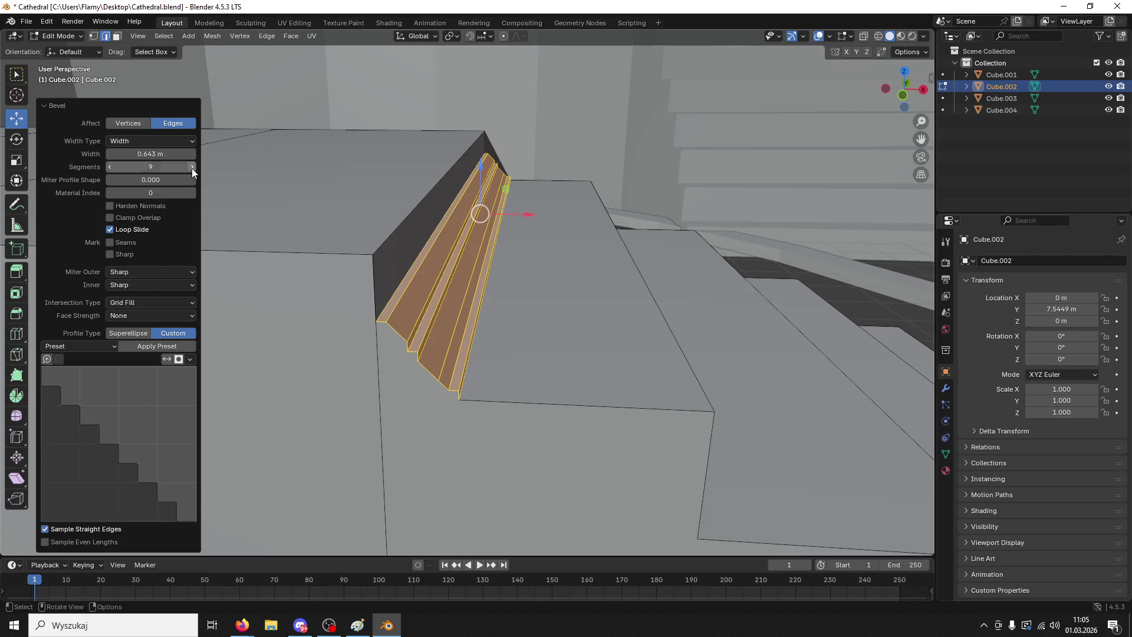
click(192, 168)
click(109, 167)
click(109, 167)
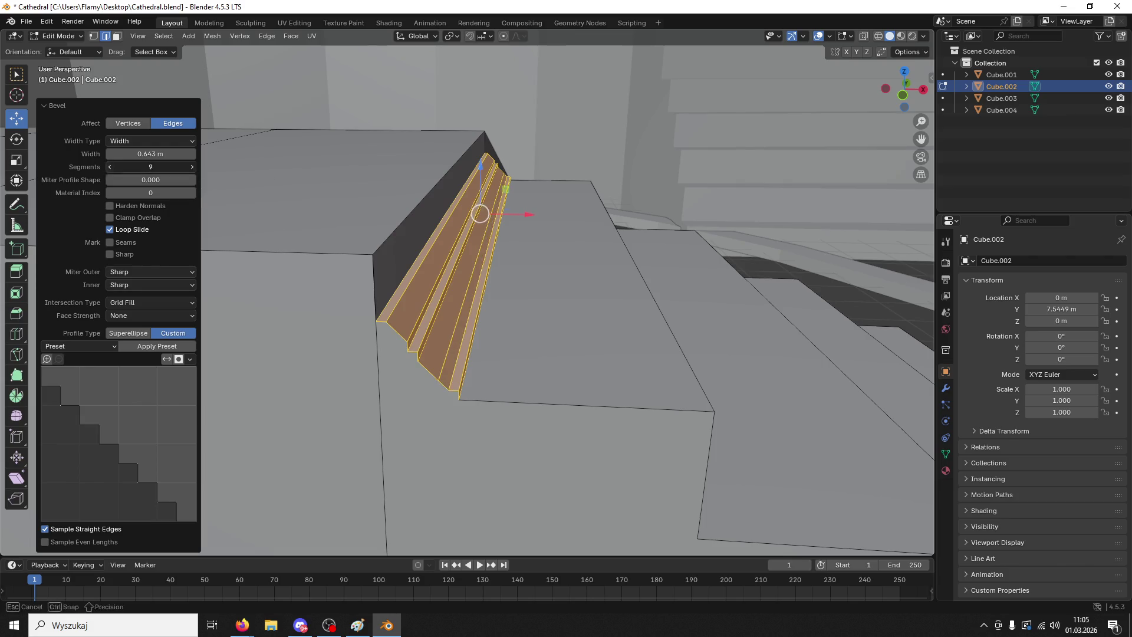
click(109, 167)
click(109, 167)
click(109, 166)
click(109, 167)
click(109, 167)
click(109, 167)
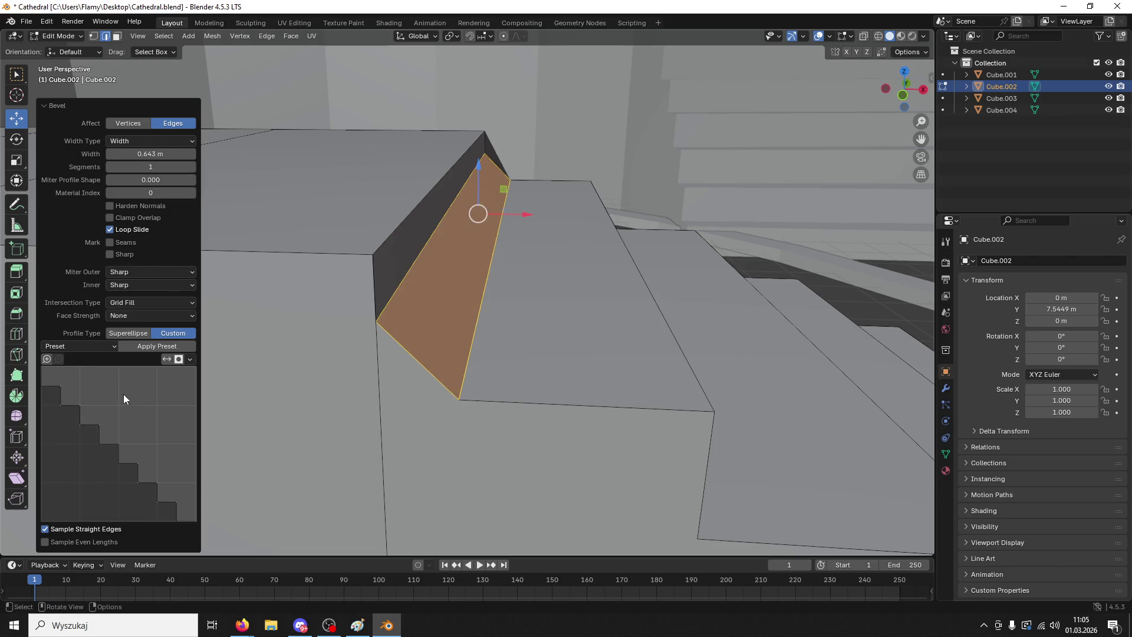
click(103, 346)
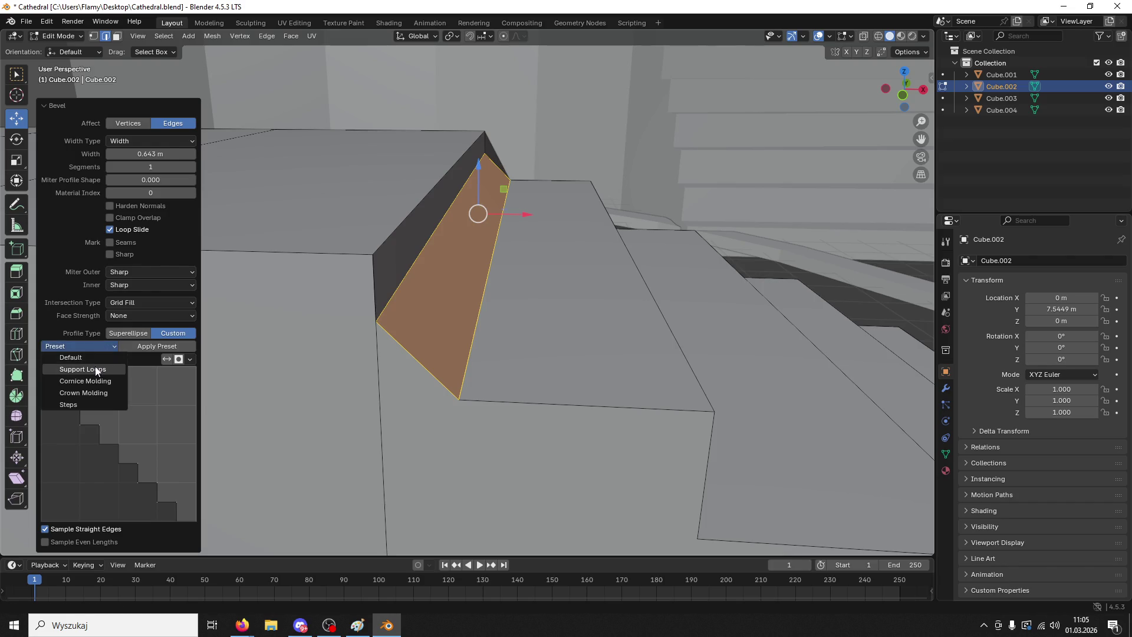
click(94, 366)
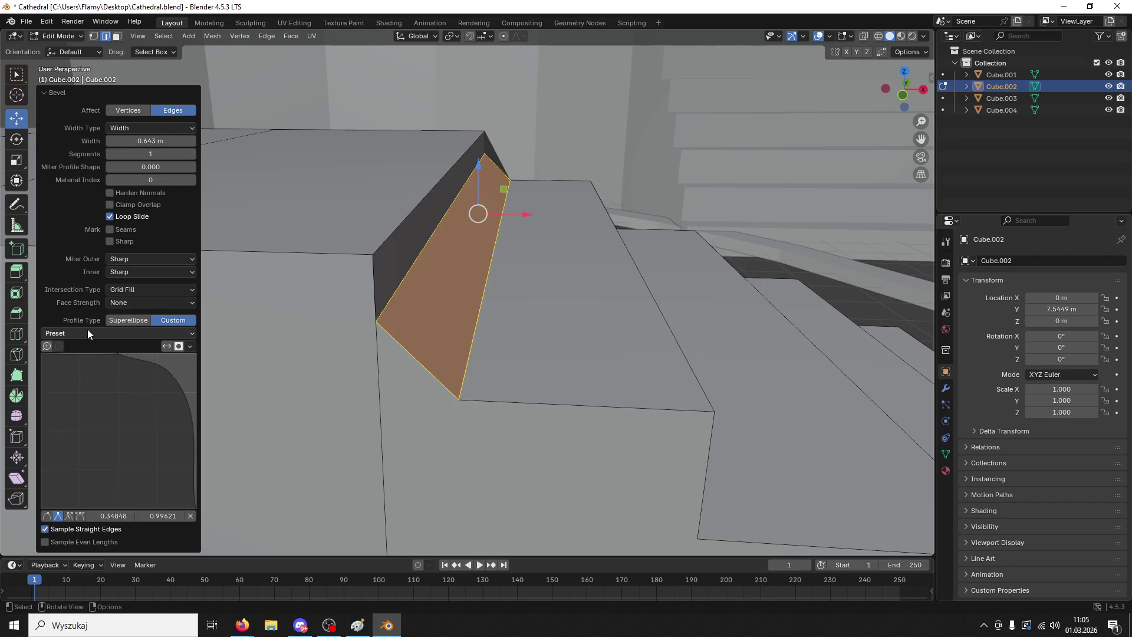
click(126, 113)
key(ctrl+z)
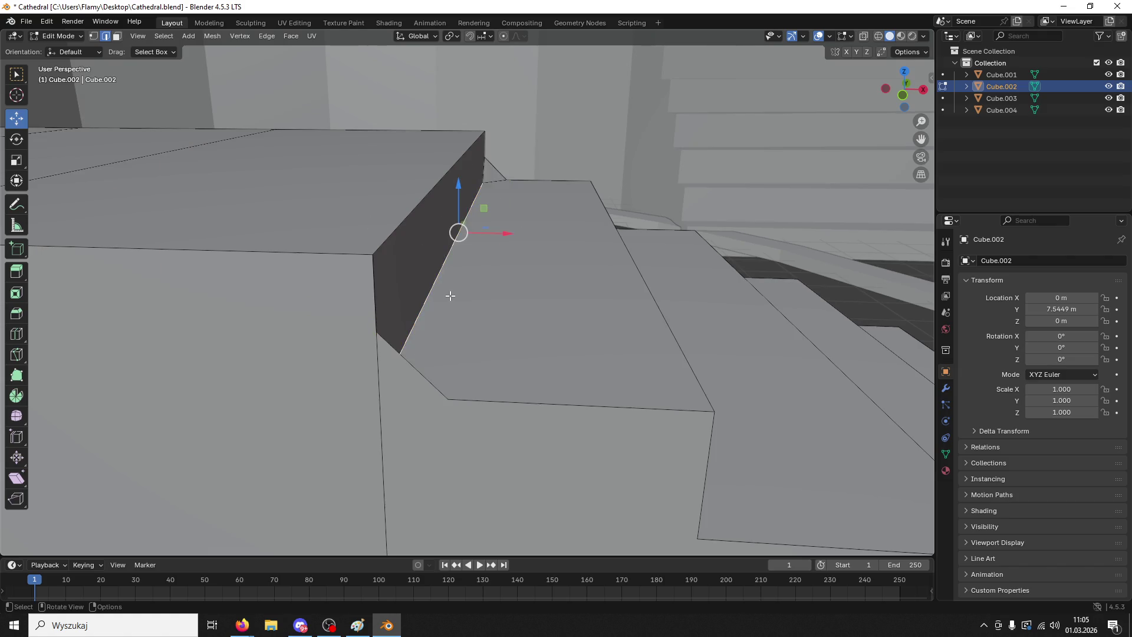
- Try an edge bevel with 4 segments, then 1 segment, and undo it
key(ctrl+b)
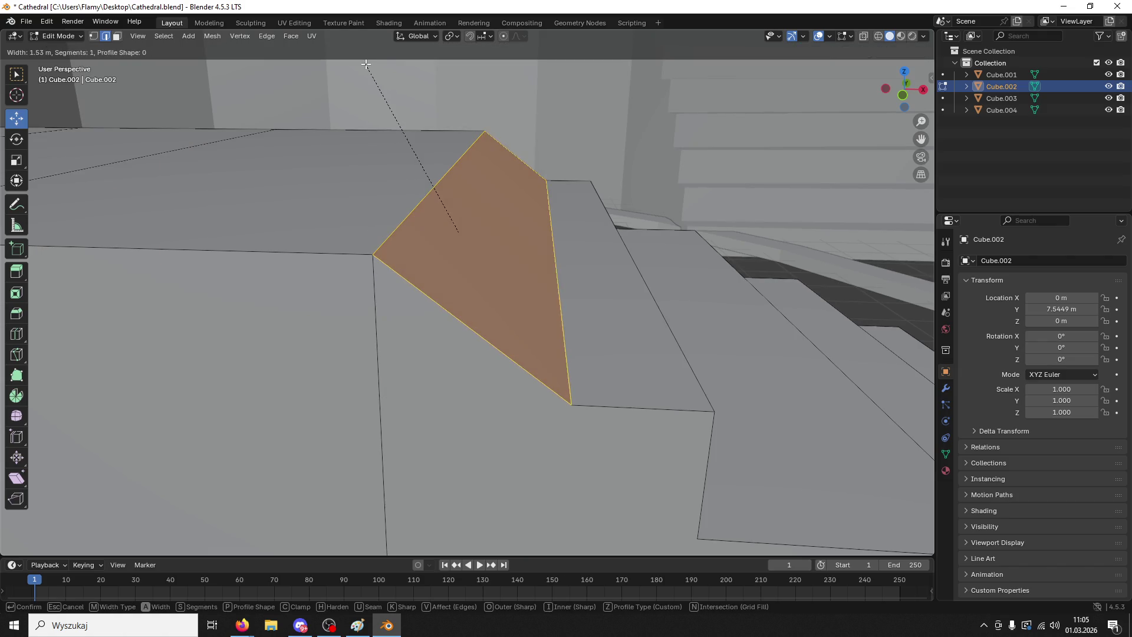
click(397, 122)
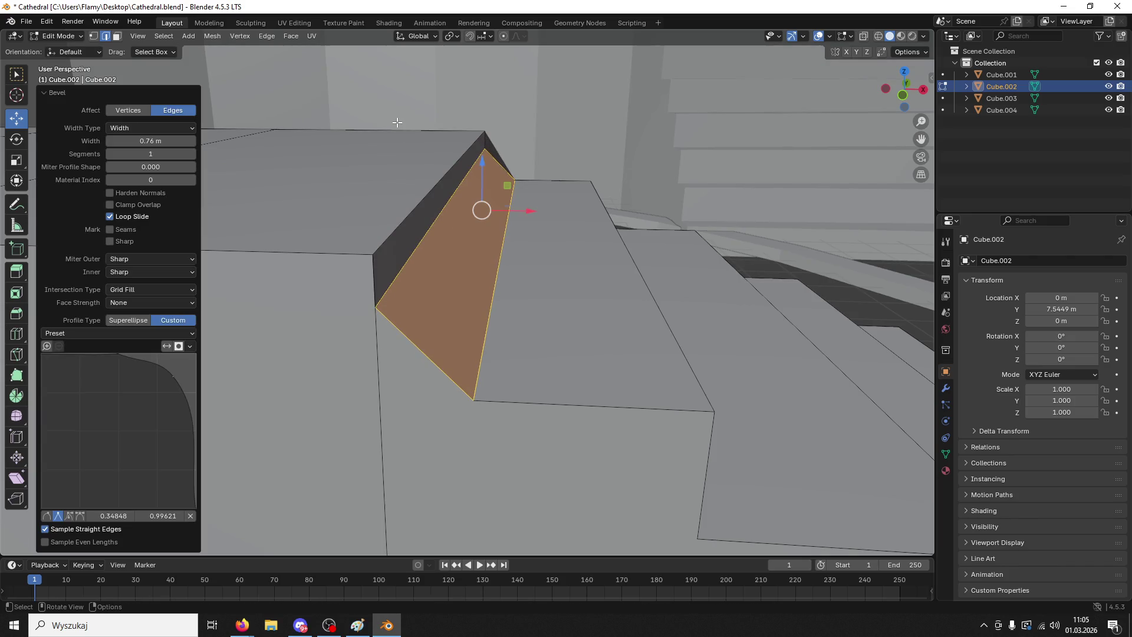
mouse_move(492, 260)
middle_down()
mouse_move(417, 266)
mouse_move(224, 348)
middle_up()
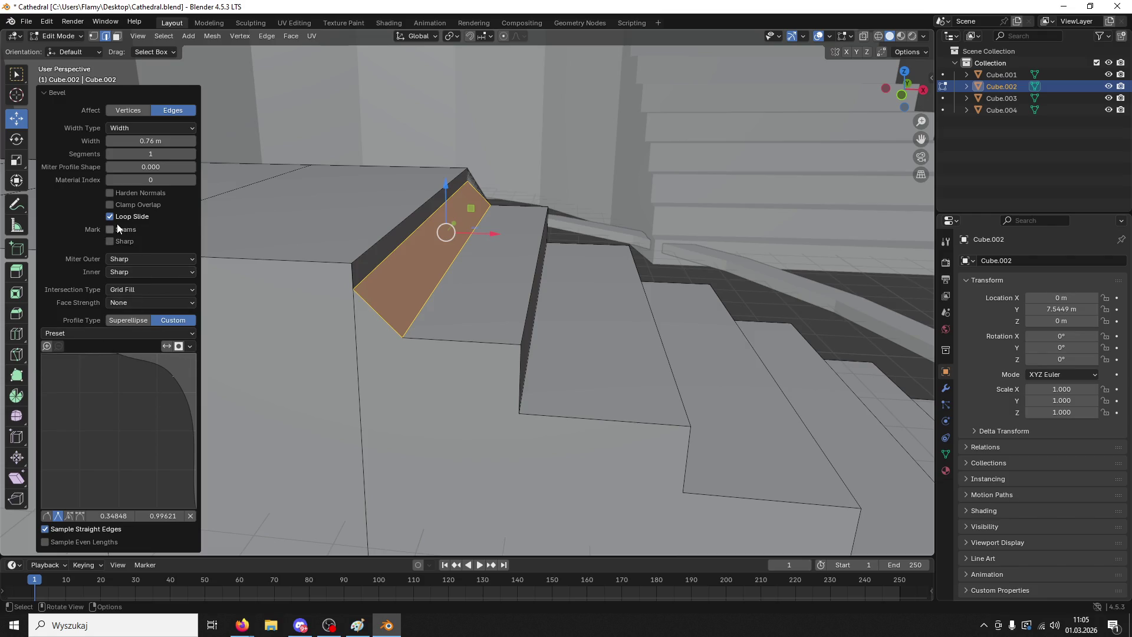
mouse_move(142, 154)
mouse_down()
mouse_move(168, 154)
mouse_move(148, 156)
mouse_up()
click(148, 156)
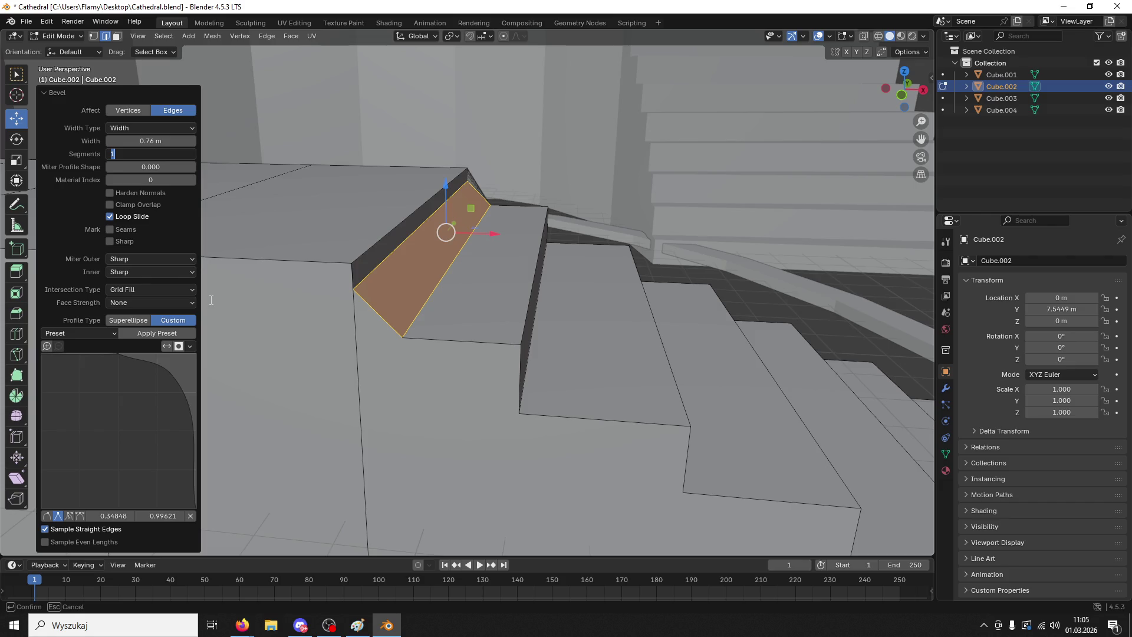
key(Escape)
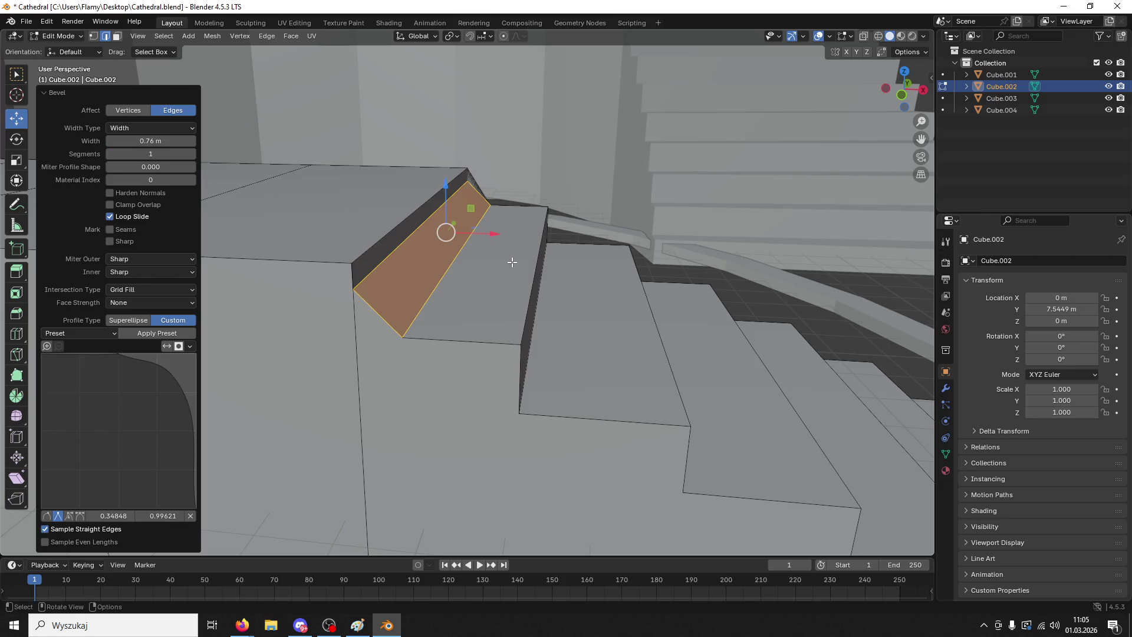
key(ctrl+z)
key(ctrl+z)
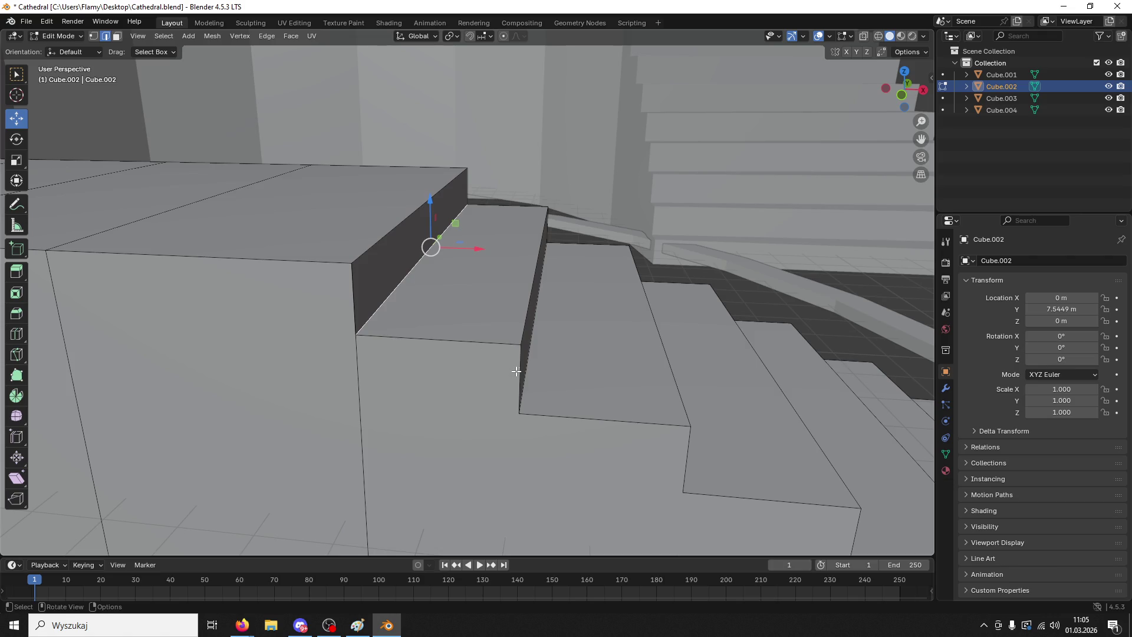
- Add the front nose edges of the steps to the selection and start a bevel on them
middle_drag(706, 389, 486, 346)
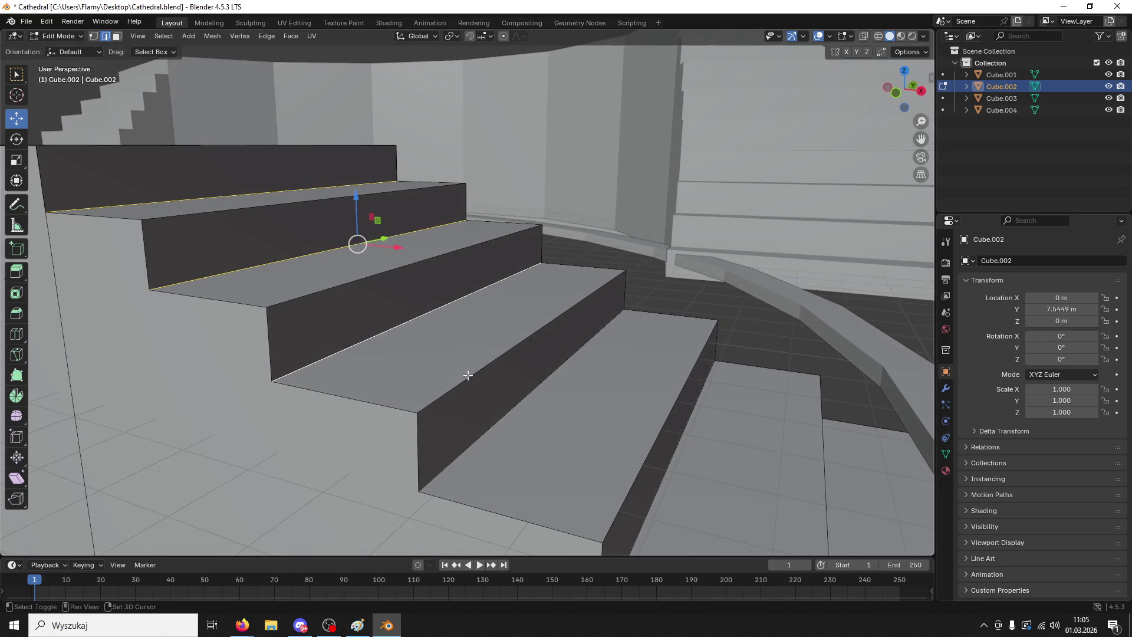
mouse_move(505, 404)
middle_down()
mouse_move(625, 373)
mouse_move(520, 323)
mouse_move(735, 353)
mouse_move(708, 336)
mouse_move(522, 367)
middle_up()
shift+click(596, 421)
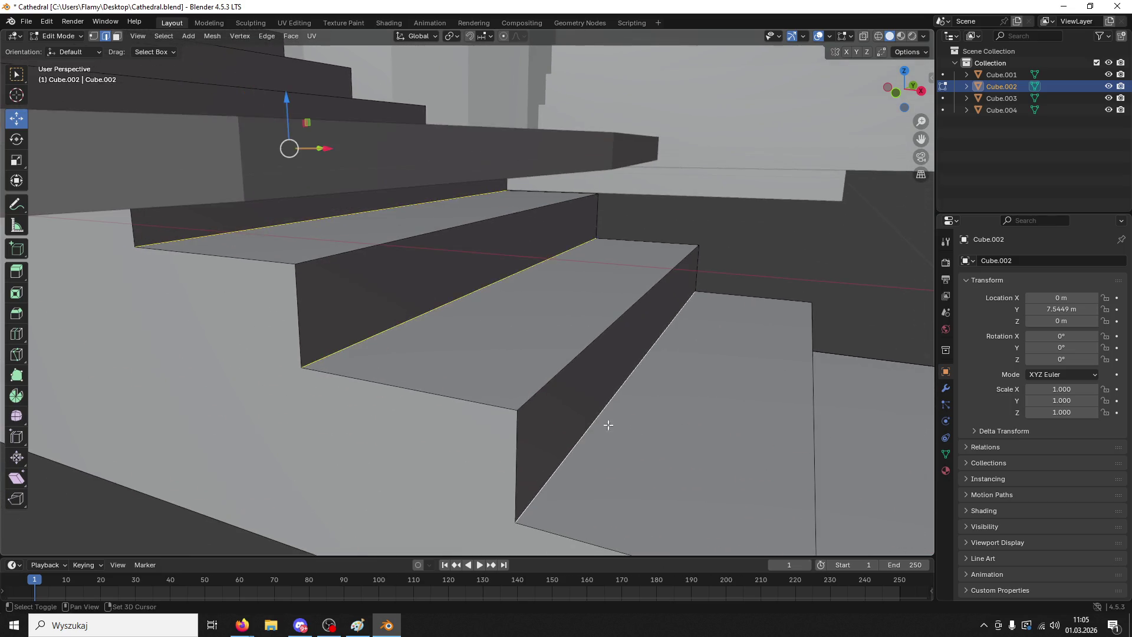
middle_drag(607, 425, 619, 380)
shift+click(556, 352)
mouse_move(556, 352)
middle_down()
mouse_move(673, 472)
mouse_move(590, 460)
middle_up()
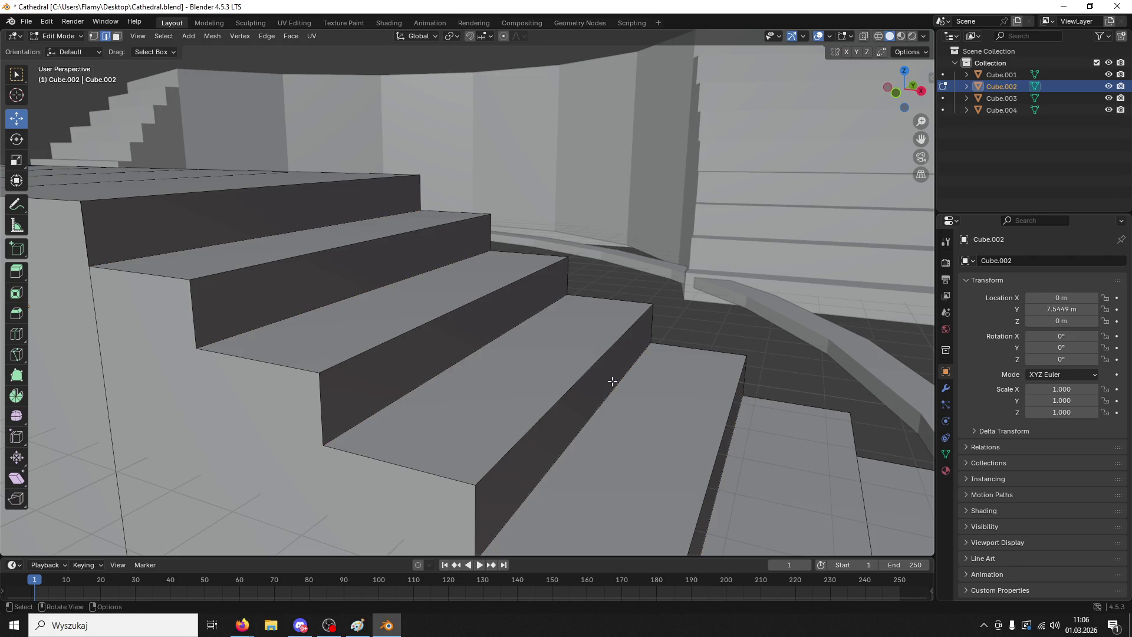
key(ctrl+b)
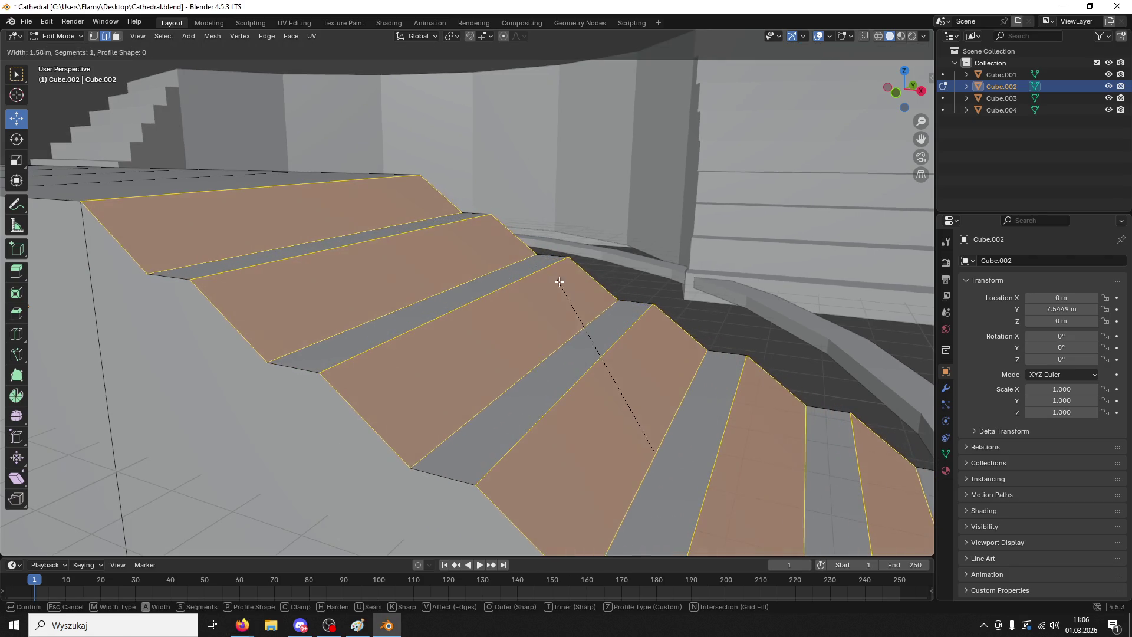
- Bevel the step edges 1.21 m wide with the Steps profile preset and more segments, then deselect
click(573, 299)
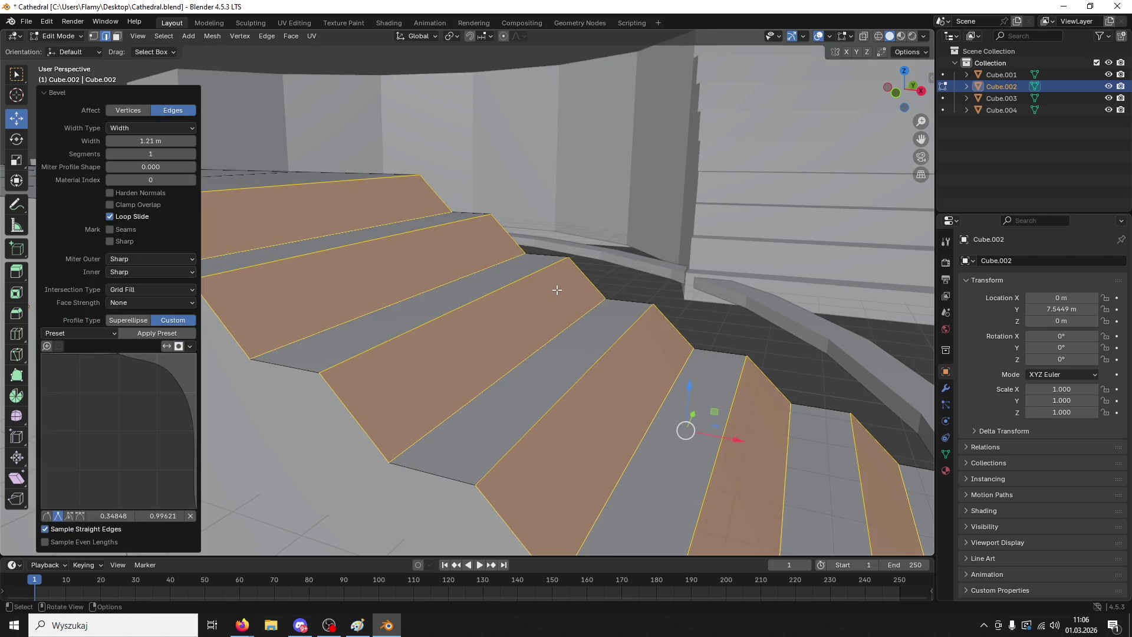
scroll(557, 290, down, 8)
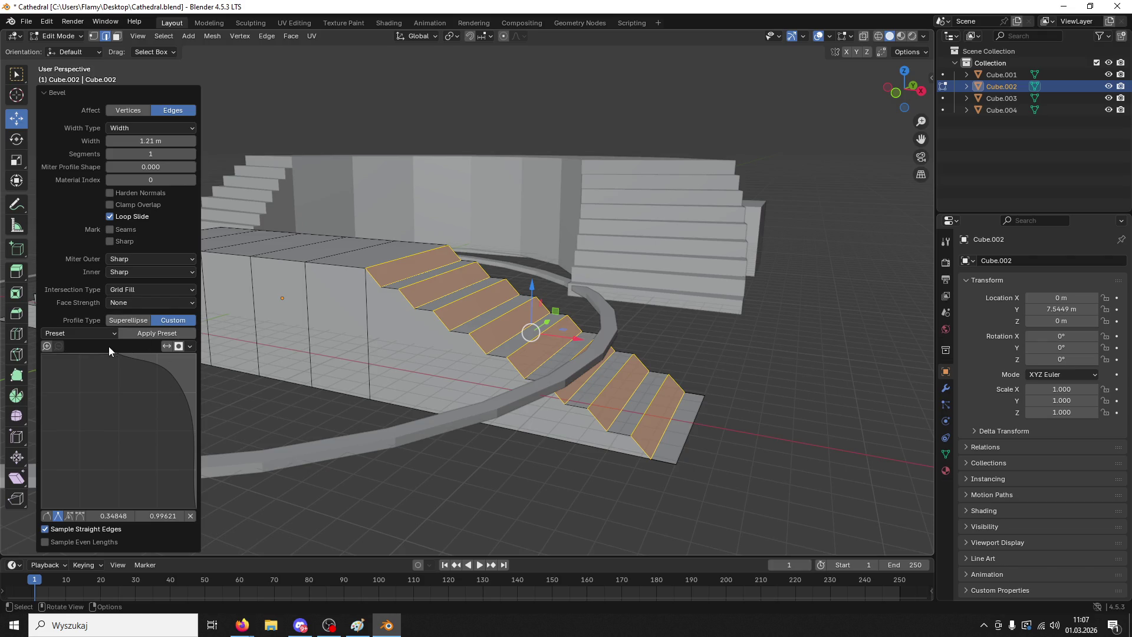
click(87, 339)
click(79, 391)
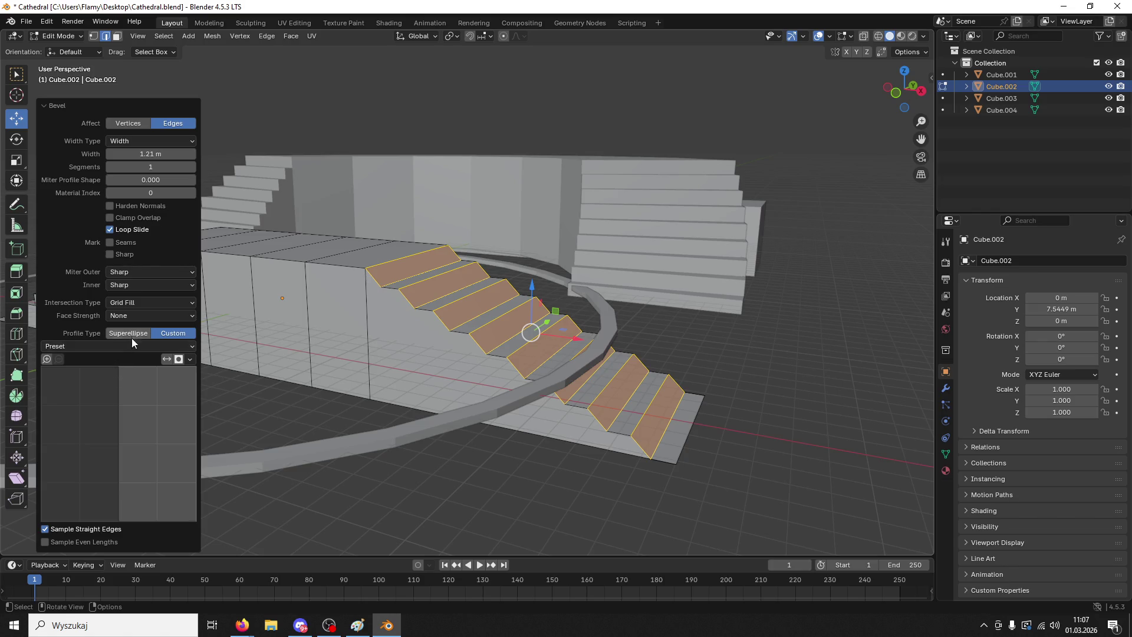
click(128, 345)
click(93, 405)
middle_drag(655, 382, 568, 371)
mouse_move(151, 167)
mouse_down()
mouse_move(177, 167)
mouse_move(158, 167)
mouse_up()
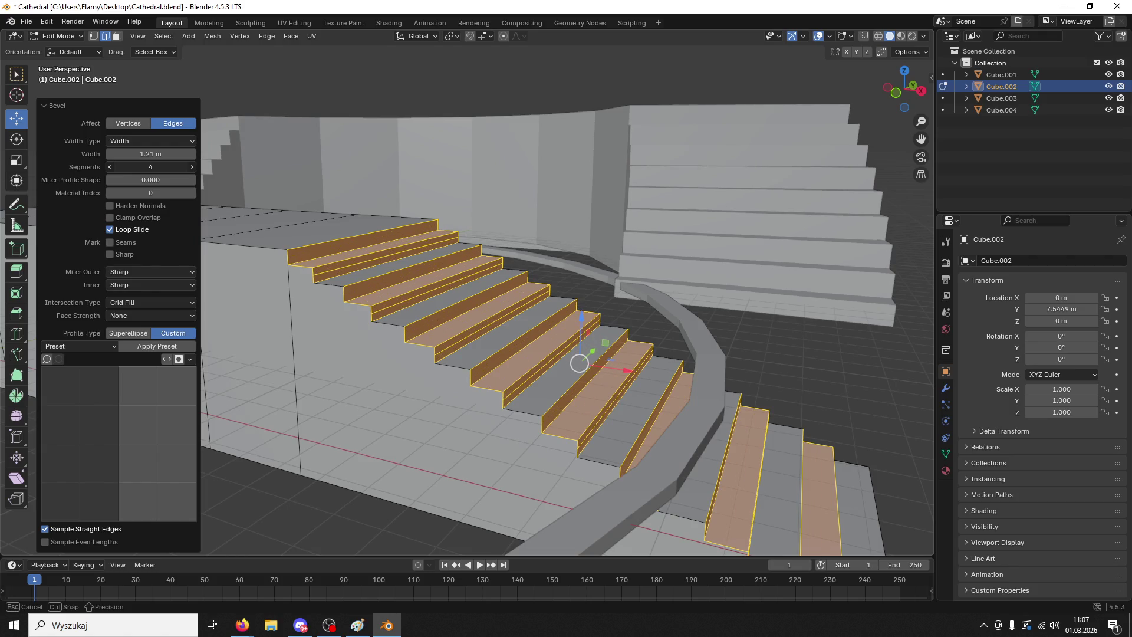
click(611, 230)
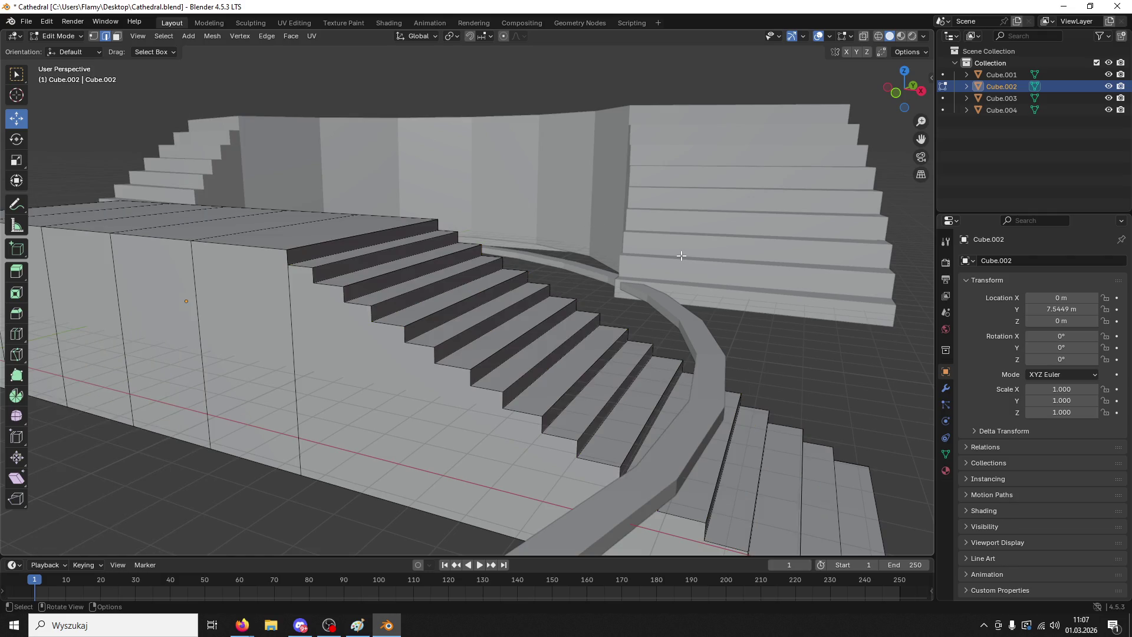
- Undo the stair bevel and Shift-select six step edges down the flight
key(ctrl+z)
key(ctrl+z)
scroll(551, 263, down, 3)
middle_drag(551, 263, 681, 302)
shift+click(681, 303)
shift+click(650, 322)
shift+click(618, 336)
shift+click(593, 352)
shift+click(562, 369)
mouse_move(562, 369)
middle_down()
mouse_move(615, 341)
mouse_move(556, 396)
middle_up()
scroll(594, 358, up, 3)
shift+click(401, 495)
scroll(402, 496, down, 4)
mouse_move(507, 436)
middle_down()
mouse_move(612, 374)
mouse_move(655, 330)
middle_up()
- Try two bevels on the selected stair edges, the first at 0.79 m, then undo them
key(ctrl+b)
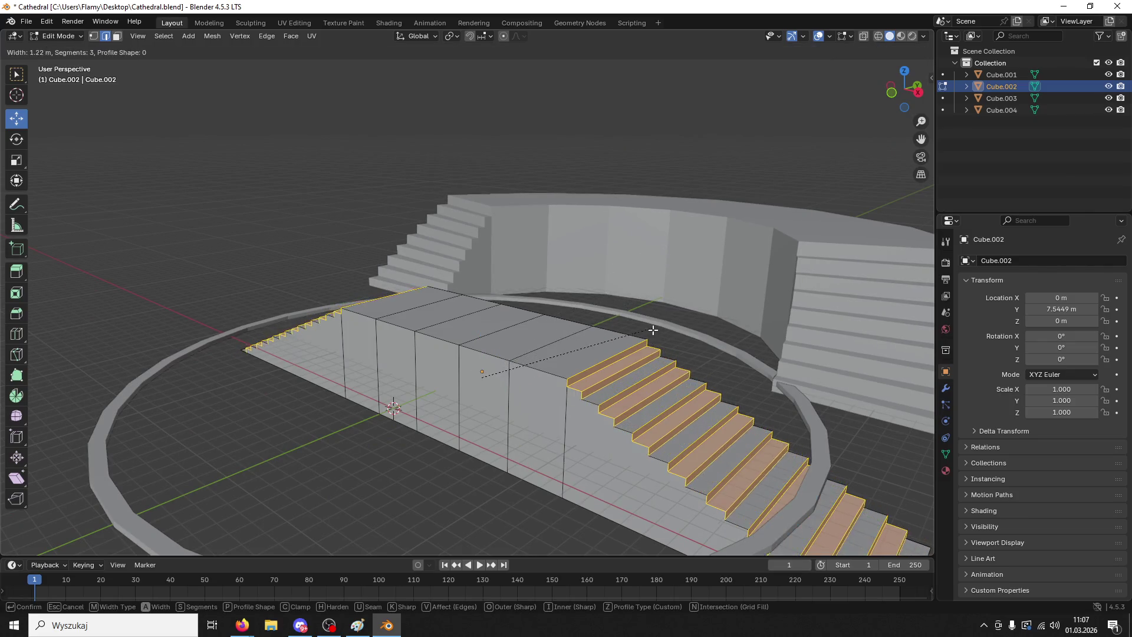
click(646, 333)
mouse_move(646, 333)
middle_down()
mouse_move(691, 317)
mouse_move(717, 323)
mouse_move(562, 336)
middle_up()
key(ctrl+b)
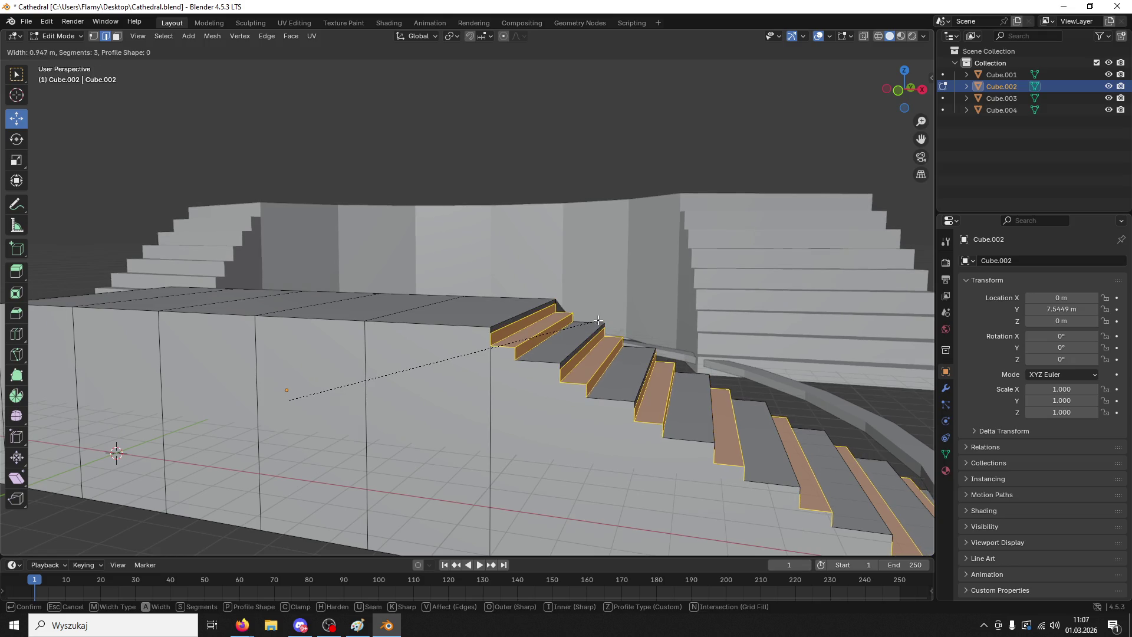
click(601, 321)
middle_drag(601, 320, 603, 318)
key(alt+a)
- Reselect six step edges, starting from the top riser edge
alt+click(604, 318)
shift+click(499, 343)
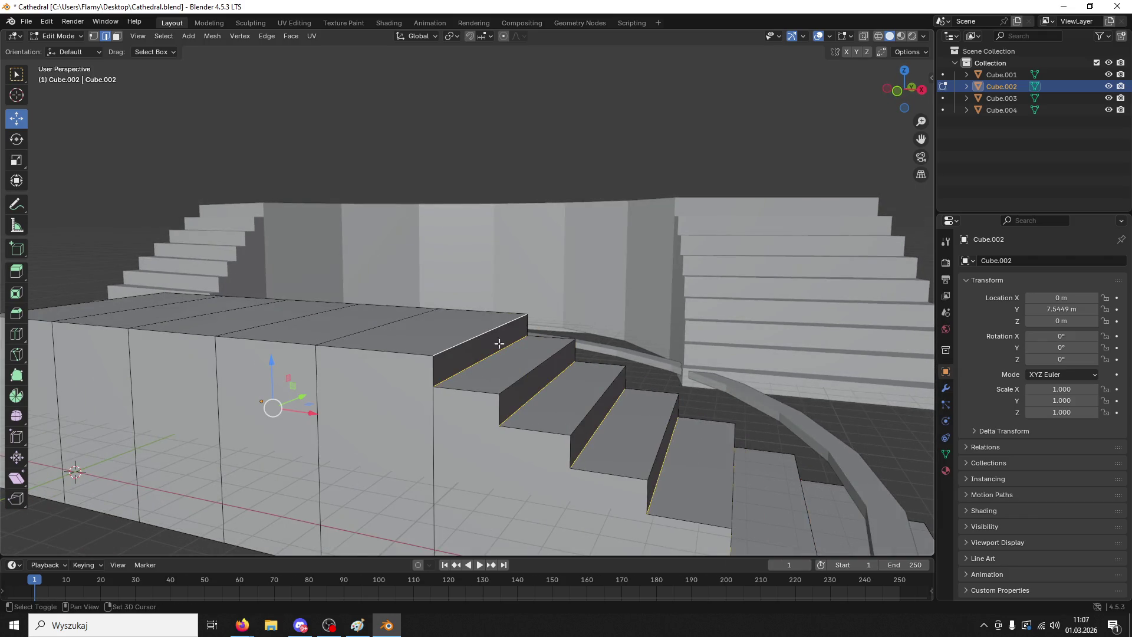
shift+click(533, 369)
shift+click(594, 402)
shift+click(661, 431)
shift+click(734, 466)
mouse_move(735, 466)
middle_down()
mouse_move(473, 346)
mouse_move(531, 412)
mouse_move(587, 449)
mouse_move(616, 454)
mouse_move(679, 425)
middle_up()
- Toggle Cube.001–Cube.003 off and back on in the Outliner, then hide the railing Cube.004
click(1109, 75)
click(1109, 75)
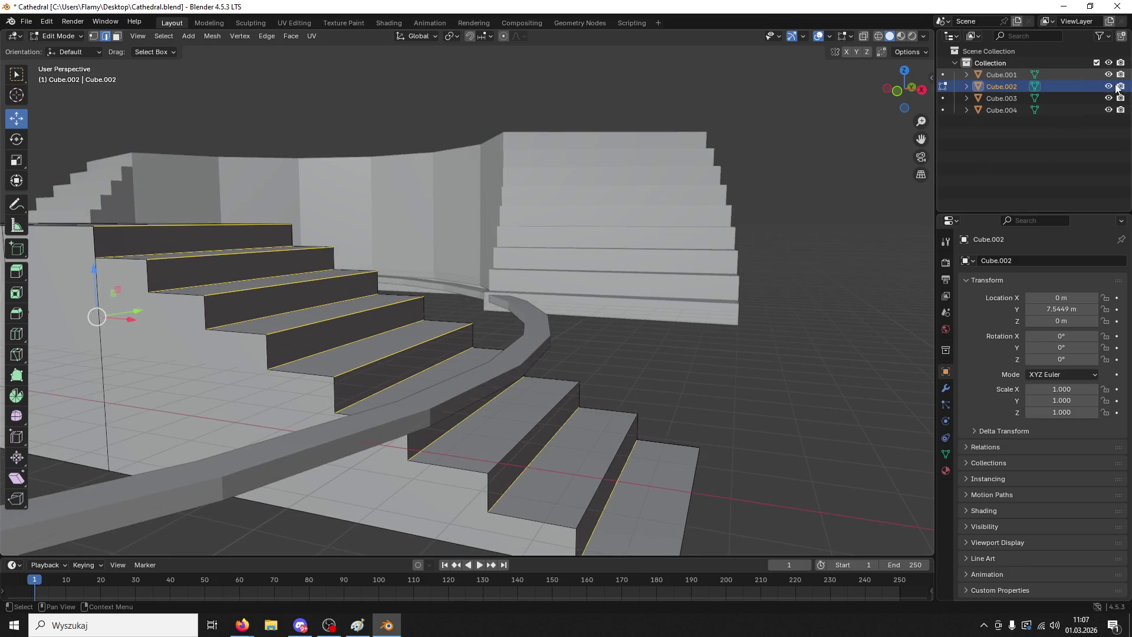
click(1109, 86)
click(1108, 87)
click(1108, 99)
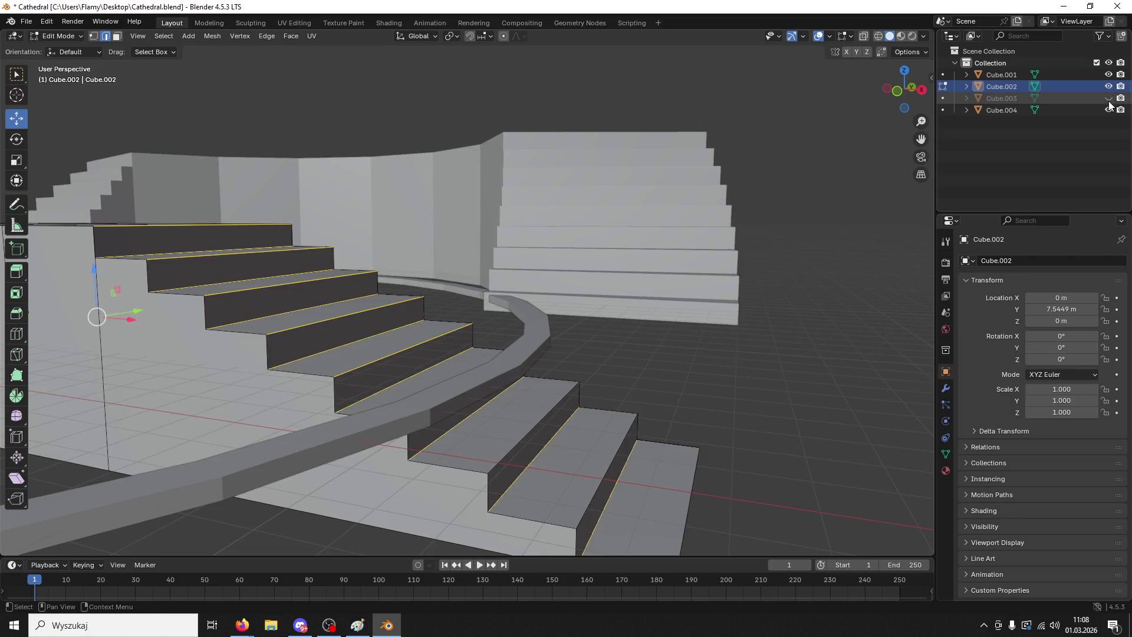
click(1109, 98)
click(1109, 110)
- Select three stair edges, try a zero-width and a widened bevel, and undo both
shift+click(534, 431)
shift+click(613, 463)
shift+click(690, 479)
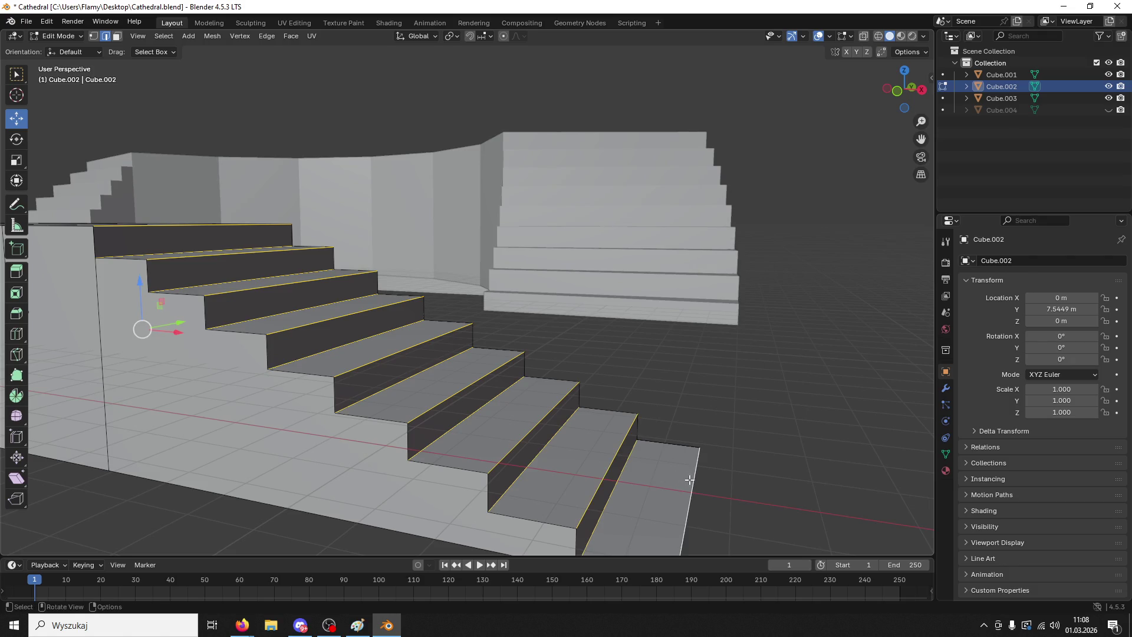
key(ctrl+b)
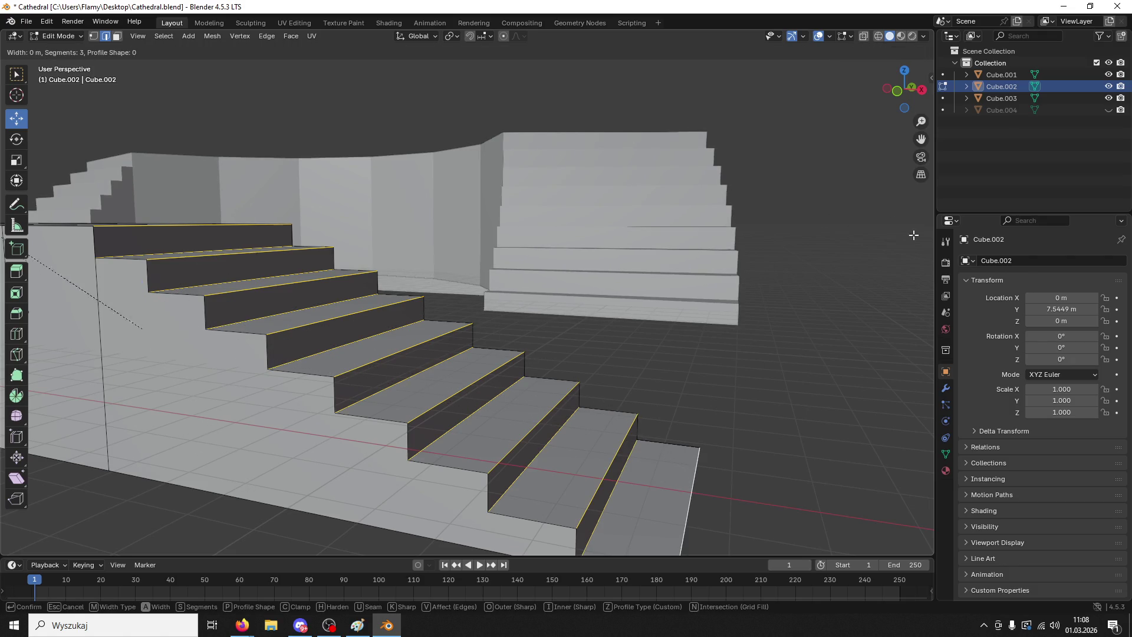
click(286, 236)
key(ctrl+z)
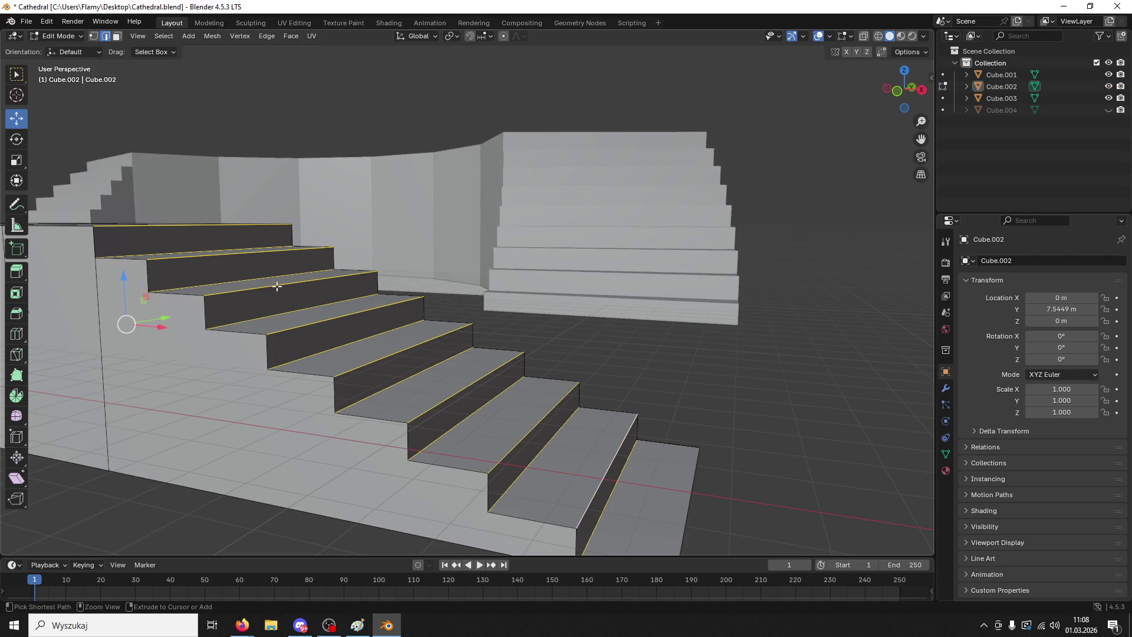
key(ctrl+b)
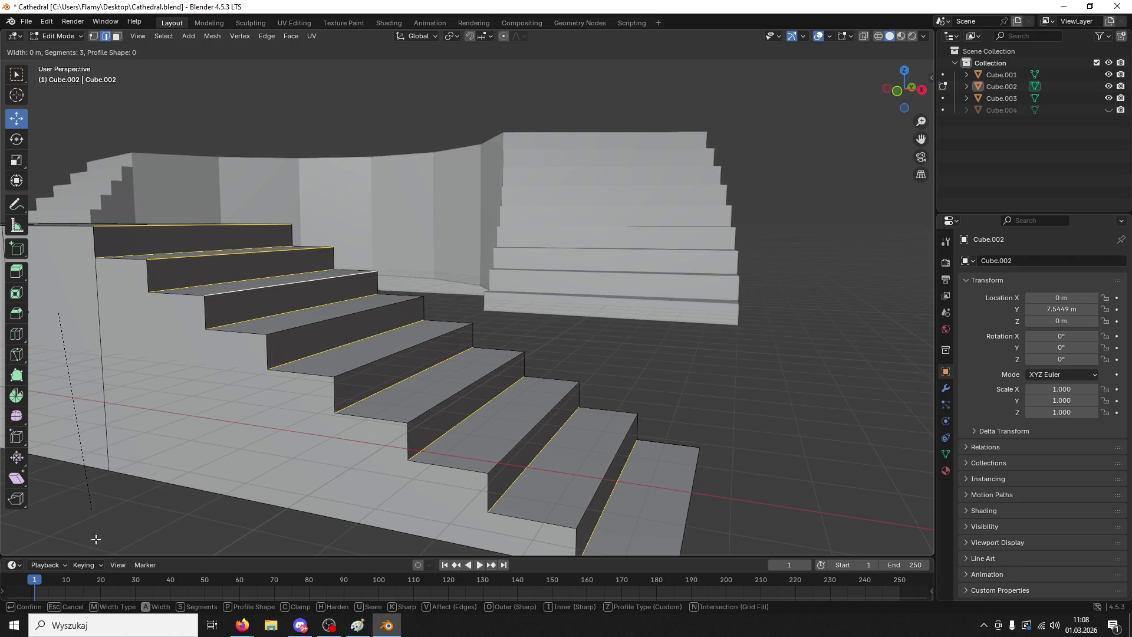
click(803, 285)
key(ctrl+z)
- Select four lower step edges, bevel them out to 3.31 m, then undo
shift+click(395, 354)
shift+click(457, 392)
shift+click(534, 427)
shift+click(616, 455)
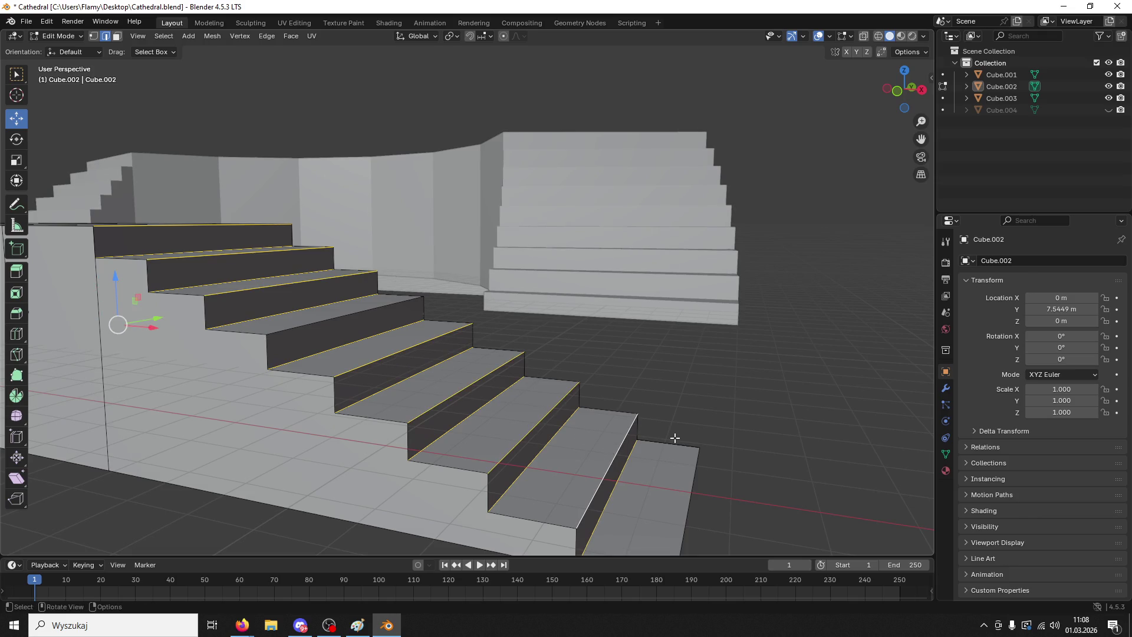
key(ctrl+b)
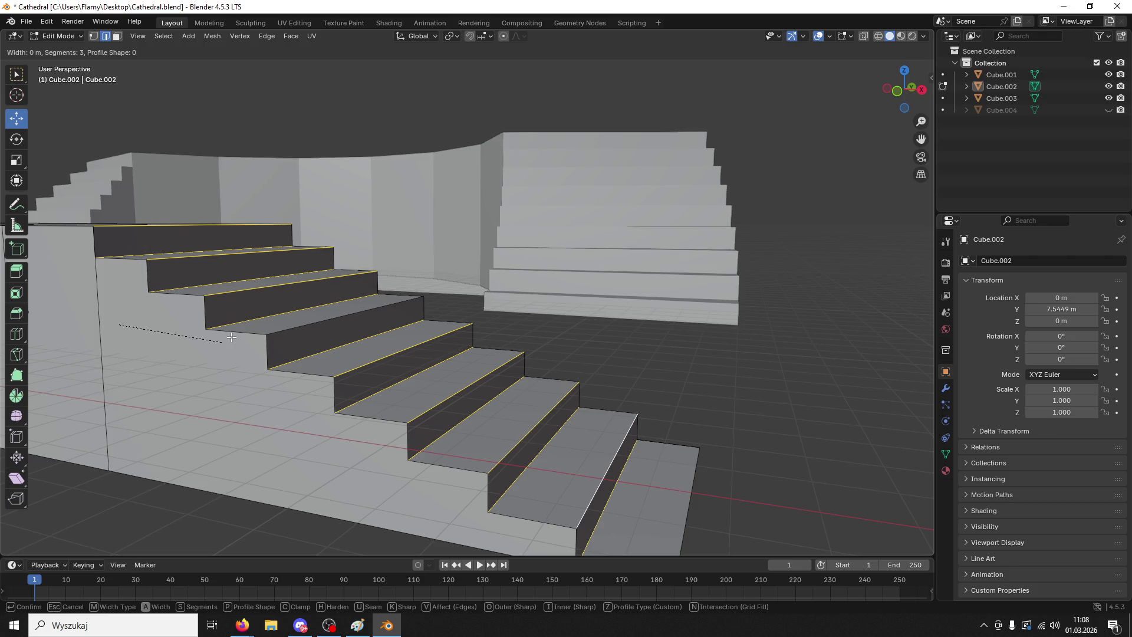
click(231, 336)
middle_drag(231, 337, 273, 346)
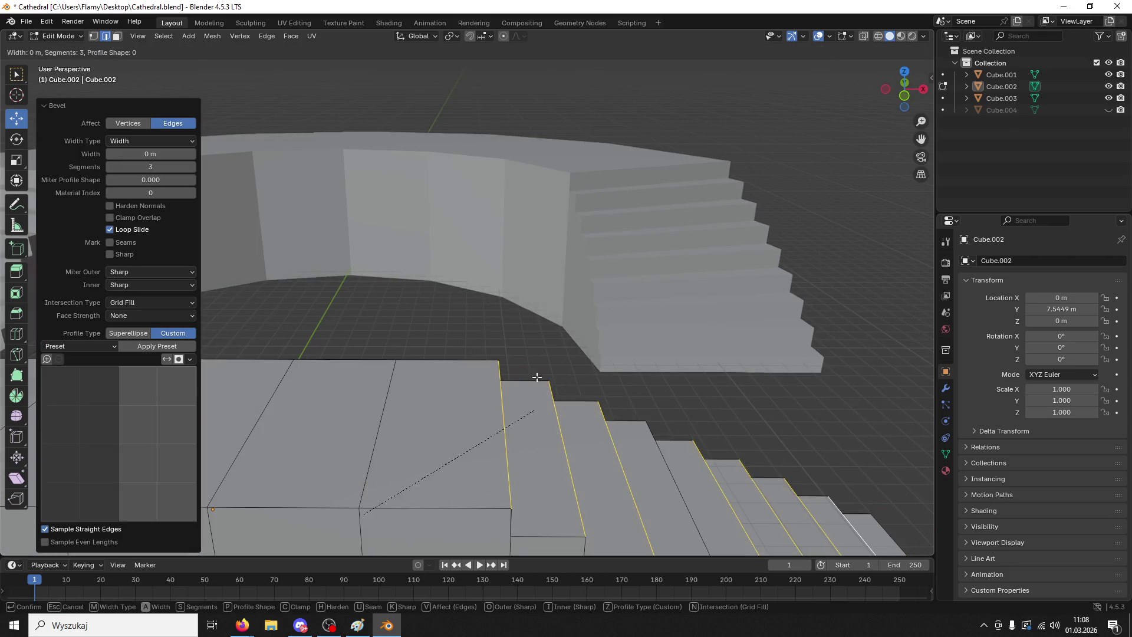
click(623, 283)
mouse_move(624, 283)
middle_down()
mouse_move(594, 233)
mouse_move(597, 263)
middle_up()
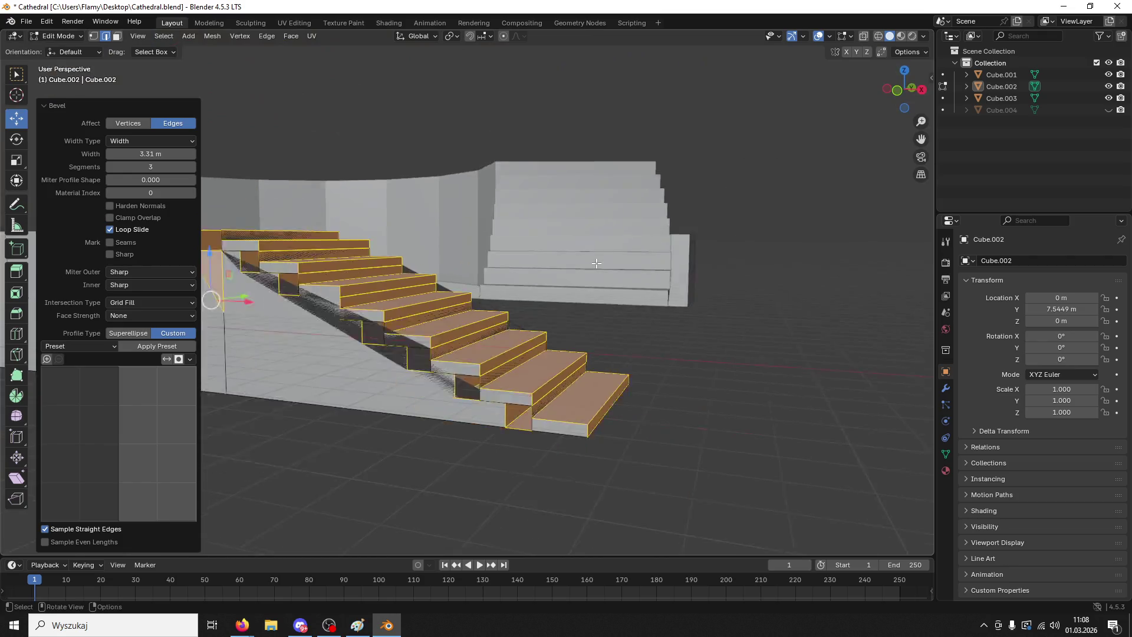
key(ctrl+z)
scroll(642, 354, up, 3)
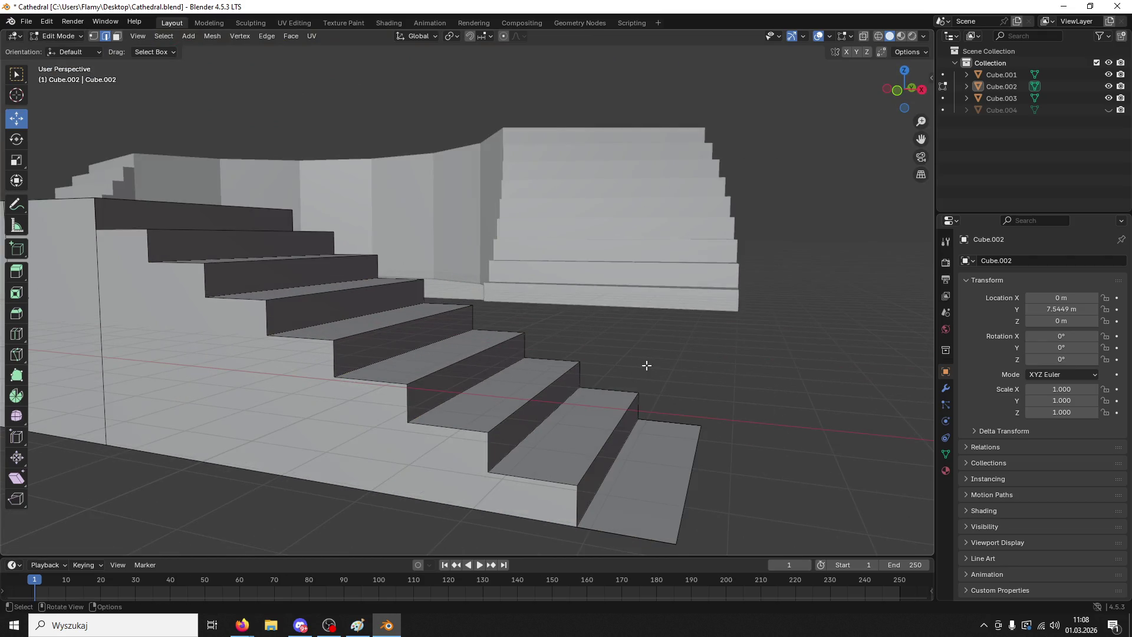
- Select four stair nose edges, trial a 1.83 m bevel, and undo it
click(615, 460)
shift+click(470, 384)
shift+click(417, 348)
shift+click(359, 317)
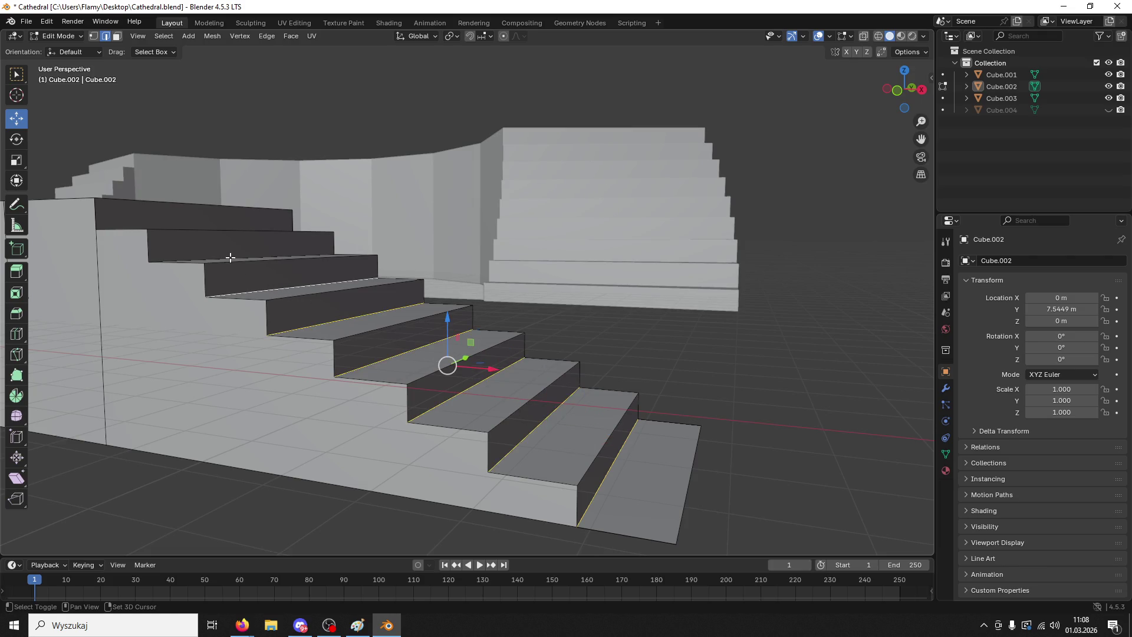
middle_drag(226, 250, 243, 354)
key(ctrl+b)
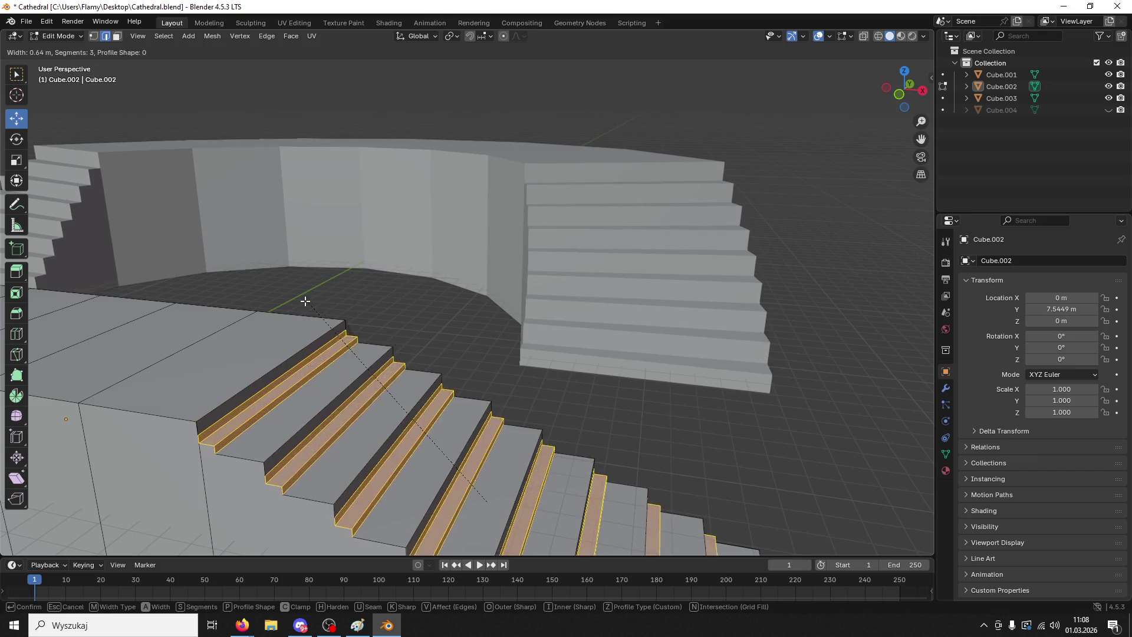
click(238, 316)
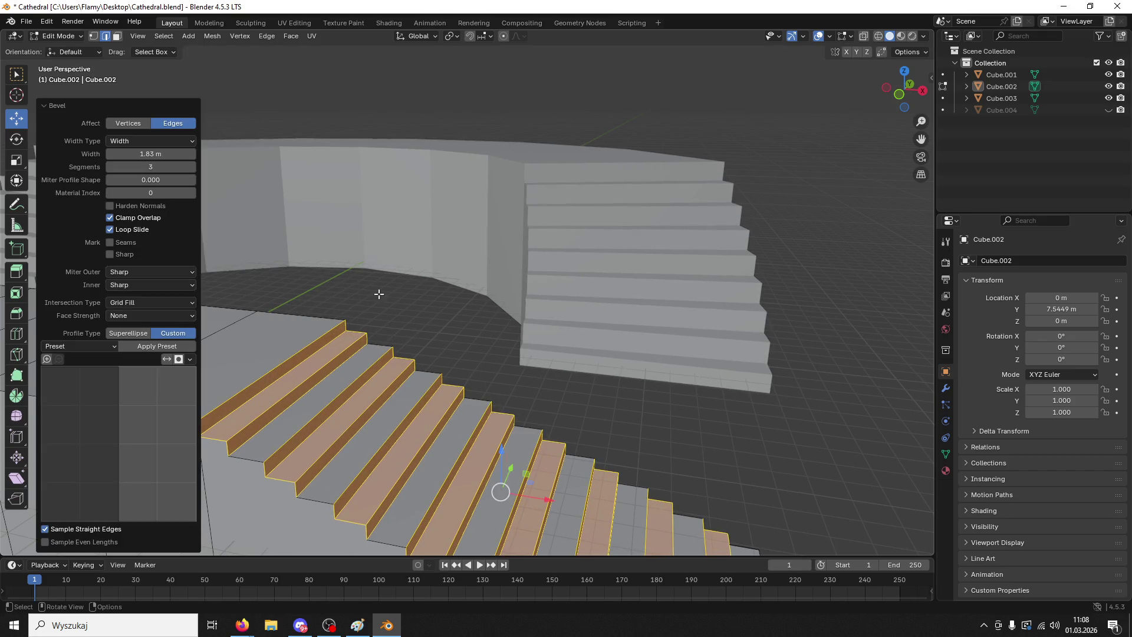
key(ctrl+z)
- Select the eight step nose edges from the top of the flight to the bottom
scroll(389, 295, down, 4)
mouse_move(392, 296)
middle_down()
mouse_move(498, 319)
mouse_move(471, 313)
mouse_move(434, 331)
mouse_move(384, 317)
mouse_move(413, 342)
mouse_move(471, 438)
mouse_move(550, 336)
mouse_move(569, 260)
middle_up()
ctrl+alt+click(383, 317)
scroll(470, 437, up, 4)
shift+click(471, 437)
shift+click(569, 260)
shift+click(574, 286)
shift+click(552, 331)
shift+click(485, 364)
shift+click(425, 405)
shift+click(371, 456)
shift+click(308, 497)
- Bevel the selected nose edges with a widened width, then select the bottom edge
mouse_move(308, 497)
middle_down()
mouse_move(379, 392)
mouse_move(444, 375)
middle_up()
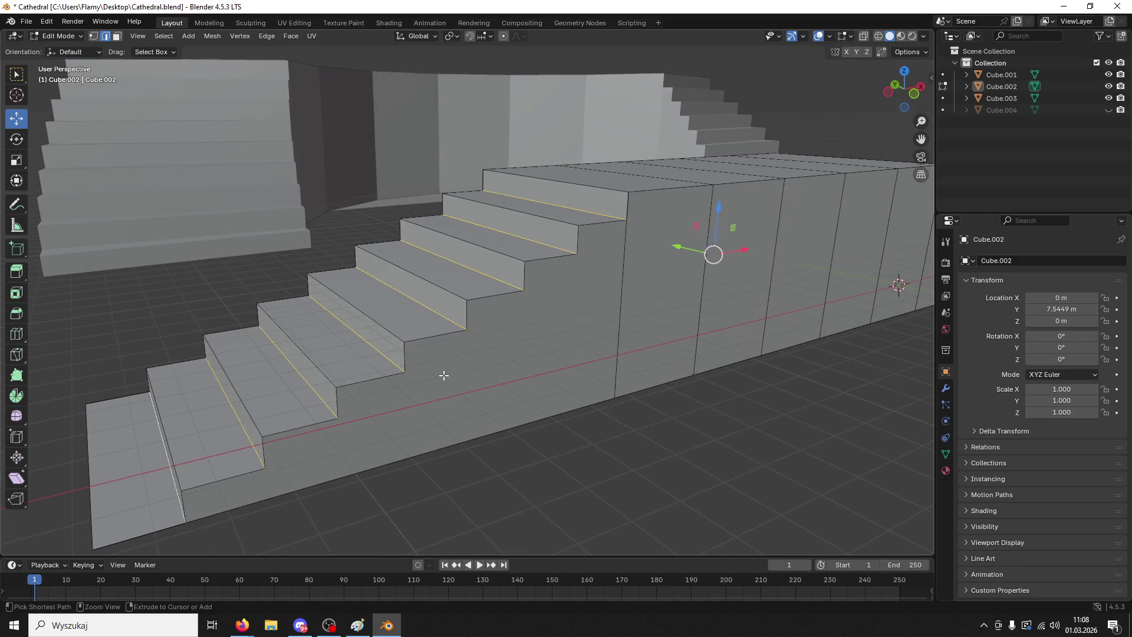
key(ctrl+b)
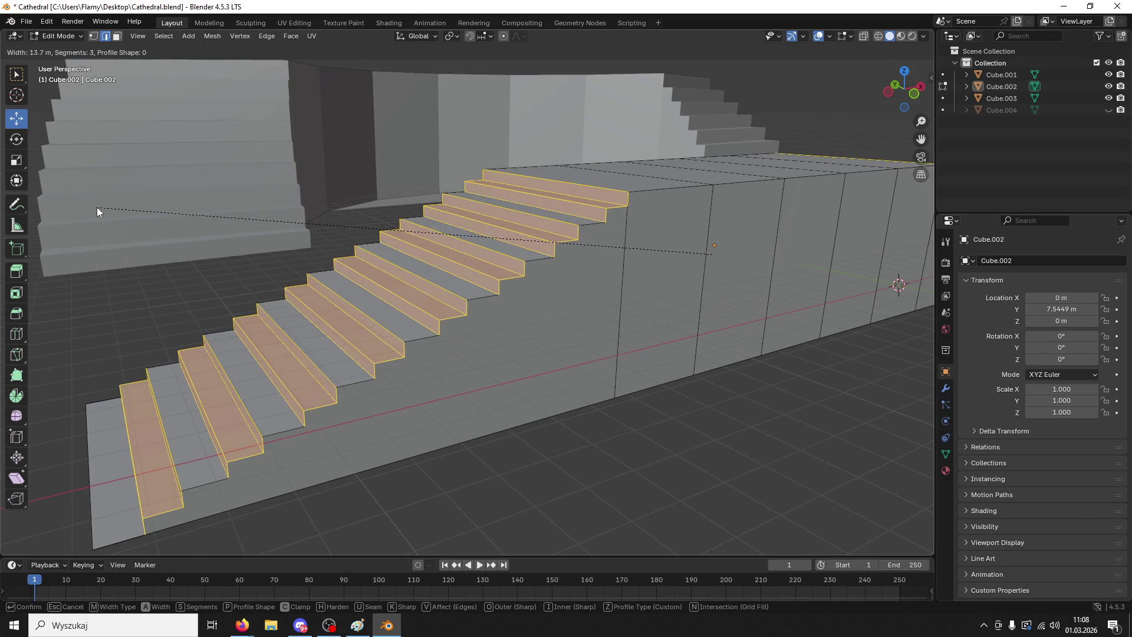
click(97, 207)
click(650, 313)
middle_drag(650, 312, 641, 331)
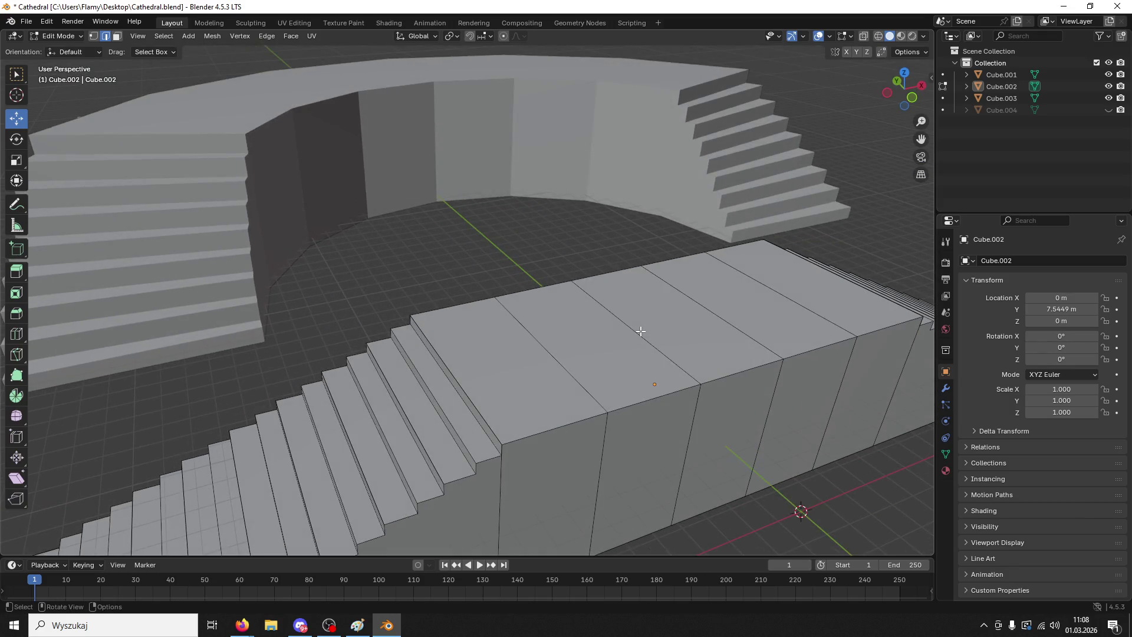
- Select all of Cube.002 and Merge by Distance, removing 32 duplicate vertices
key(a)
key(m)
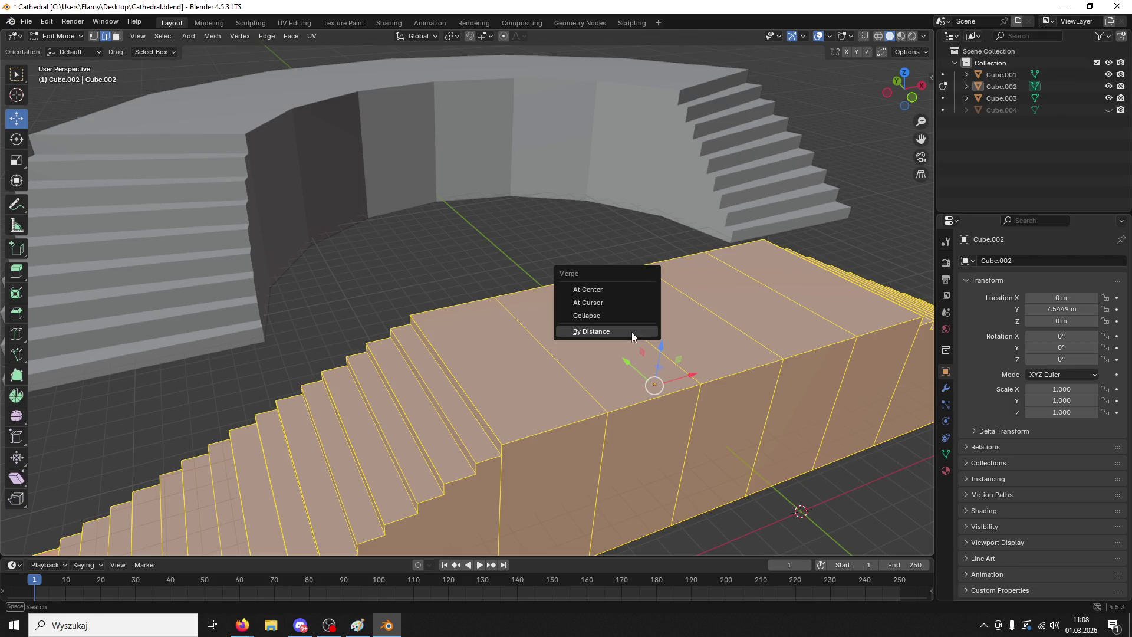
click(631, 331)
mouse_move(632, 331)
middle_down()
mouse_move(426, 270)
mouse_move(503, 278)
middle_up()
click(425, 269)
scroll(445, 263, up, 5)
scroll(445, 257, down, 10)
scroll(503, 278, up, 6)
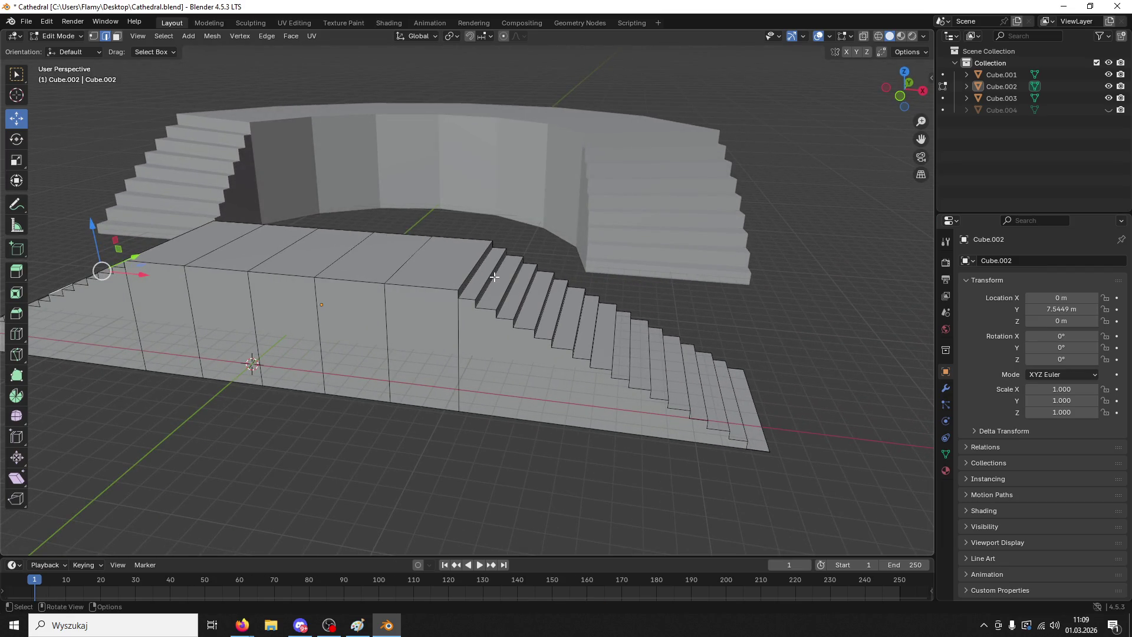
middle_drag(514, 300, 489, 274)
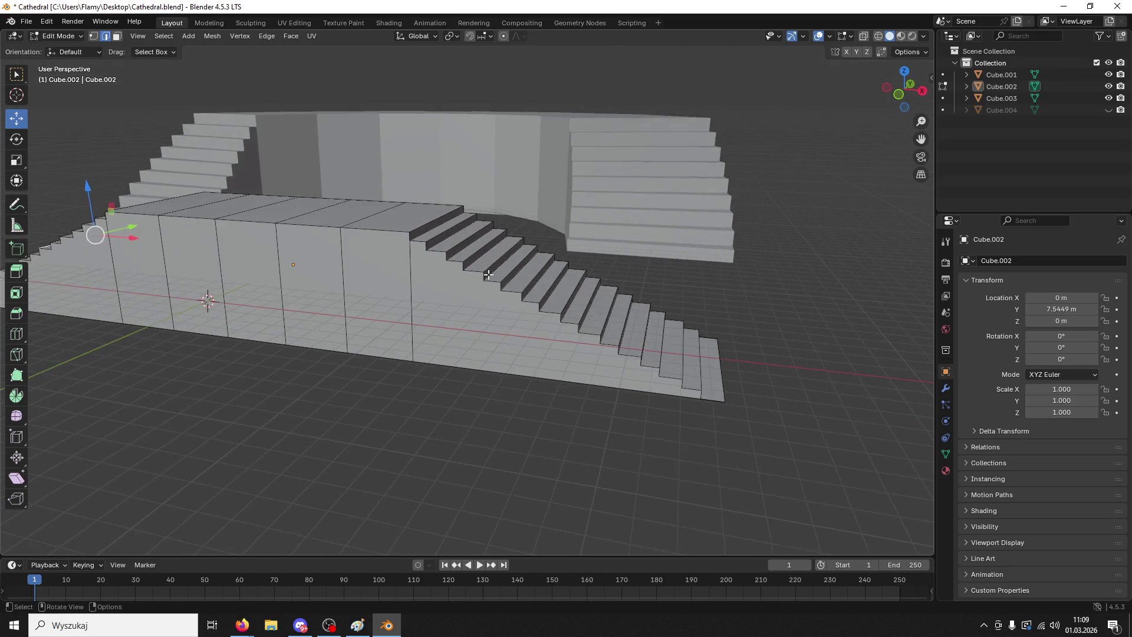
- Add four loop cuts across the right-hand stair flight with Ctrl+R
key(ctrl+r)
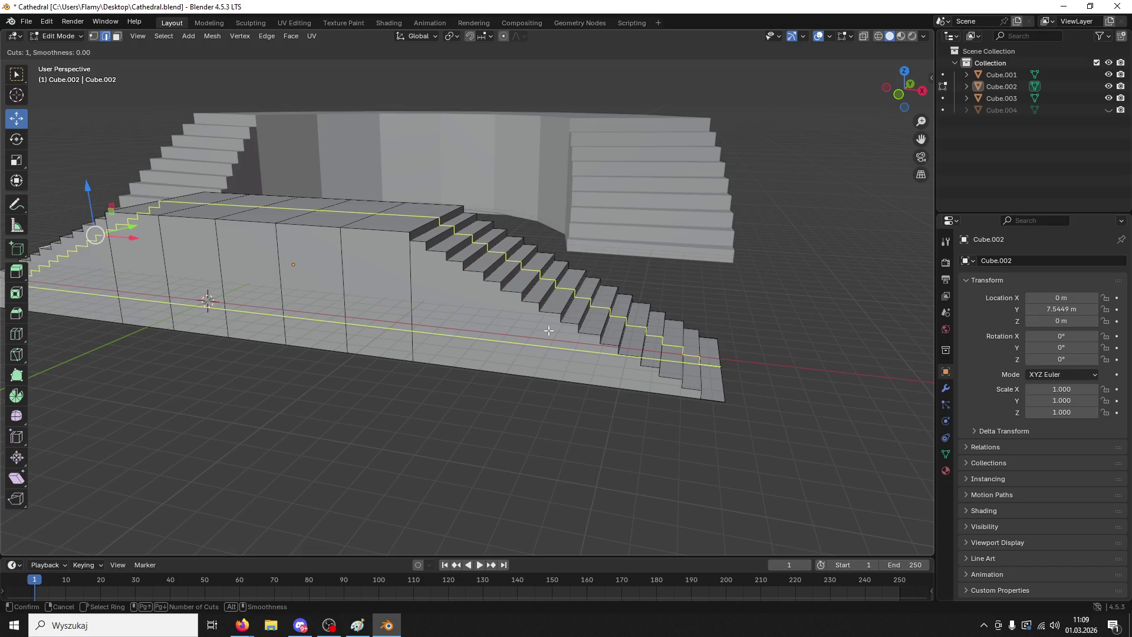
scroll(547, 381, up, 3)
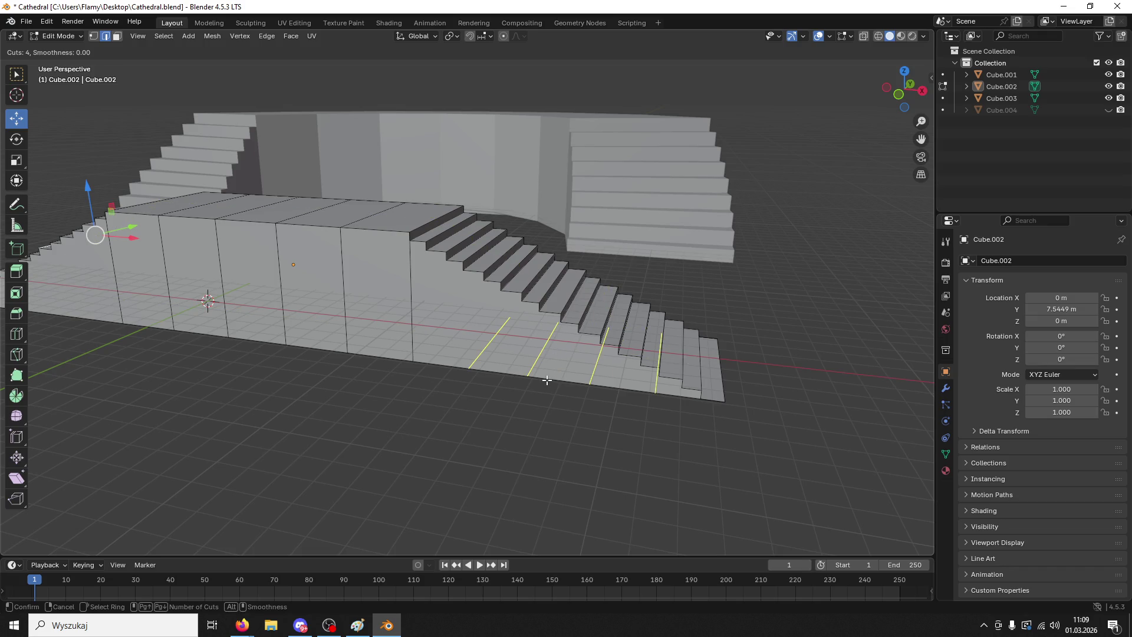
click(548, 381)
click(547, 381)
middle_drag(544, 395, 556, 393)
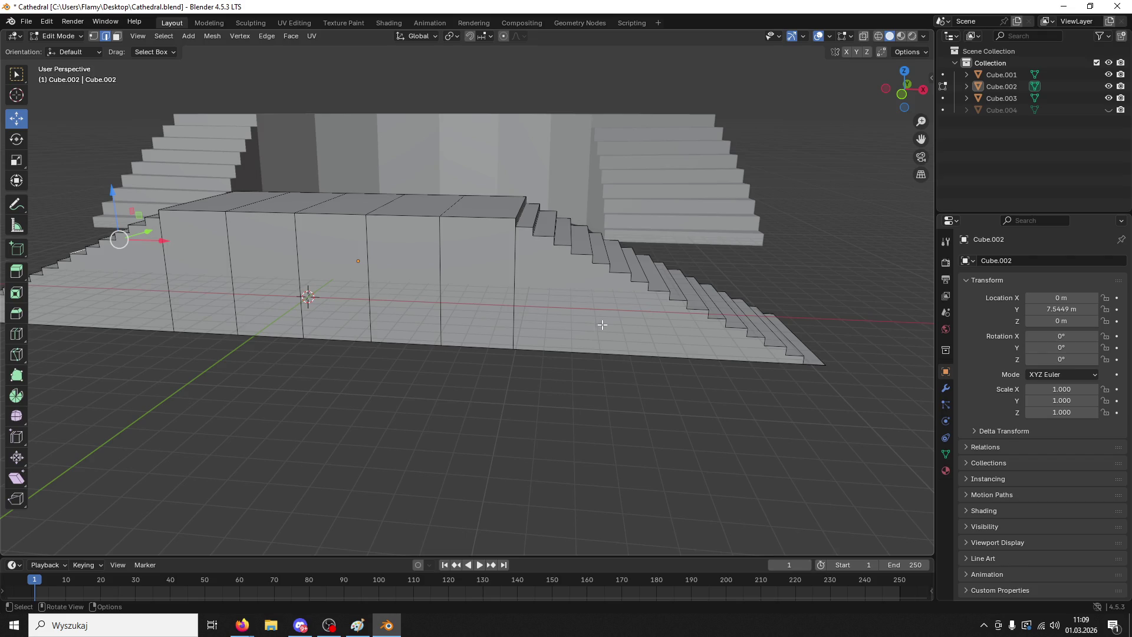
click(616, 340)
- In face select mode, select the seven front faces of the raised block
click(117, 36)
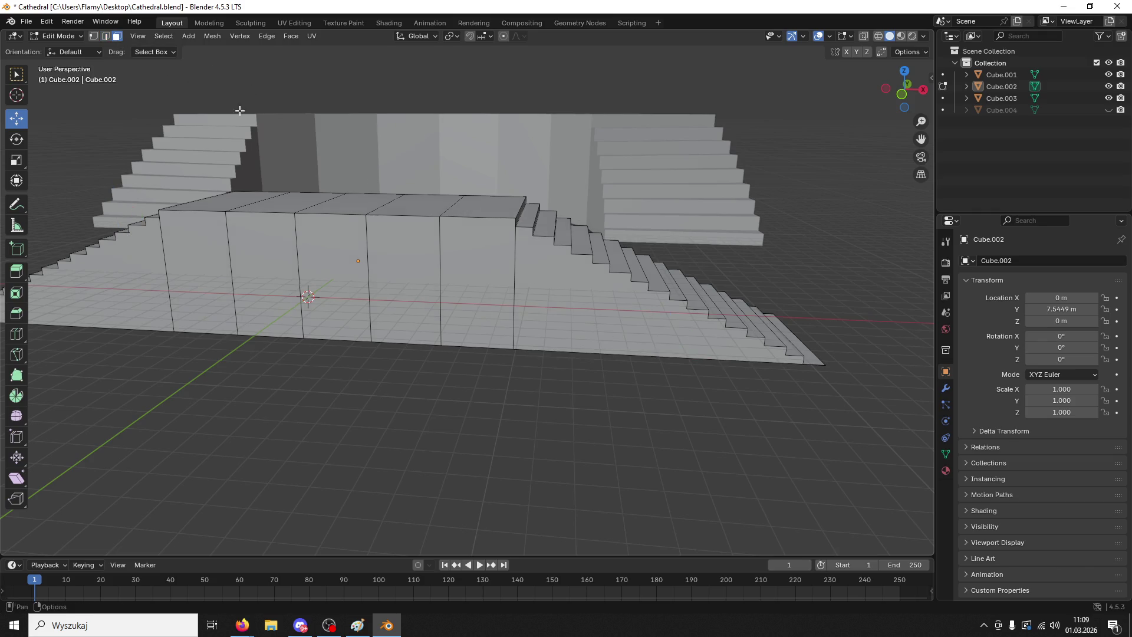
click(619, 307)
shift+click(478, 277)
shift+click(404, 277)
shift+click(336, 271)
shift+click(259, 274)
shift+click(210, 276)
shift+click(138, 296)
mouse_move(138, 296)
middle_down()
mouse_move(259, 273)
mouse_move(187, 254)
middle_up()
- Add the raised block's six side faces to the selection
shift+click(186, 254)
shift+click(210, 221)
shift+click(228, 203)
shift+click(248, 184)
shift+click(272, 163)
shift+click(289, 152)
middle_drag(289, 152, 416, 133)
- Delete the selected block faces, then select the seven floor faces
key(x)
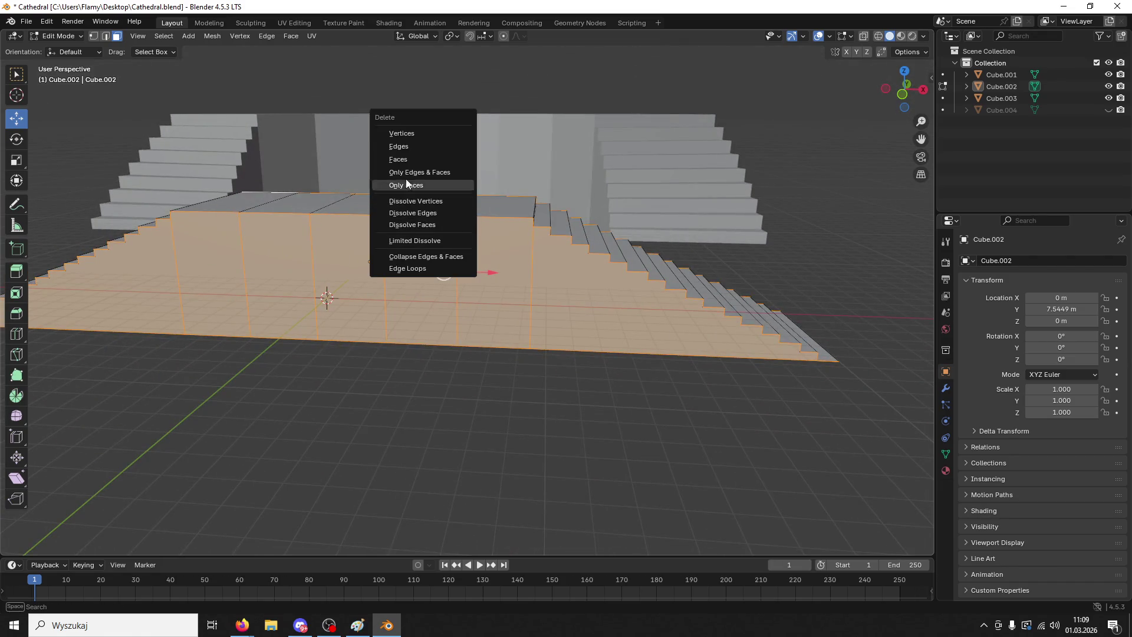
click(410, 169)
click(691, 335)
shift+click(431, 323)
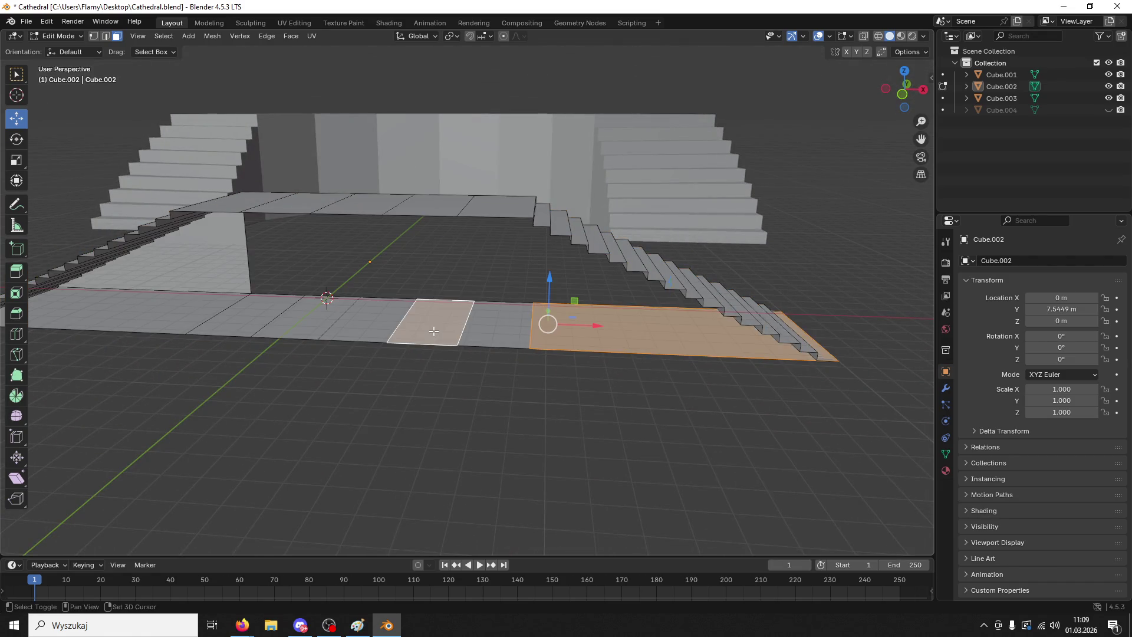
shift+click(496, 325)
shift+click(360, 322)
shift+click(295, 319)
shift+click(246, 315)
shift+click(106, 313)
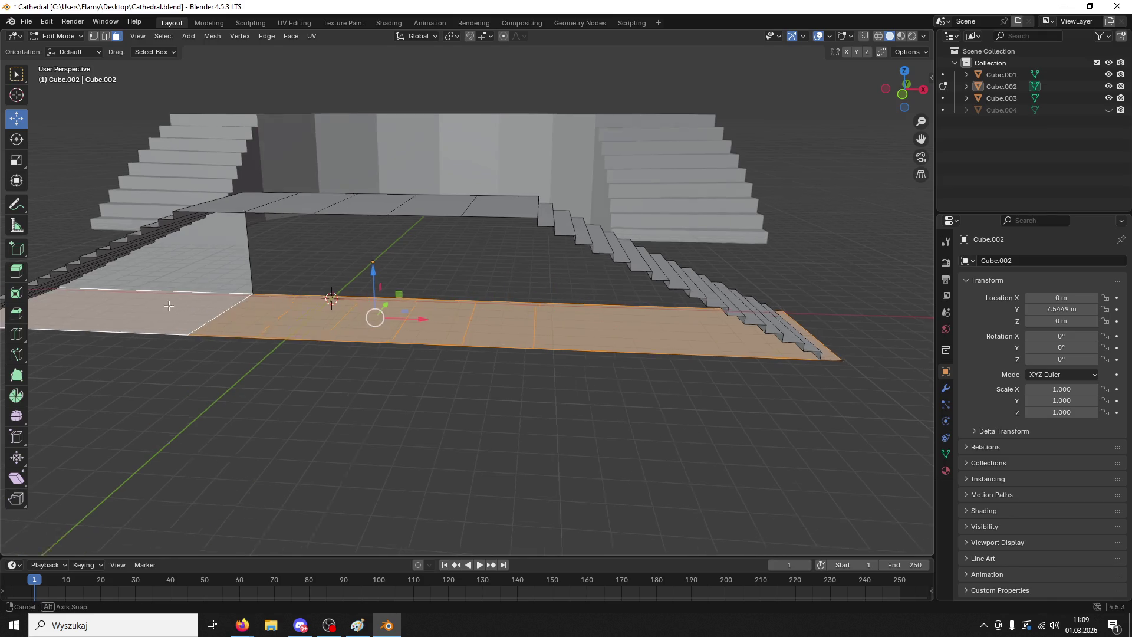
middle_drag(106, 312, 153, 307)
- Delete the selected floor faces and one remaining face, leaving stairs and a landing
key(x)
click(179, 314)
mouse_move(354, 321)
middle_down()
mouse_move(405, 324)
mouse_move(392, 303)
mouse_move(247, 221)
mouse_move(315, 252)
middle_up()
click(246, 221)
key(x)
click(244, 221)
scroll(381, 278, up, 4)
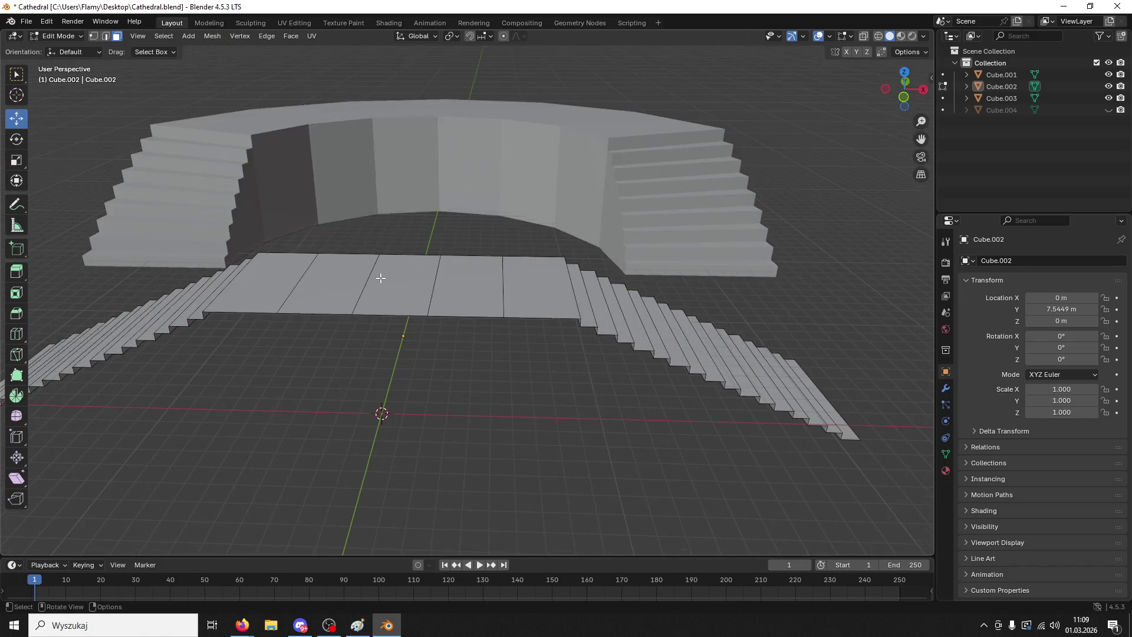
scroll(385, 283, down, 3)
- Save Cathedral.blend, return to Object Mode, and copy the stairs object
key(ctrl+s)
click(57, 35)
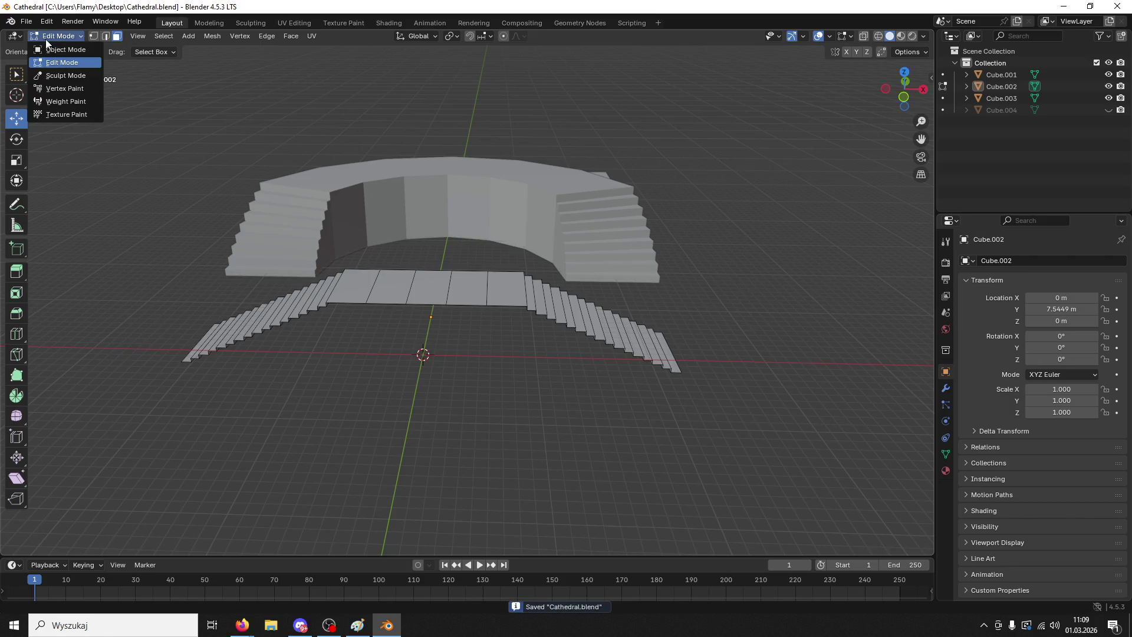
click(95, 47)
click(391, 285)
scroll(391, 284, up, 2)
key(ctrl+c)
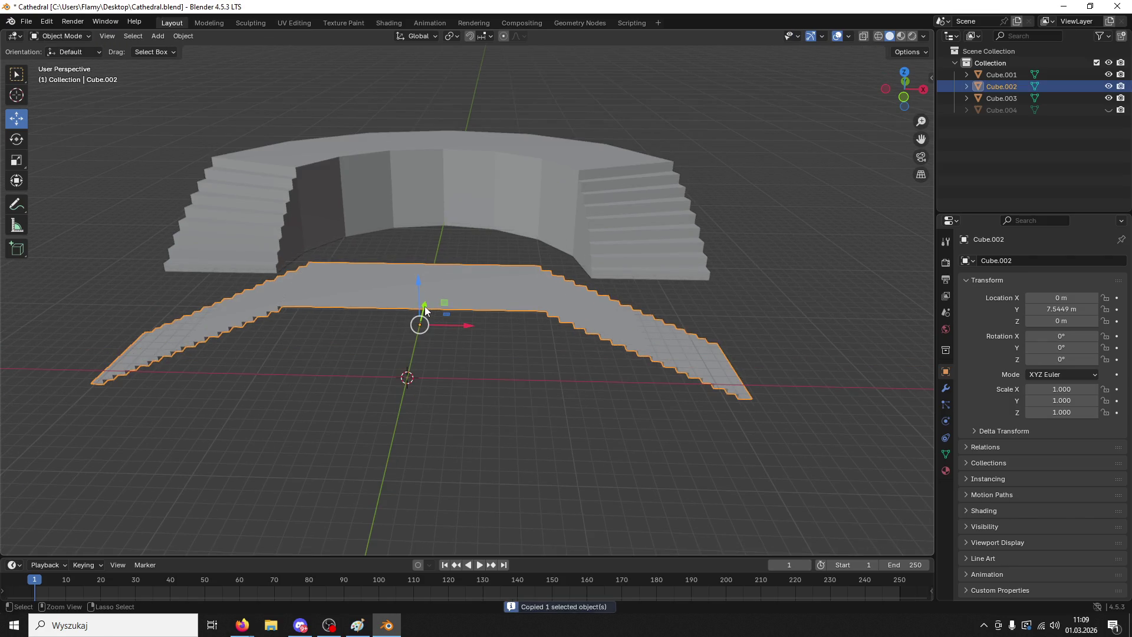
- Paste a copy of the stairs as Cube.005 and move it further back
key(ctrl+v)
key(g)
click(451, 274)
- Select the original stairs Cube.002 and enter Edit Mode with the whole mesh selected
click(452, 288)
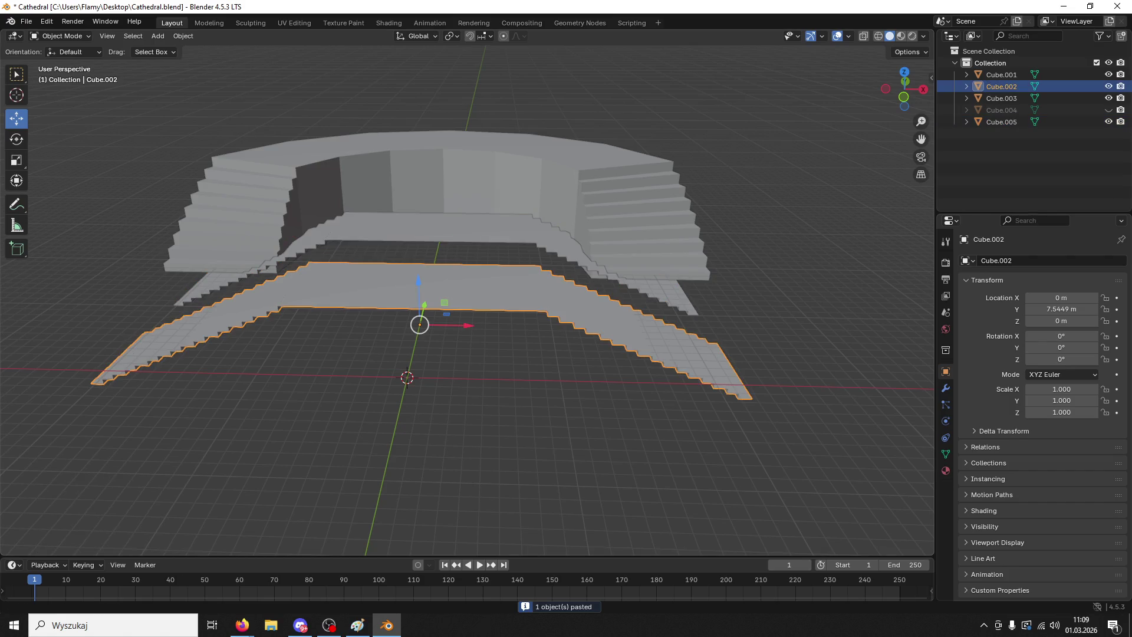
key(alt+Tab)
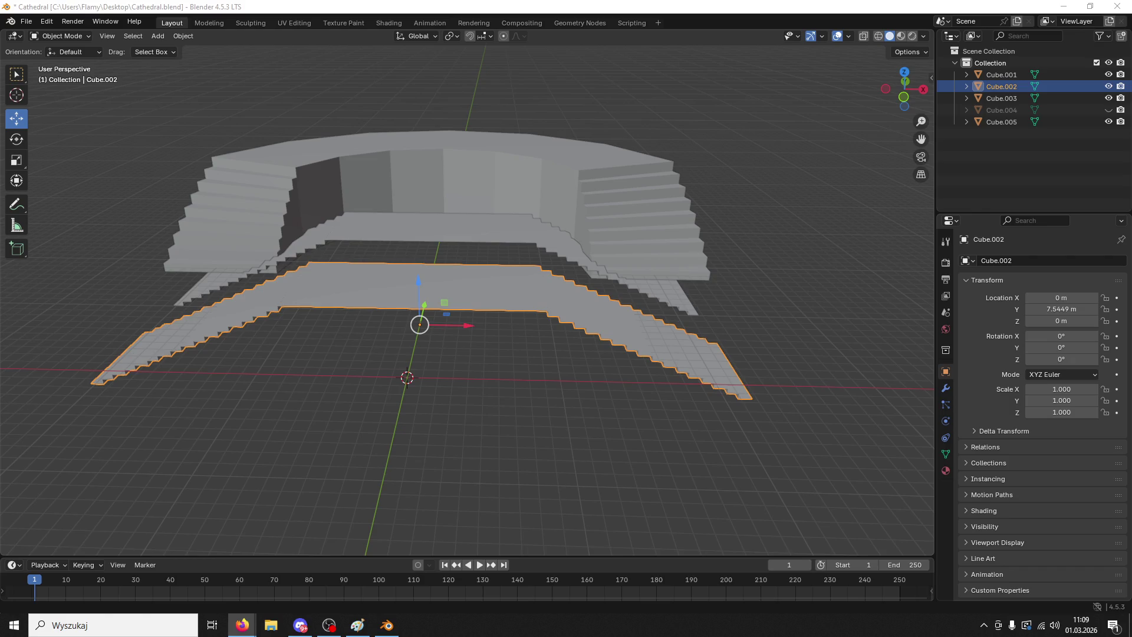
scroll(658, 420, up, 2)
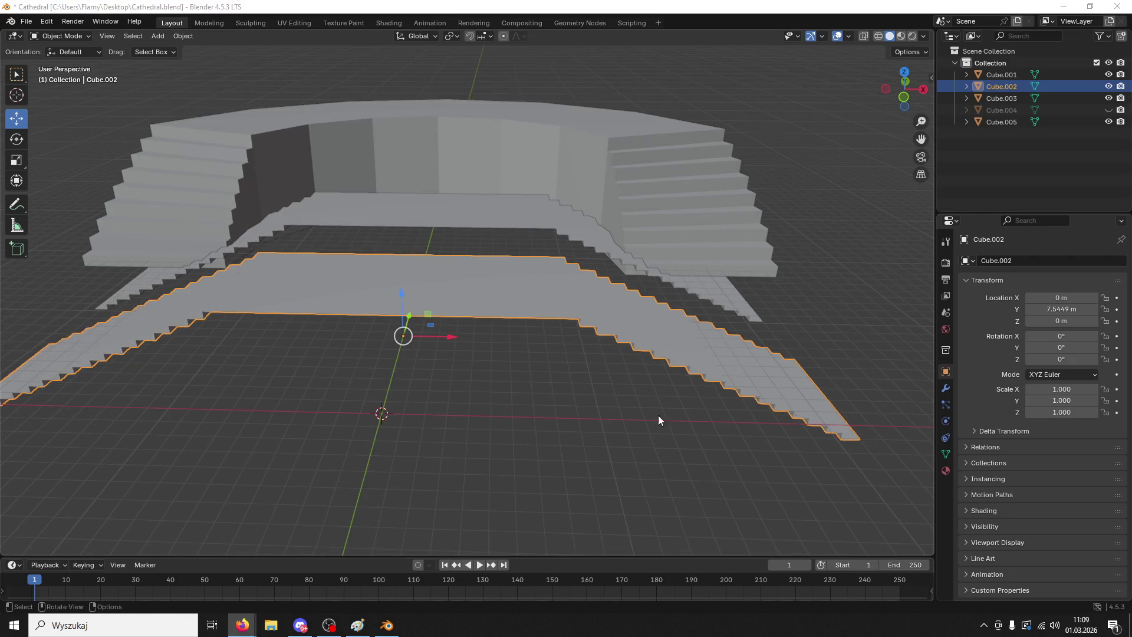
middle_drag(670, 392, 529, 375)
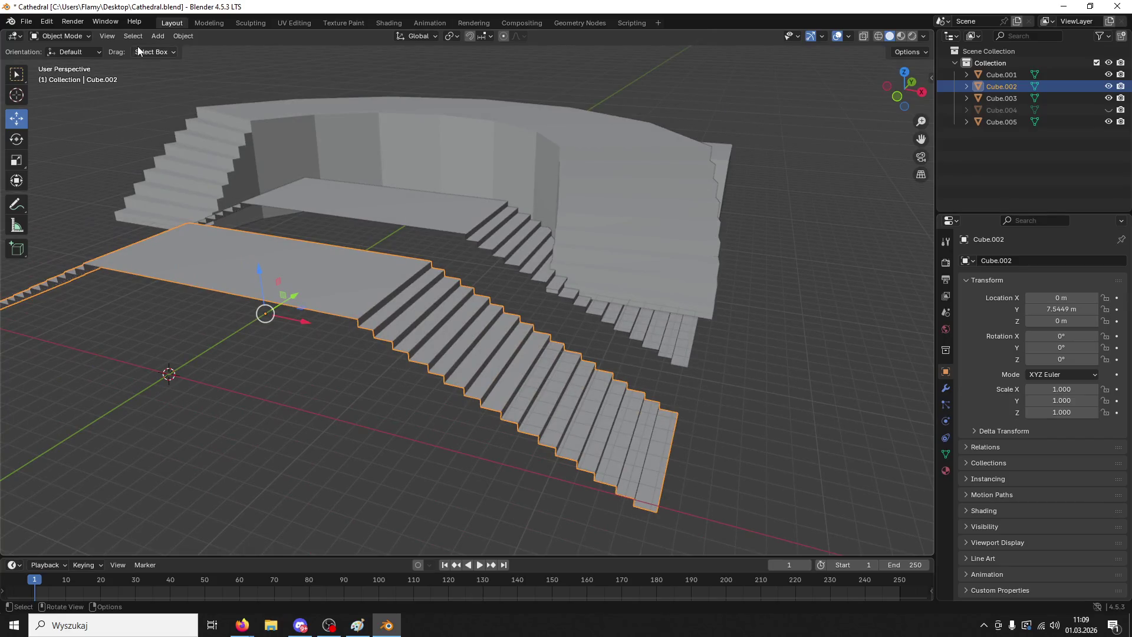
click(57, 35)
click(58, 60)
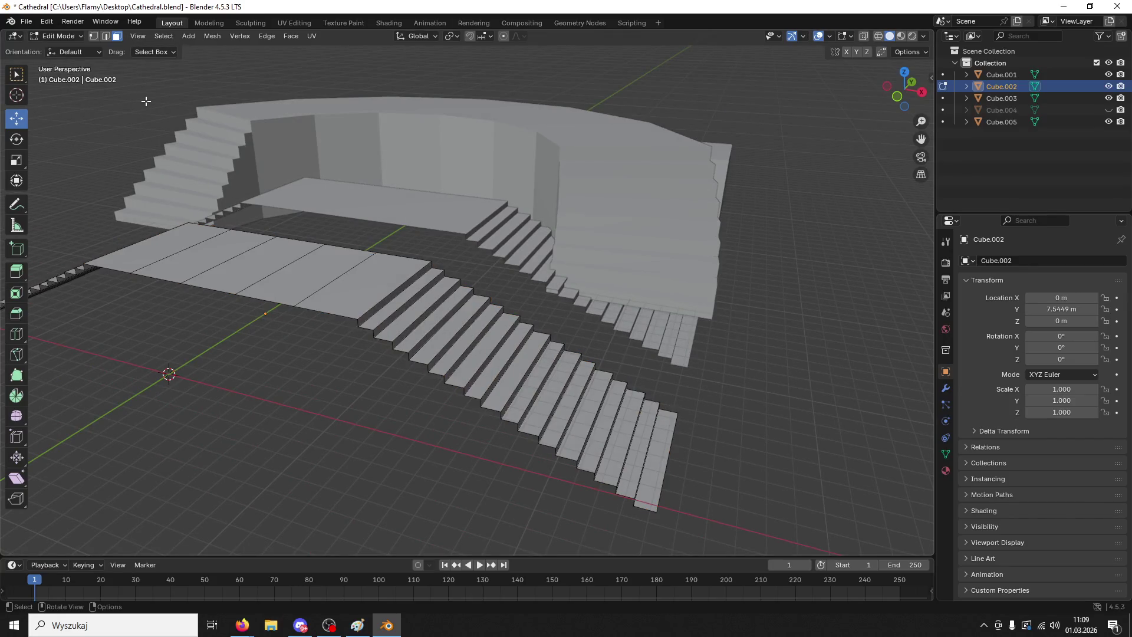
key(a)
- Recalculate the stairs mesh normals, deselect all, and return to Object Mode
click(208, 33)
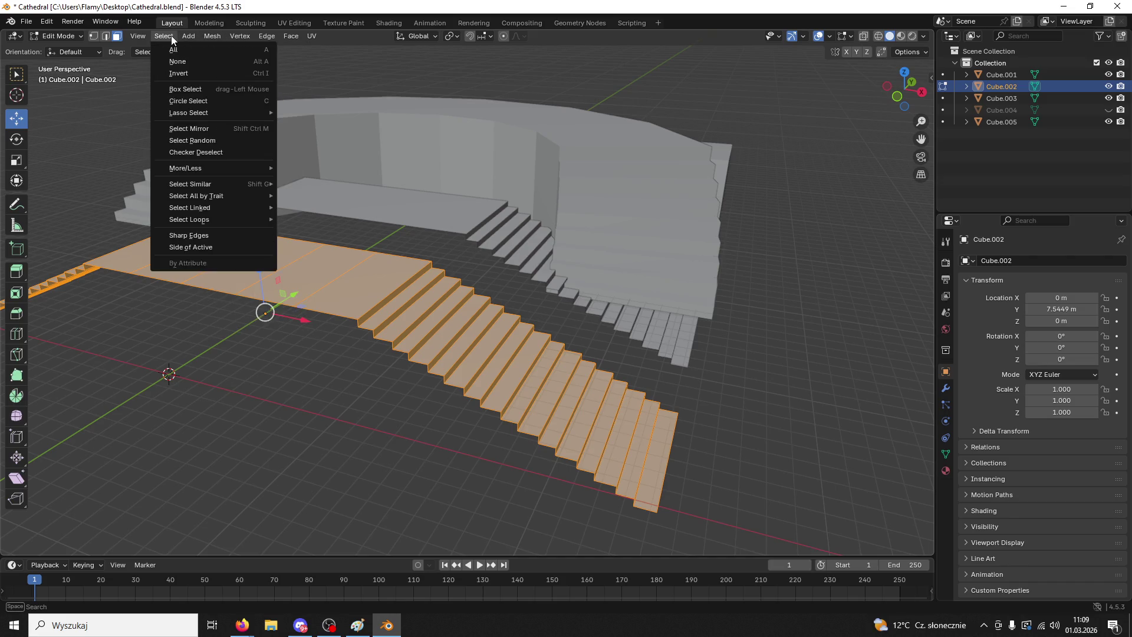
mouse_move(182, 36)
mouse_move(292, 36)
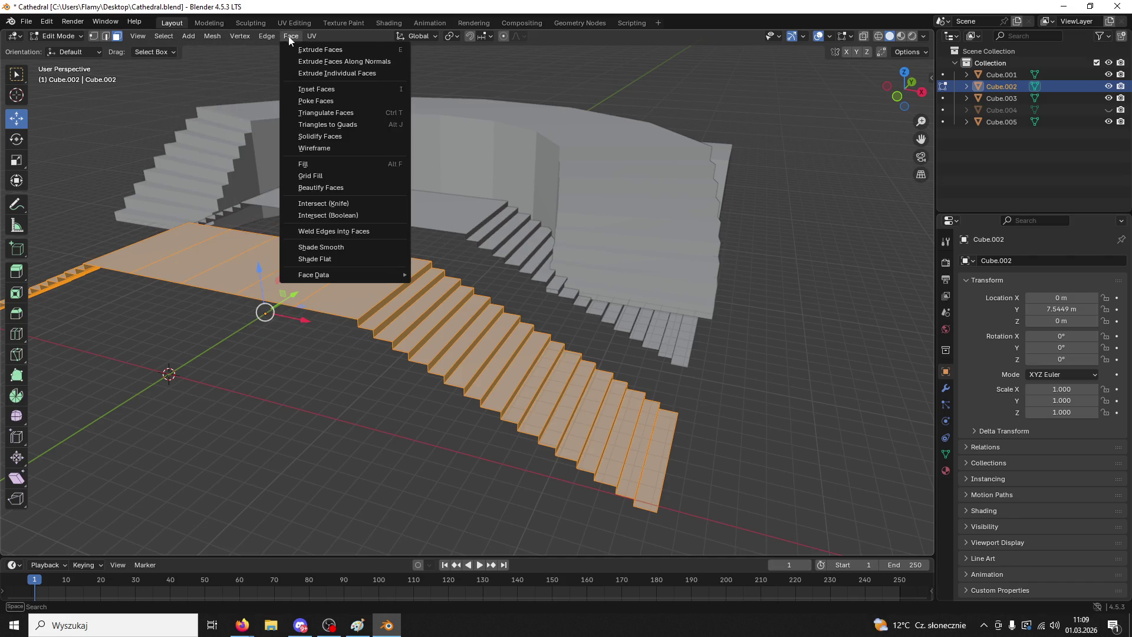
click(362, 262)
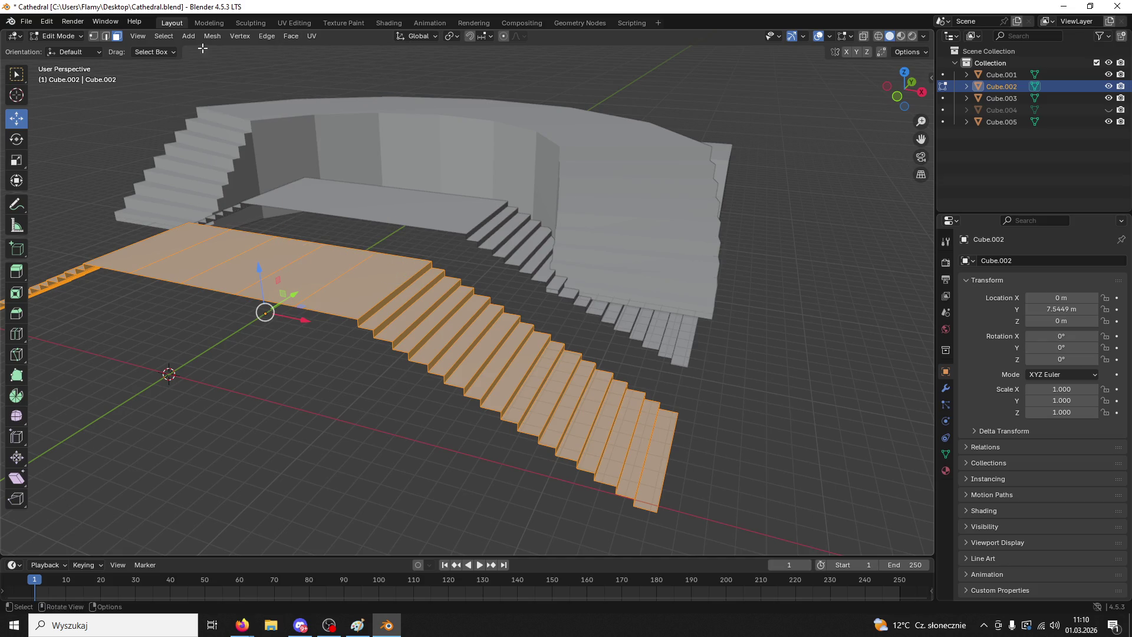
click(211, 34)
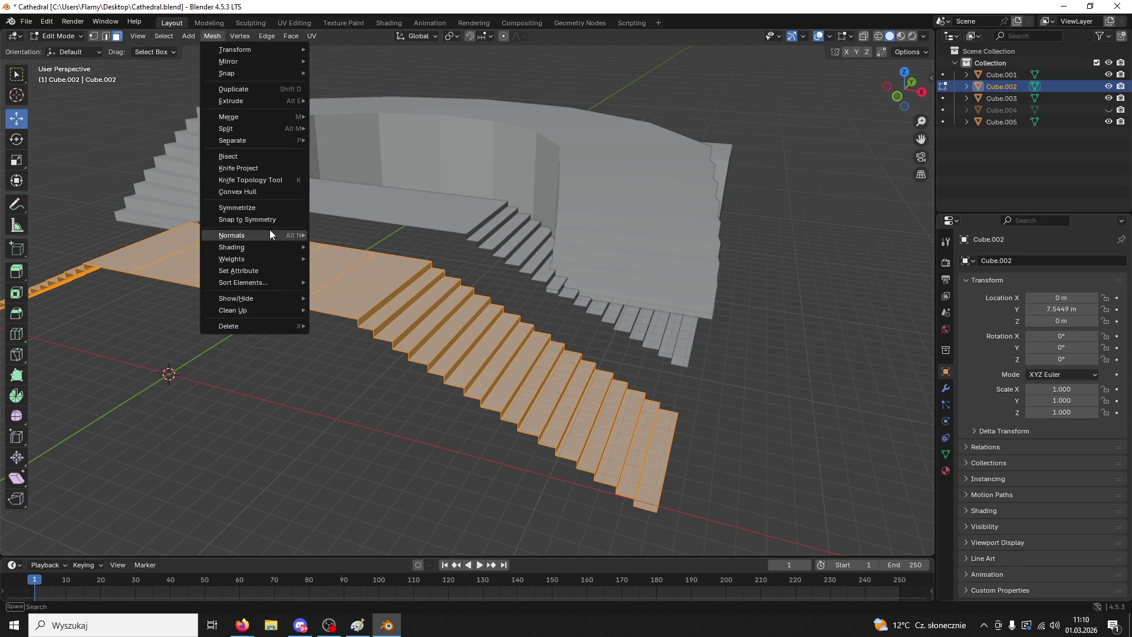
mouse_move(270, 235)
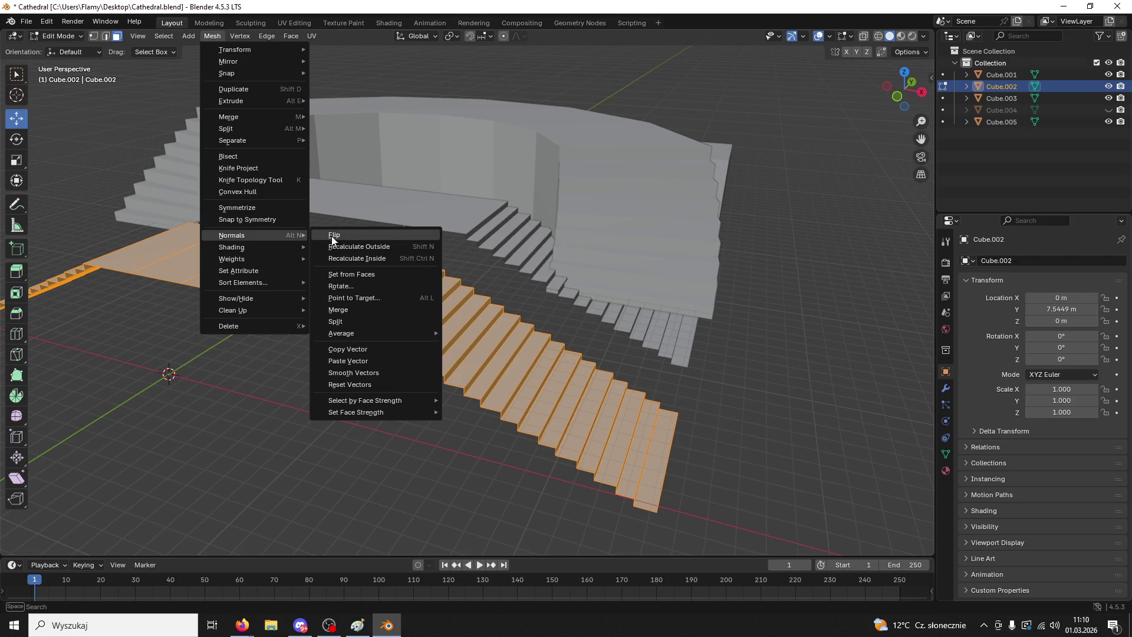
click(388, 246)
key(alt+a)
click(59, 36)
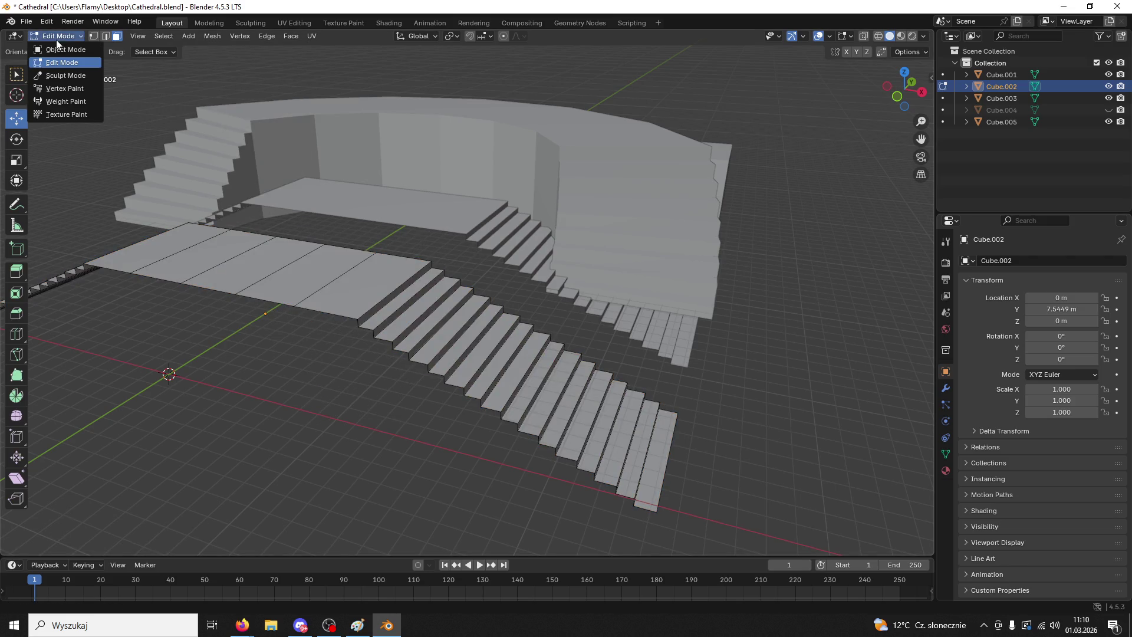
click(67, 49)
mouse_move(295, 254)
middle_down()
mouse_move(310, 264)
mouse_move(345, 214)
mouse_move(339, 287)
middle_up()
- Add a Simple Deform modifier to the stairs, set to Bend around Z at -90°
scroll(339, 287, down, 3)
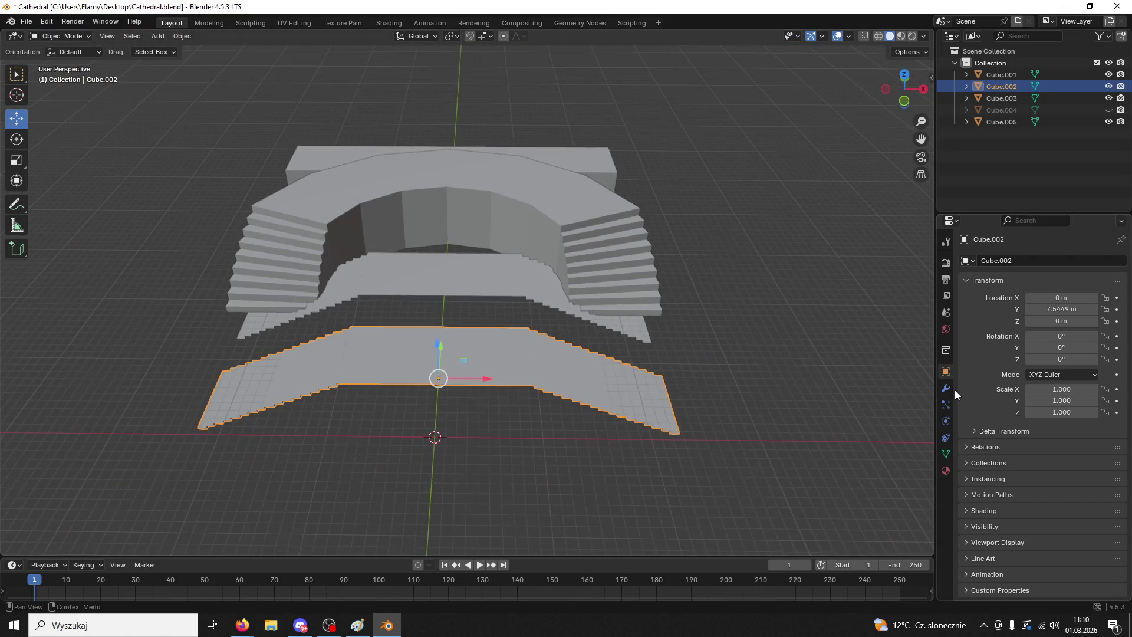
click(947, 389)
click(961, 260)
text(s)
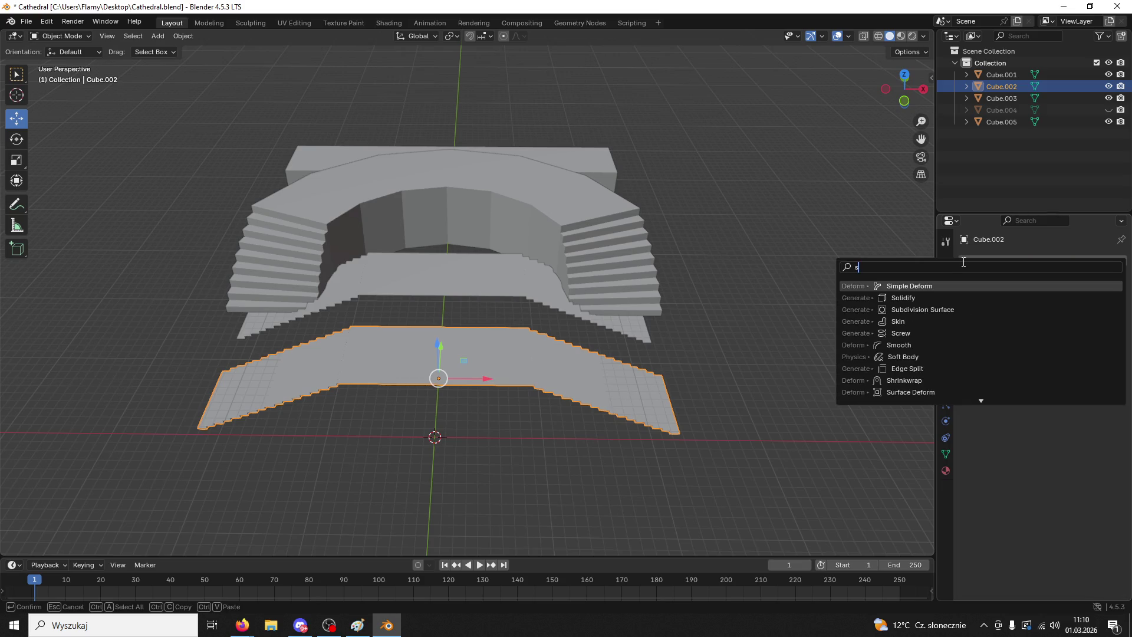
click(932, 286)
click(1022, 298)
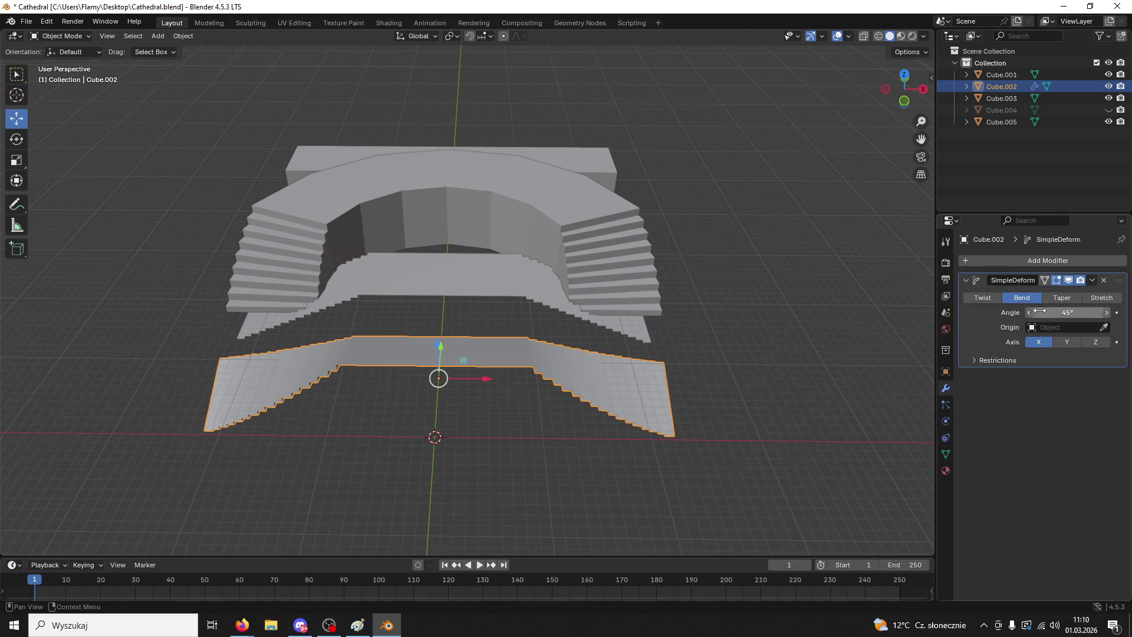
click(1095, 342)
click(1070, 313)
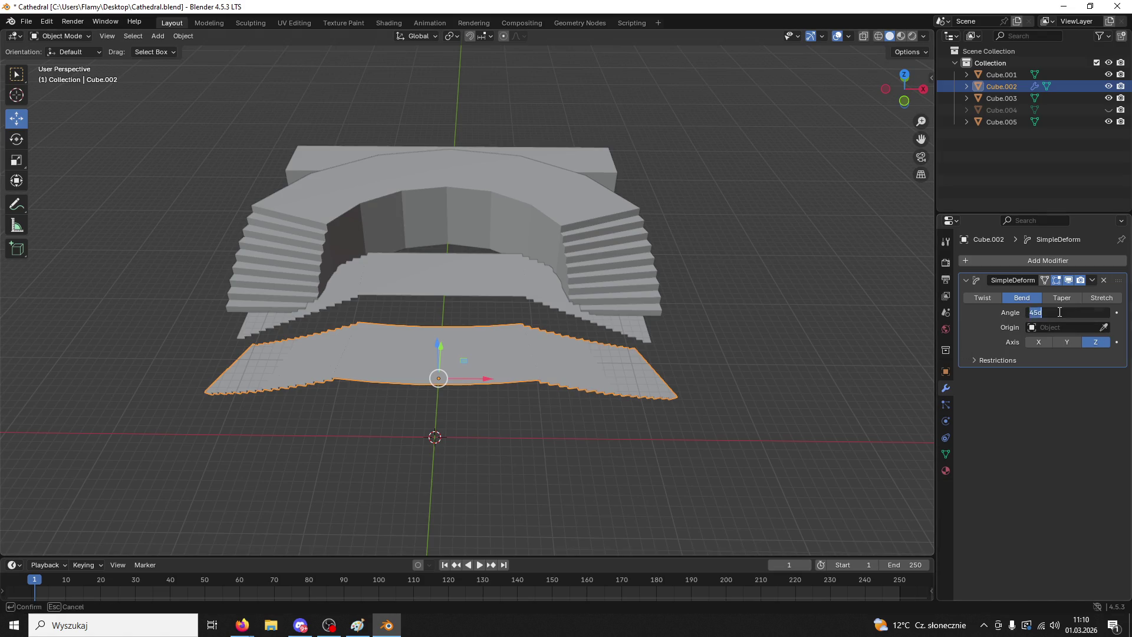
text(-90)
key(Return)
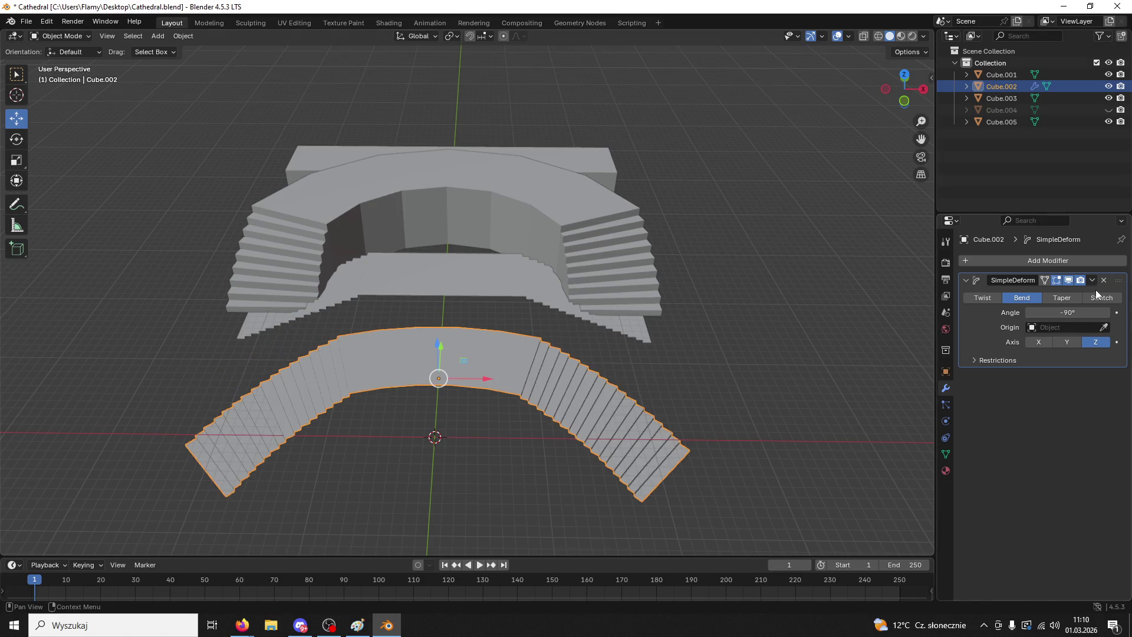
- Increase the bend angle to -180° to form a half-circle arch
mouse_move(777, 328)
middle_down()
mouse_move(649, 377)
mouse_move(660, 416)
mouse_move(790, 280)
middle_up()
click(1070, 314)
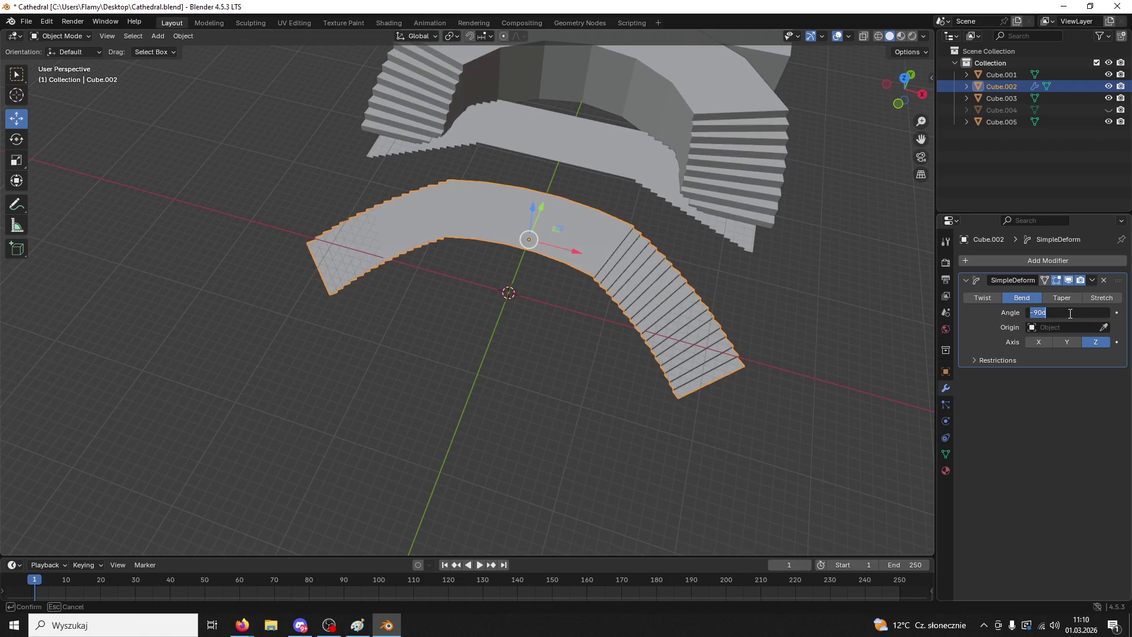
text(180)
key(Return)
mouse_move(511, 300)
middle_down()
mouse_move(551, 240)
mouse_move(546, 139)
mouse_move(546, 313)
mouse_move(559, 326)
middle_up()
scroll(528, 277, up, 3)
click(488, 277)
key(ctrl+z)
- Apply the Simple Deform modifier so the bend is baked into the mesh
click(1092, 279)
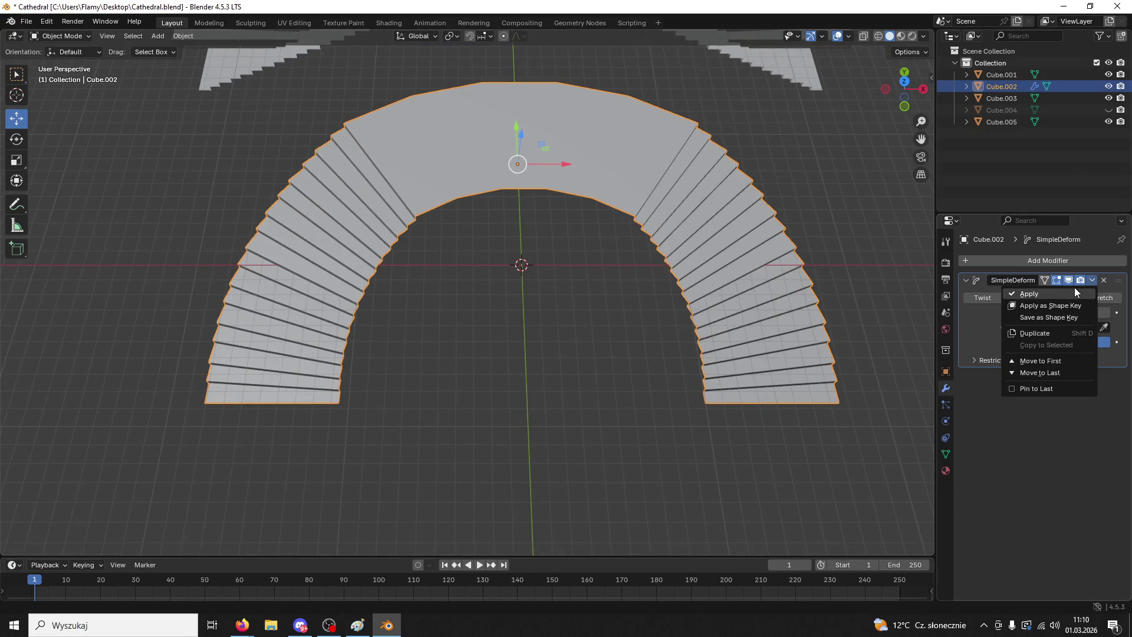
click(1075, 289)
click(485, 349)
click(475, 164)
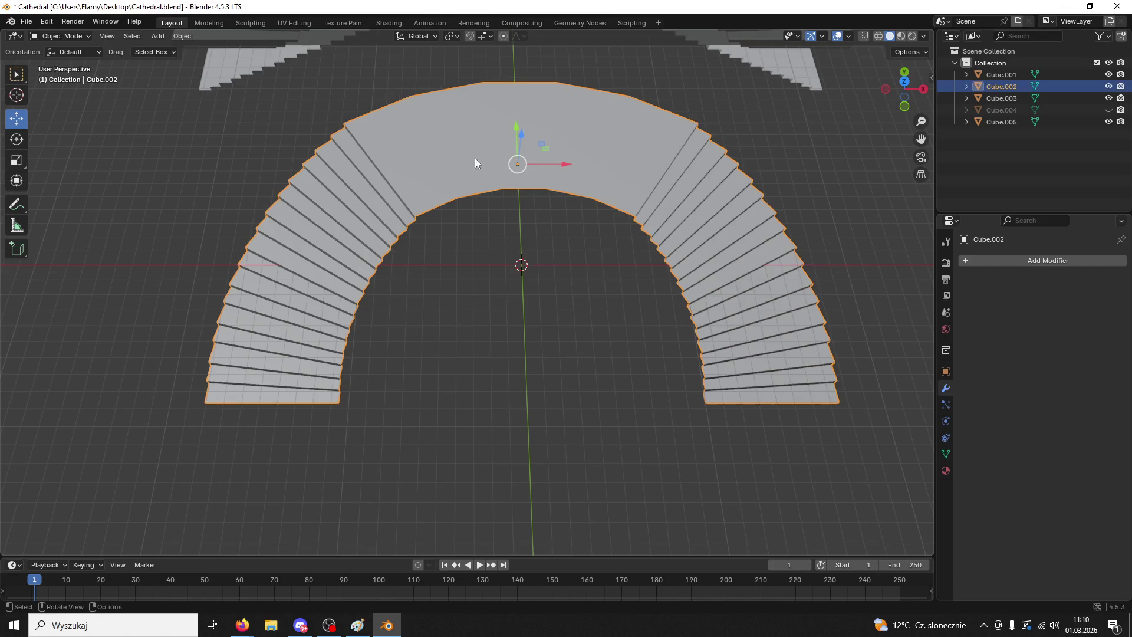
- Save Cathedral.blend and start an FBX export
click(26, 21)
click(43, 98)
click(25, 22)
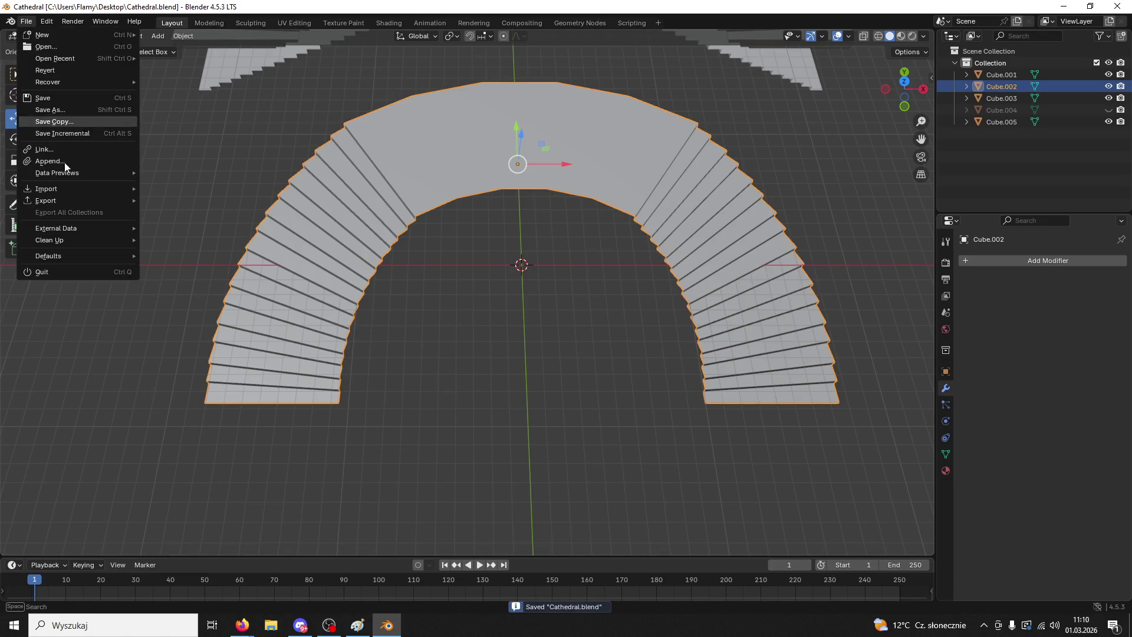
mouse_move(65, 192)
click(203, 306)
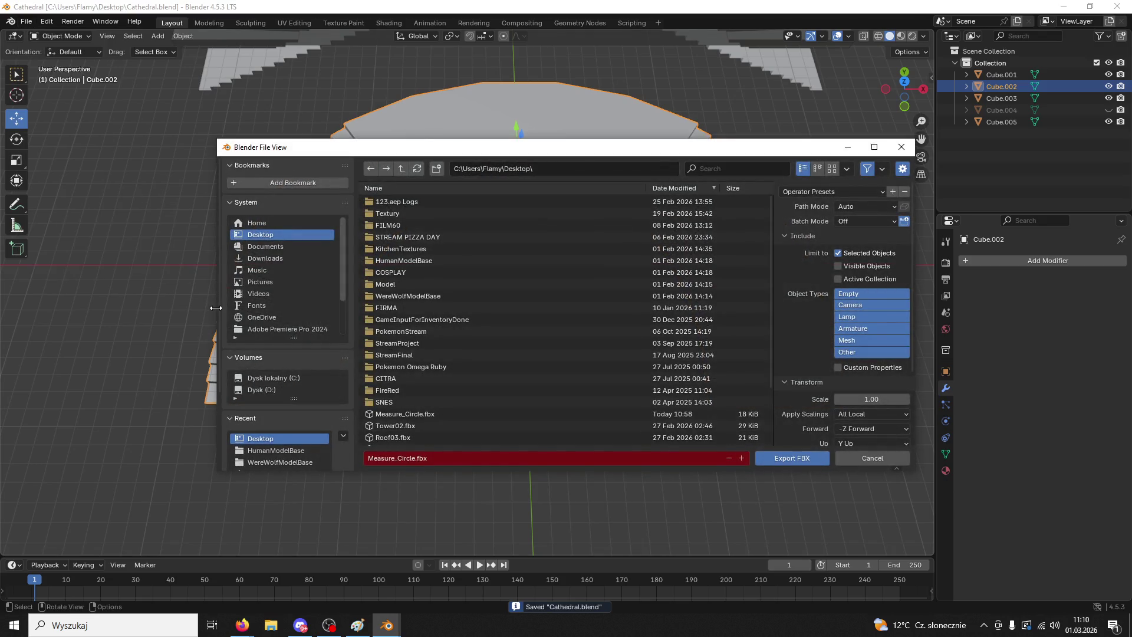
- Export the stairs to the desktop as StairsTest.fbx and minimize Blender
scroll(433, 410, down, 3)
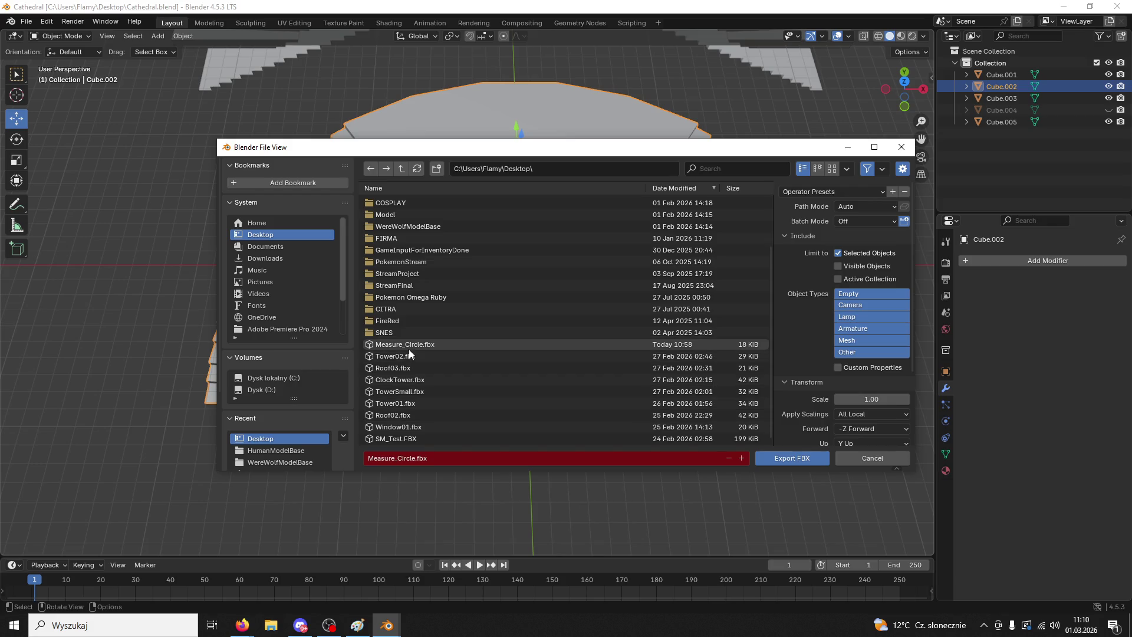
click(426, 458)
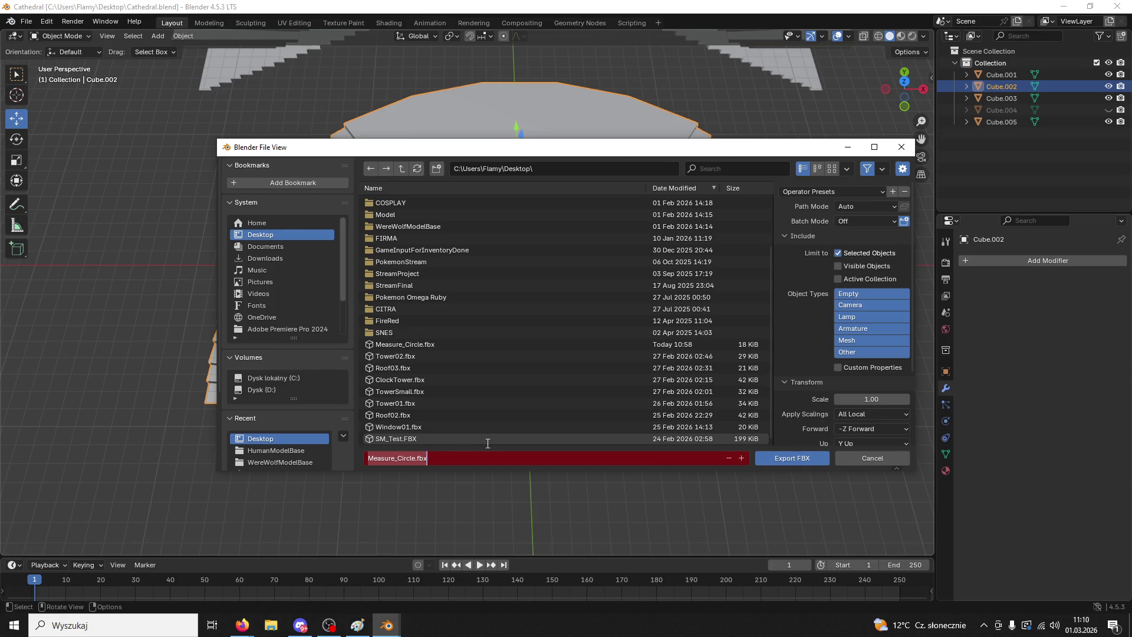
text(StairsTest)
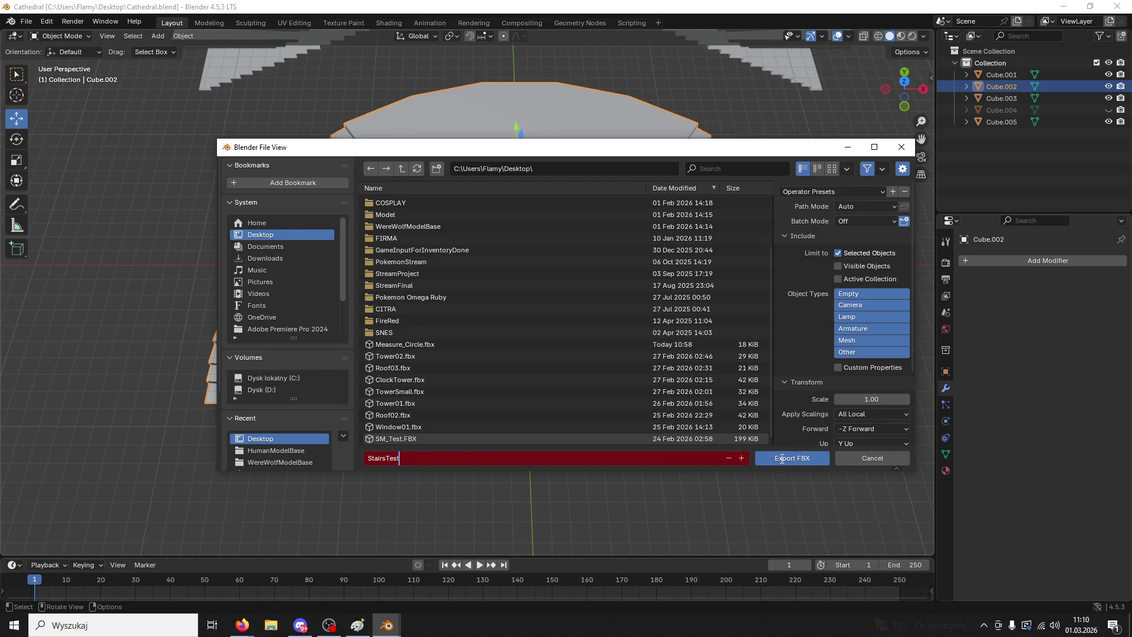
click(782, 459)
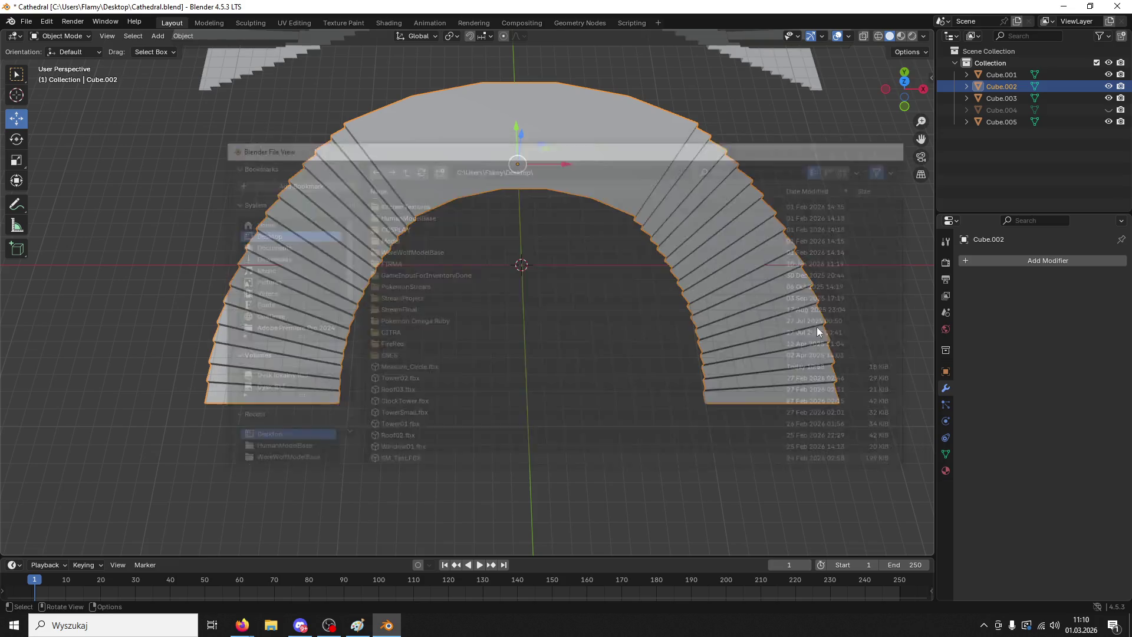
click(386, 624)
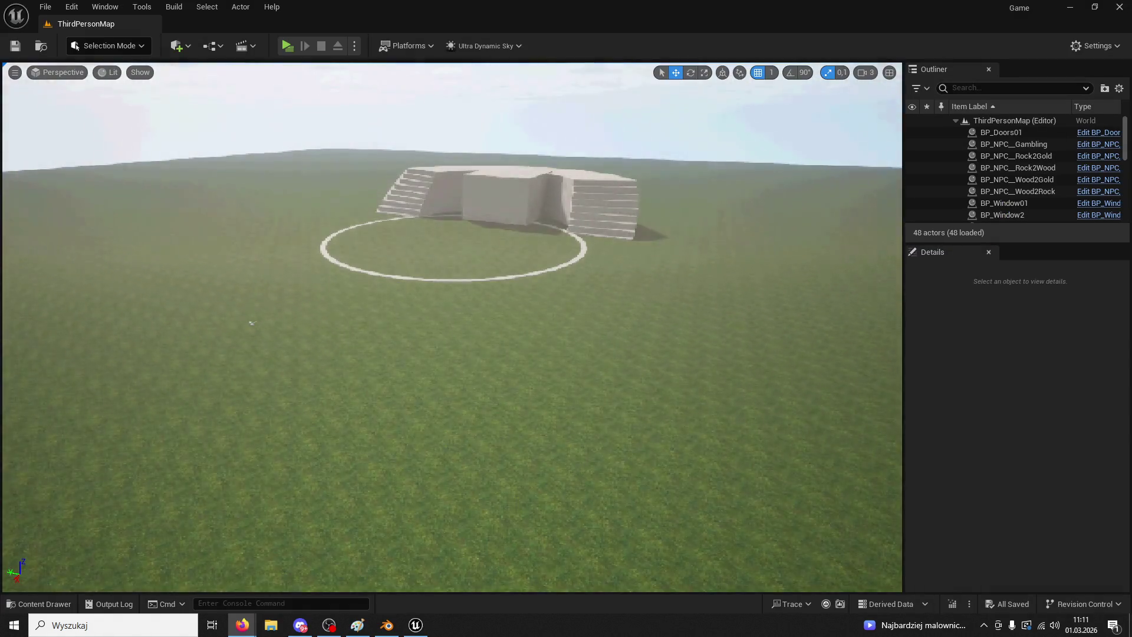
- Delete the Measure_Circle2 actor from the level and switch back to Blender
click(615, 233)
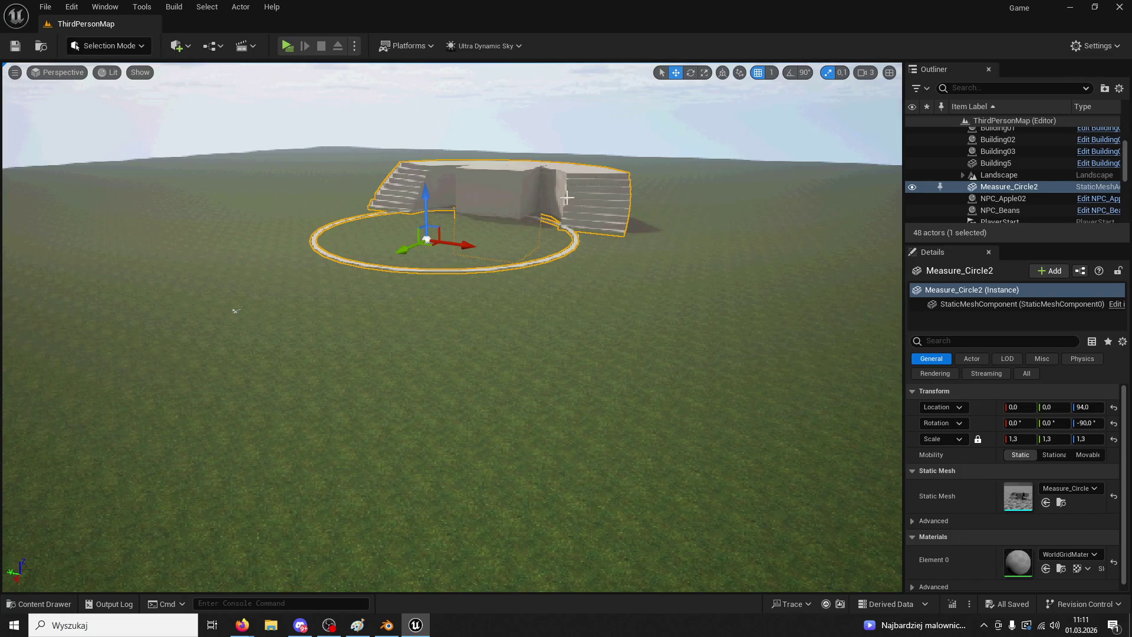
key(Delete)
click(391, 630)
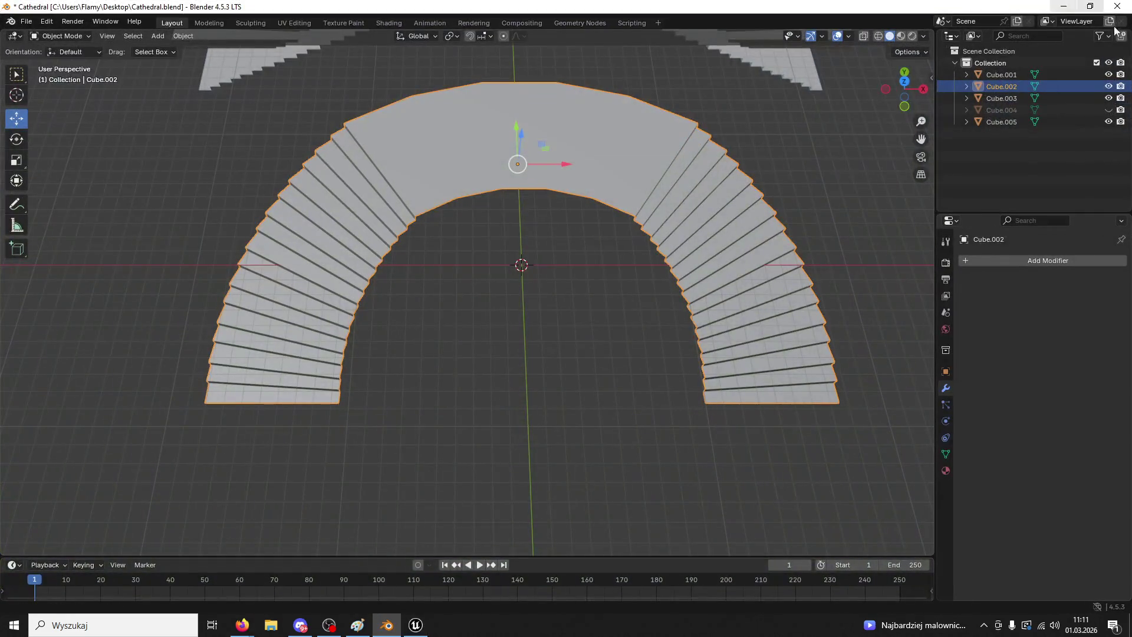
- Unhide and select the ring object Cube.004
click(1109, 110)
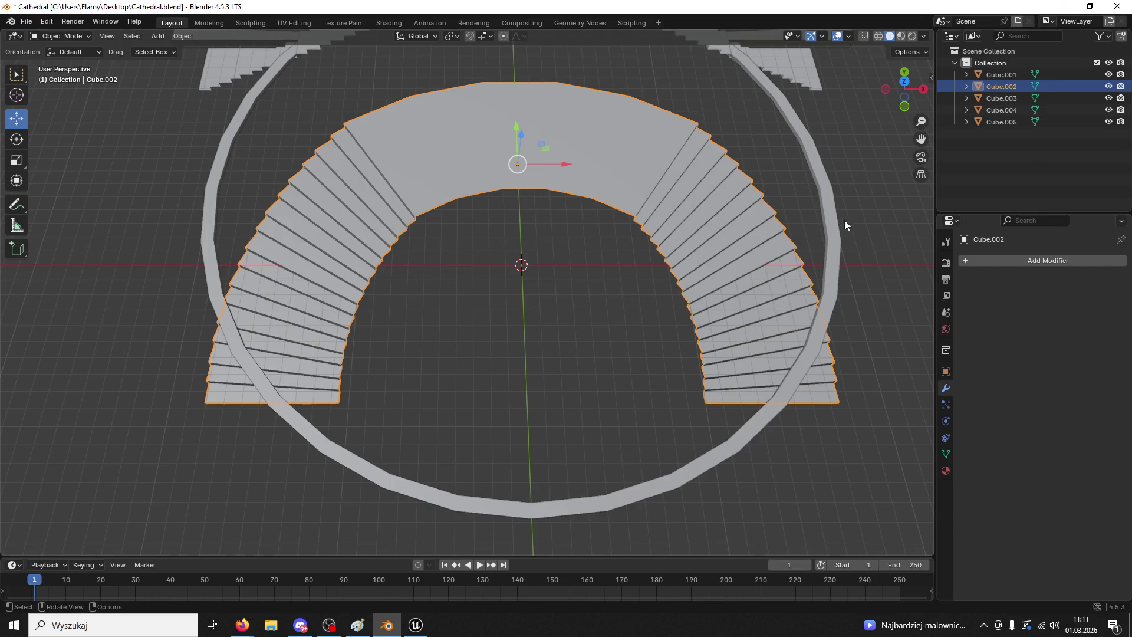
click(828, 228)
mouse_move(827, 227)
middle_down()
mouse_move(801, 175)
mouse_move(778, 175)
mouse_move(766, 283)
middle_up()
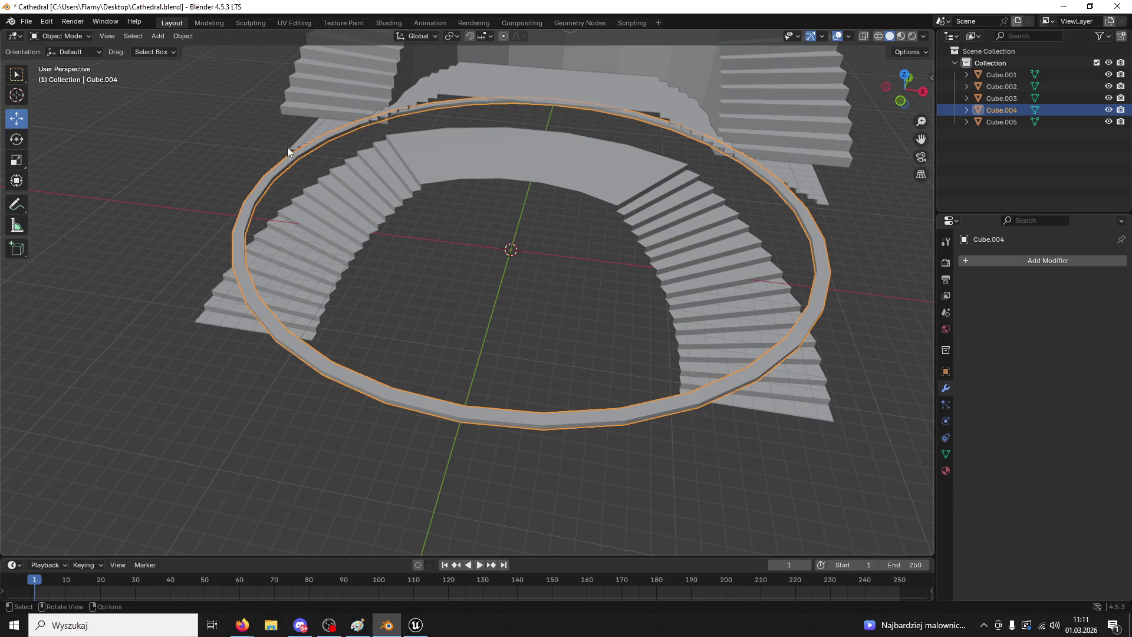
- Export the ring as FBX over Measure_Circle.fbx and return to Unreal Engine
click(30, 21)
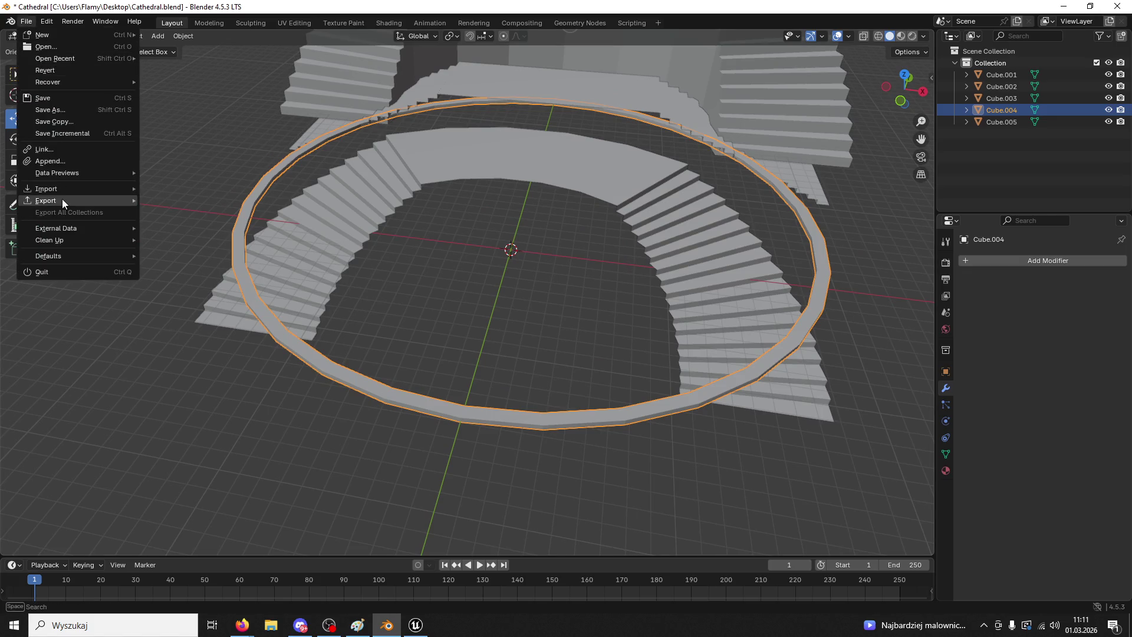
mouse_move(62, 200)
click(207, 305)
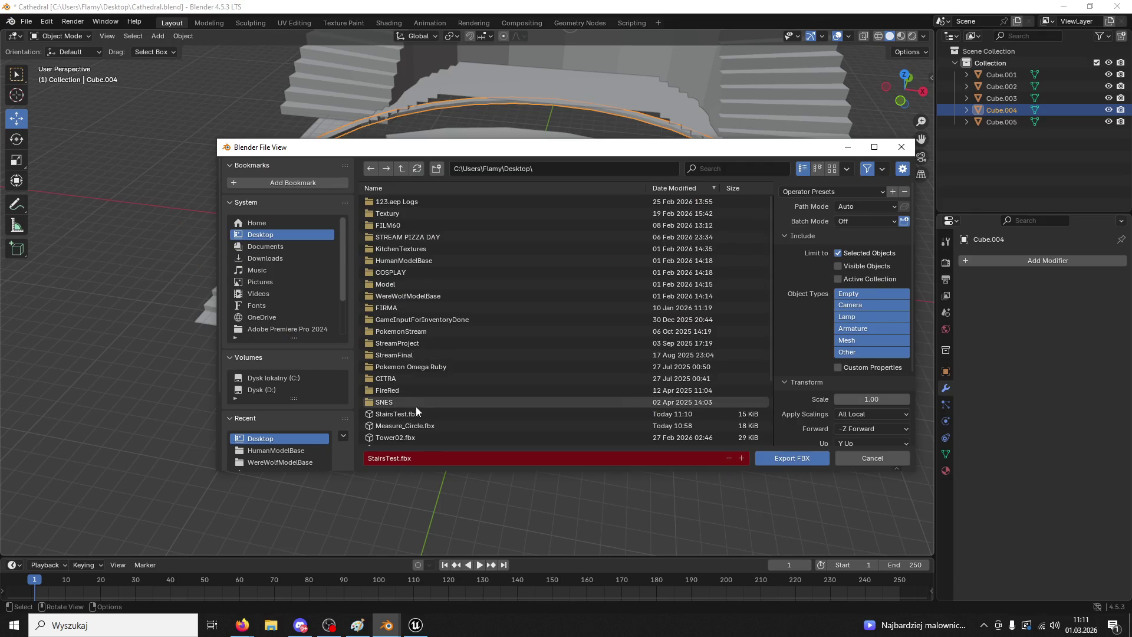
click(418, 425)
click(795, 464)
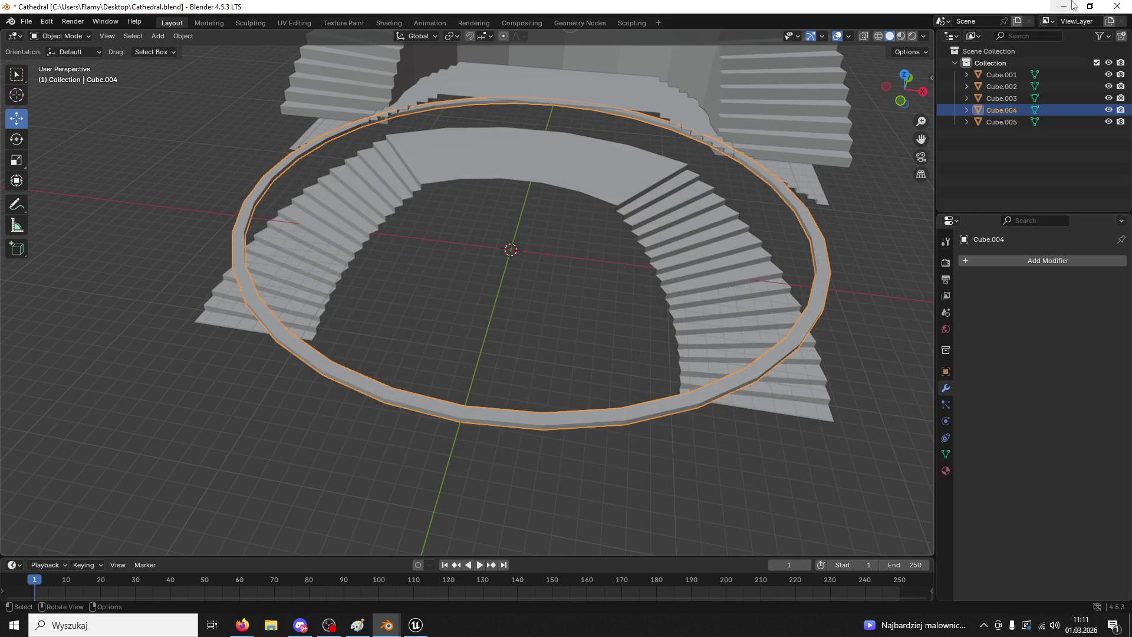
key(alt+Tab)
click(40, 604)
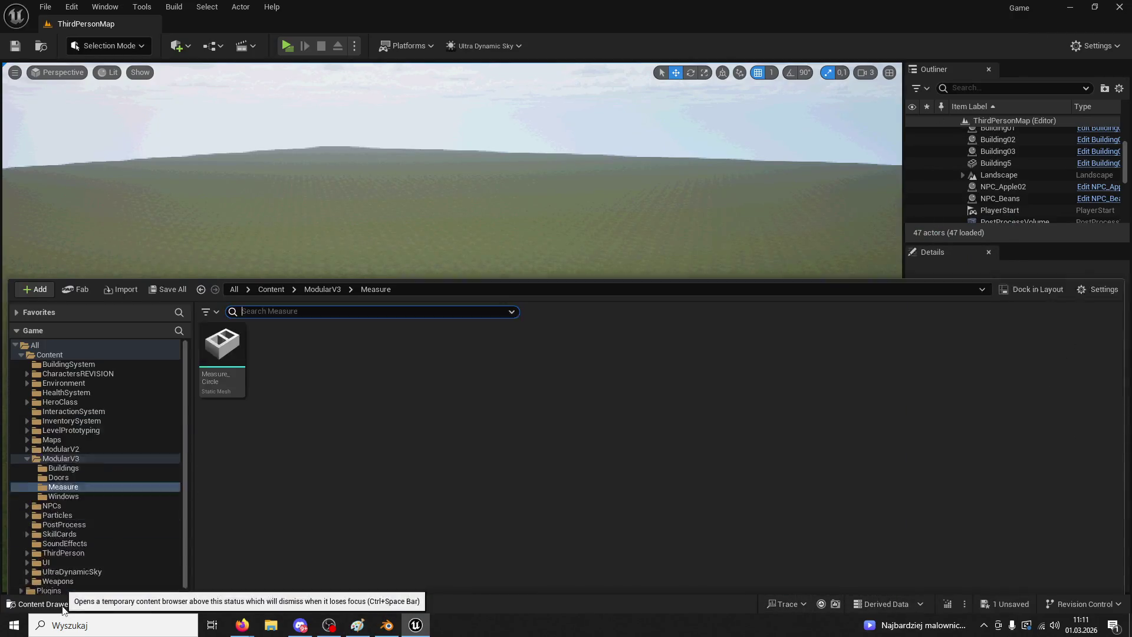
- Reimport the Measure_Circle asset from its updated FBX file
right_click(215, 324)
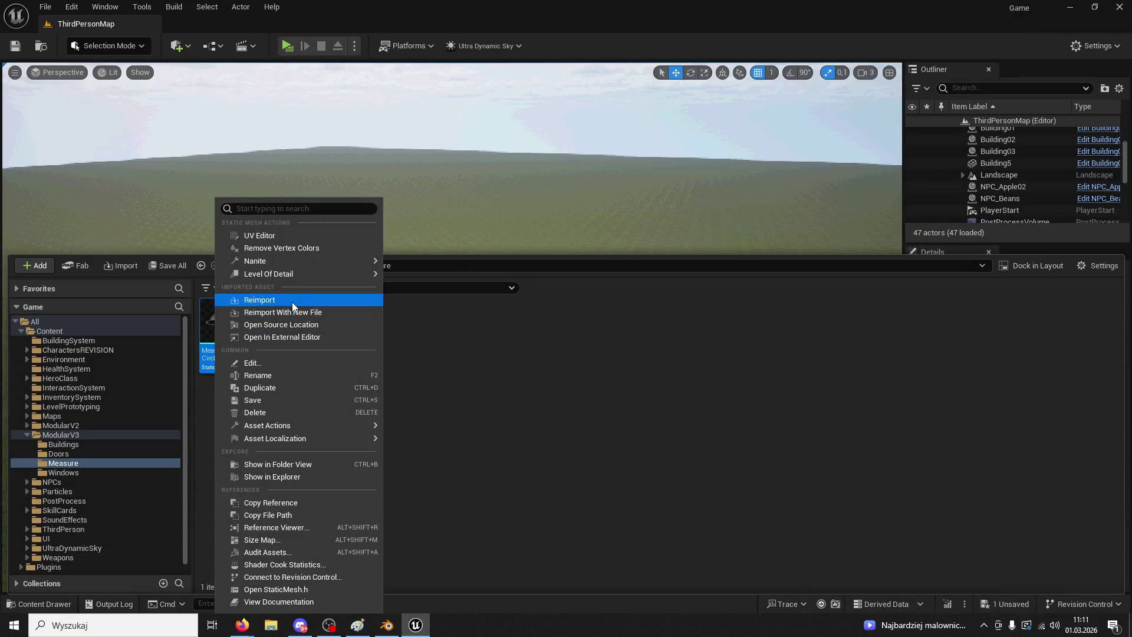
click(315, 300)
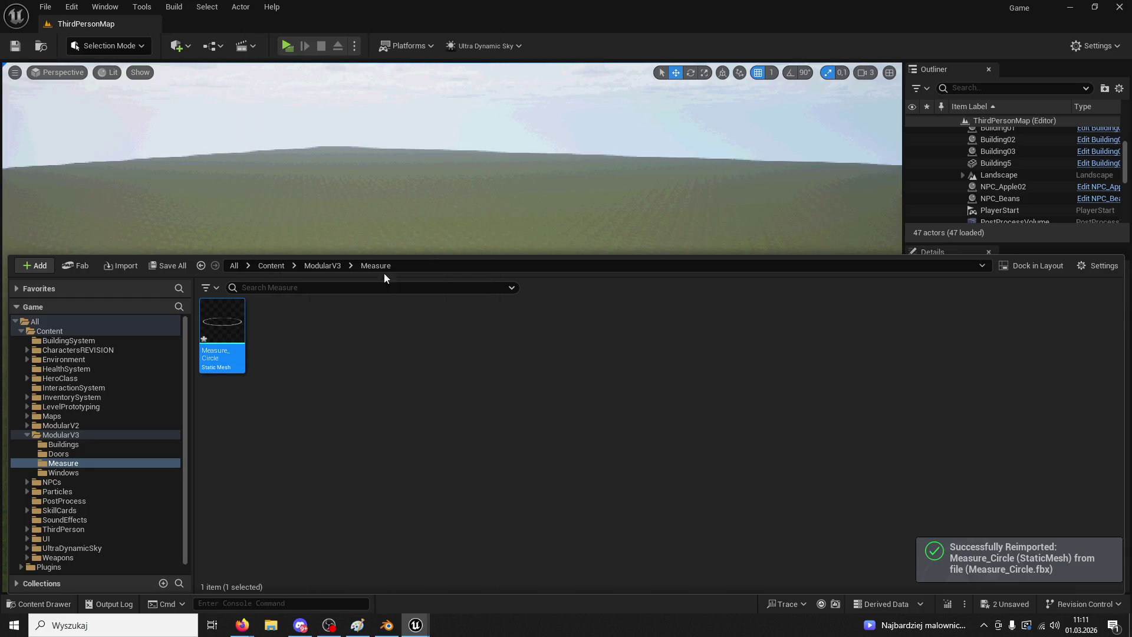
click(235, 311)
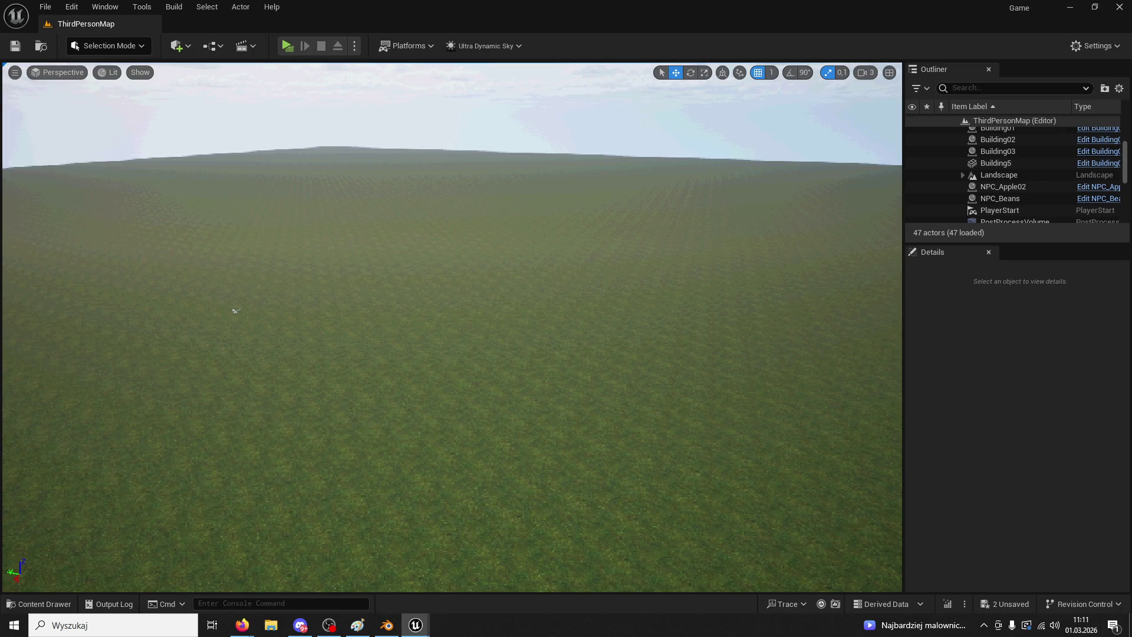
- Import StairsTest.fbx from the desktop into the Measure folder as a static mesh
click(39, 604)
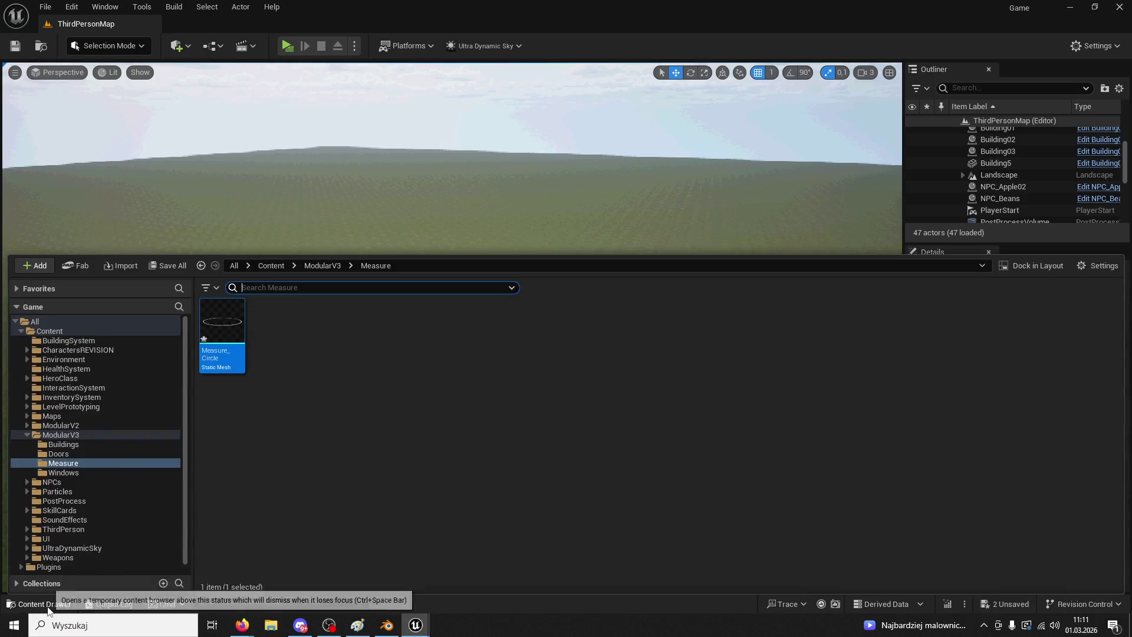
drag(654, 8, 654, 50)
drag(252, 261, 591, 245)
click(572, 537)
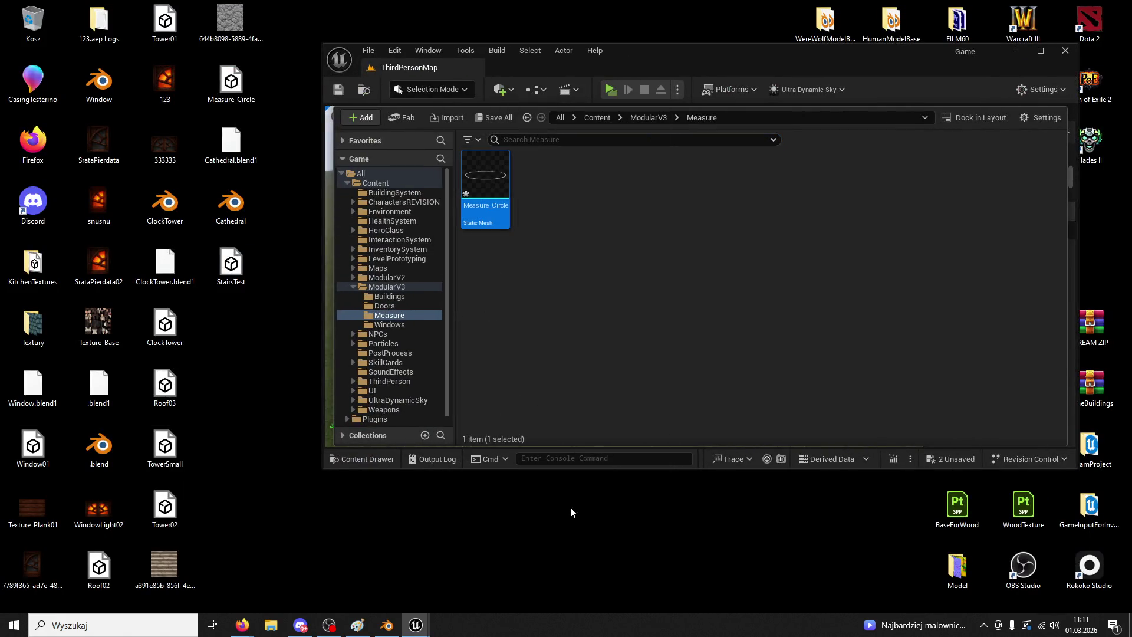
- Check StairsTest in the enlarged floating Content Browser, then close it and the Message Log
double_click(500, 139)
mouse_move(283, 106)
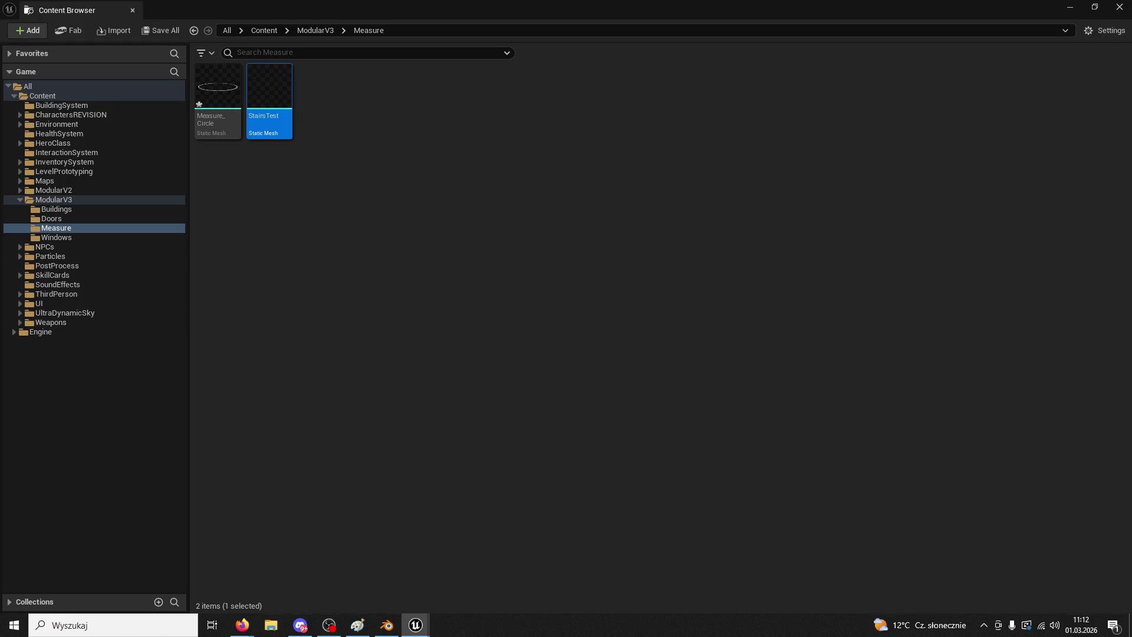
click(132, 11)
click(849, 138)
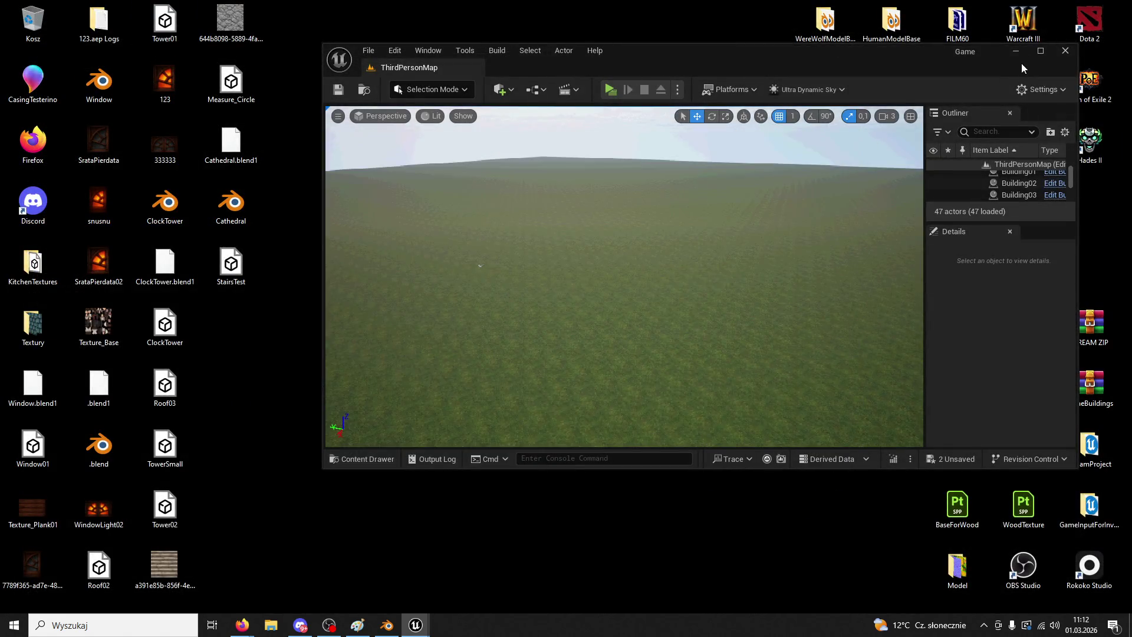
- Maximize the editor and look through the level's actors, focusing on TowerSmall_Cylinder8
click(1041, 50)
mouse_move(236, 311)
right_down()
mouse_move(313, 391)
mouse_move(497, 355)
right_up()
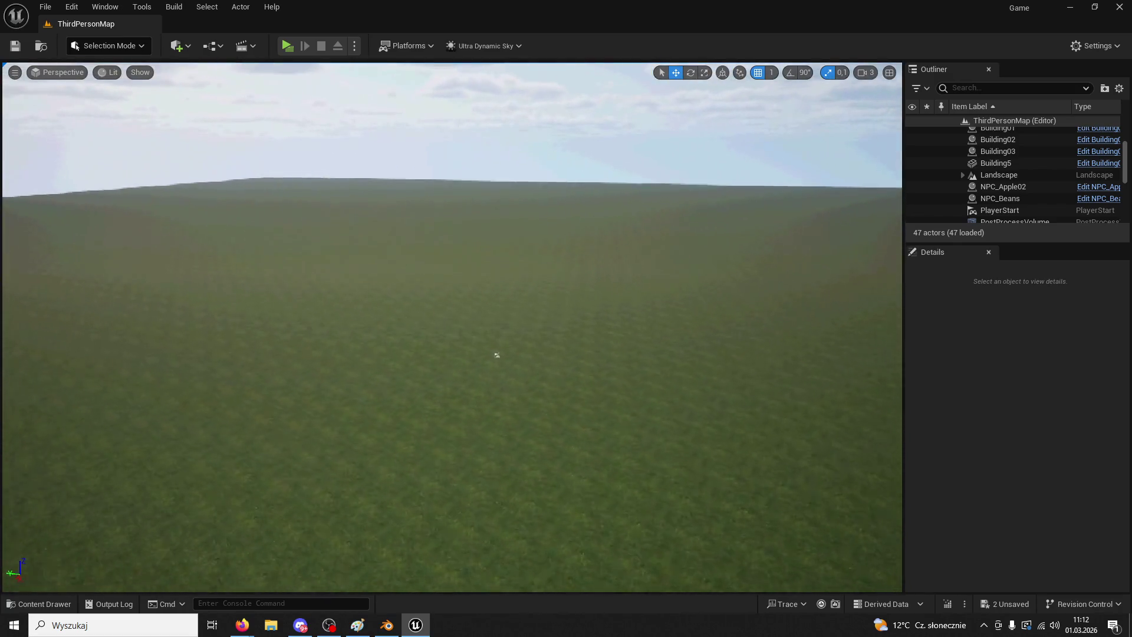
scroll(986, 183, down, 5)
scroll(1057, 182, up, 3)
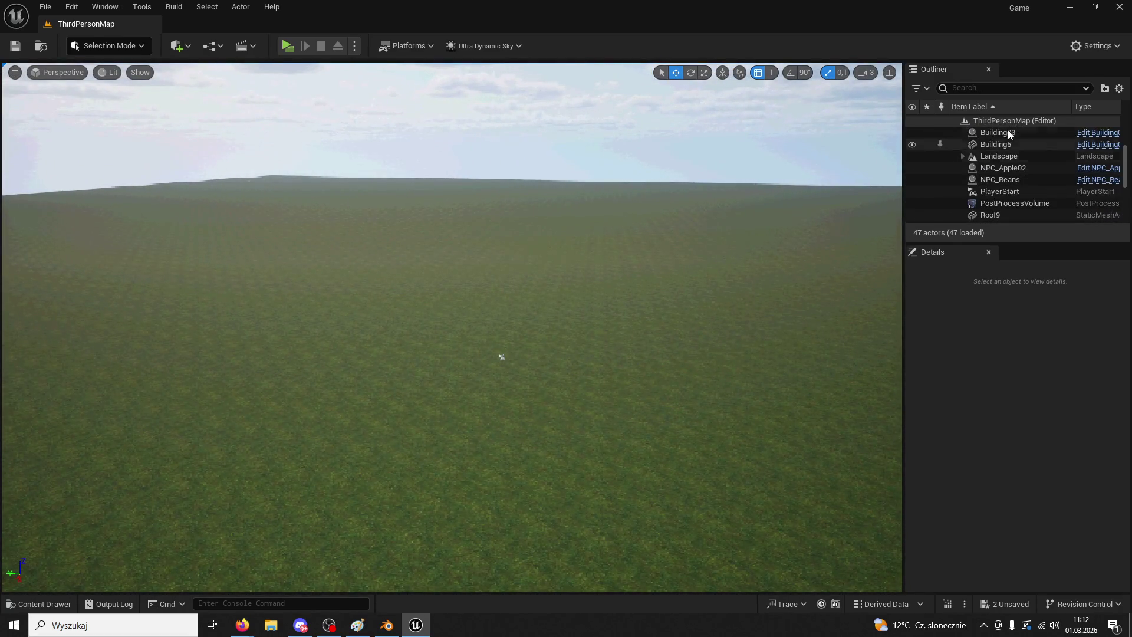
click(990, 88)
text(cir)
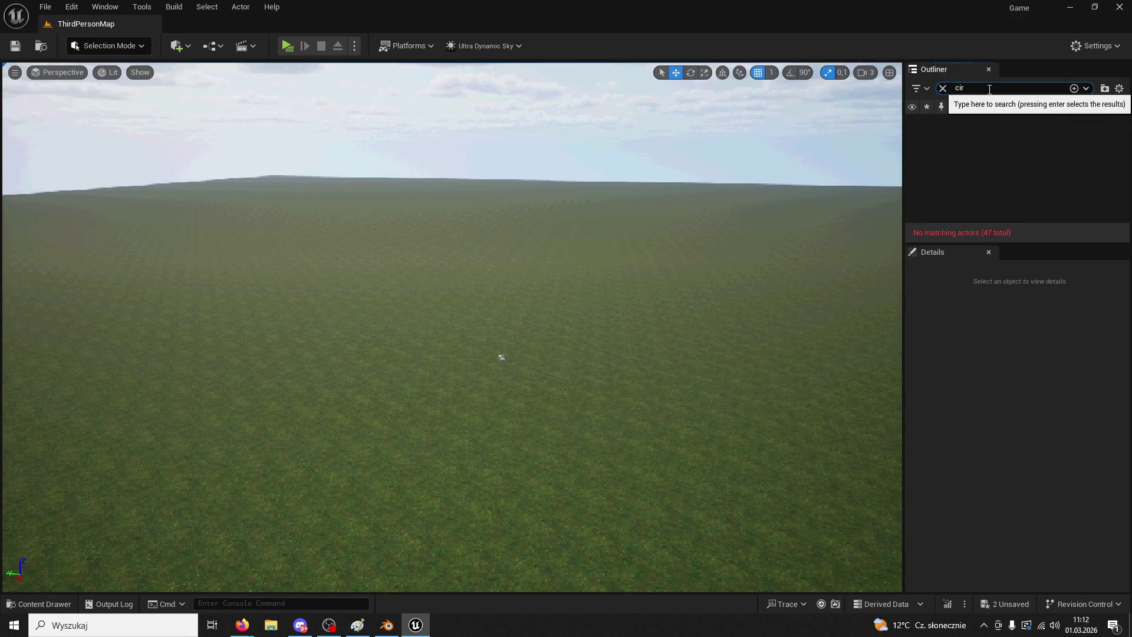
key(Escape)
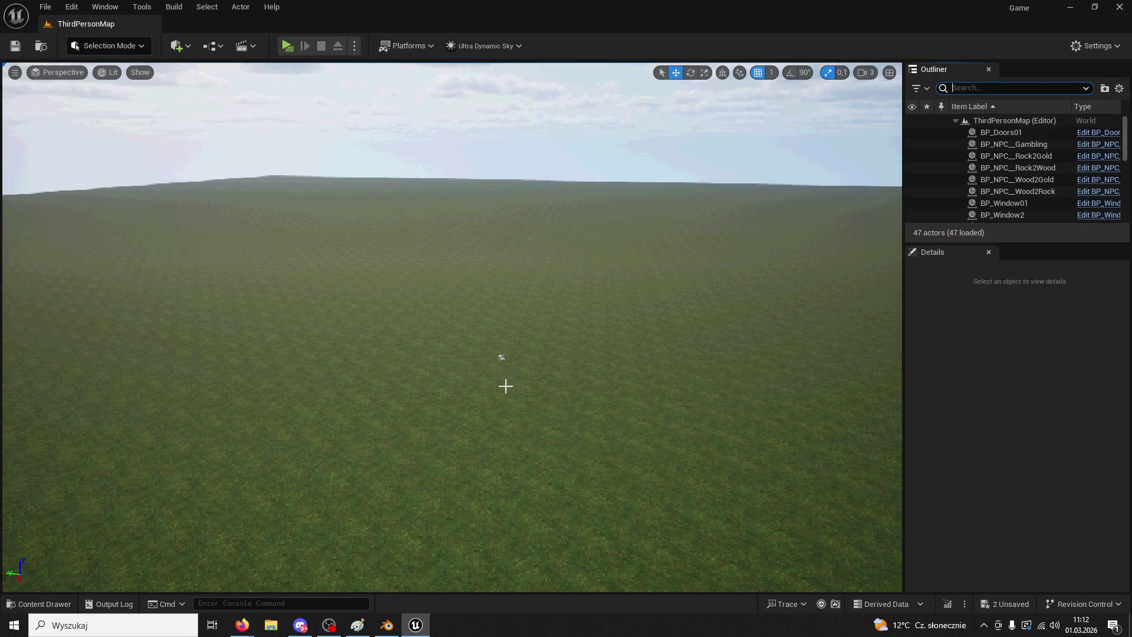
scroll(1040, 177, down, 10)
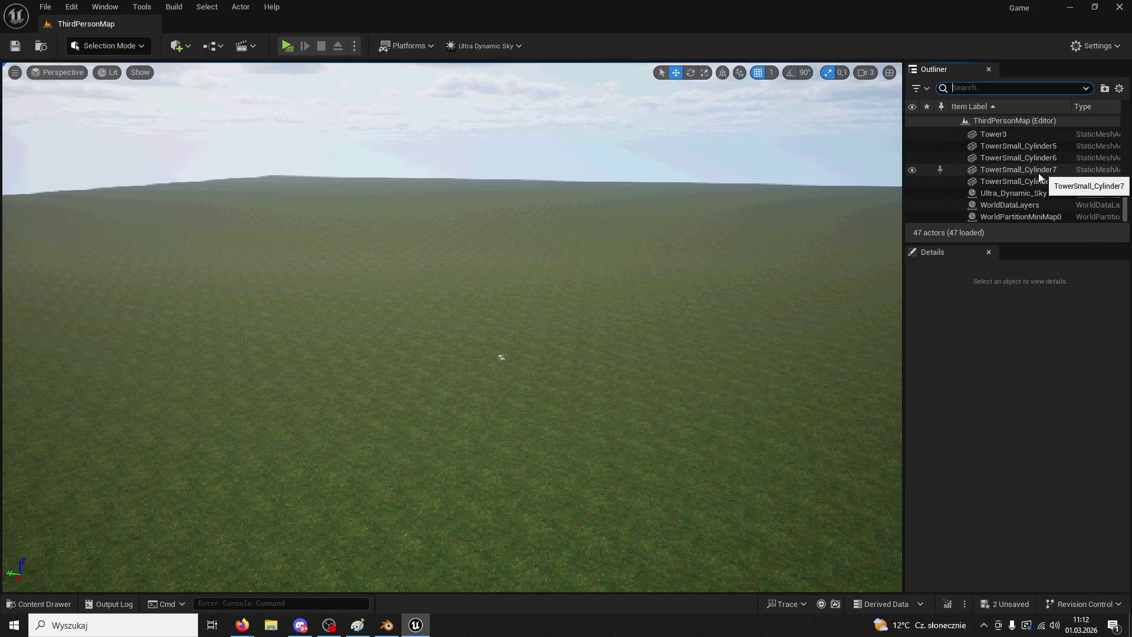
double_click(1038, 182)
mouse_move(448, 325)
right_down()
mouse_move(449, 189)
mouse_move(448, 354)
mouse_move(531, 266)
right_up()
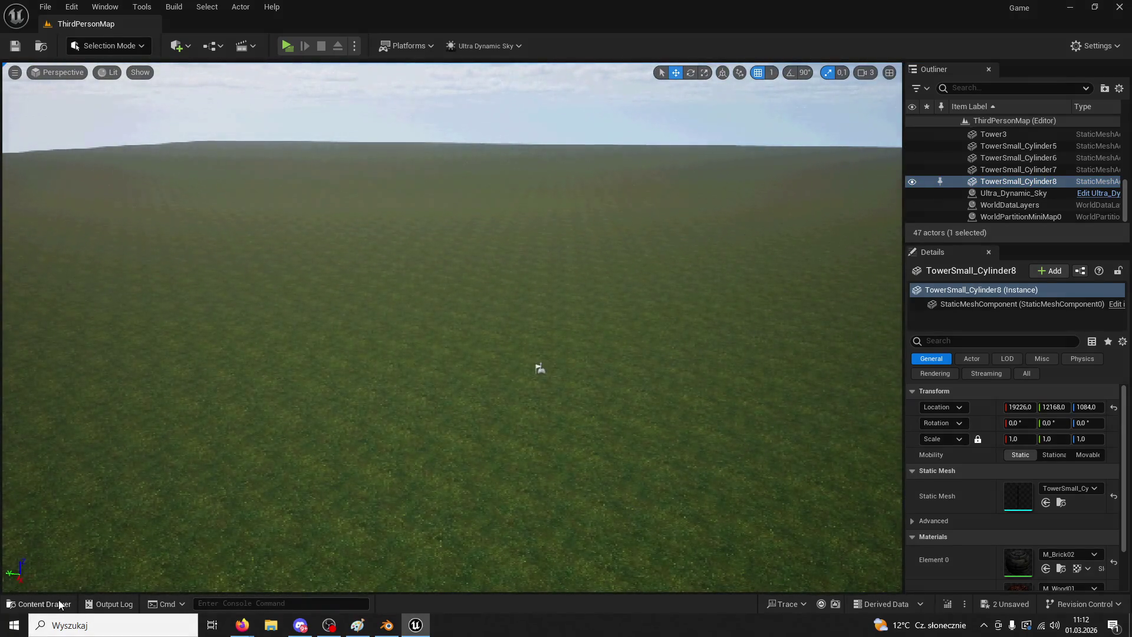
- Drop a Measure_Circle into the level and set its location to 0, 0, 90
click(59, 603)
mouse_move(240, 384)
mouse_down()
mouse_move(450, 165)
mouse_move(525, 371)
mouse_up()
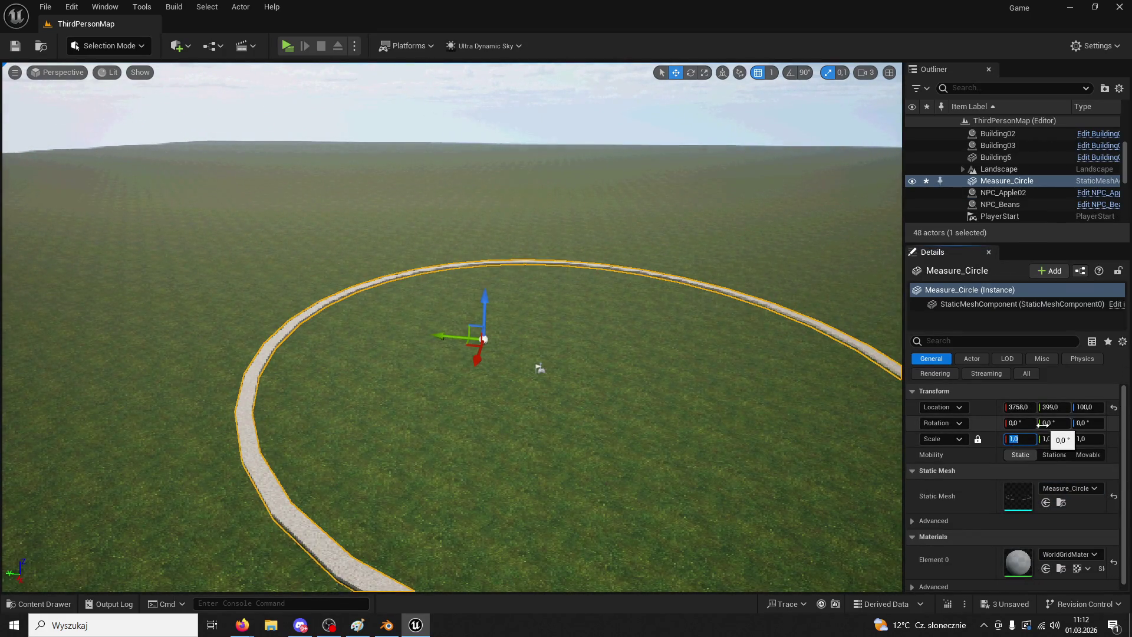
click(1019, 407)
text(0)
key(Tab)
text(0)
key(Return)
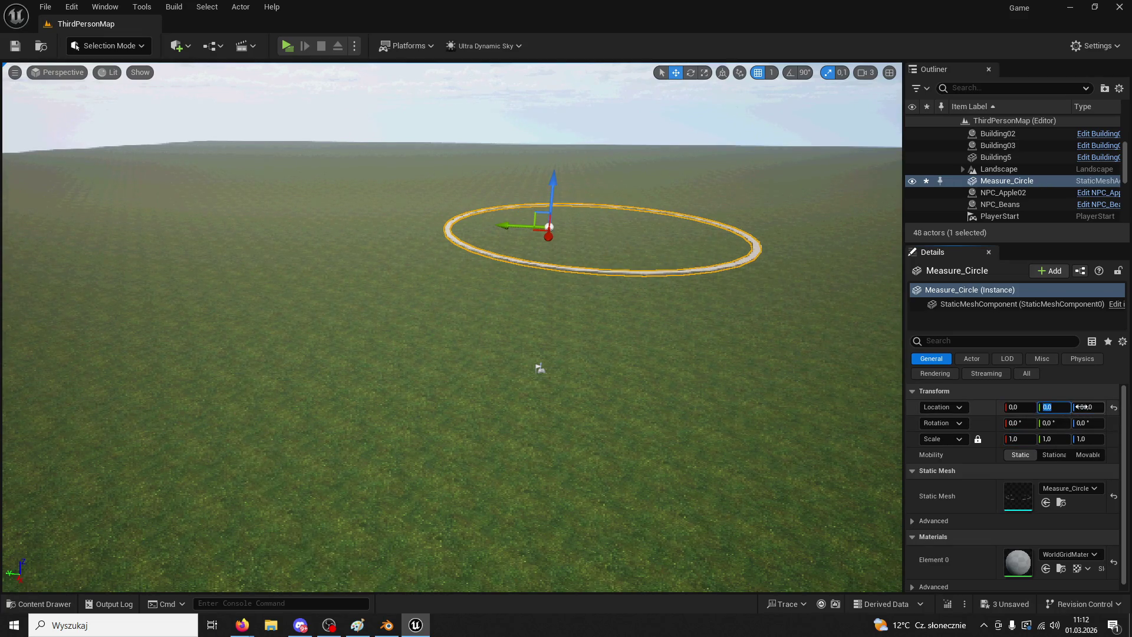
click(1081, 407)
text(0)
key(Return)
text(90)
key(Return)
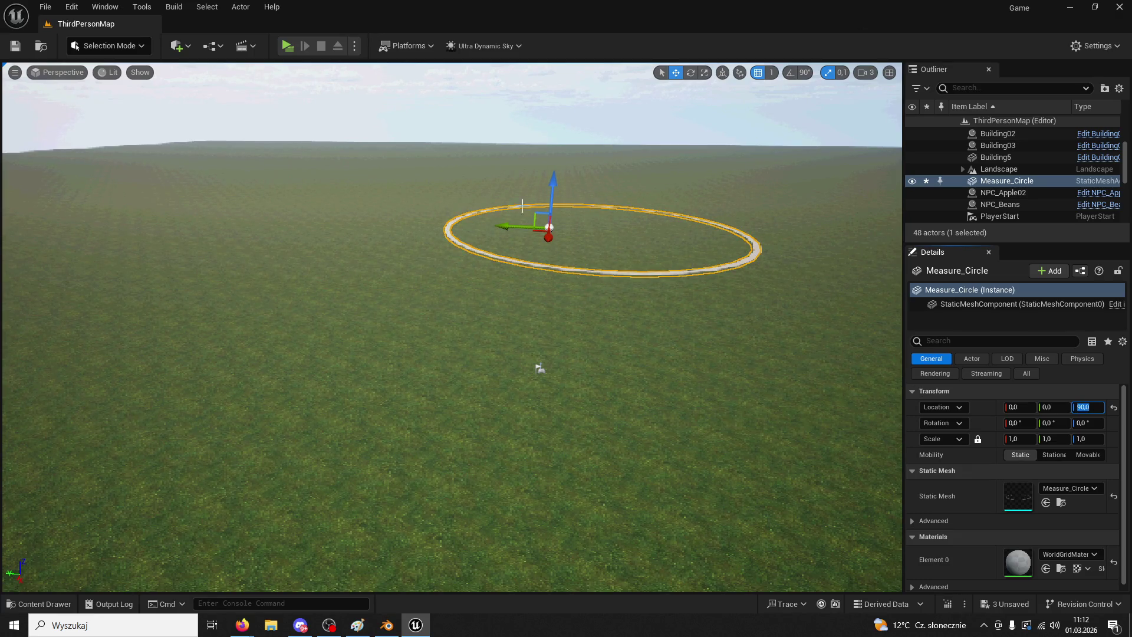
- Rotate the Measure_Circle 90° around Z
middle_drag(538, 368, 587, 368)
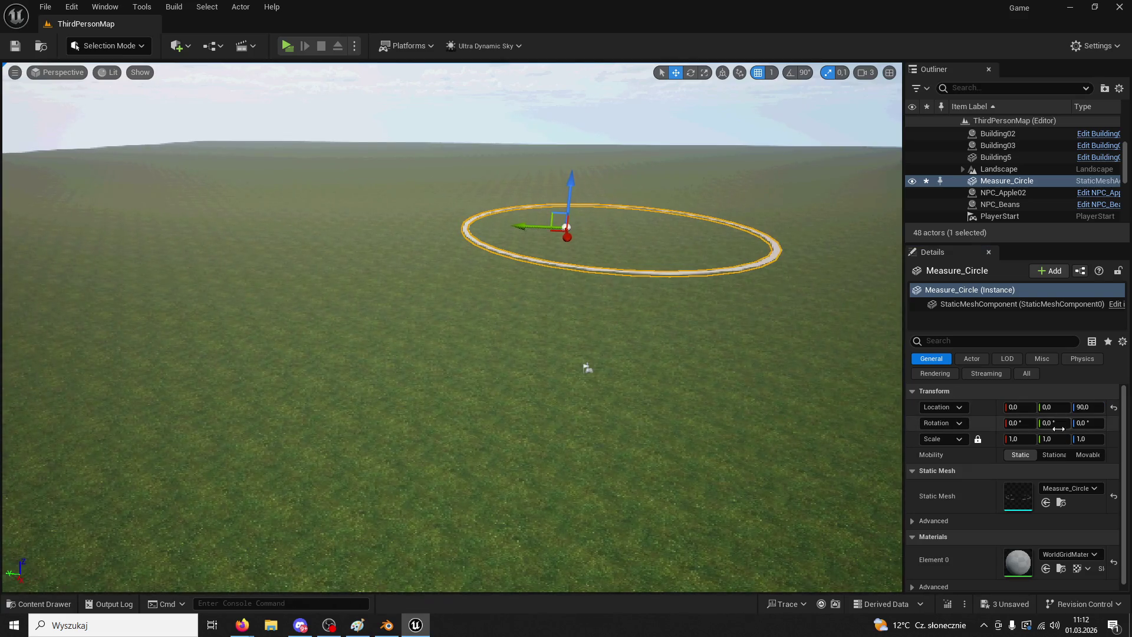
text(90)
key(Return)
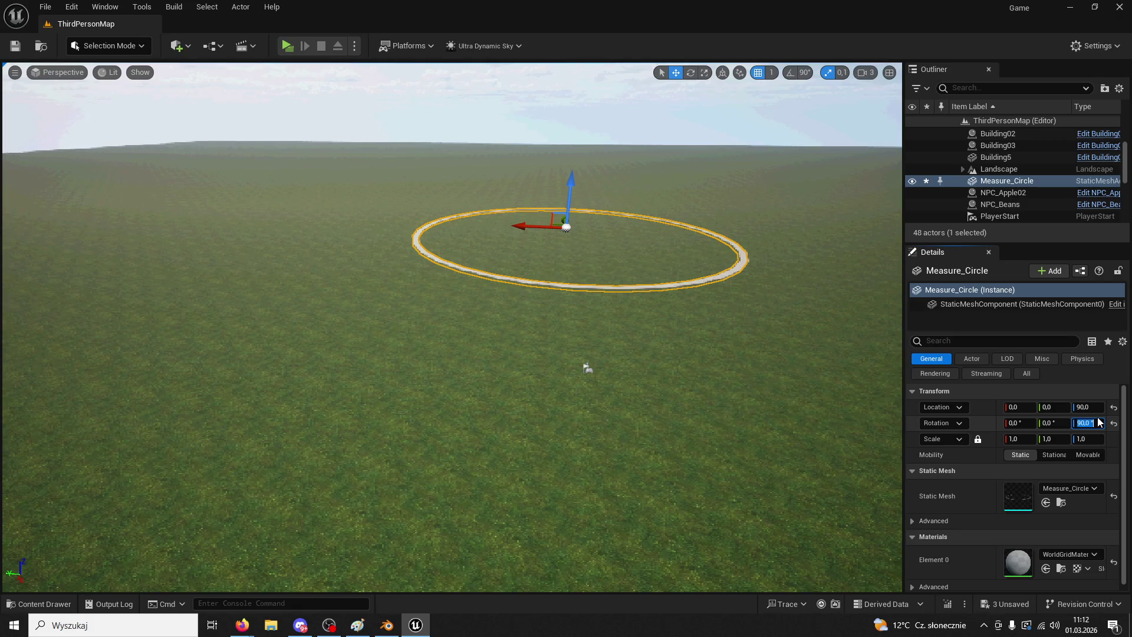
mouse_move(544, 142)
right_down()
mouse_move(544, 100)
mouse_move(552, 322)
right_up()
- Switch the editor into Modeling Mode and find the XForm transform tools
click(127, 48)
click(125, 109)
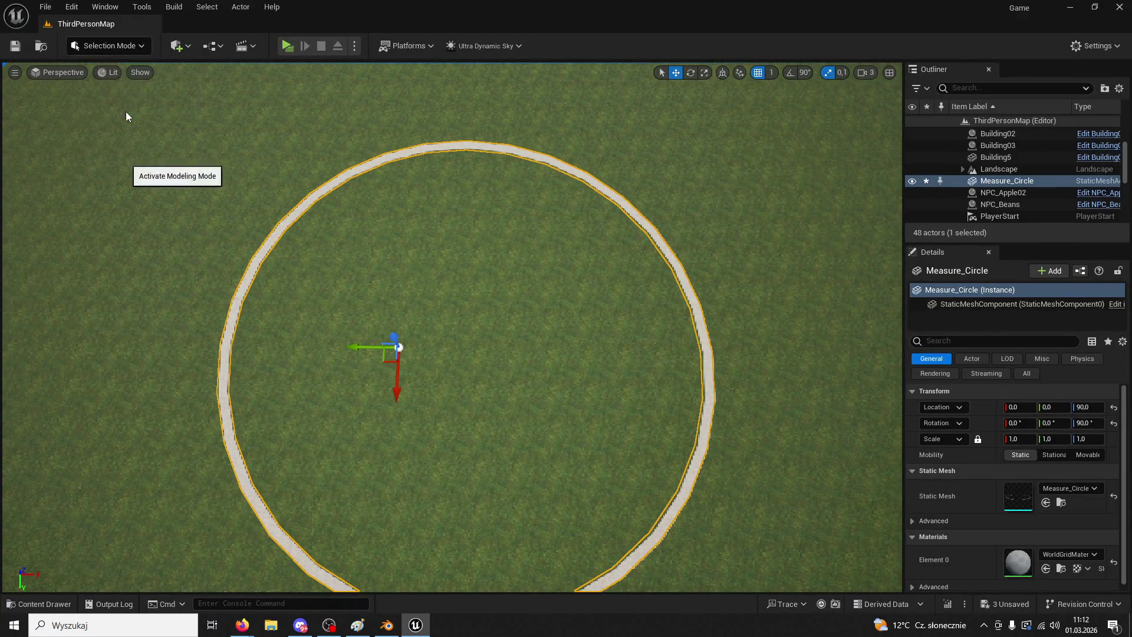
click(19, 208)
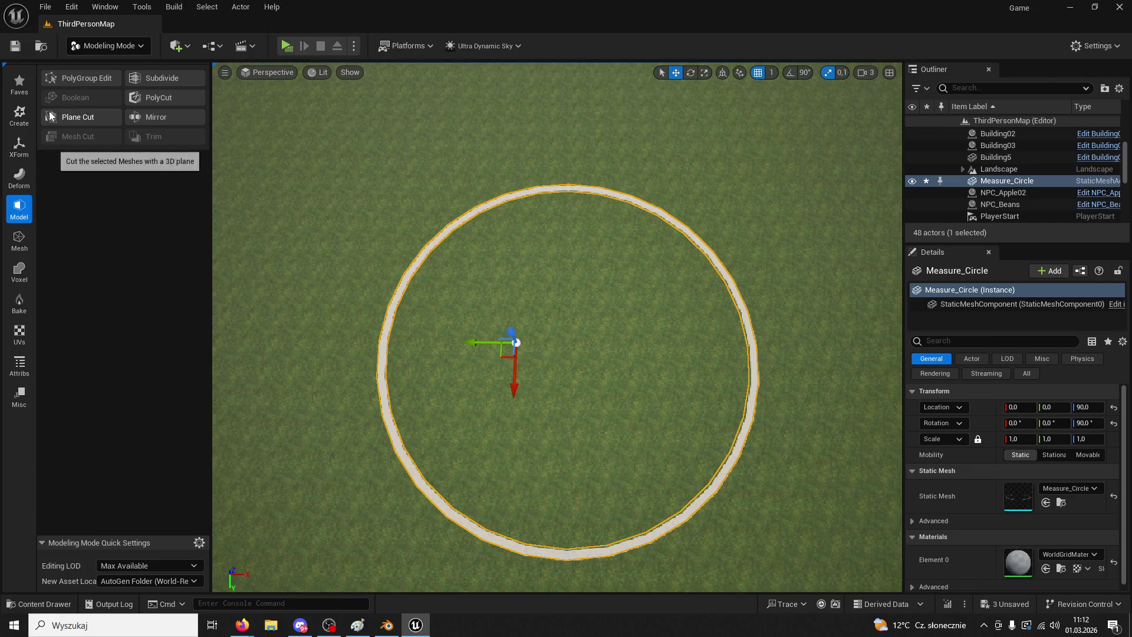
click(15, 147)
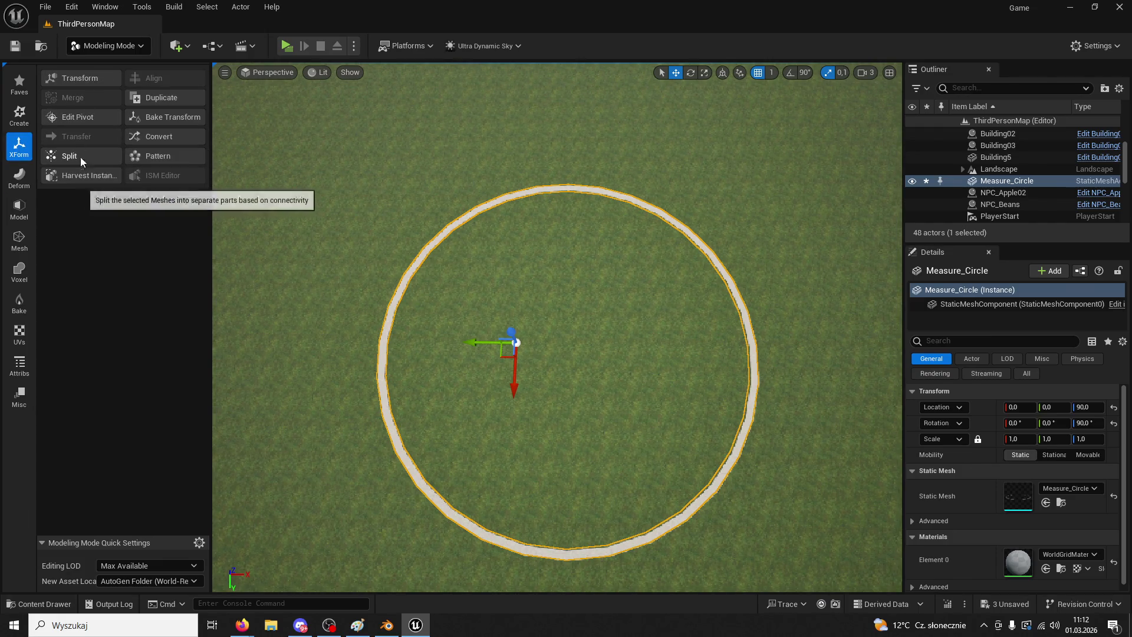
click(21, 185)
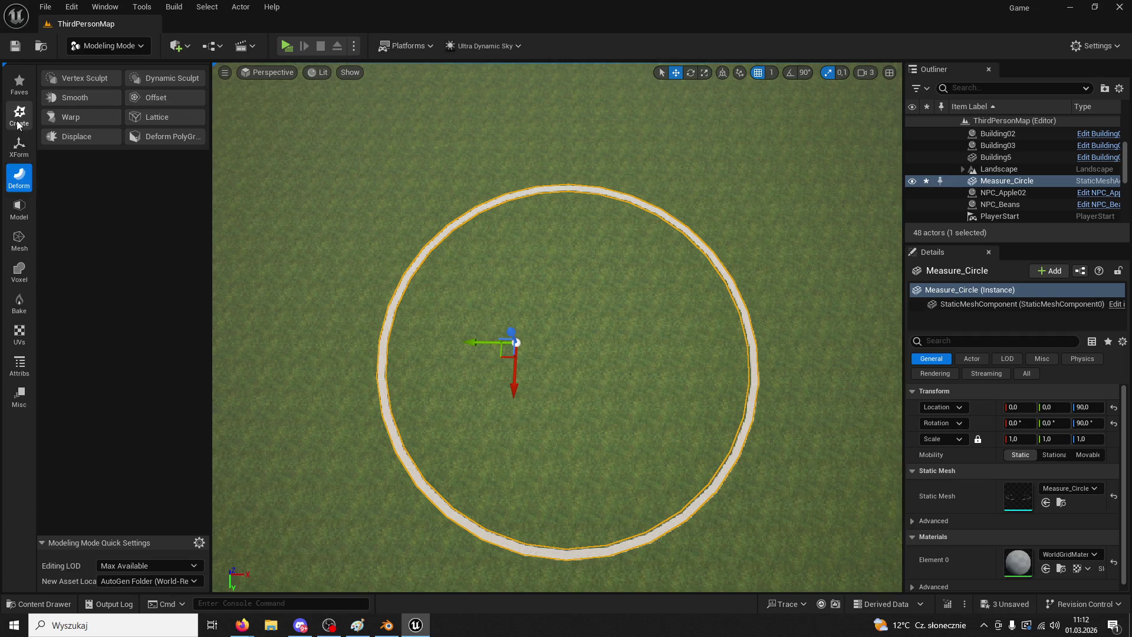
click(19, 147)
click(19, 177)
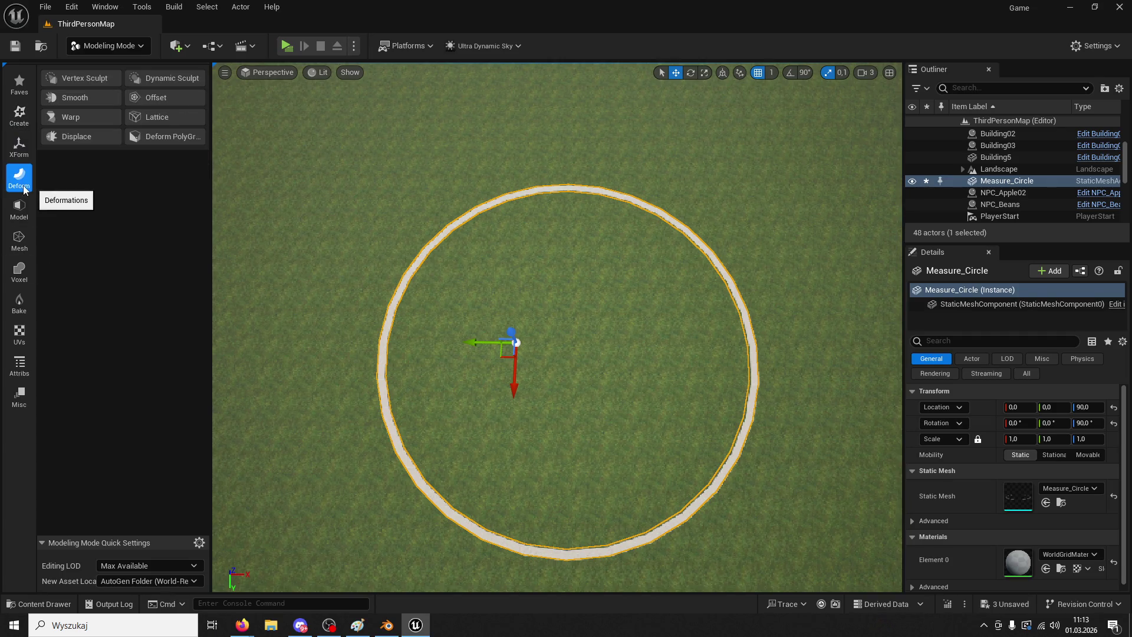
click(22, 124)
click(19, 146)
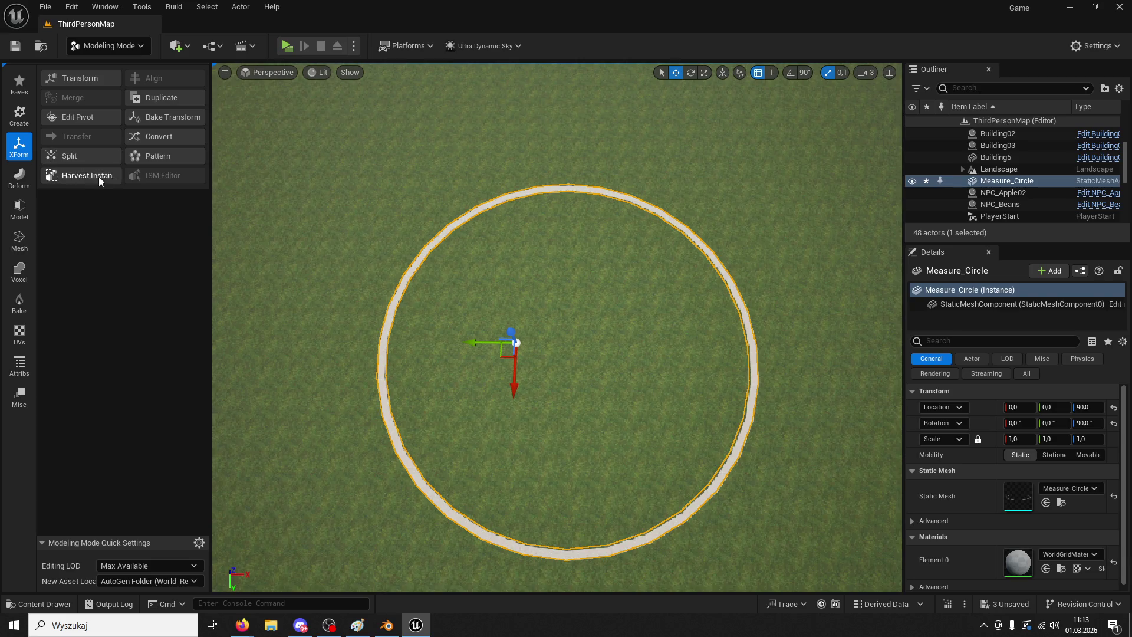
- Move the Measure_Circle pivot to the ring's centre, accept, and return to Selection Mode
click(86, 116)
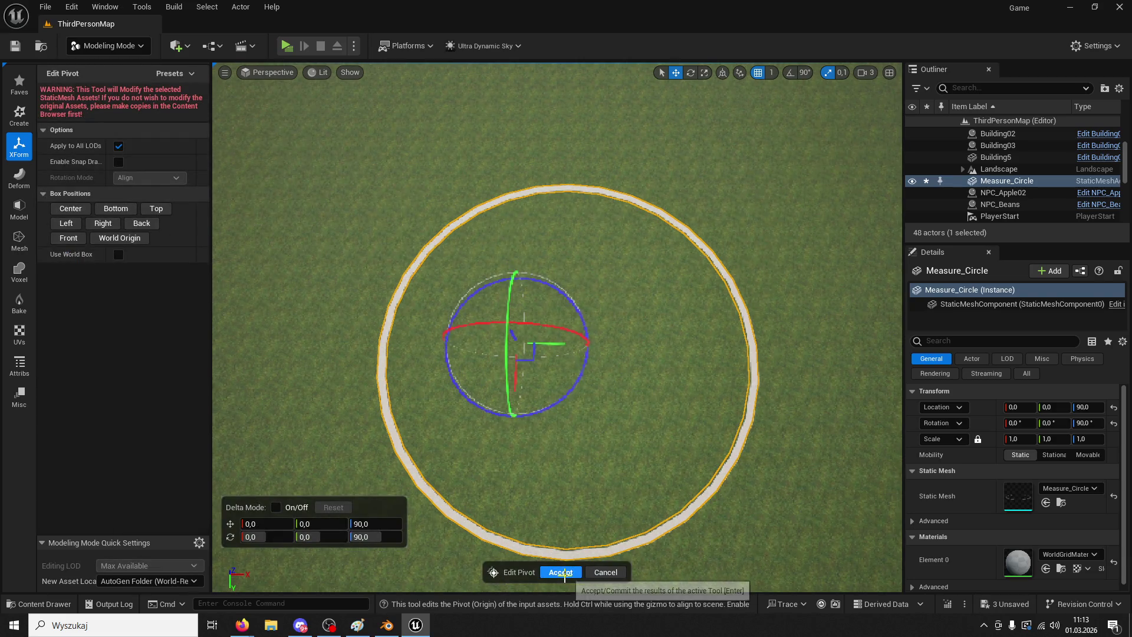
click(71, 208)
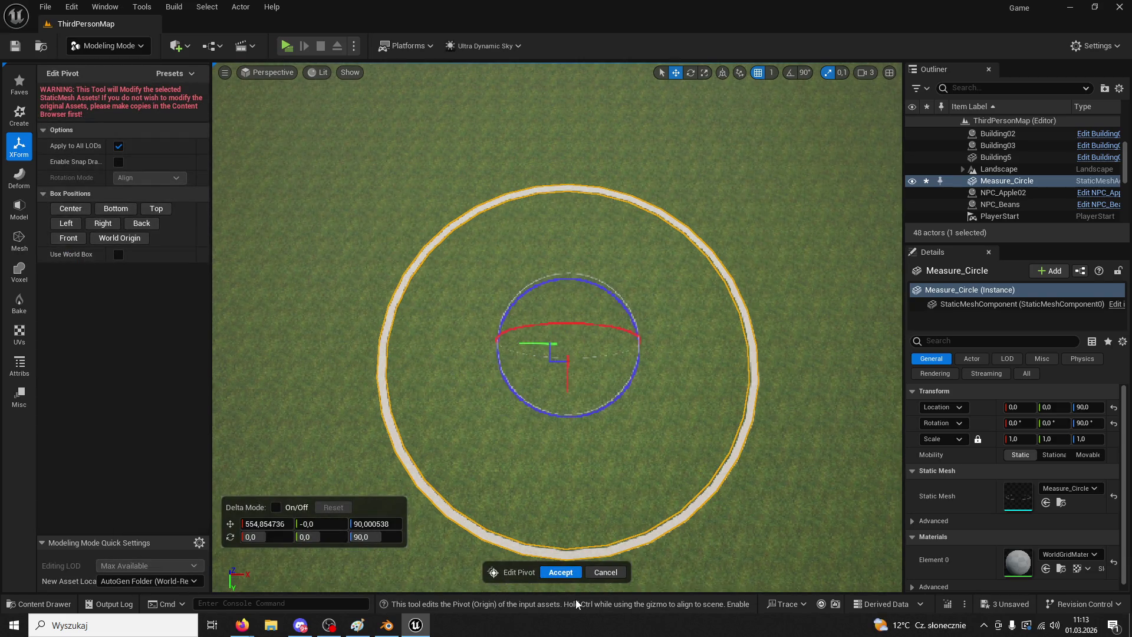
click(561, 572)
click(635, 455)
right_drag(636, 455, 636, 410)
click(71, 44)
click(106, 66)
right_drag(598, 342, 598, 284)
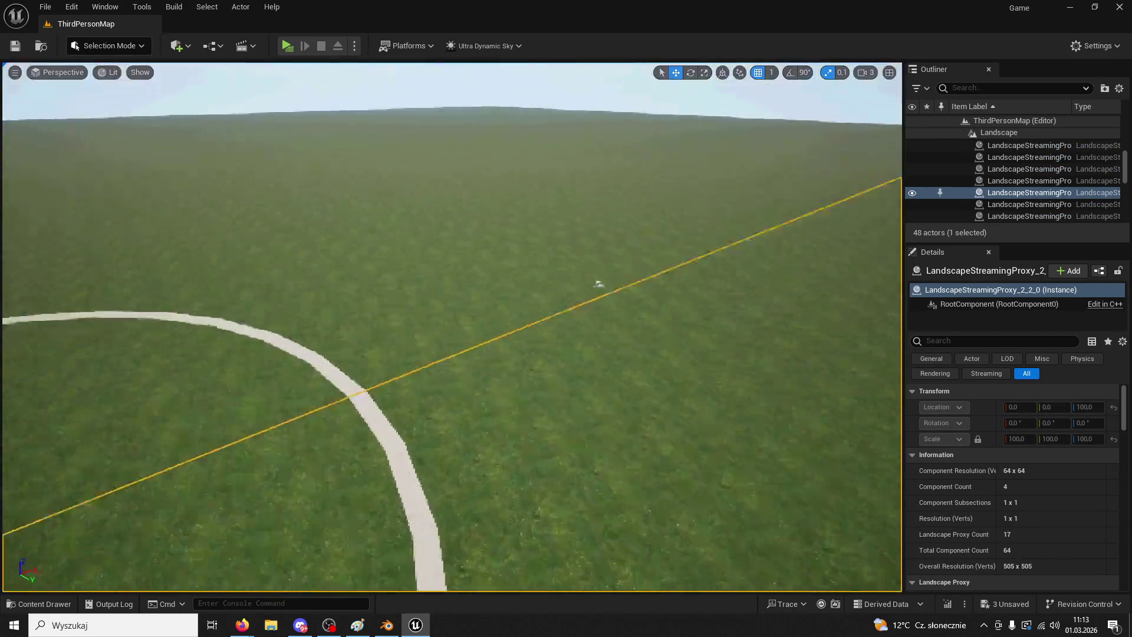
- Place StairsTest in the level over the ring with a -90° Z rotation
key(f)
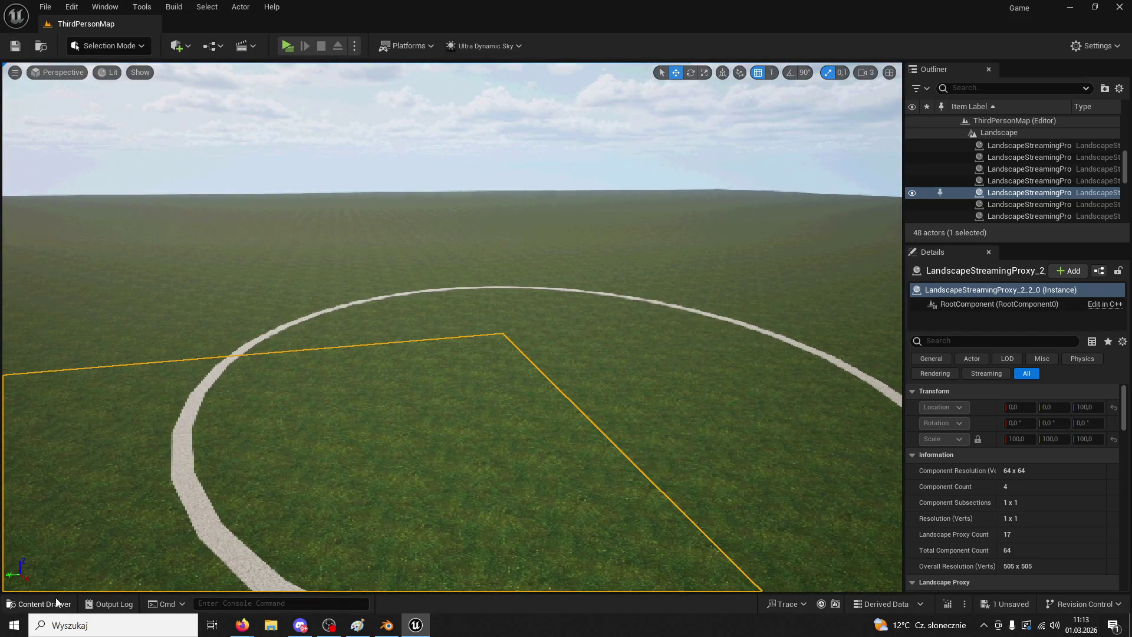
click(56, 602)
mouse_move(273, 356)
mouse_down()
mouse_move(409, 122)
mouse_move(435, 343)
mouse_move(393, 323)
mouse_up()
right_drag(392, 323, 485, 273)
click(1085, 423)
text(90)
key(Return)
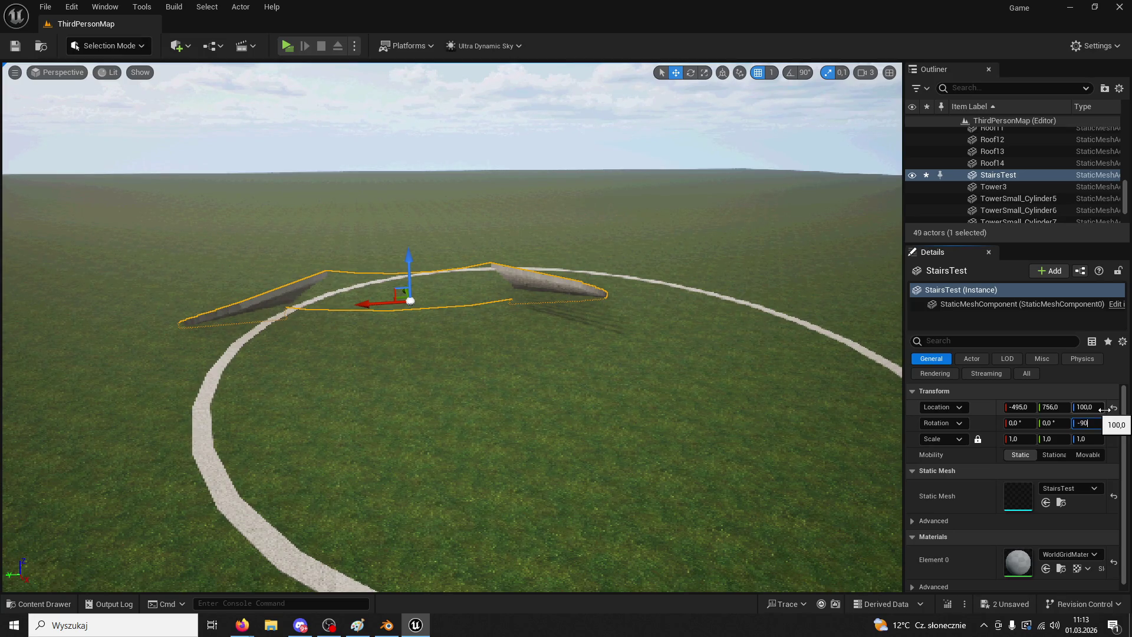
key(Return)
- Raise StairsTest to a height of 459 and switch back to Blender
drag(408, 265, 409, 223)
mouse_move(452, 327)
right_down()
mouse_move(449, 318)
mouse_move(454, 354)
mouse_move(452, 307)
right_up()
key(f)
right_drag(391, 429, 404, 617)
click(387, 624)
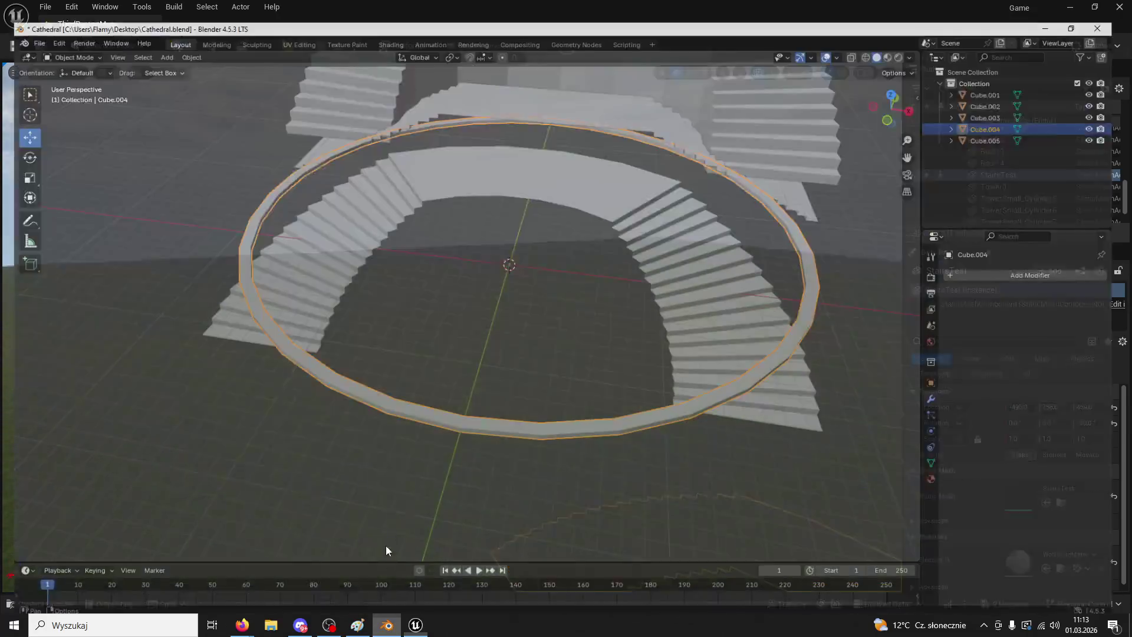
- Fix the normals of the stairs object Cube.002 in Edit Mode, then return to Object Mode
click(362, 197)
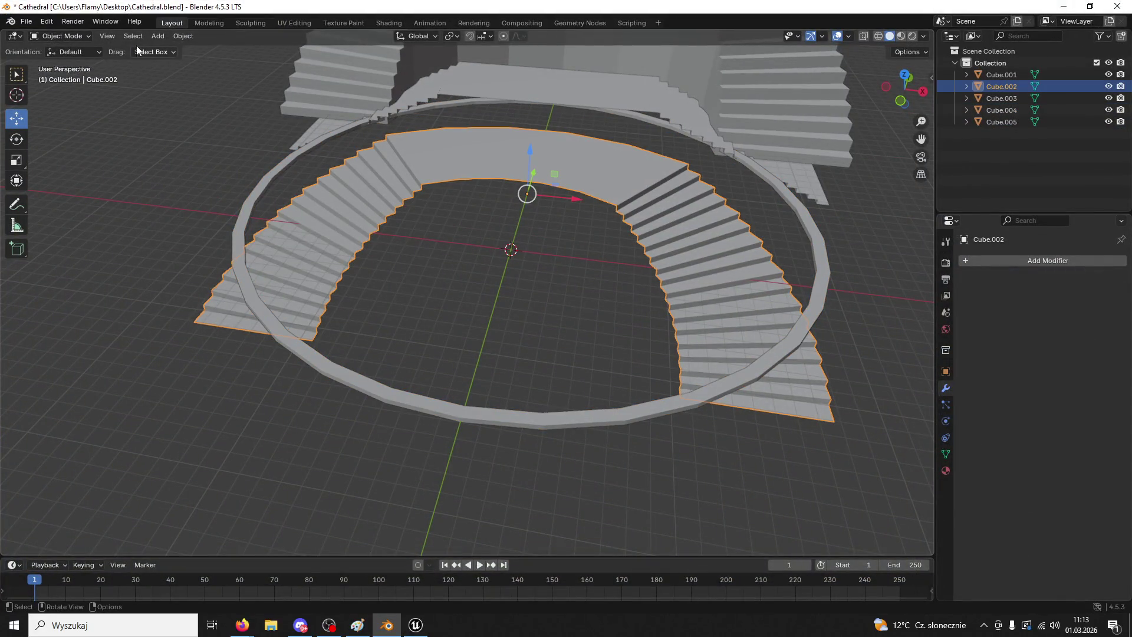
click(156, 36)
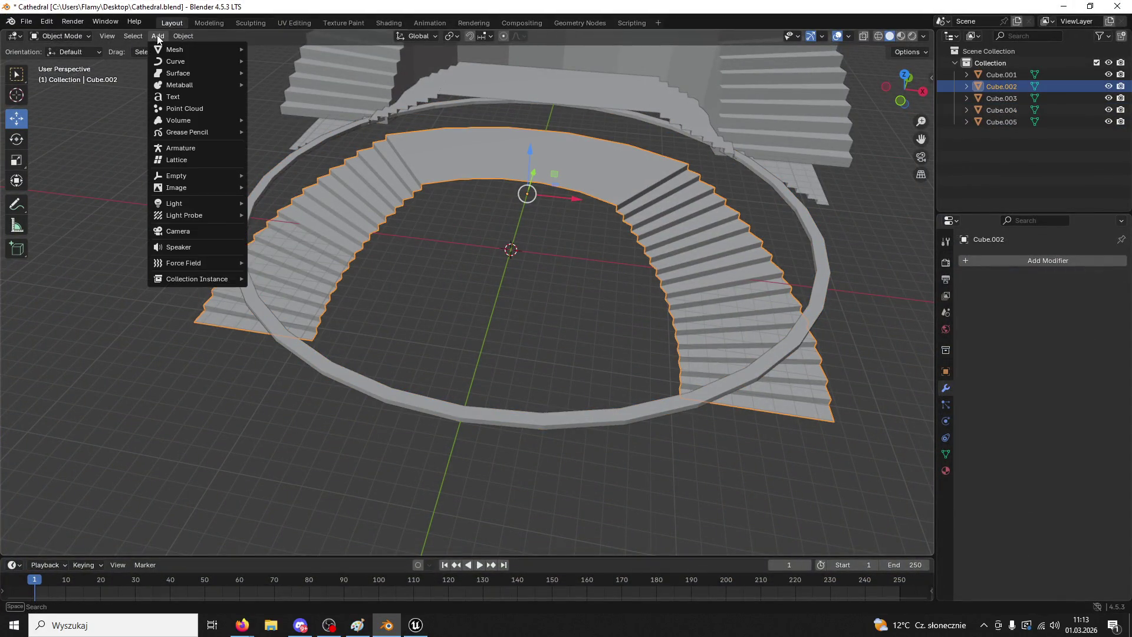
click(68, 38)
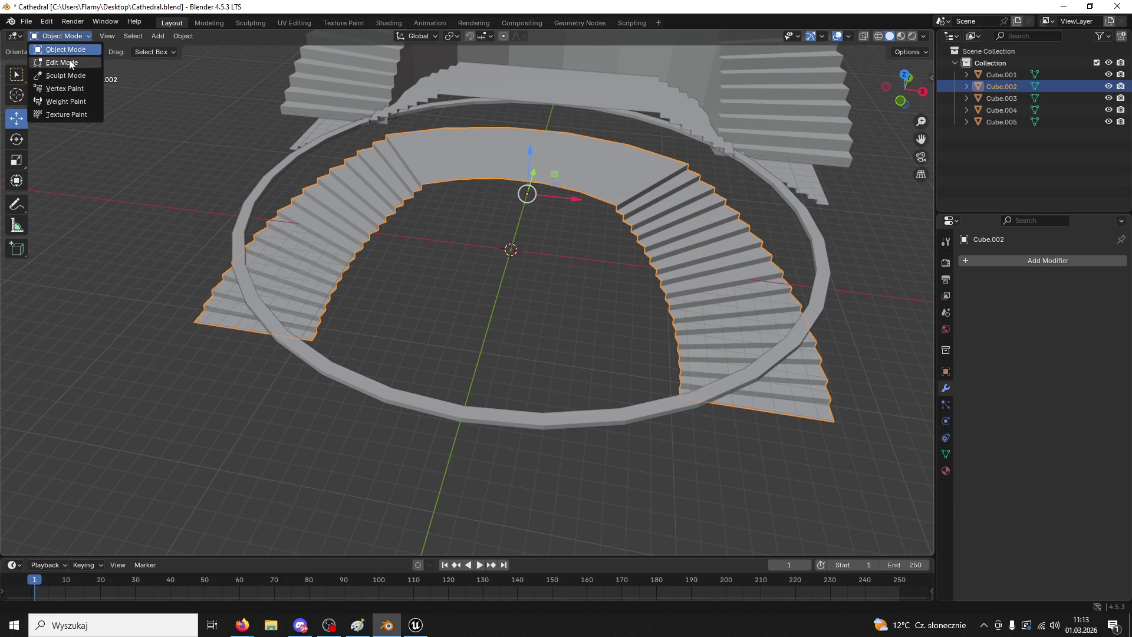
click(59, 62)
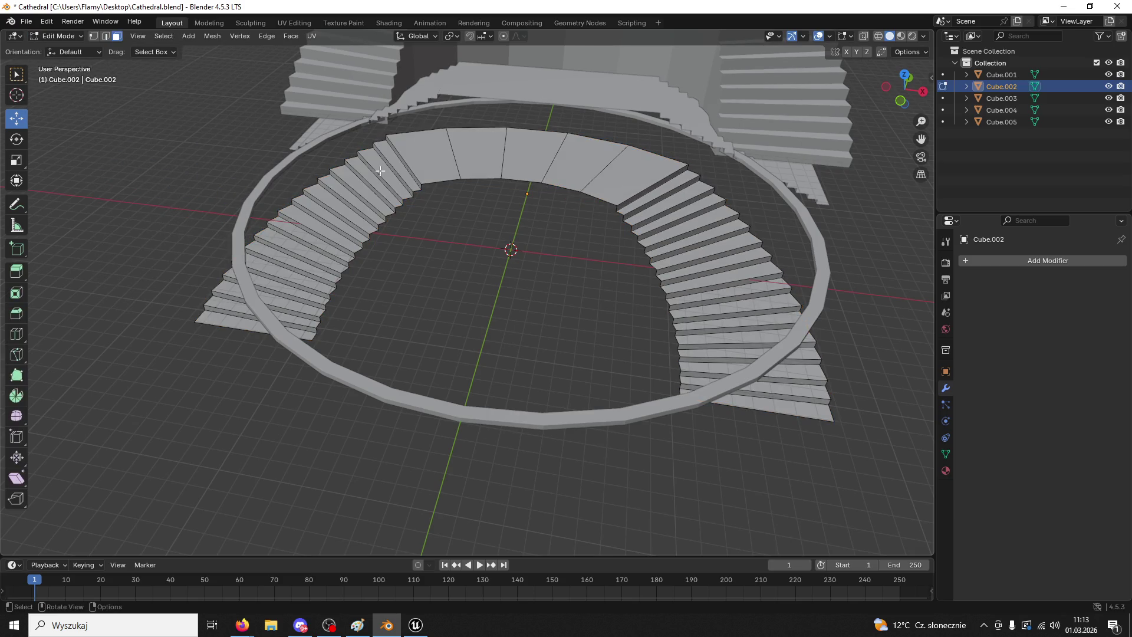
click(216, 37)
mouse_move(240, 44)
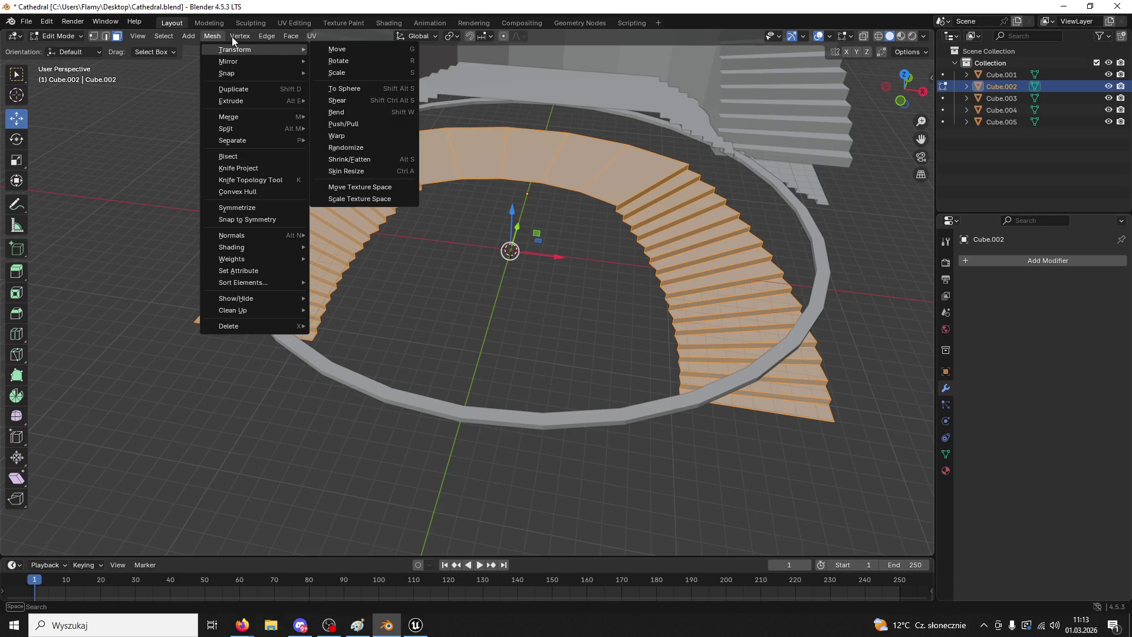
click(212, 36)
mouse_move(269, 235)
click(348, 246)
click(404, 217)
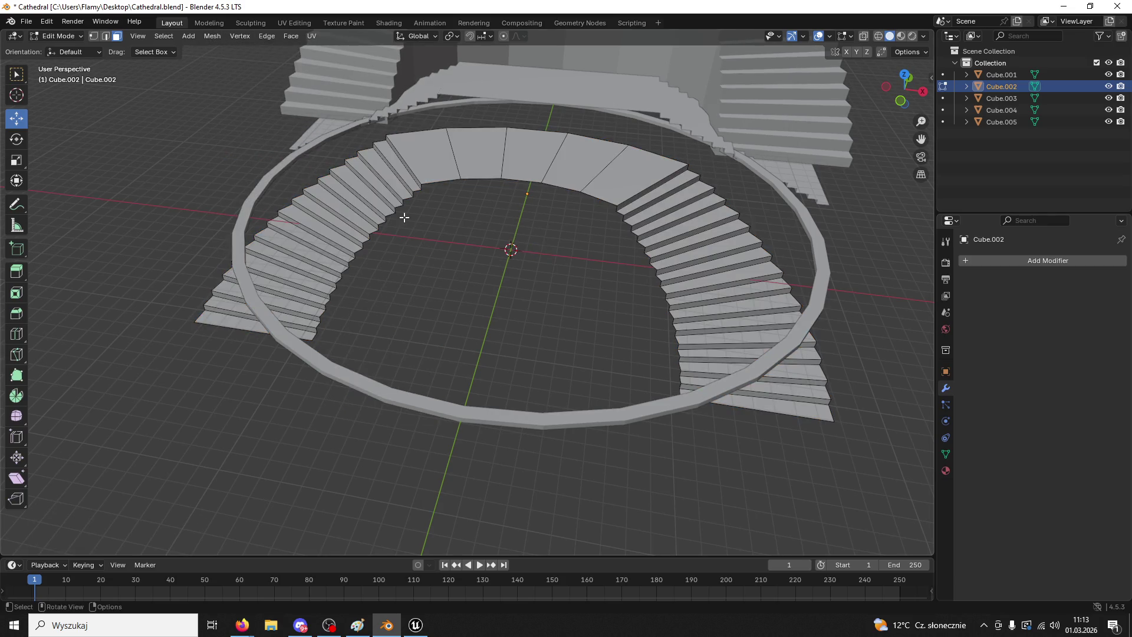
click(70, 33)
click(59, 50)
- Export the stairs as FBX, overwriting StairsTest.fbx, and bring up Unreal's asset browser
click(26, 21)
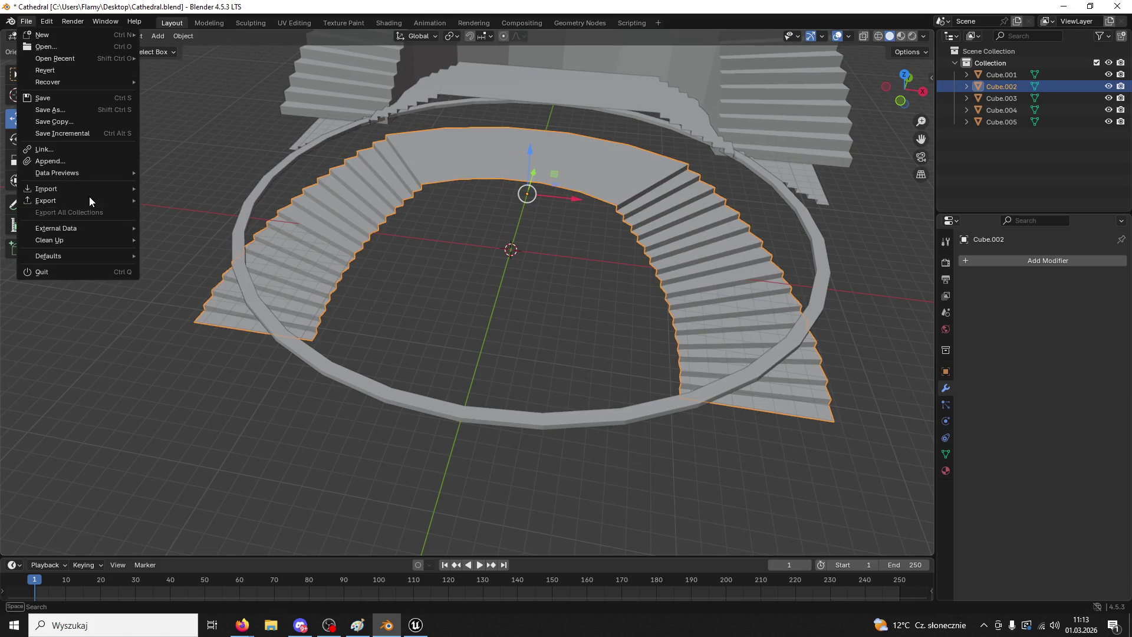
mouse_move(90, 197)
click(177, 306)
scroll(448, 384, down, 2)
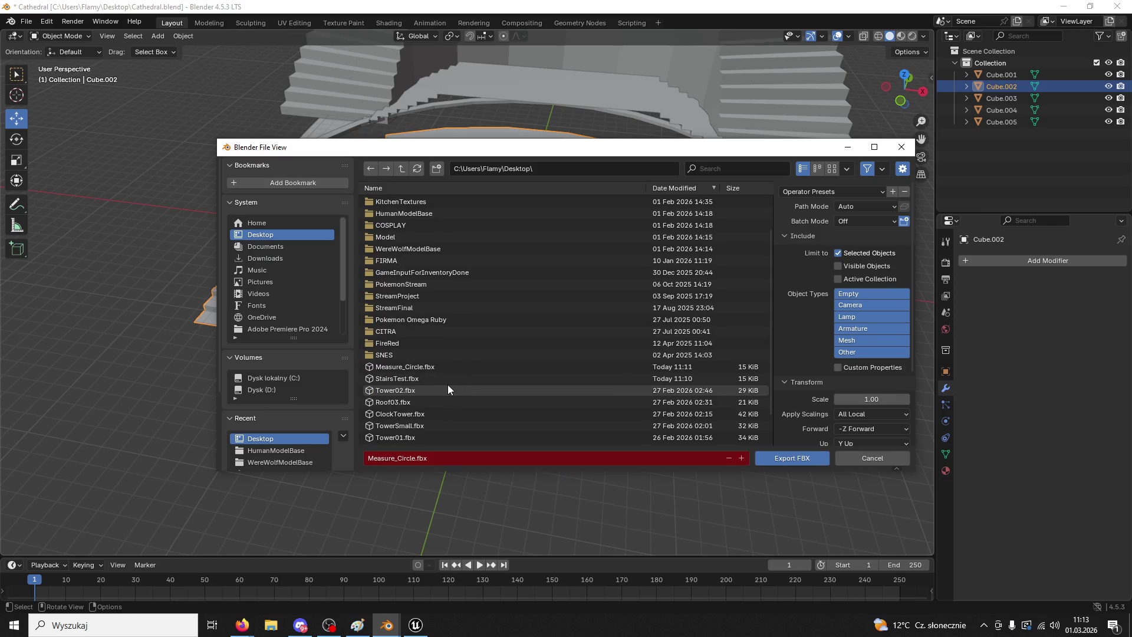
click(401, 378)
click(805, 459)
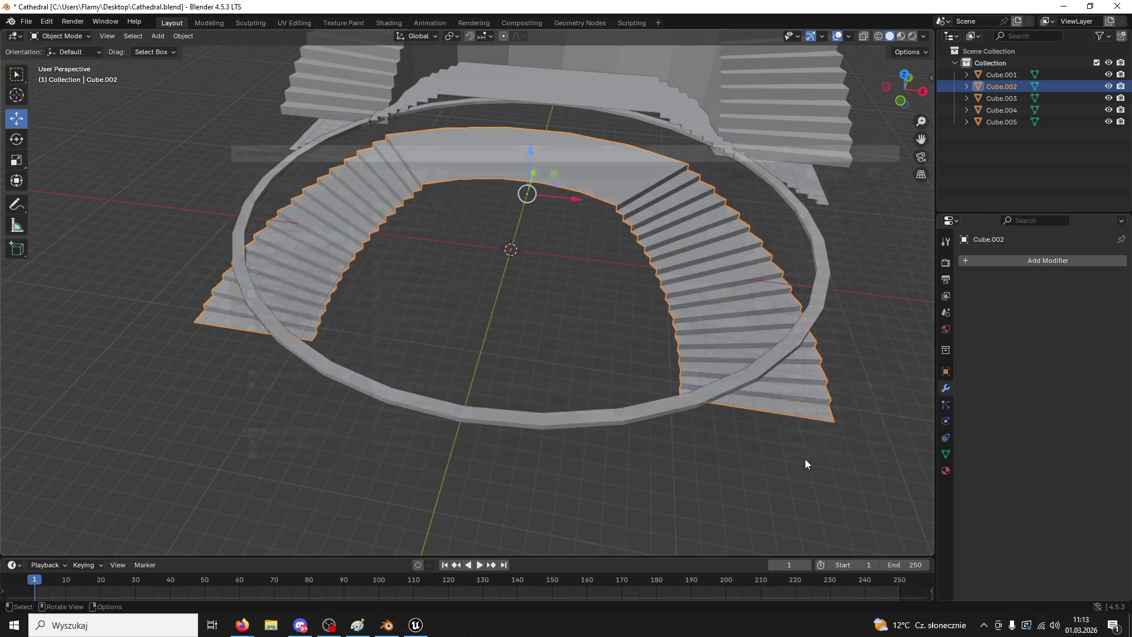
click(414, 630)
click(38, 604)
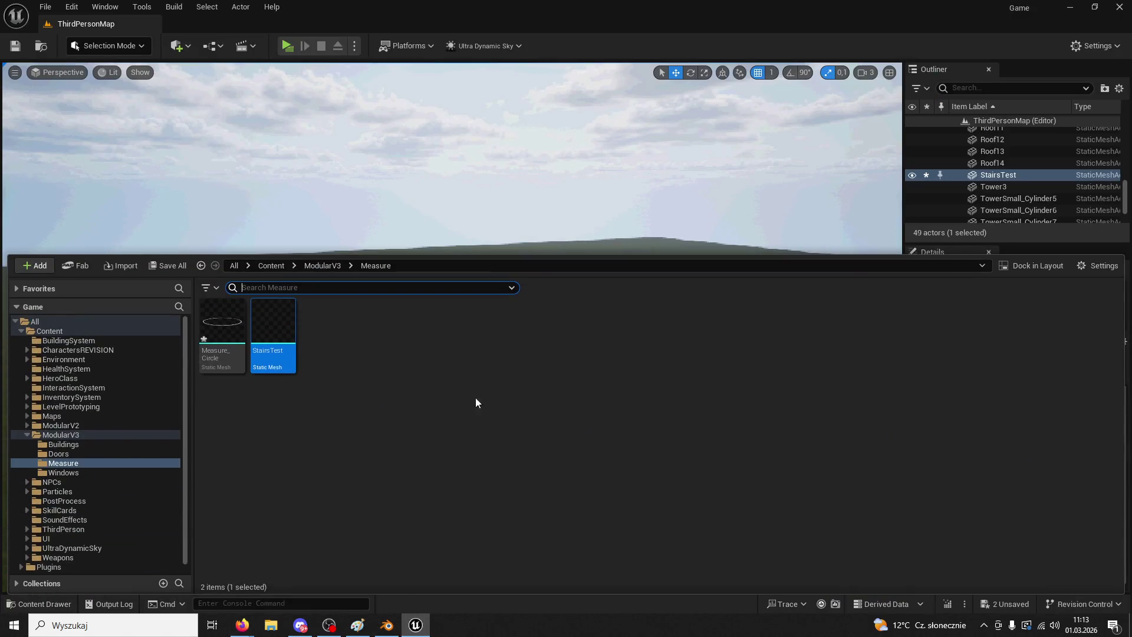
- Reimport the StairsTest asset from the updated FBX
right_click(264, 339)
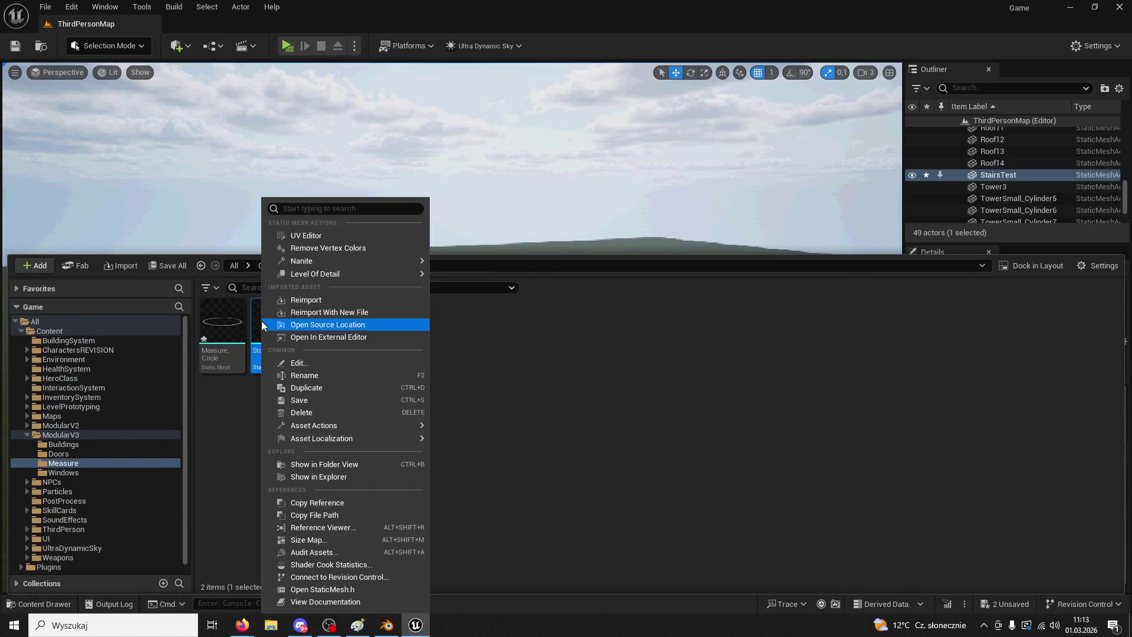
click(328, 302)
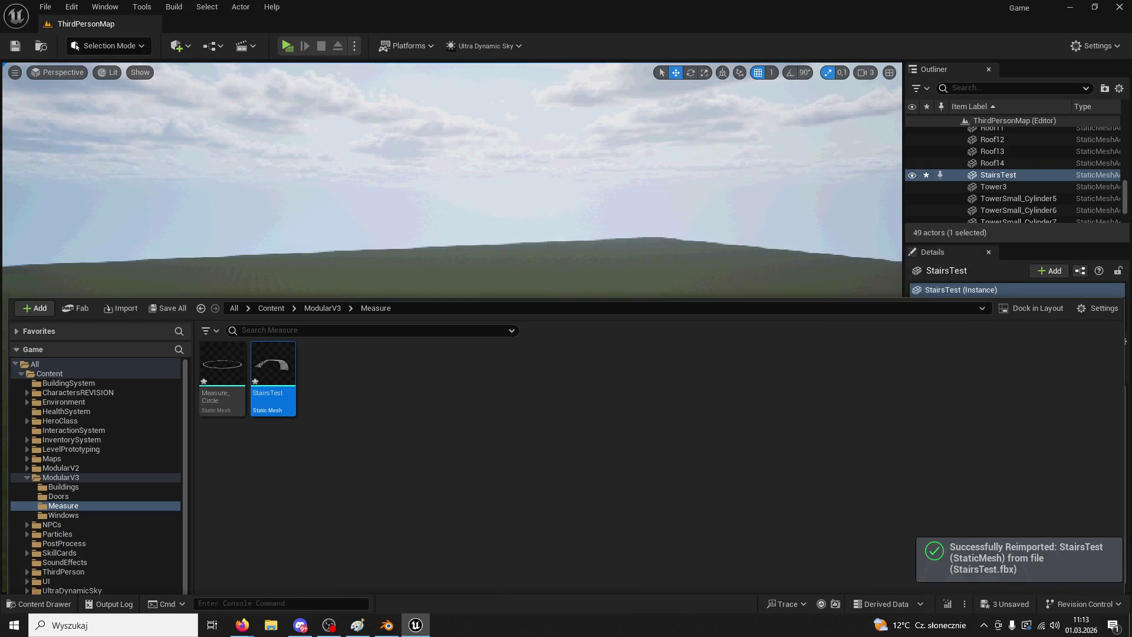
click(496, 286)
- Centre the StairsTest stairs over the ring at Location X 0 and Y 0
right_drag(496, 285, 531, 330)
mouse_move(652, 362)
right_down()
mouse_move(707, 348)
mouse_move(626, 377)
right_up()
click(652, 362)
click(1053, 407)
text(0)
key(Return)
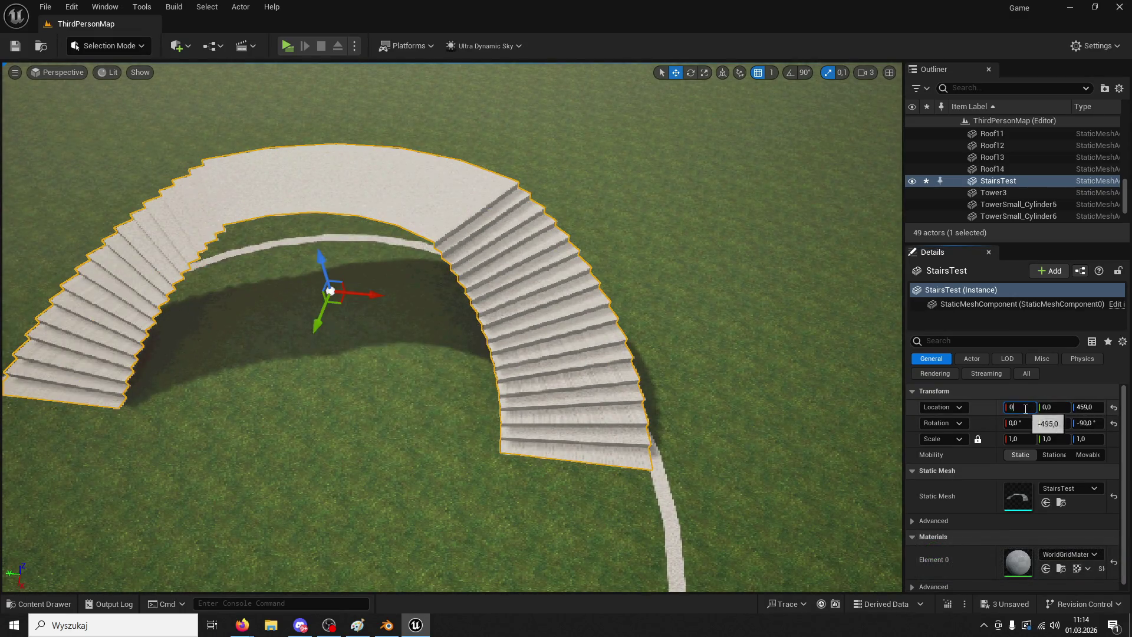
key(Return)
- Playtest the level and run the character forward toward the stairs
mouse_move(448, 330)
right_down()
mouse_move(360, 308)
mouse_move(384, 310)
mouse_move(61, 78)
right_up()
click(284, 51)
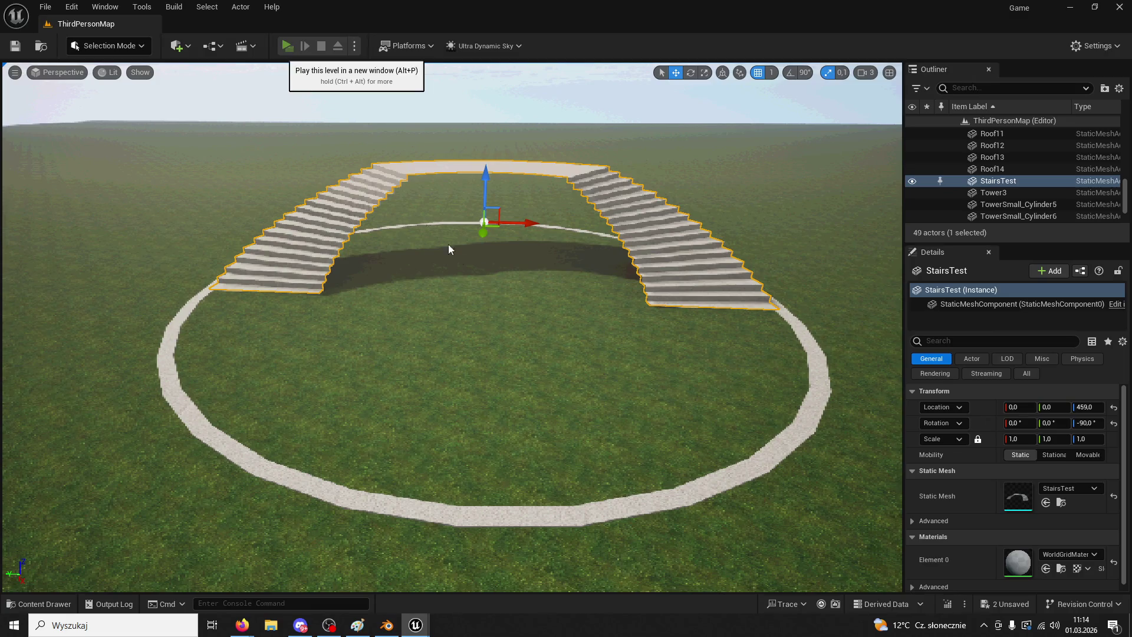
key(w)
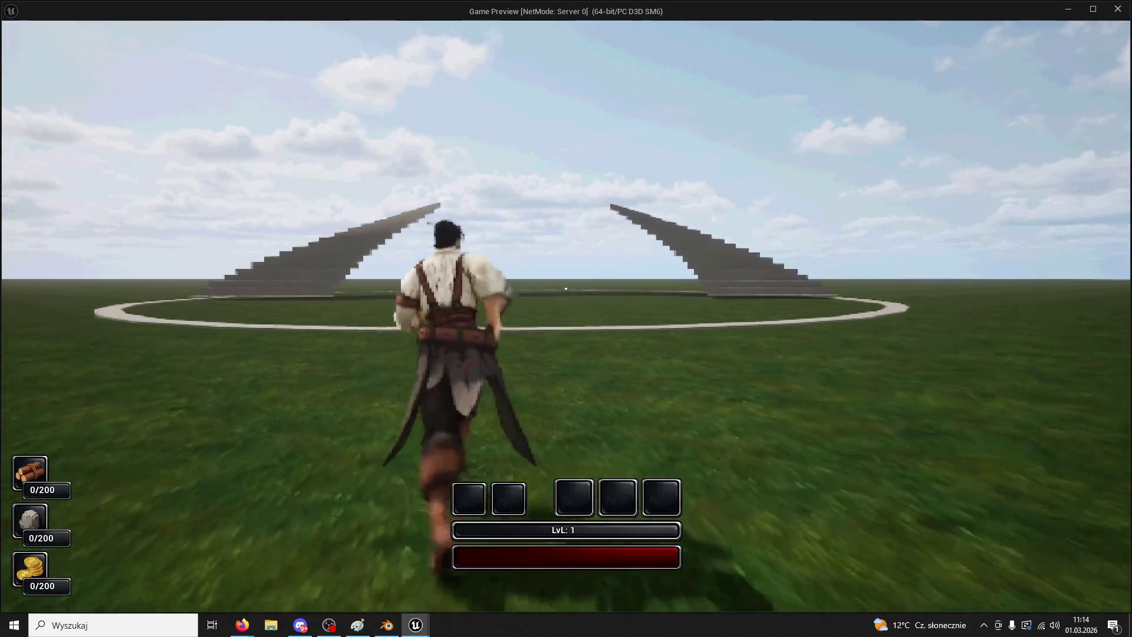
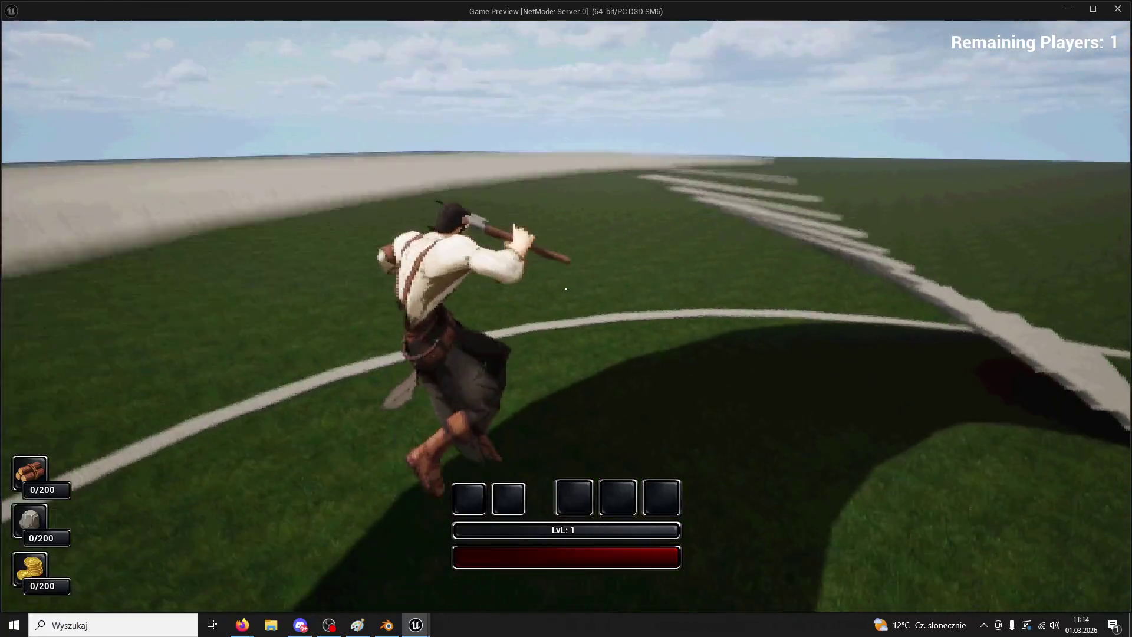
- Restart the play session and run the character up the right staircase onto the top landing
key(Escape)
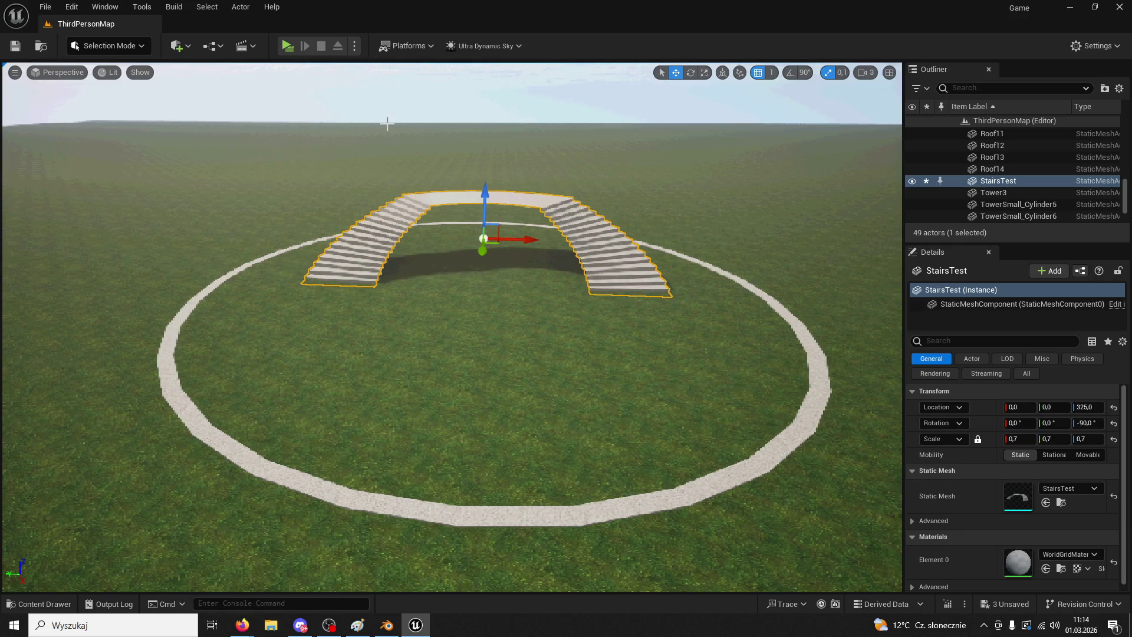
click(287, 45)
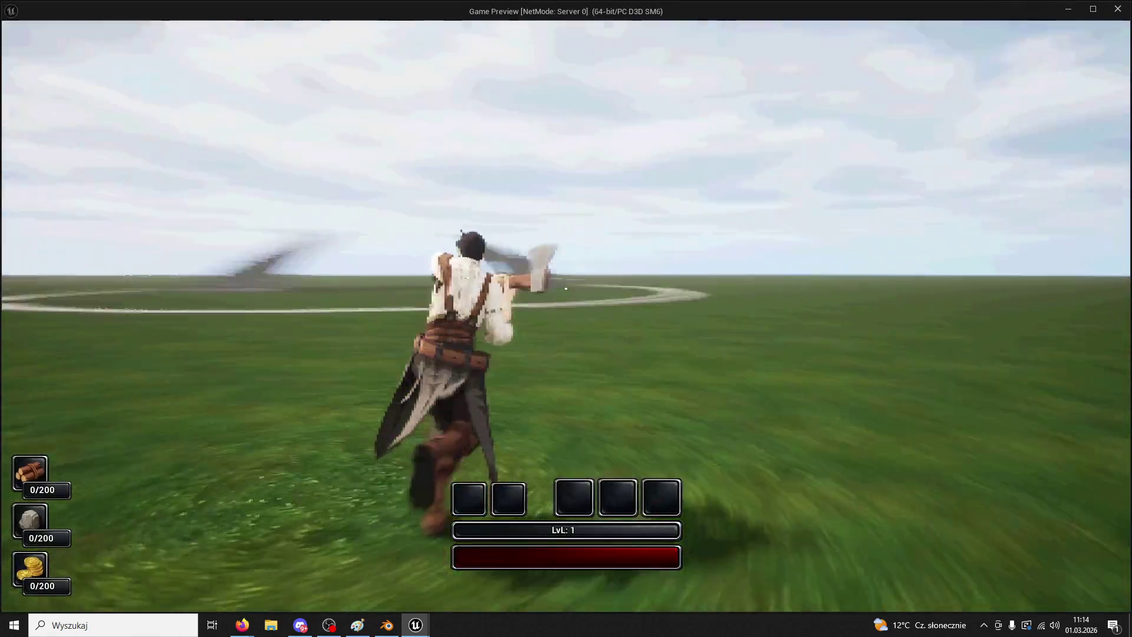
key(w)
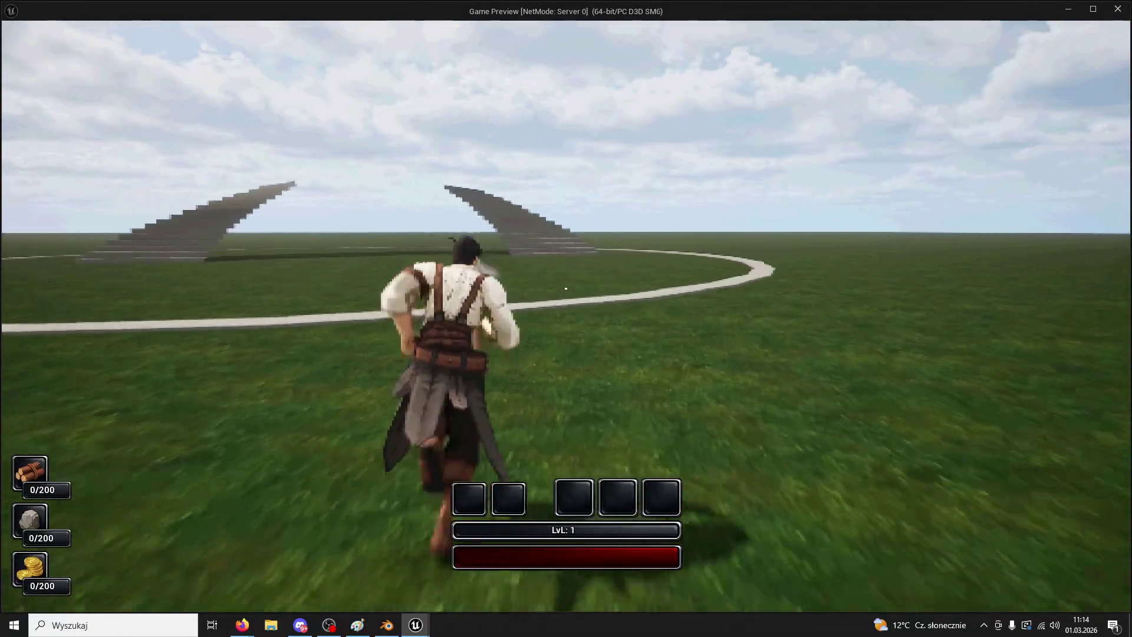
key(w)
key(w)
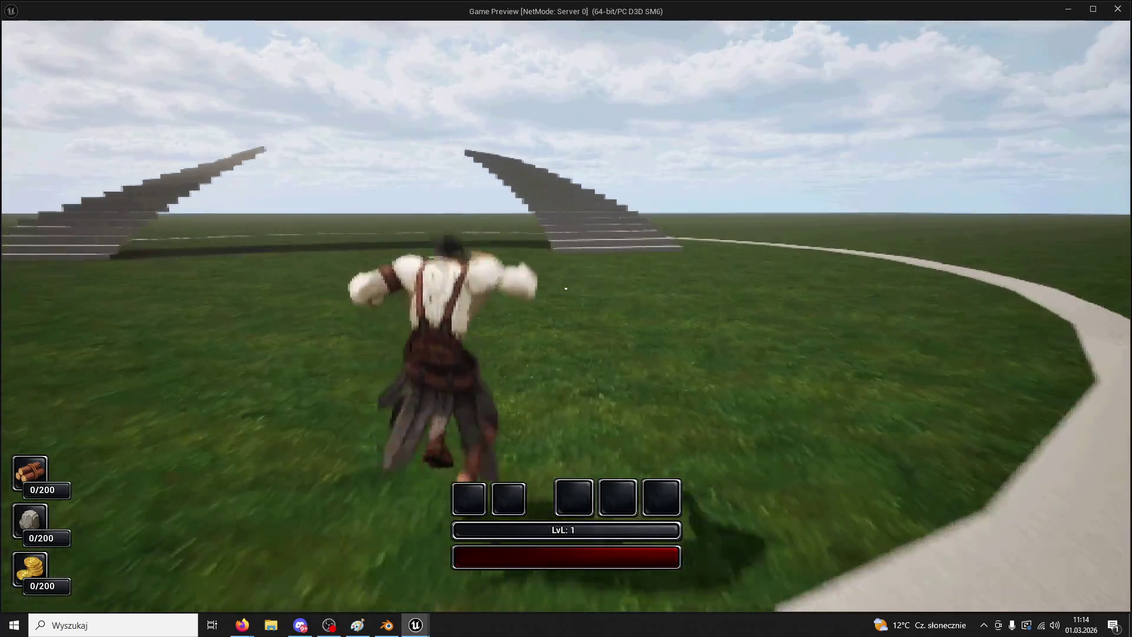
key(w)
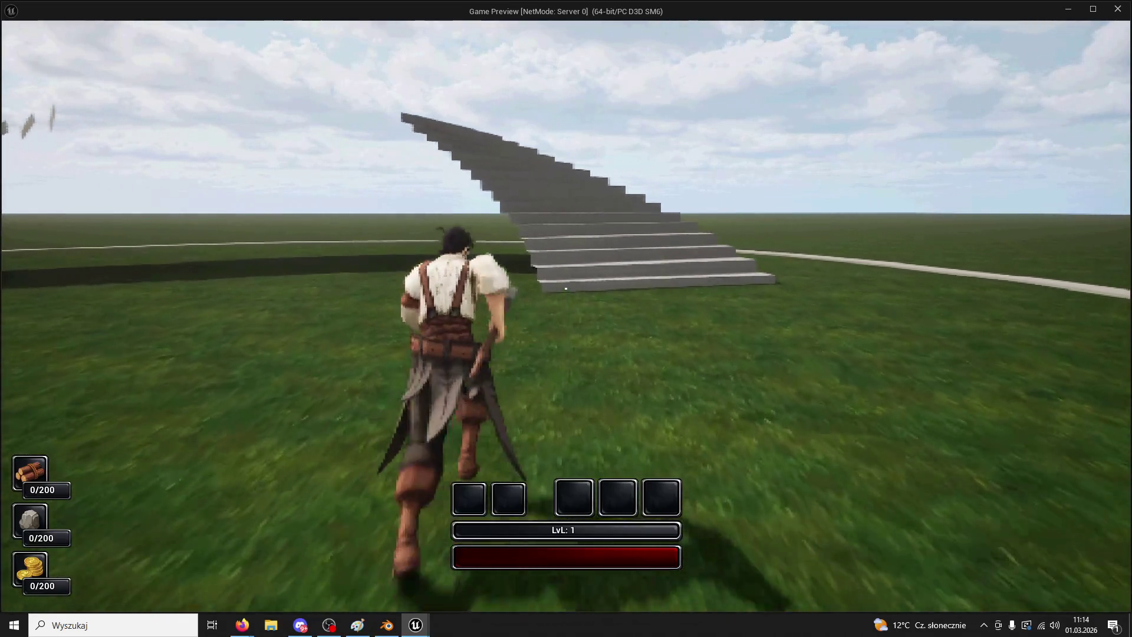
key(w)
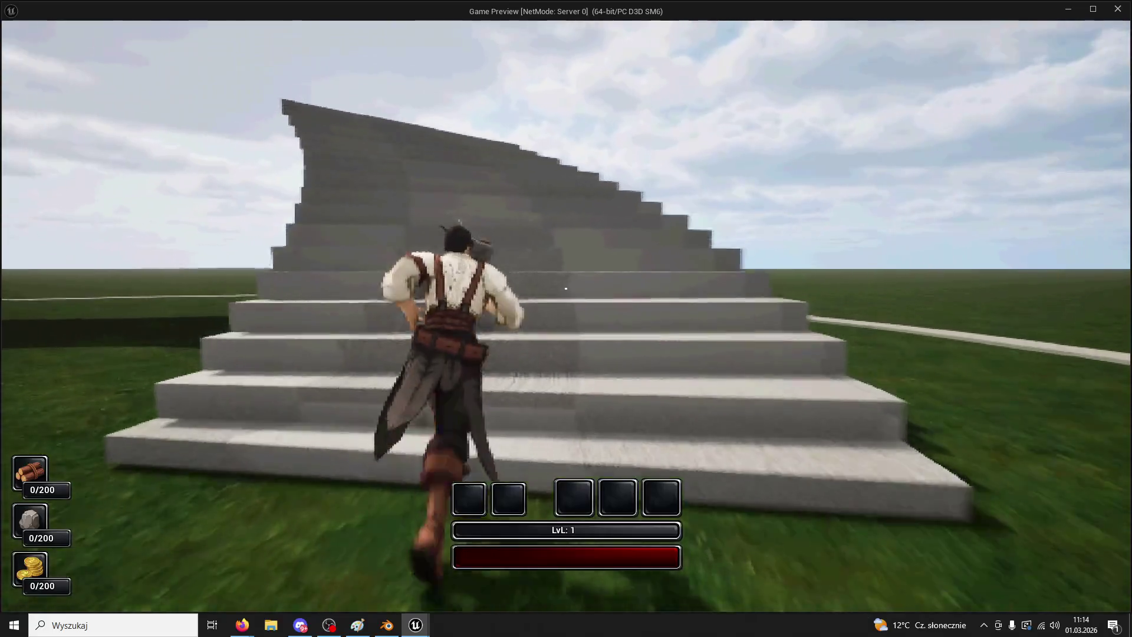
key(w)
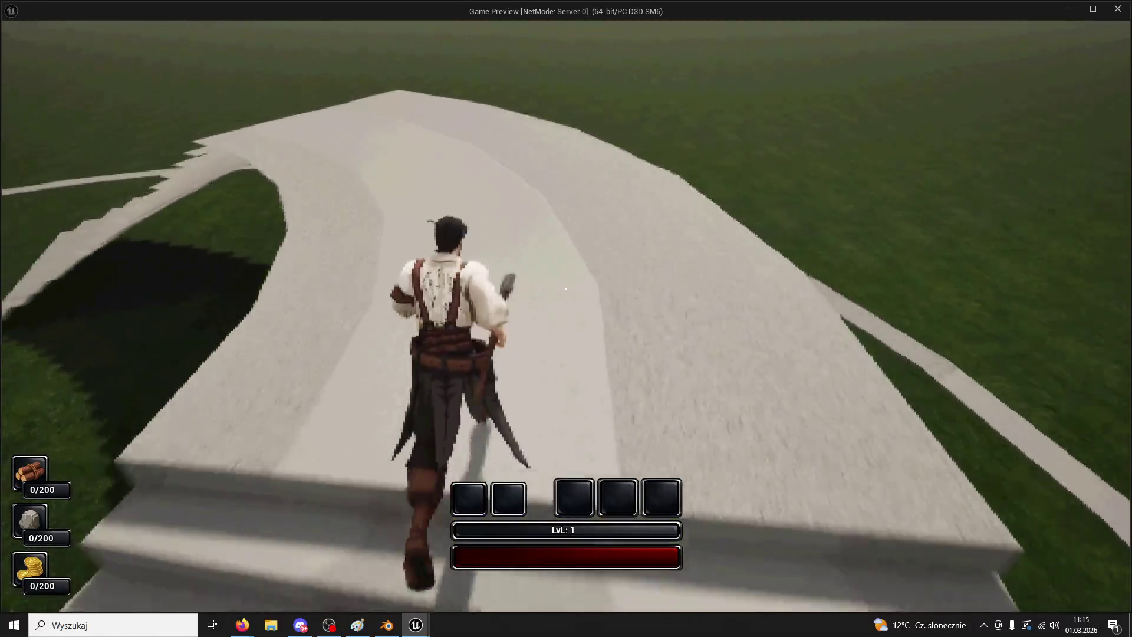
key(w)
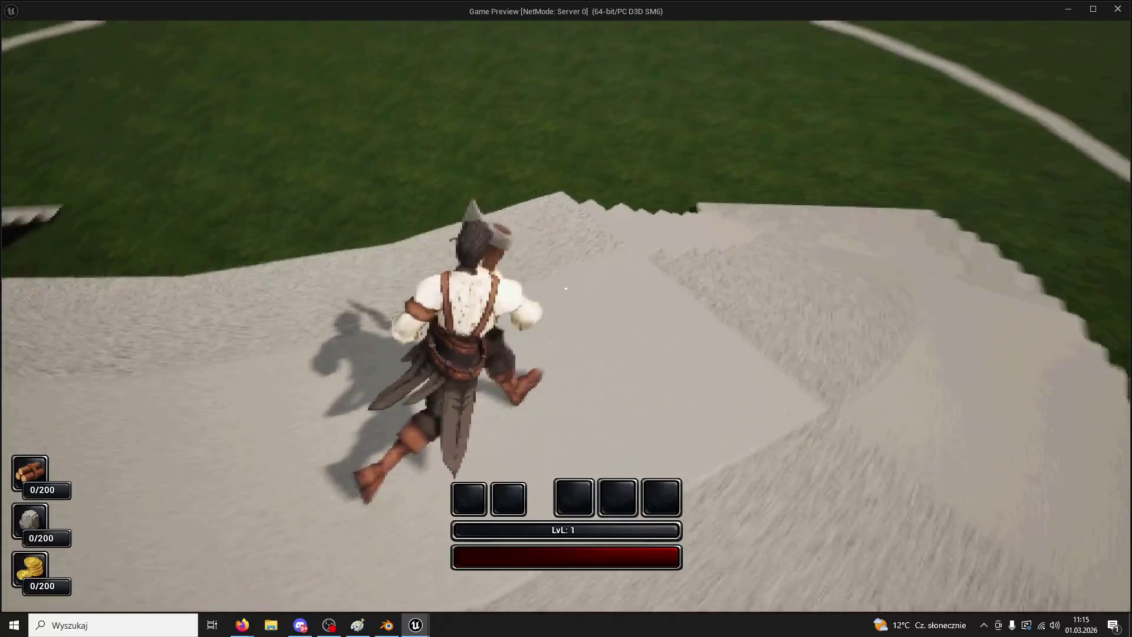
- Back the character off the stairs past the stone path and exit the game preview
key(s)
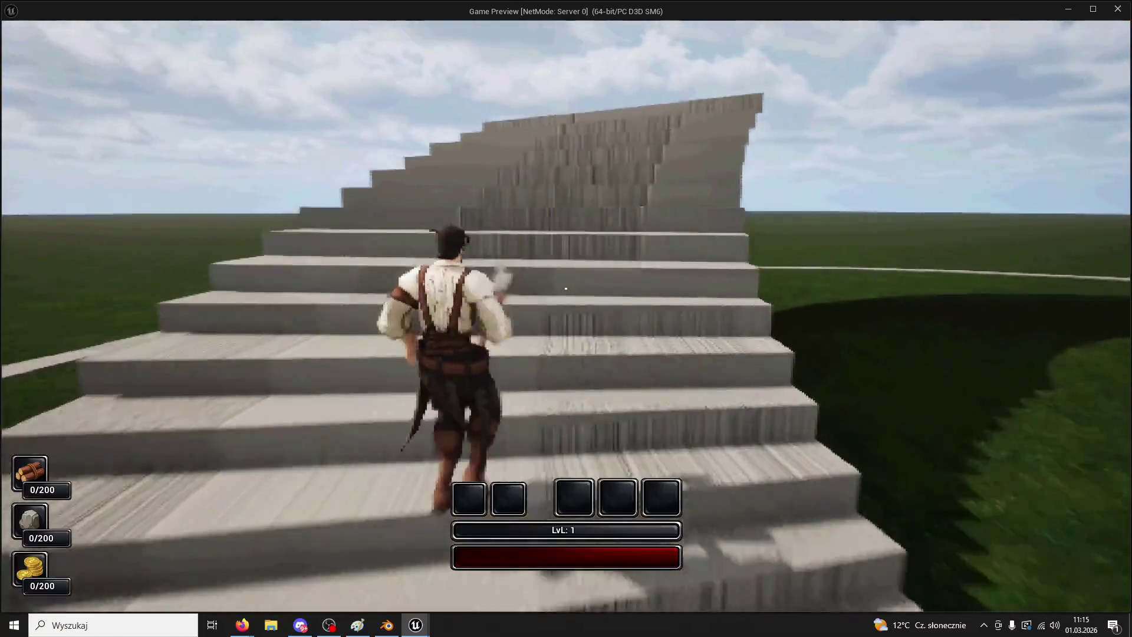
key(s)
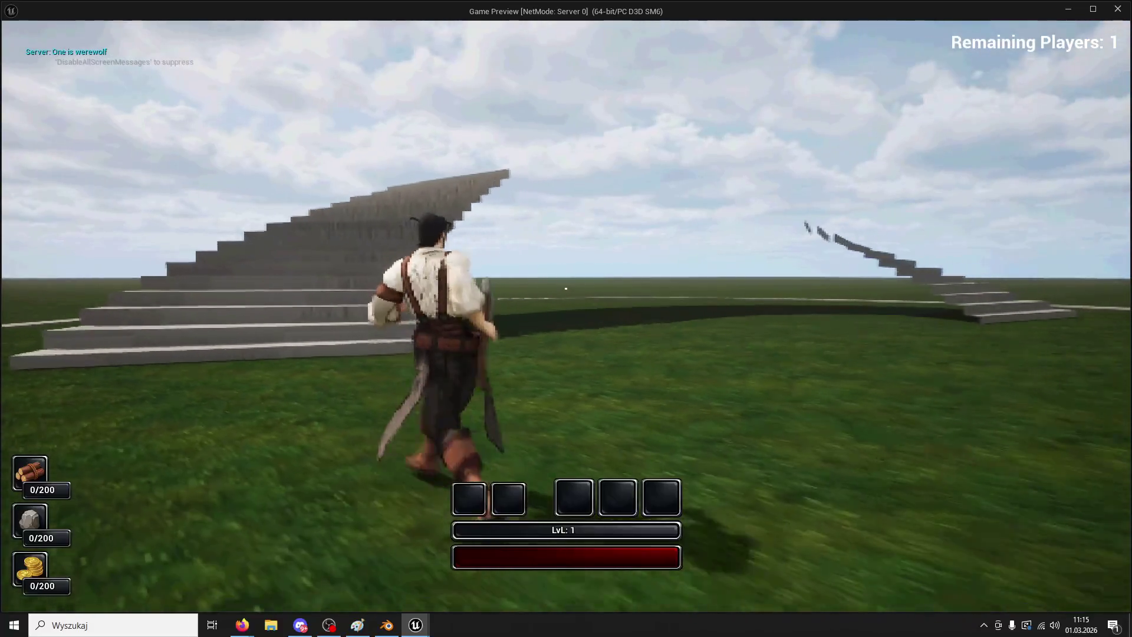
key(s)
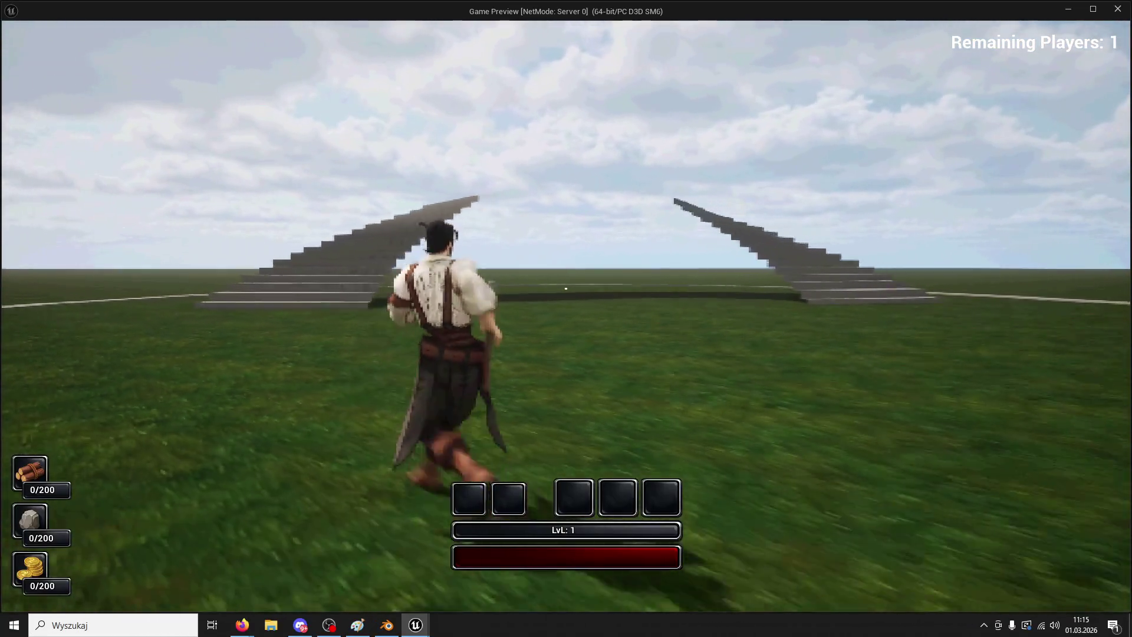
key(s)
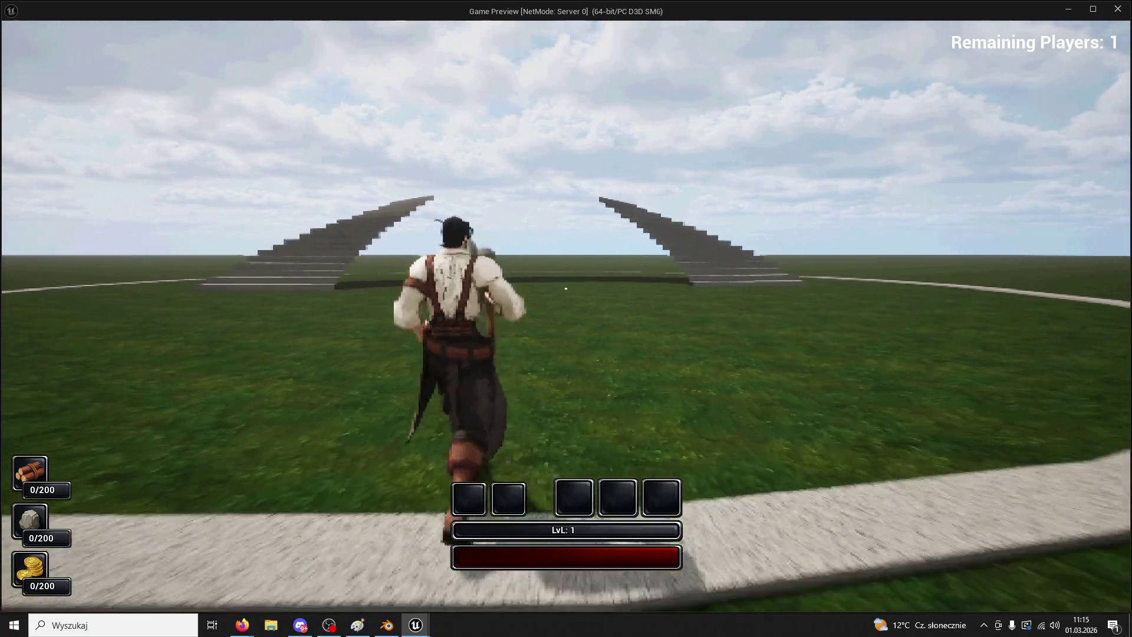
key(s)
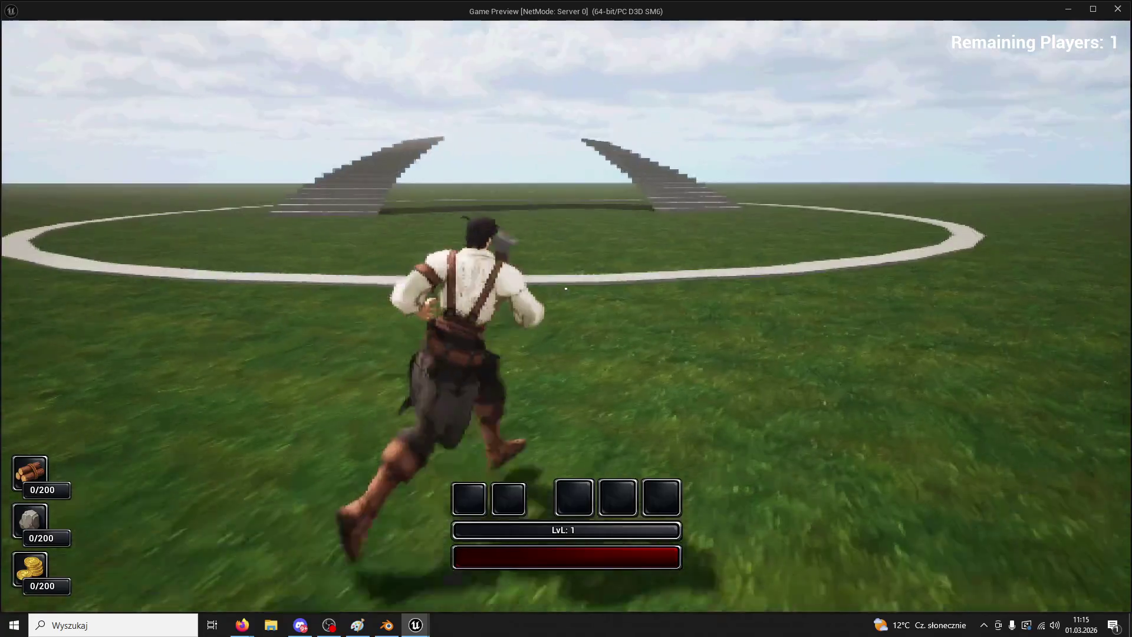
key(Escape)
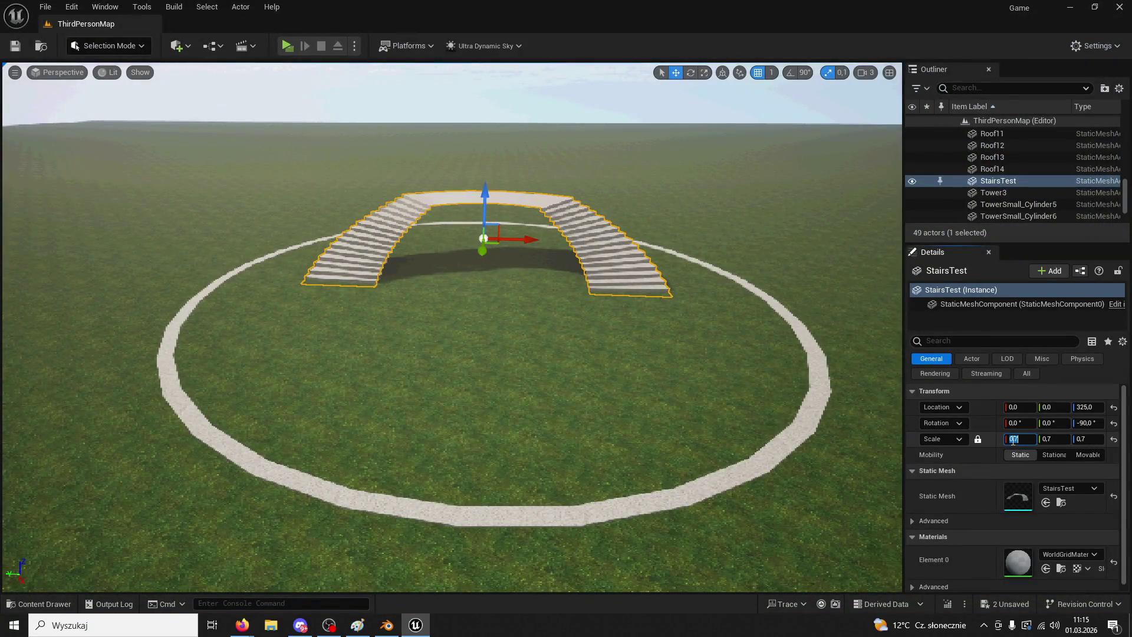
- Scale StairsTest to 1.0, run at the bigger stairs in Play, then select Cube.005 in Blender
text(1)
key(Return)
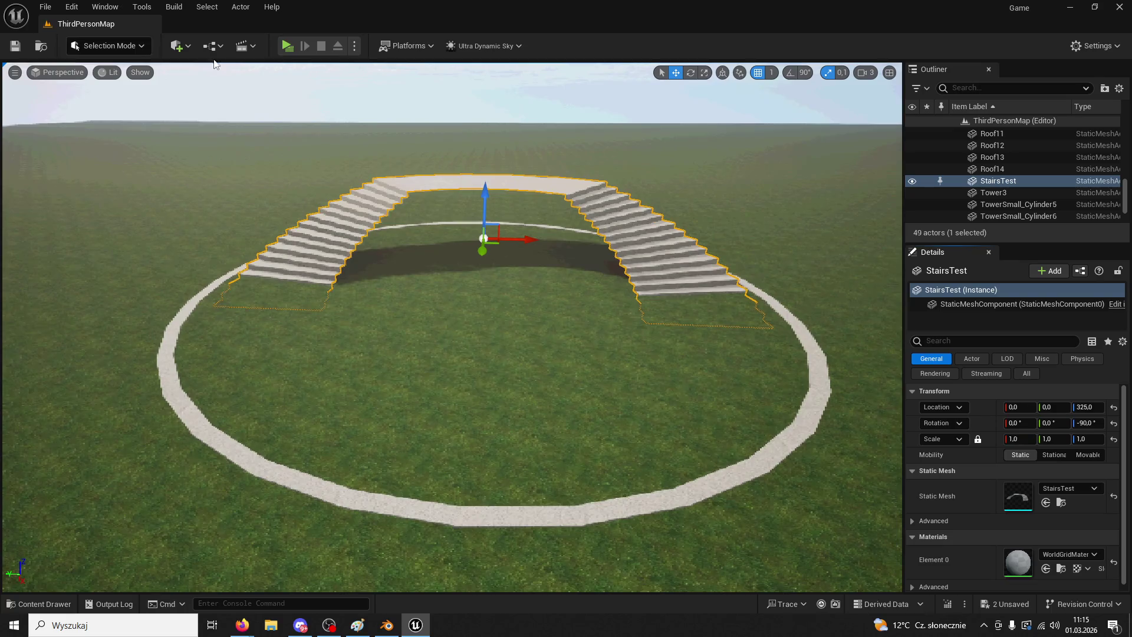
click(288, 47)
key(w)
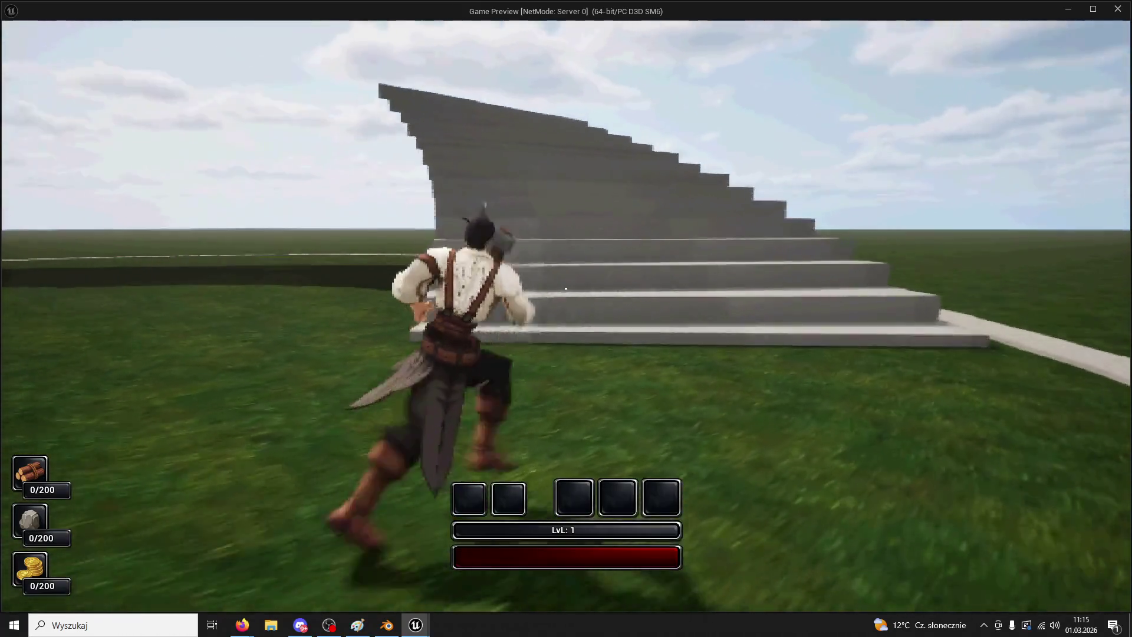
key(alt+Tab)
click(642, 134)
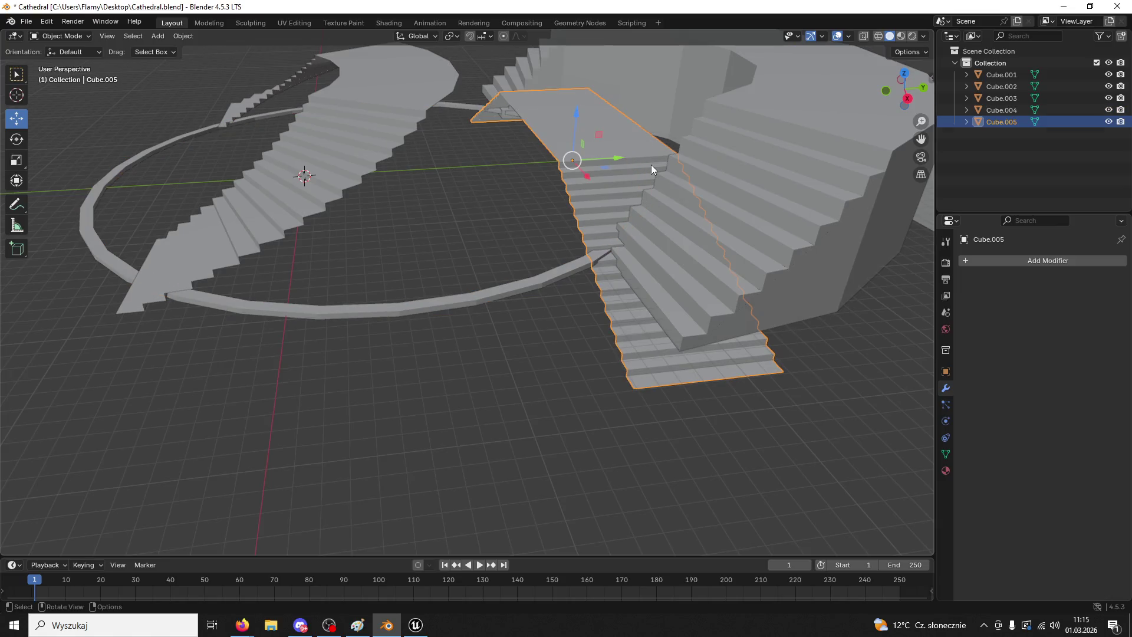
- Hide Cube.005 and delete Cube.001
click(1108, 121)
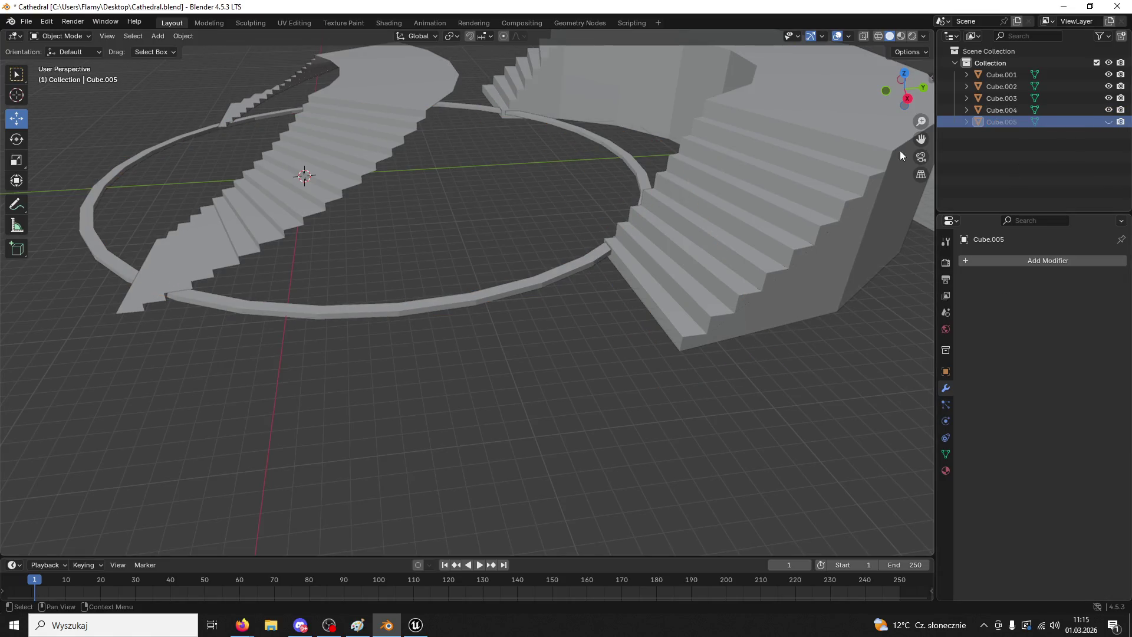
click(870, 163)
key(Delete)
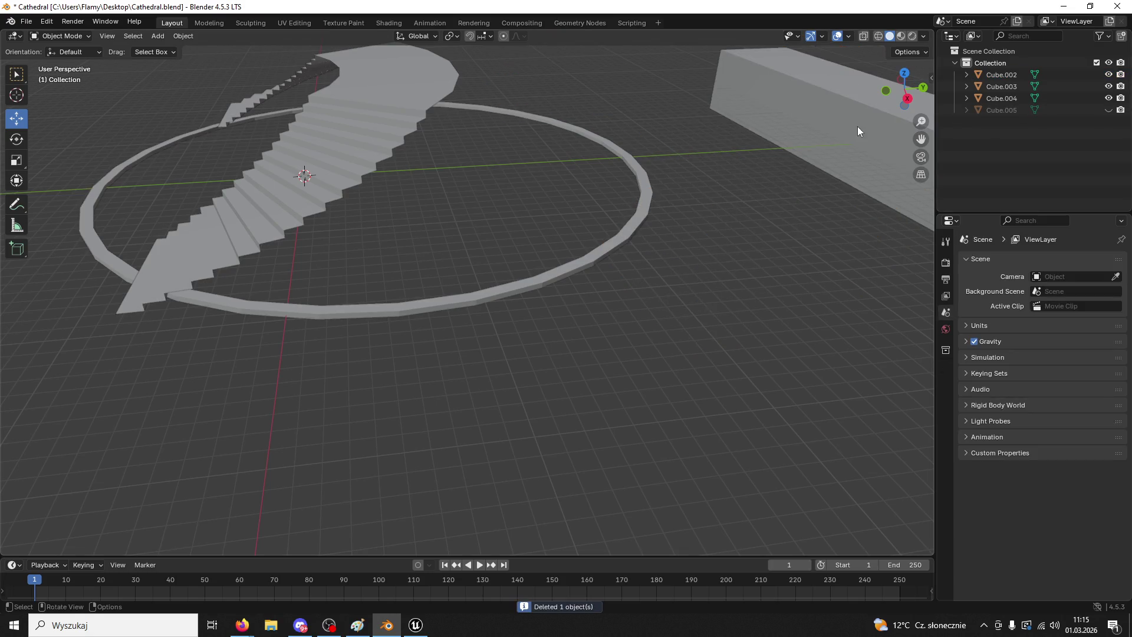
- Move the curved staircase Cube.002 along Y and down in Z, auto-smooth it, and view from top
click(372, 164)
mouse_move(444, 115)
mouse_down()
mouse_move(679, 107)
mouse_move(575, 126)
mouse_up()
mouse_move(547, 73)
mouse_down()
mouse_move(578, 116)
mouse_move(616, 128)
mouse_up()
key(ctrl+shift+a)
mouse_move(622, 198)
middle_down()
mouse_move(529, 273)
mouse_move(883, 104)
middle_up()
click(903, 86)
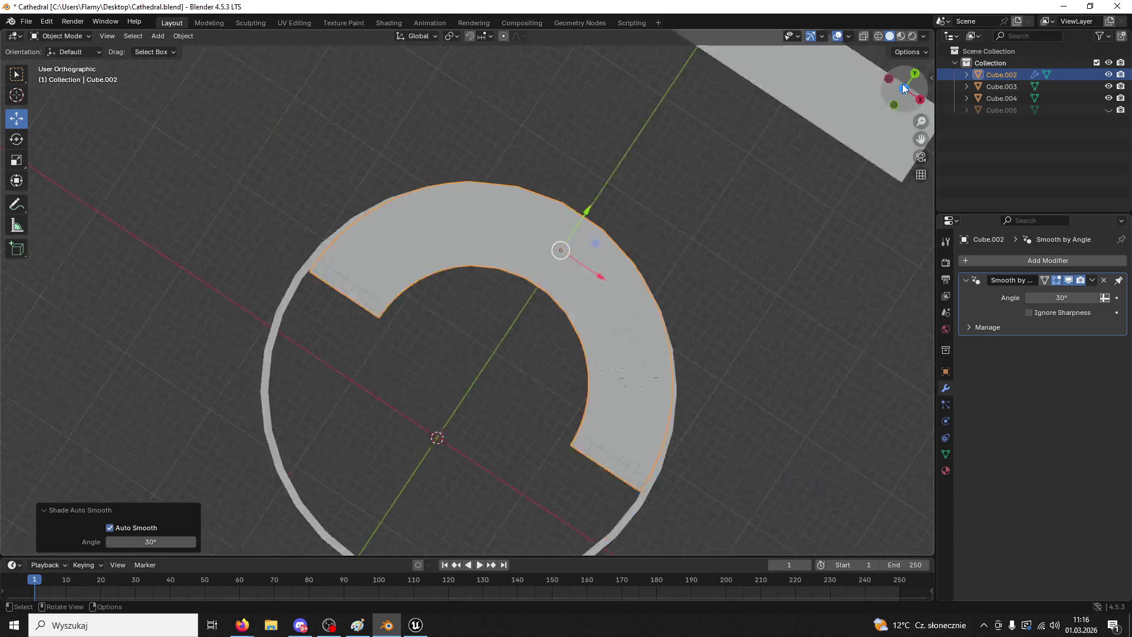
drag(528, 157, 531, 159)
click(737, 207)
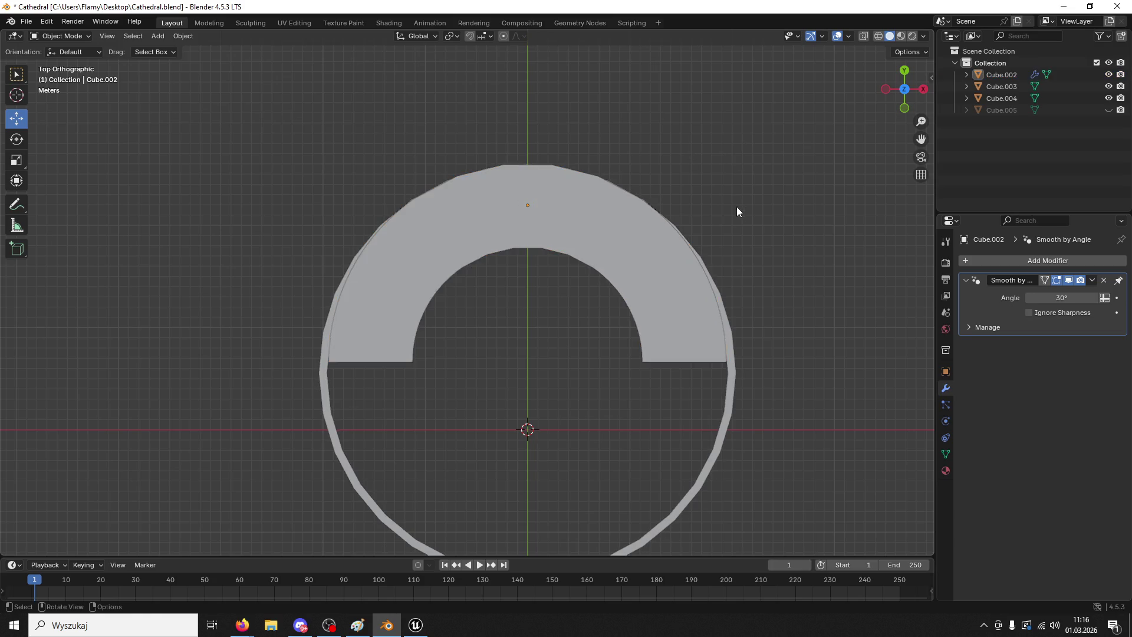
- In Unreal Engine, raise StairsTest's Z location from 325.0 to 446.0
click(415, 625)
mouse_move(499, 494)
right_down()
mouse_move(499, 514)
mouse_move(499, 460)
right_up()
mouse_move(434, 211)
mouse_down()
mouse_move(424, 190)
mouse_move(395, 207)
mouse_move(342, 210)
mouse_up()
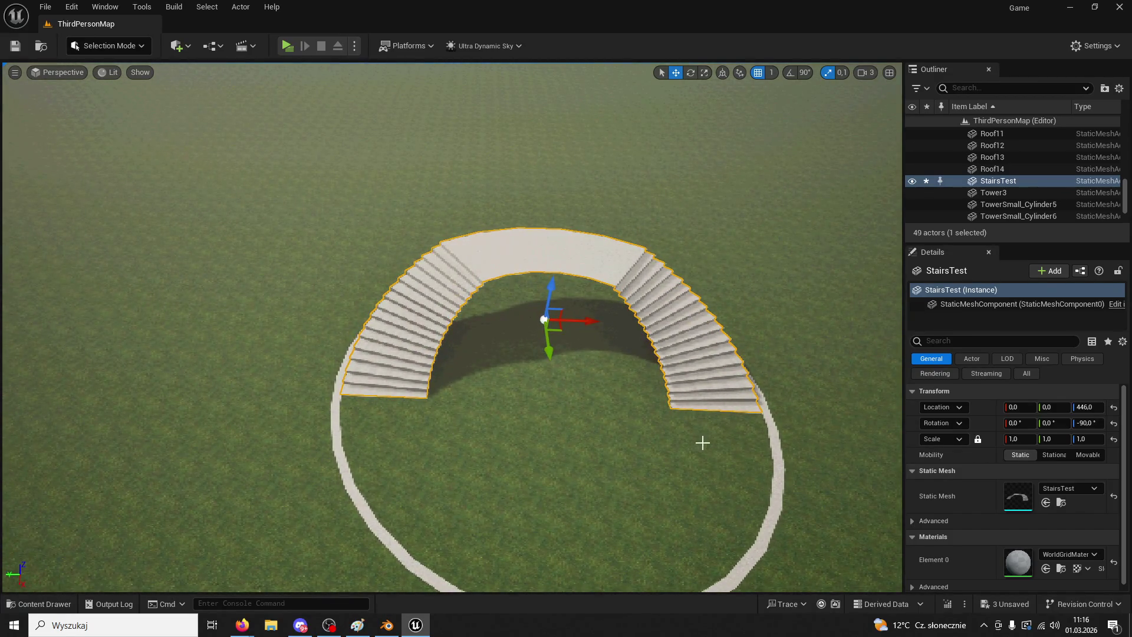
click(395, 625)
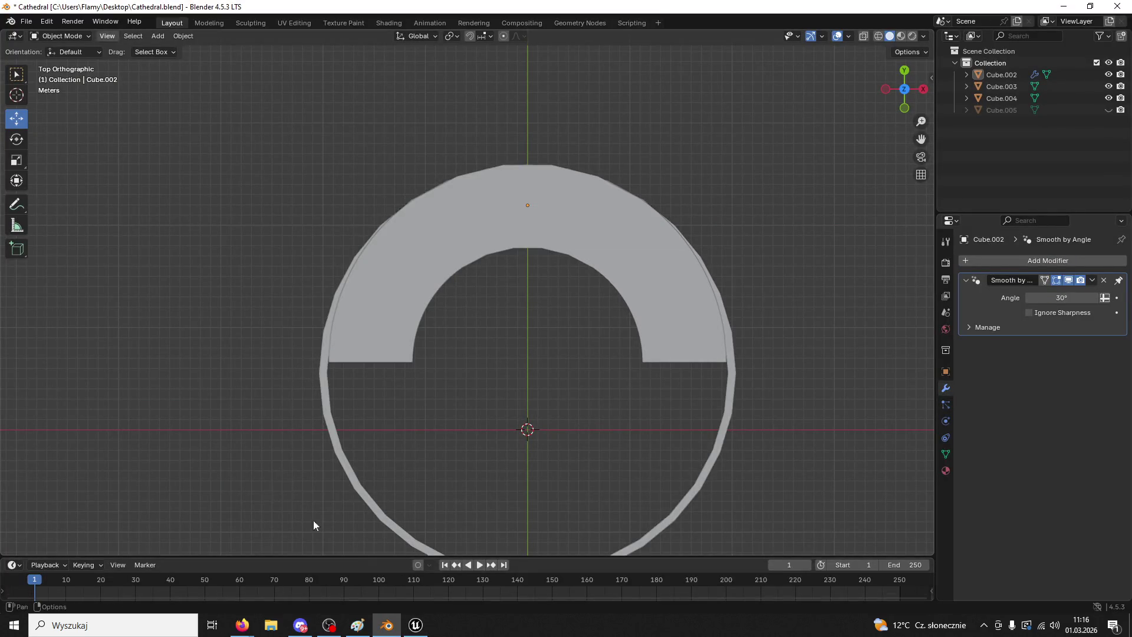
key(alt+Tab)
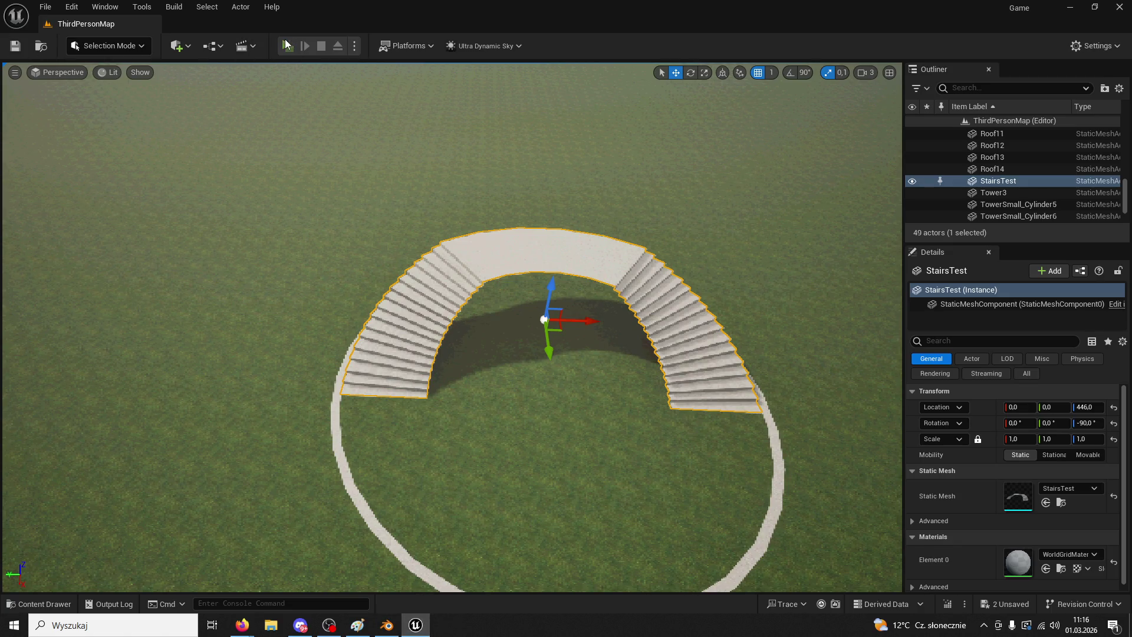
click(287, 45)
key(w)
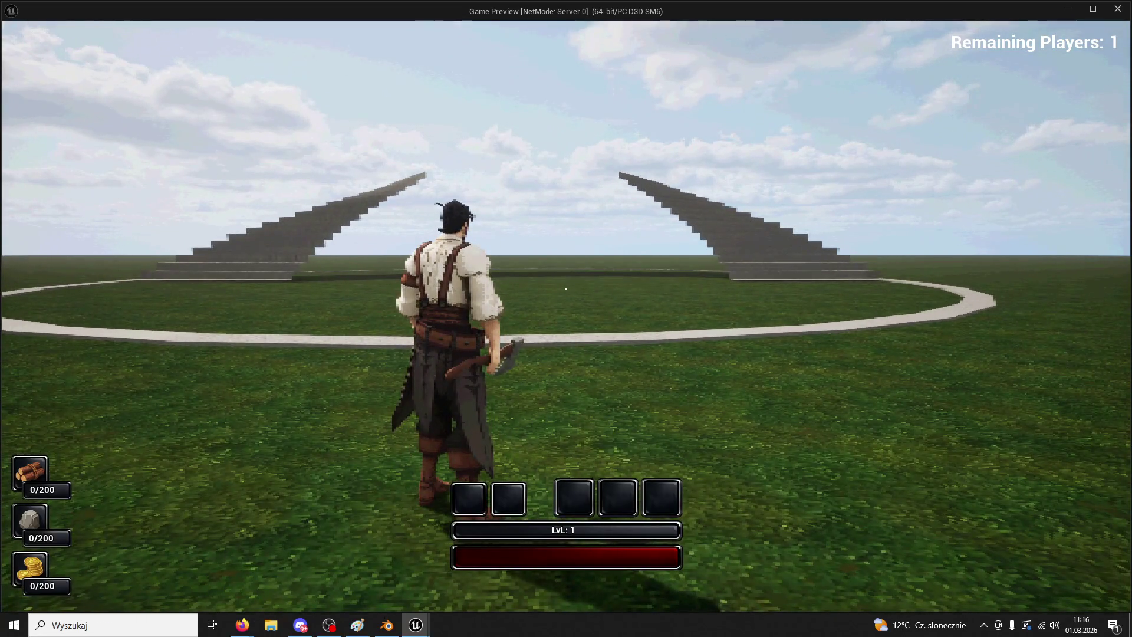
key(w)
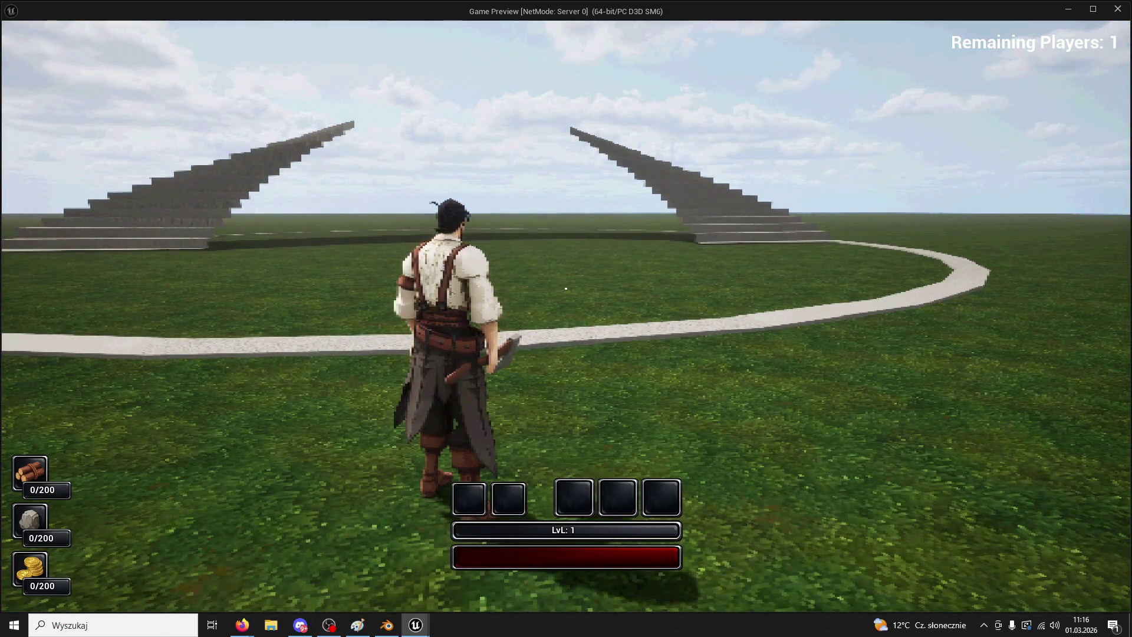
key(w)
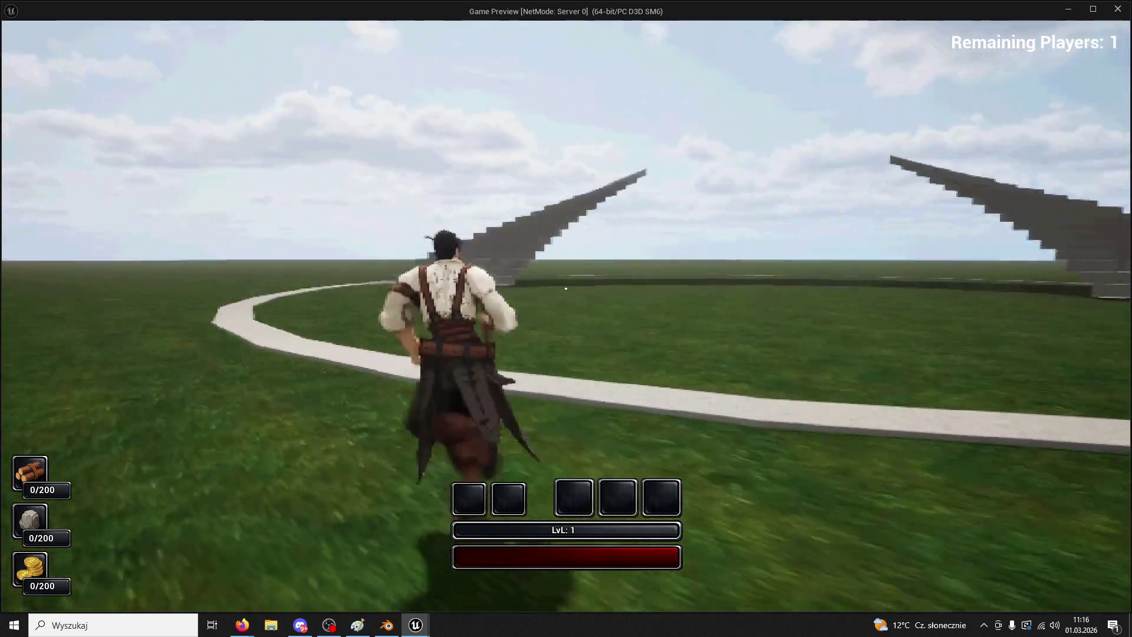
key(Escape)
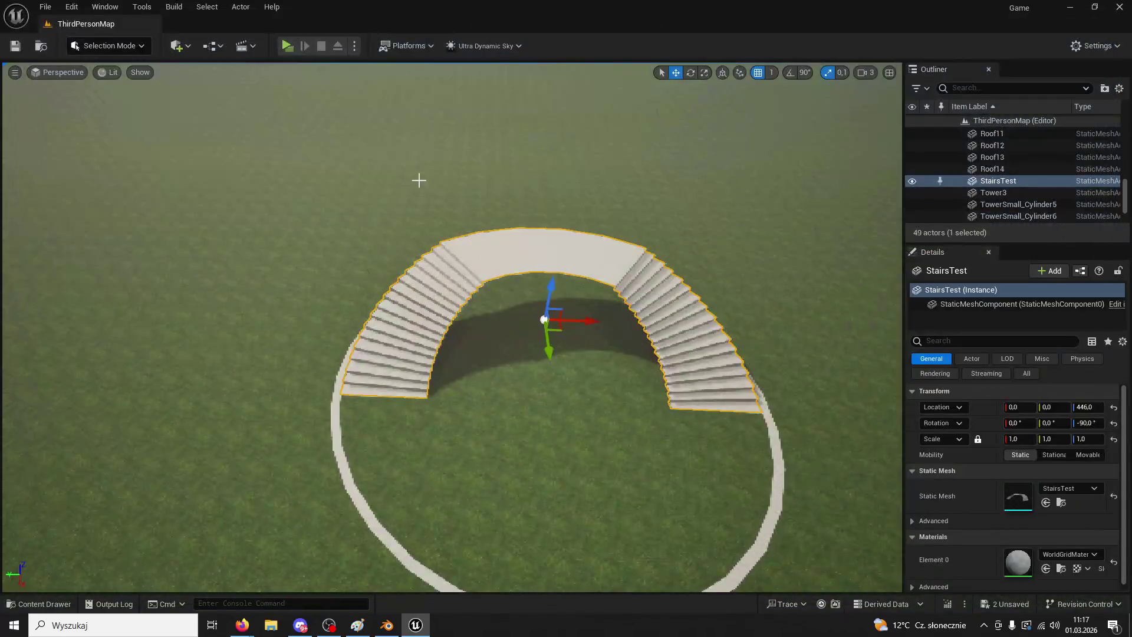
- Pull back to see the whole stair ring, then select staircase Cube.002 in Blender
scroll(451, 327, up, 5)
drag(530, 209, 596, 253)
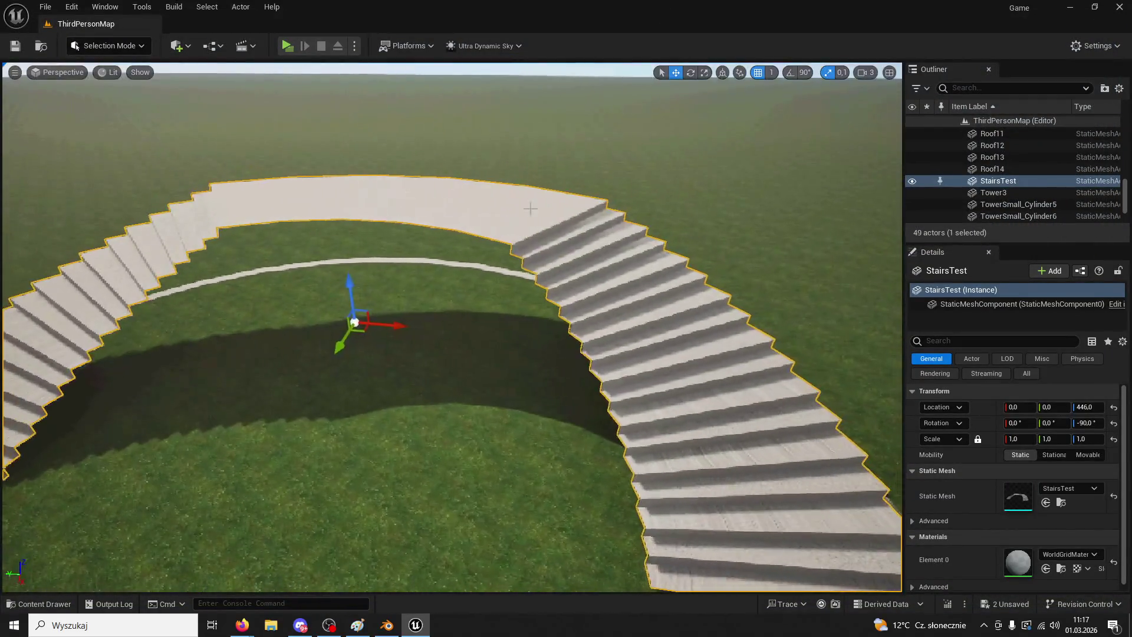
click(388, 626)
mouse_move(575, 324)
middle_down()
mouse_move(543, 274)
mouse_move(574, 253)
middle_up()
click(734, 199)
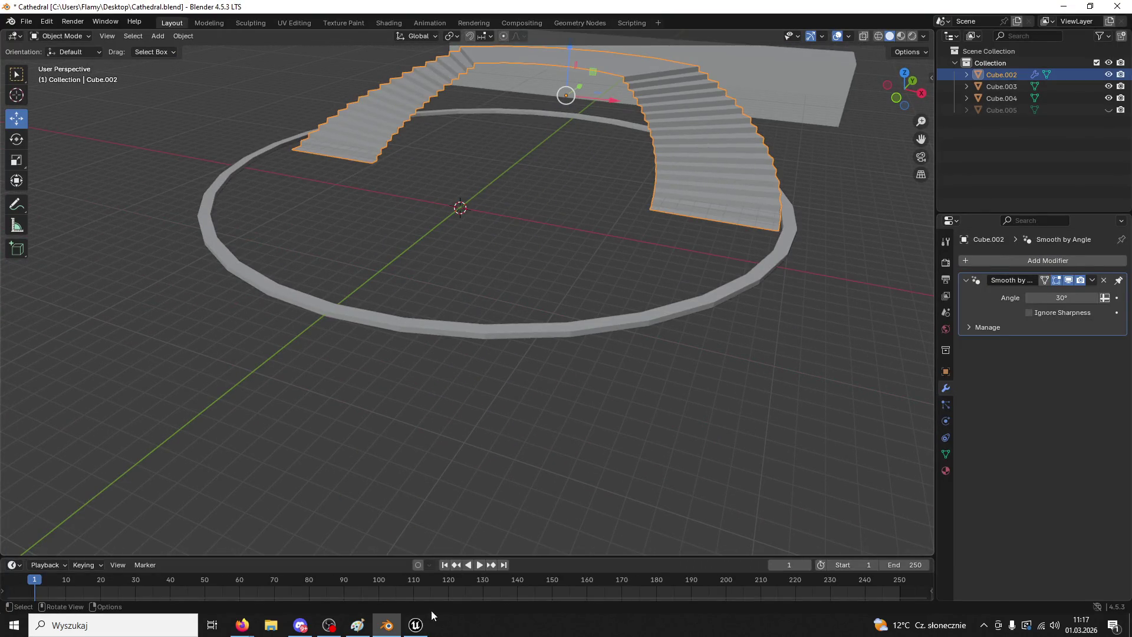
- Play the level in Unreal Engine, climb the raised stairs, stop, and return to Blender
click(417, 624)
key(alt+p)
key(w)
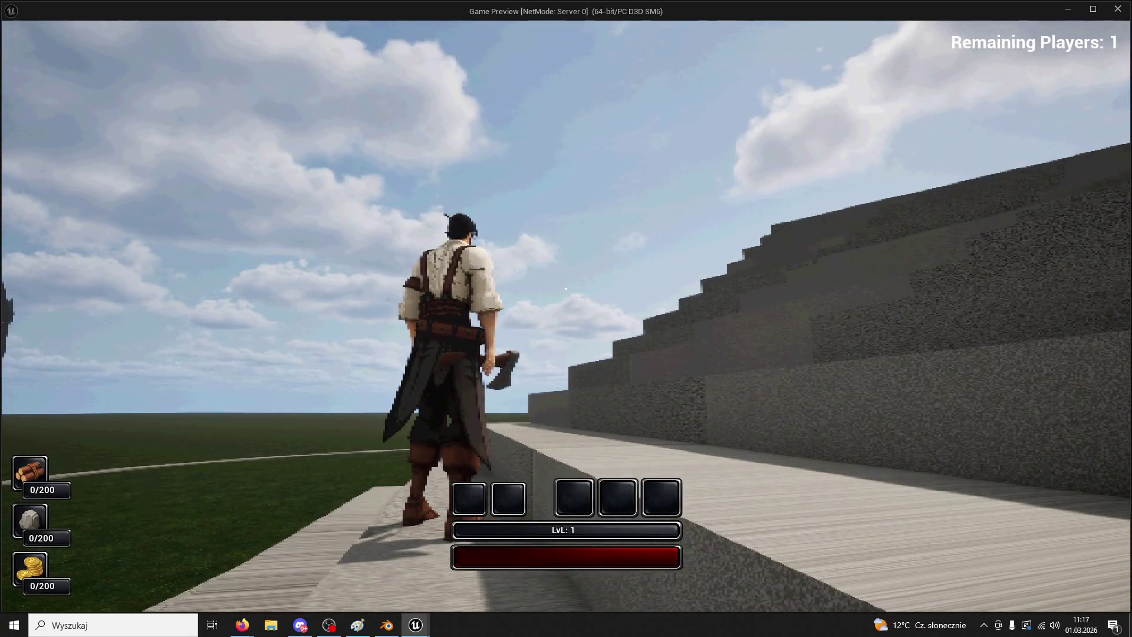
key(w)
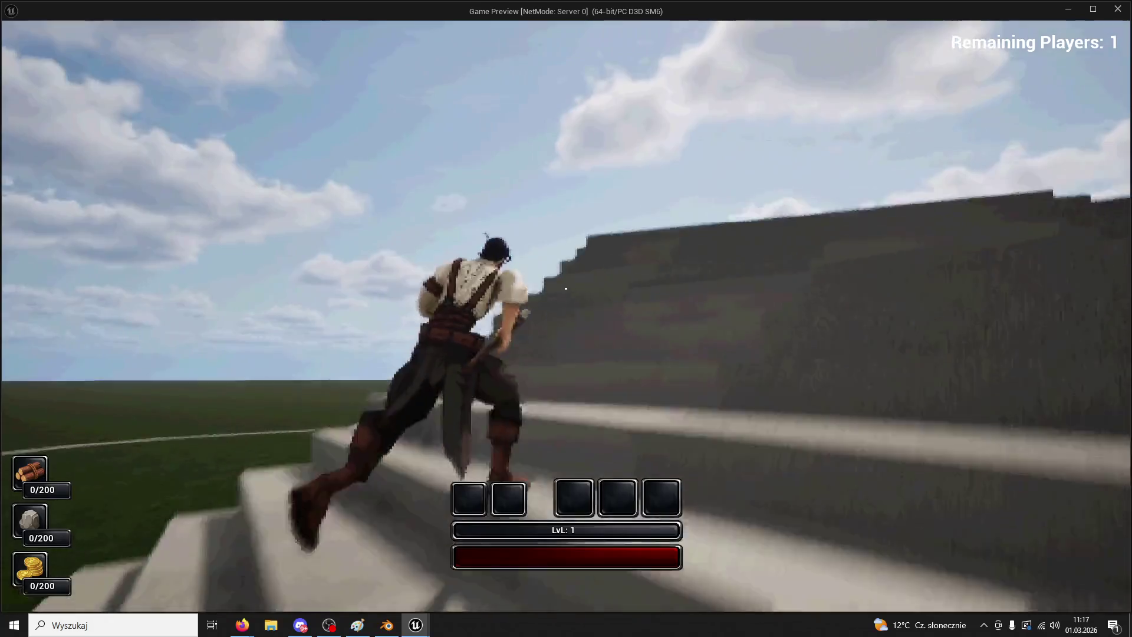
key(Escape)
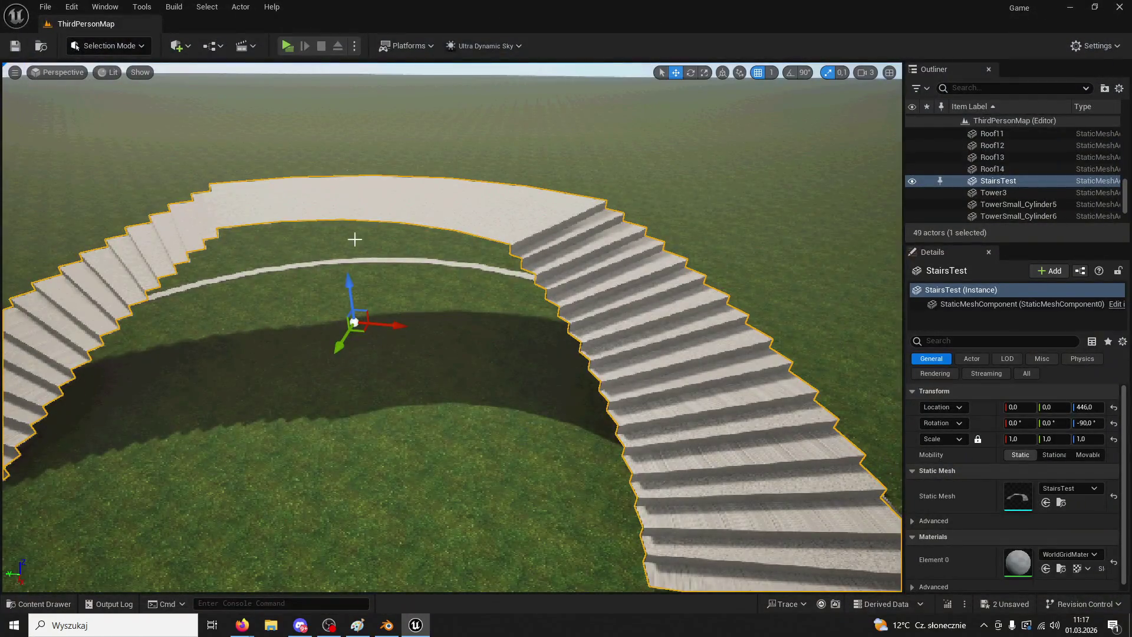
click(387, 625)
scroll(561, 313, up, 5)
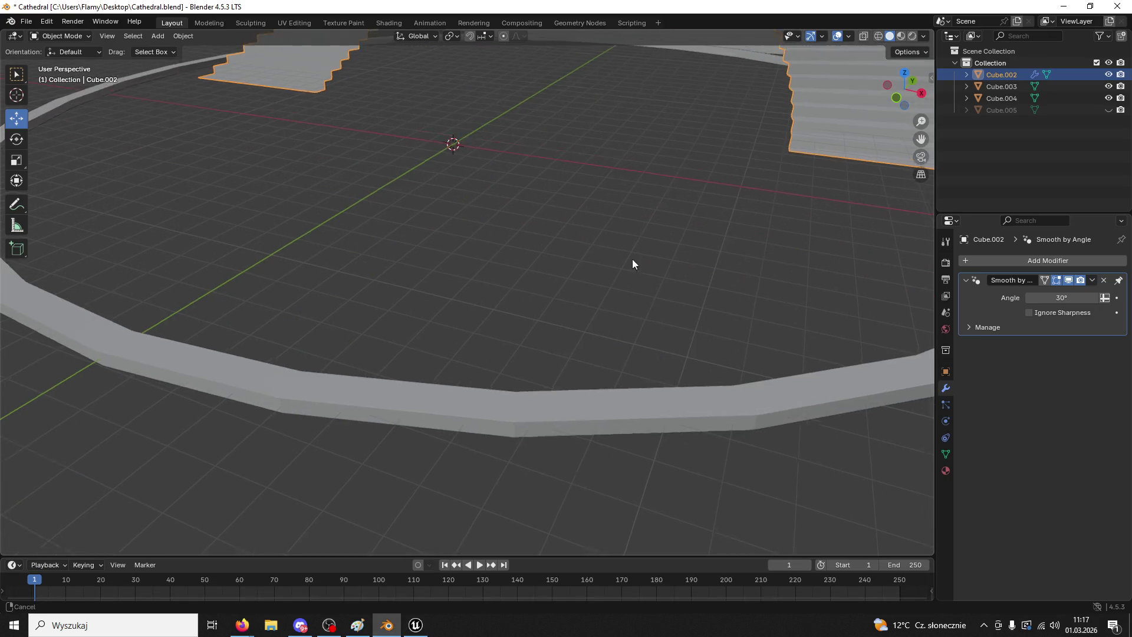
- Put staircase Cube.002 into Edit Mode
middle_drag(632, 259, 568, 226)
click(59, 36)
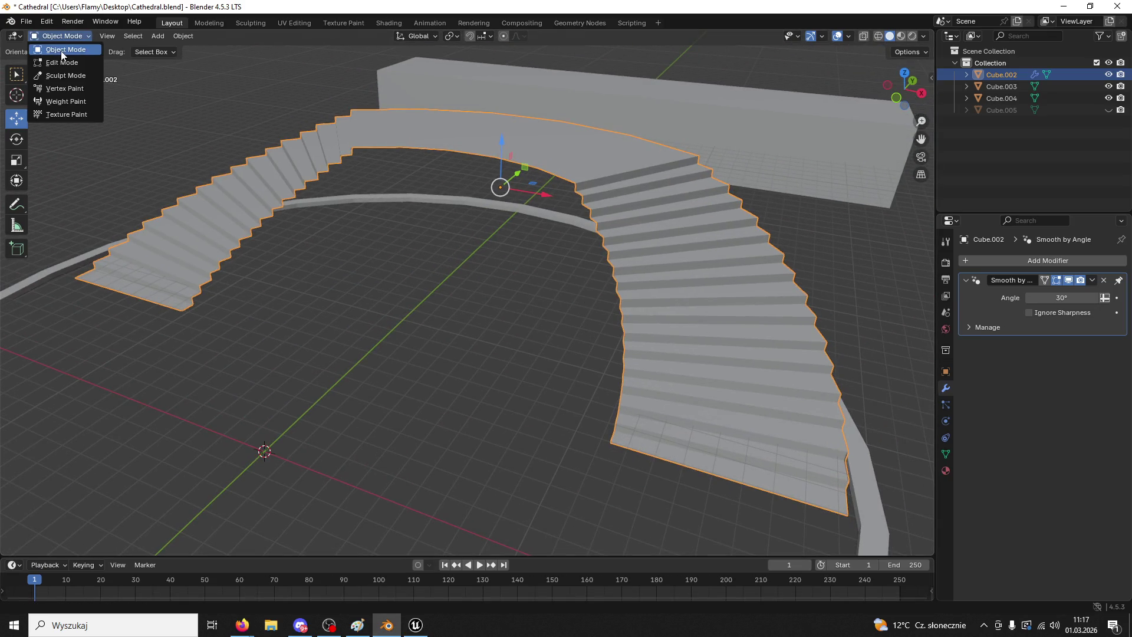
click(59, 61)
- Close Unreal Engine, saving the changed content
mouse_move(701, 453)
middle_down()
mouse_move(761, 417)
mouse_move(818, 300)
mouse_move(706, 409)
mouse_move(682, 455)
middle_up()
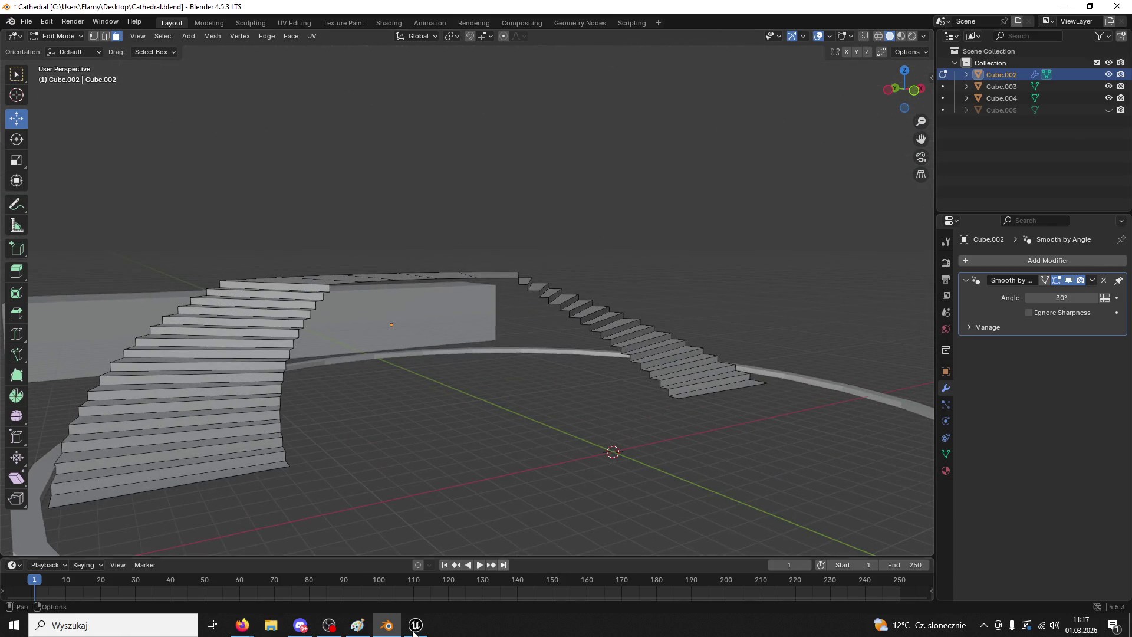
click(416, 625)
click(1120, 6)
click(595, 446)
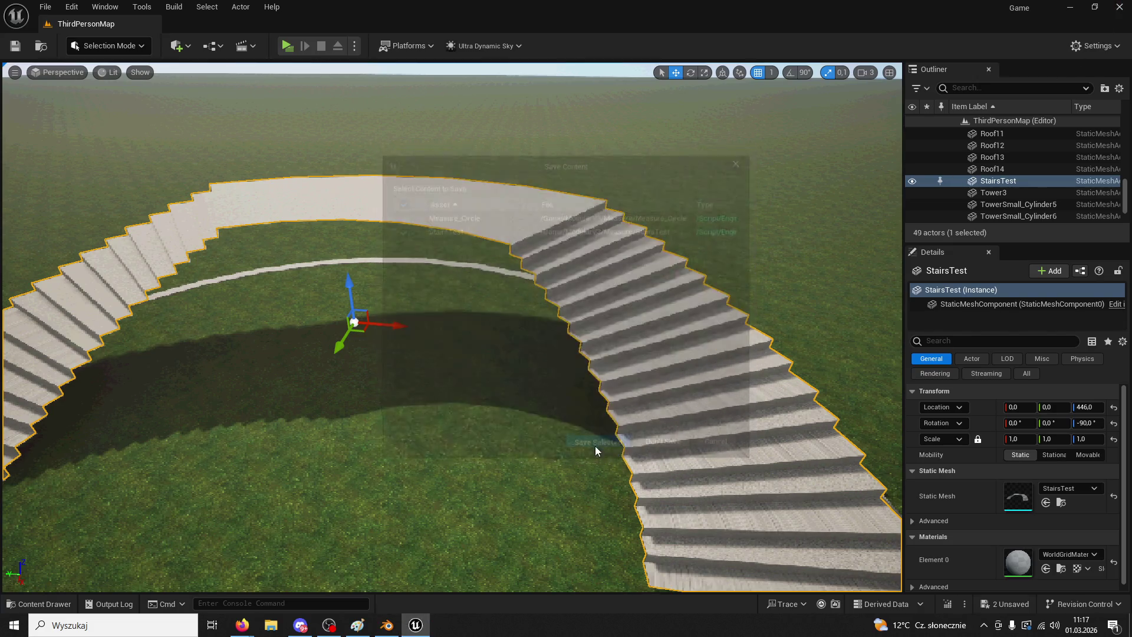
- In edge select mode, pick the top edges of the lowest step risers
mouse_move(705, 357)
ctrl+middle_down()
mouse_move(590, 315)
mouse_move(426, 290)
ctrl+middle_up()
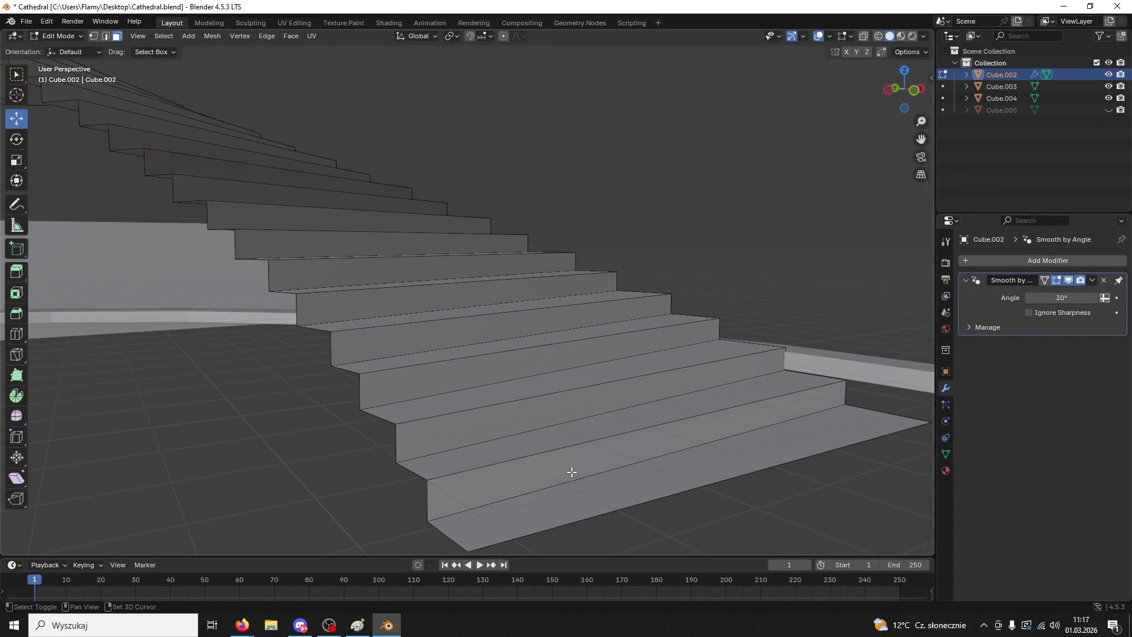
click(514, 463)
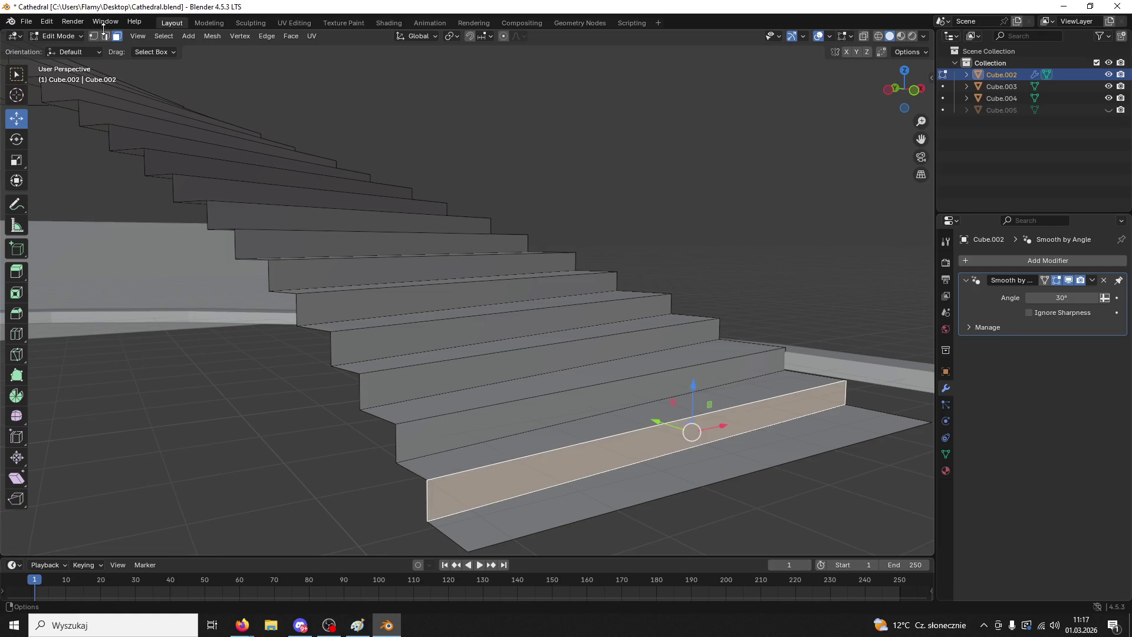
click(106, 37)
click(522, 455)
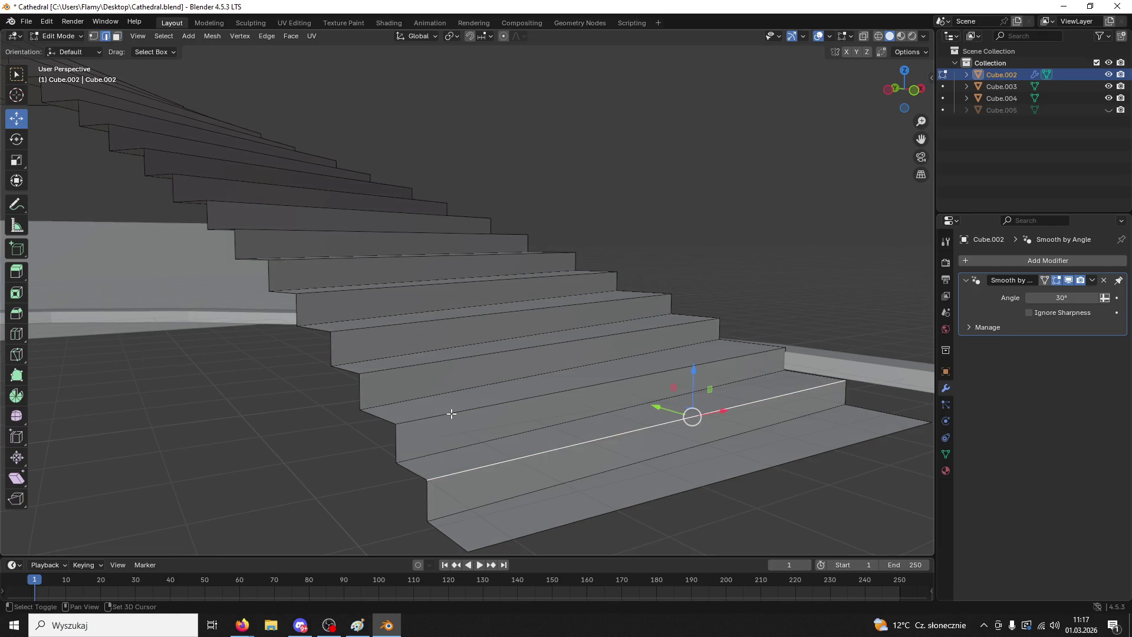
shift+click(299, 260)
middle_drag(299, 259, 328, 314)
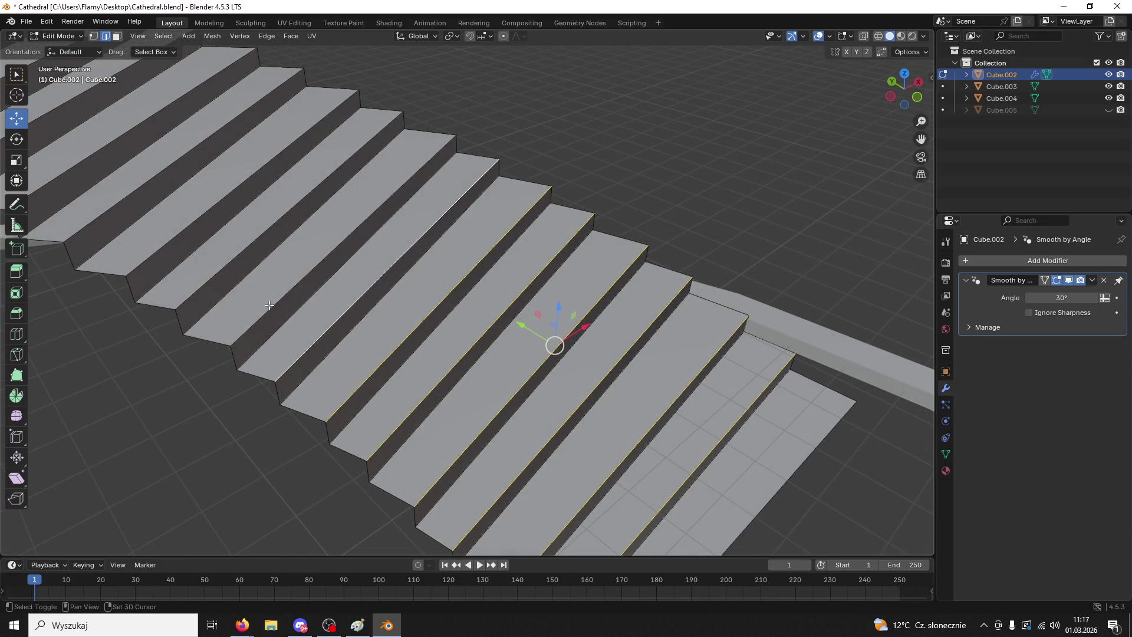
shift+click(110, 212)
middle_drag(110, 212, 268, 268)
- Trial-bevel the selected step edges, inspect the result, then undo the bevel
mouse_move(124, 209)
middle_down()
mouse_move(354, 277)
mouse_move(501, 300)
mouse_move(617, 295)
mouse_move(654, 375)
mouse_move(565, 307)
middle_up()
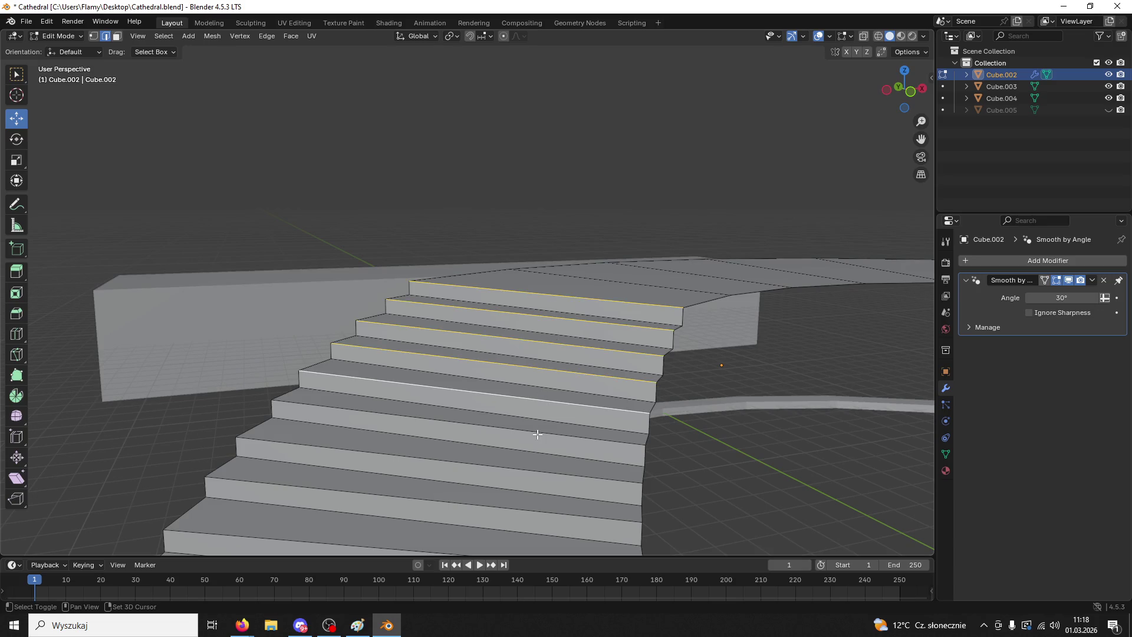
mouse_move(519, 510)
middle_down()
mouse_move(523, 452)
mouse_move(500, 369)
middle_up()
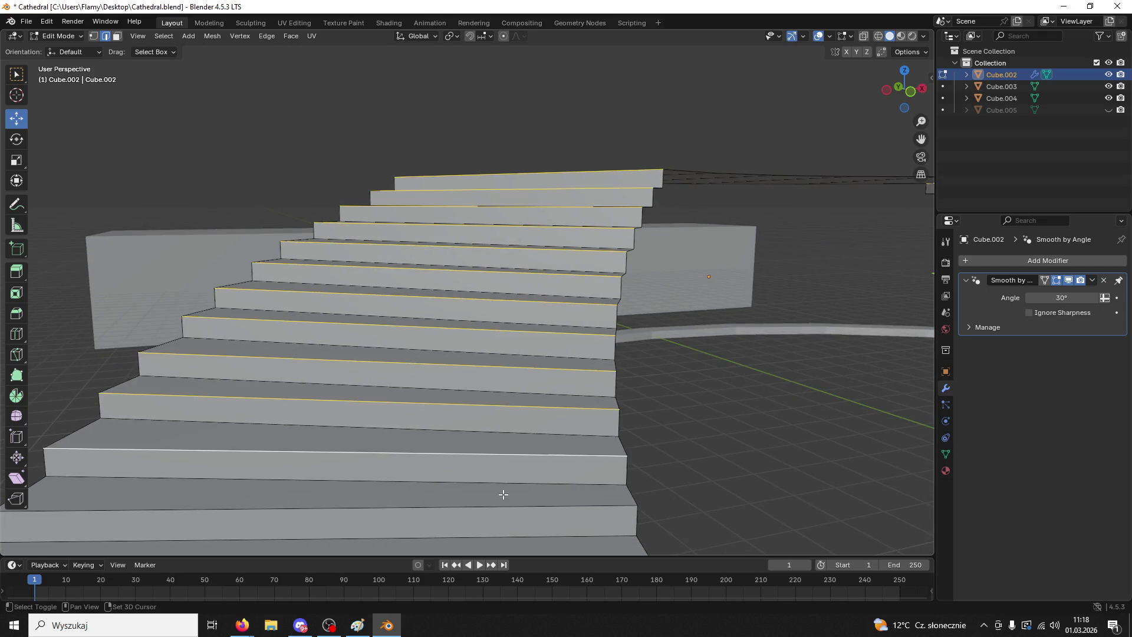
middle_drag(520, 515, 520, 465)
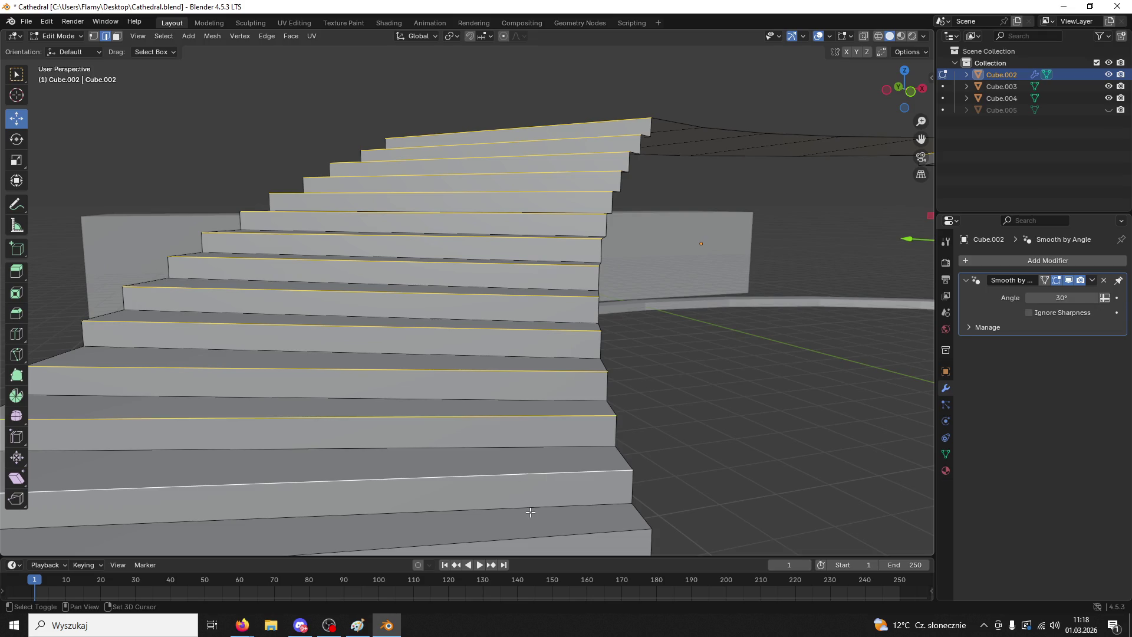
scroll(539, 528, down, 2)
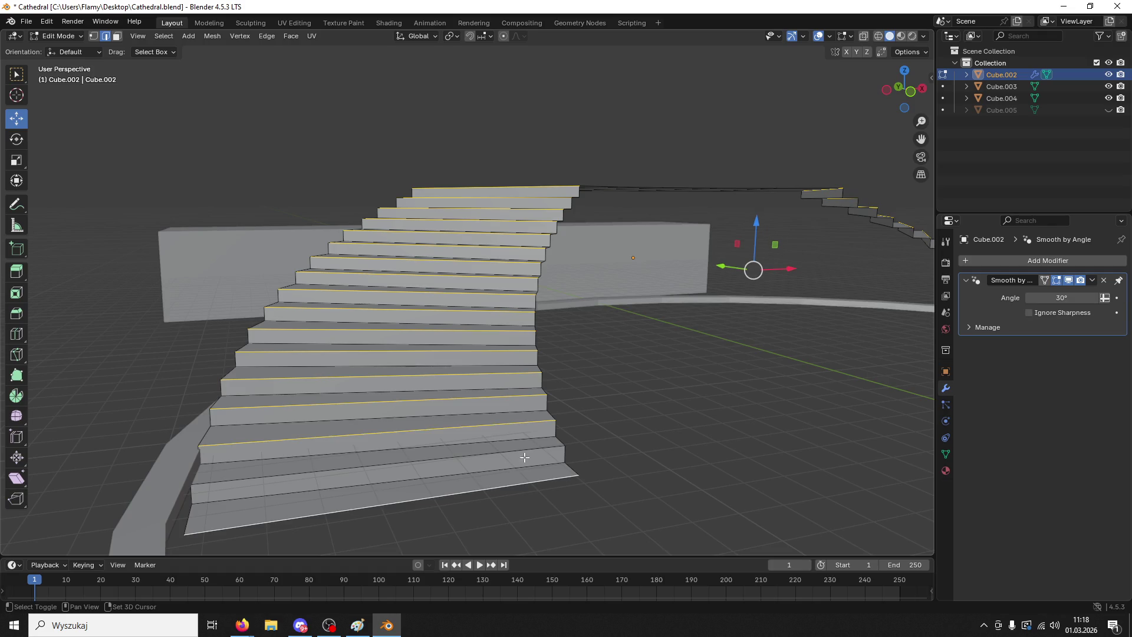
mouse_move(541, 450)
middle_down()
mouse_move(561, 455)
mouse_move(369, 366)
mouse_move(666, 349)
middle_up()
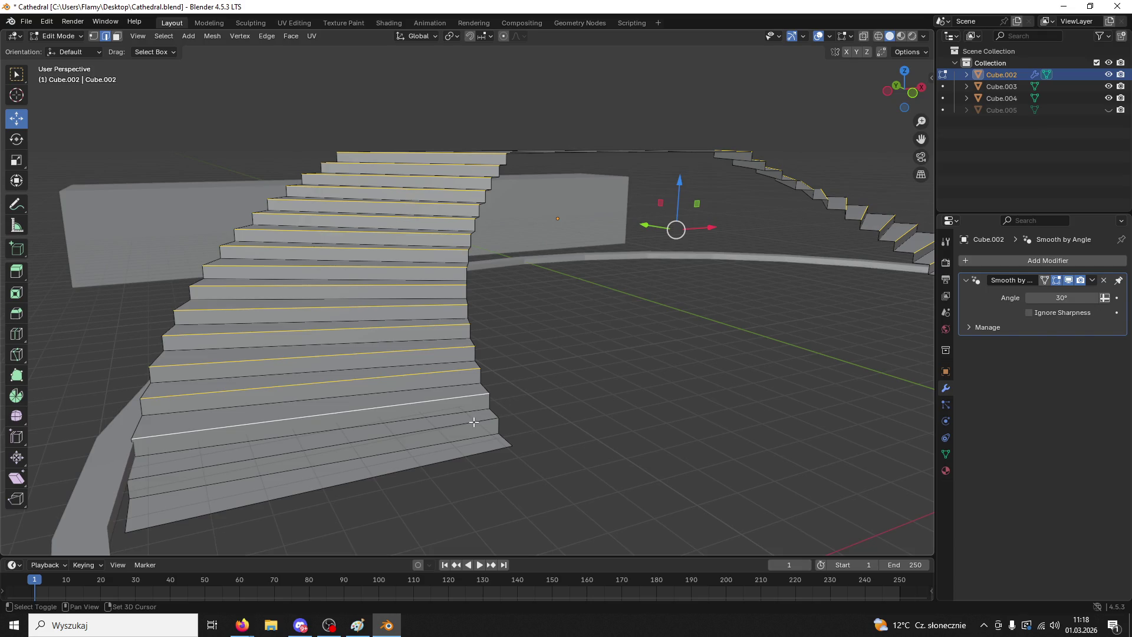
middle_drag(467, 423, 434, 374)
key(ctrl+b)
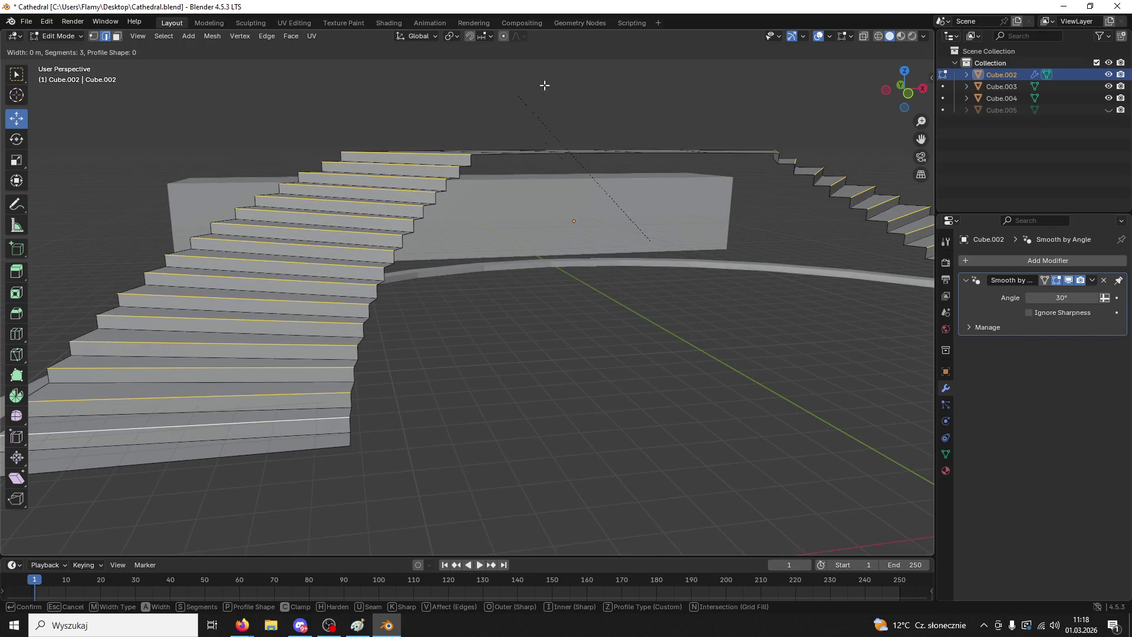
click(93, 390)
mouse_move(91, 390)
middle_down()
mouse_move(268, 384)
mouse_move(356, 543)
mouse_move(599, 336)
mouse_move(538, 328)
middle_up()
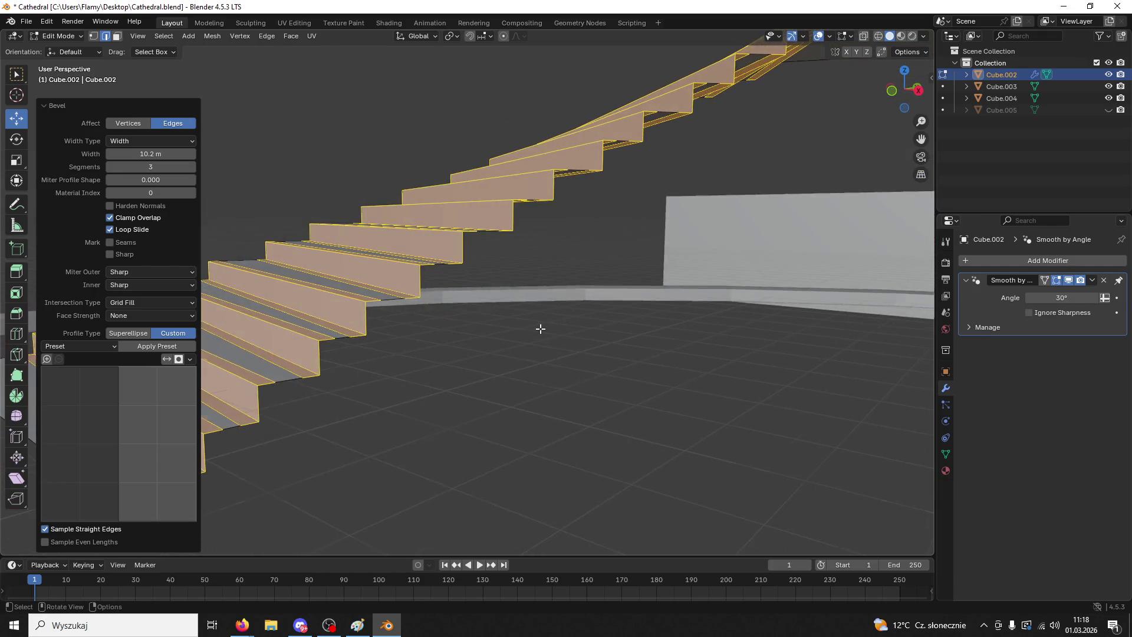
scroll(531, 330, up, 5)
key(ctrl+z)
- Trial-bevel a single step edge, undo it, and look around the curving staircase and wall
click(263, 291)
key(ctrl+b)
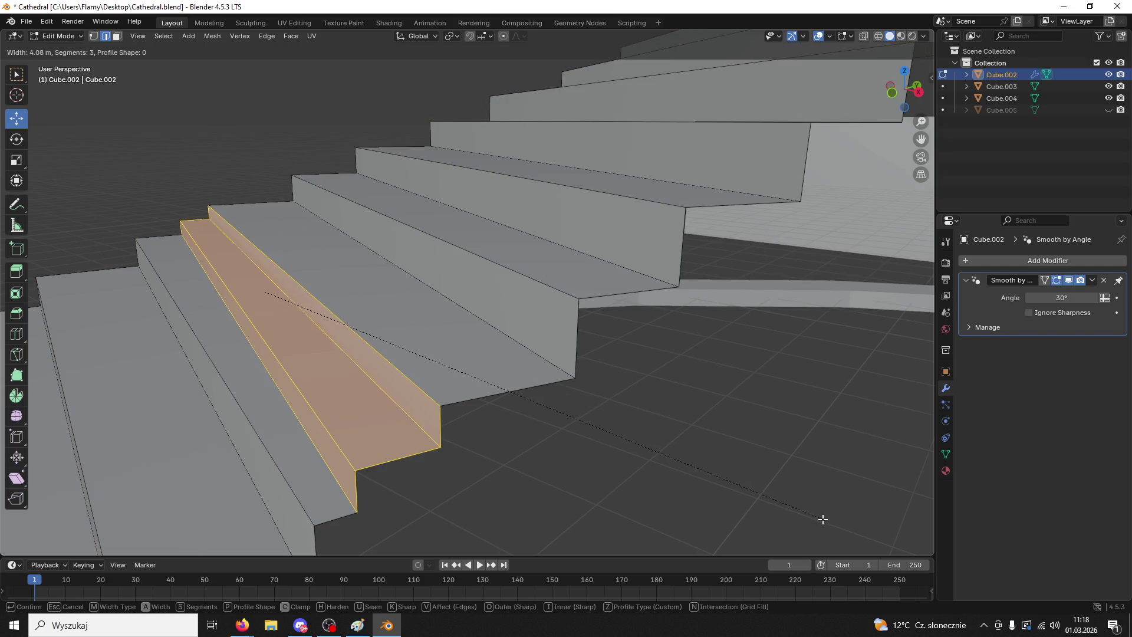
click(769, 518)
key(ctrl+z)
scroll(578, 366, down, 8)
scroll(568, 280, up, 8)
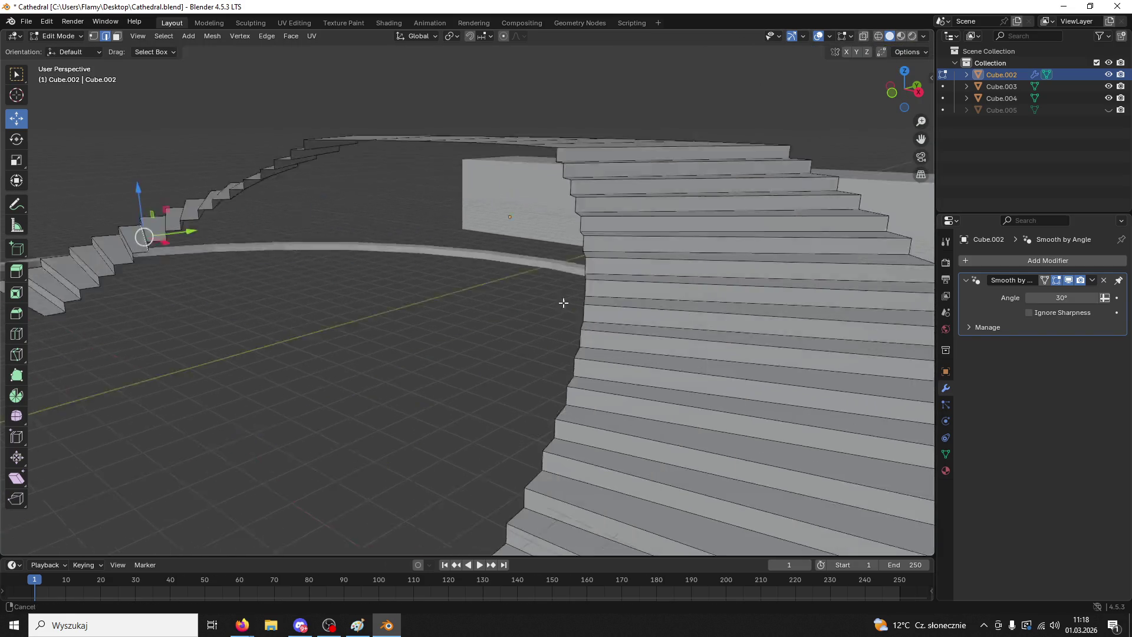
middle_drag(564, 343, 517, 457)
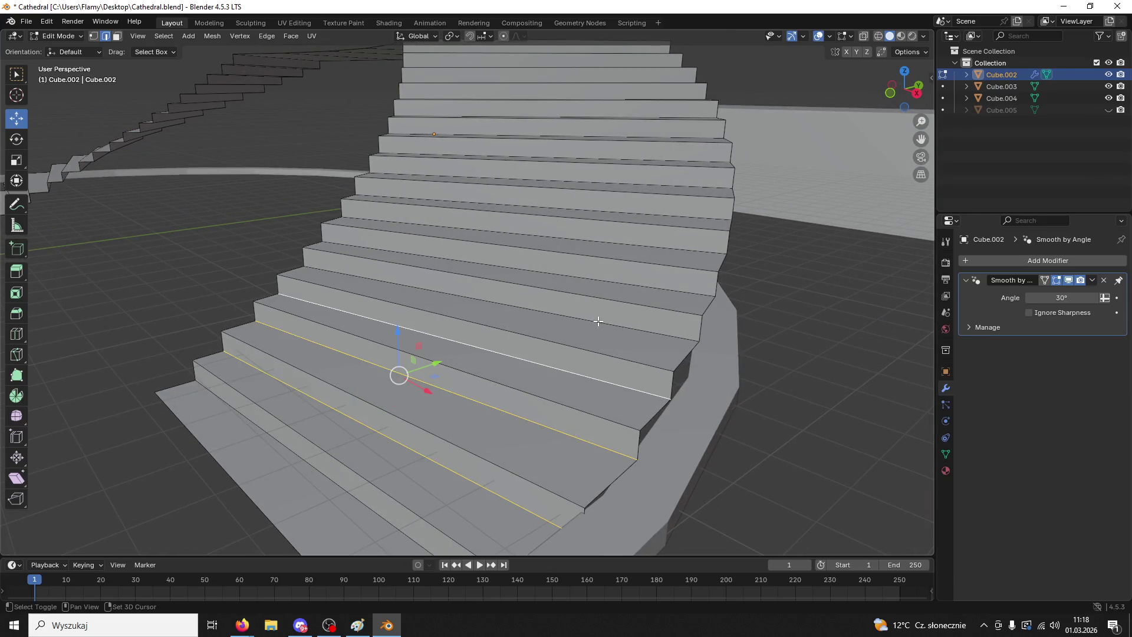
middle_drag(620, 283, 603, 284)
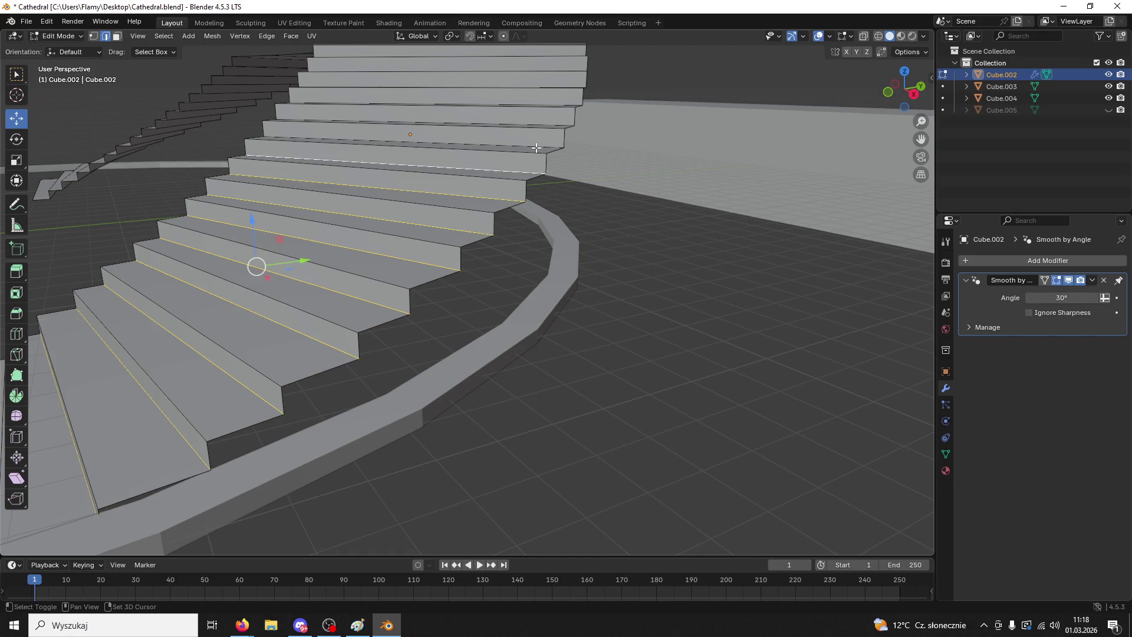
shift+middle_drag(543, 142, 508, 371)
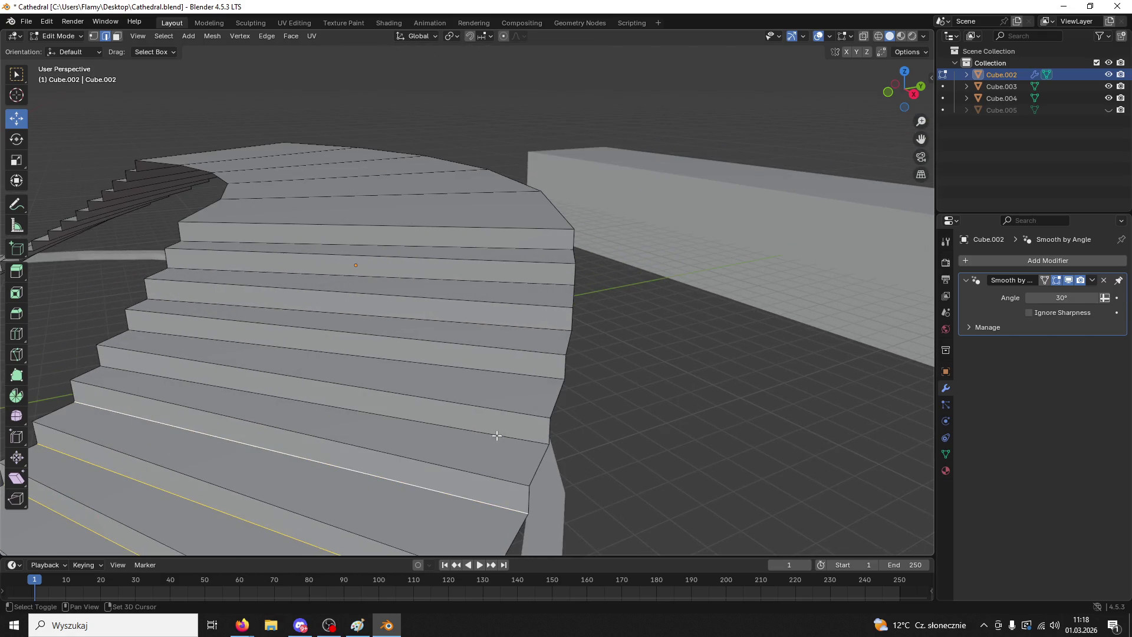
middle_drag(506, 324, 490, 337)
scroll(378, 275, down, 3)
middle_drag(378, 275, 455, 313)
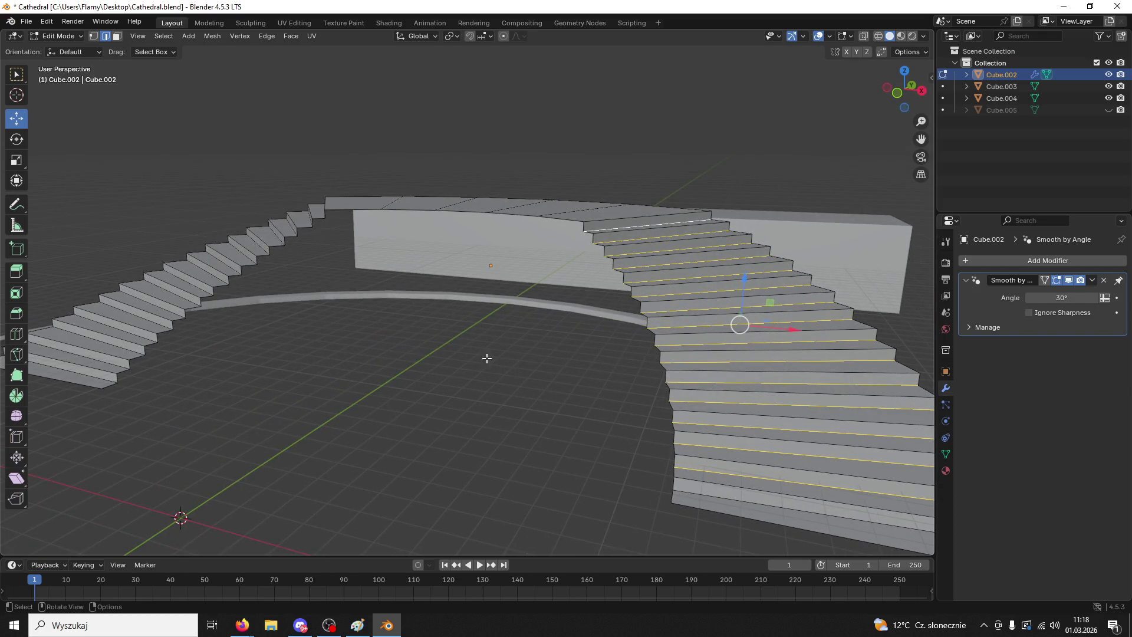
scroll(366, 397, up, 3)
scroll(137, 458, up, 2)
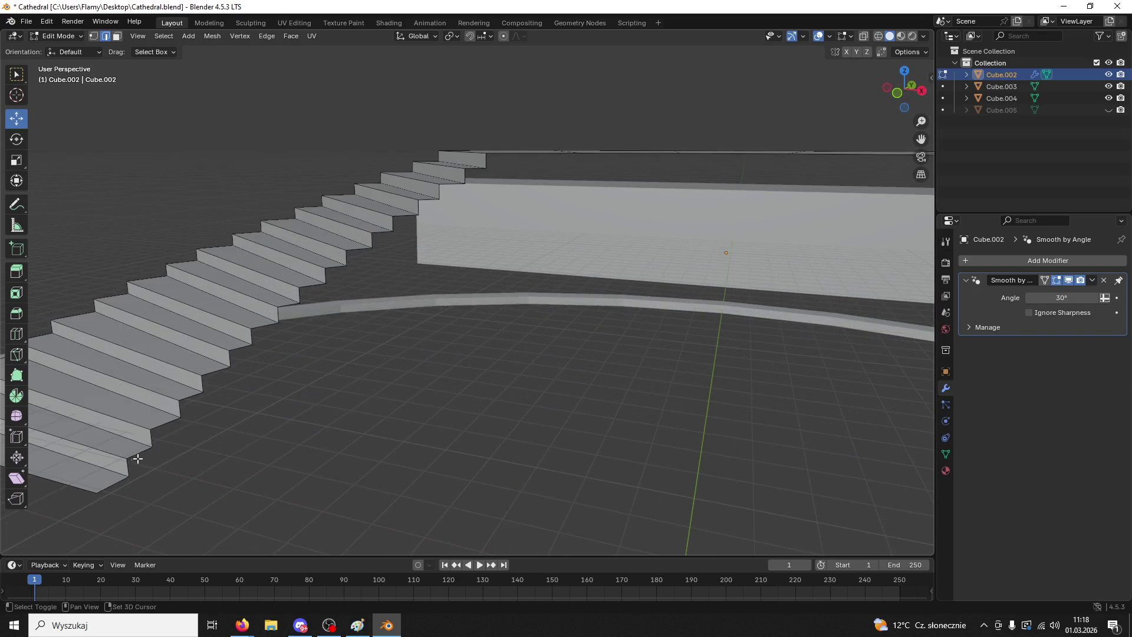
- Select the step edges from the second step up to the top step
shift+click(120, 439)
shift+click(182, 393)
shift+click(205, 355)
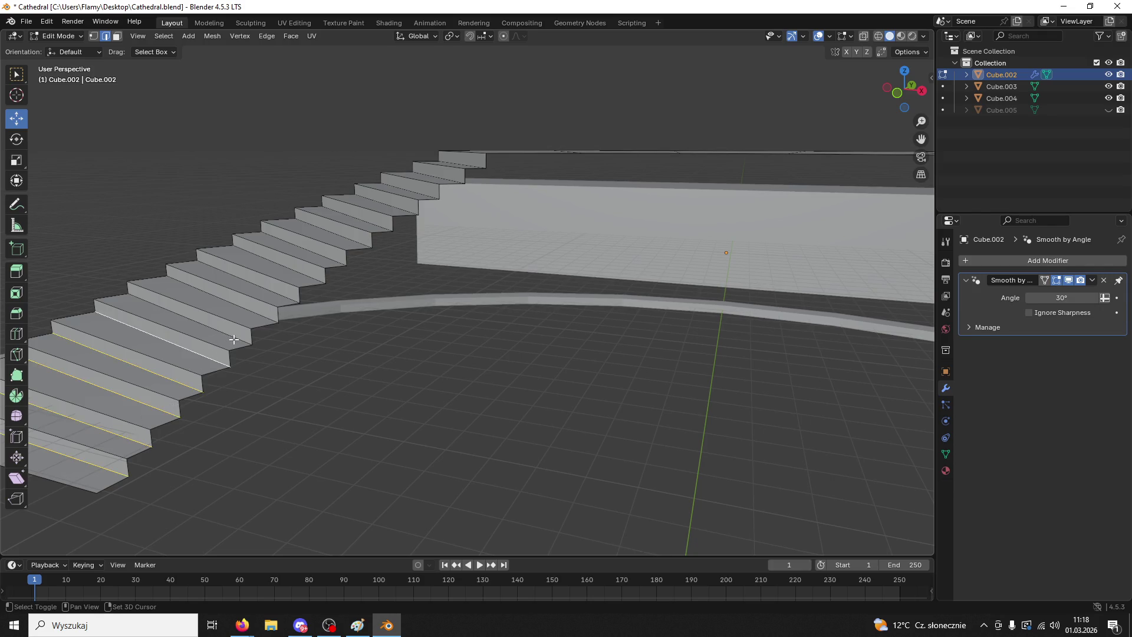
shift+click(302, 282)
shift+click(325, 260)
shift+click(349, 241)
shift+click(373, 225)
shift+click(385, 219)
shift+click(407, 206)
shift+click(421, 191)
shift+click(439, 180)
shift+click(463, 165)
- Bevel all the selected step edges and view the whole circular stair
key(ctrl+b)
click(313, 136)
click(313, 135)
mouse_move(313, 136)
middle_down()
mouse_move(336, 179)
mouse_move(521, 296)
mouse_move(580, 289)
middle_up()
scroll(581, 288, up, 5)
scroll(582, 289, down, 7)
- Merge by distance to remove 64 duplicate vertices, then return to Object Mode
key(a)
key(b)
key(Escape)
key(m)
click(583, 290)
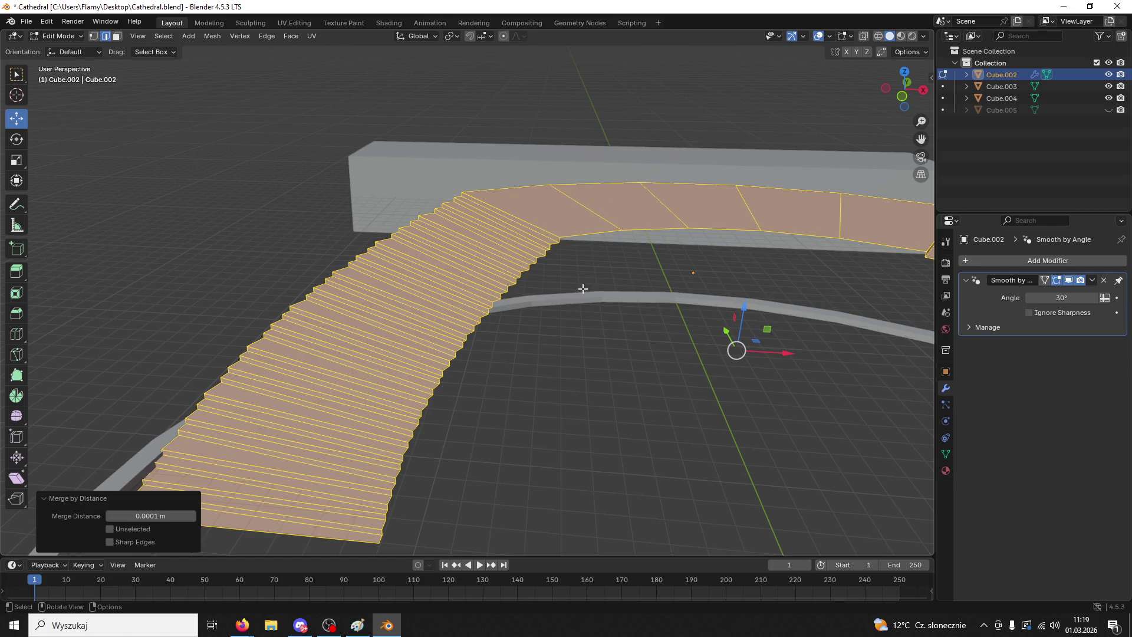
key(alt+a)
scroll(582, 289, up, 3)
middle_drag(583, 290, 585, 323)
scroll(585, 322, down, 8)
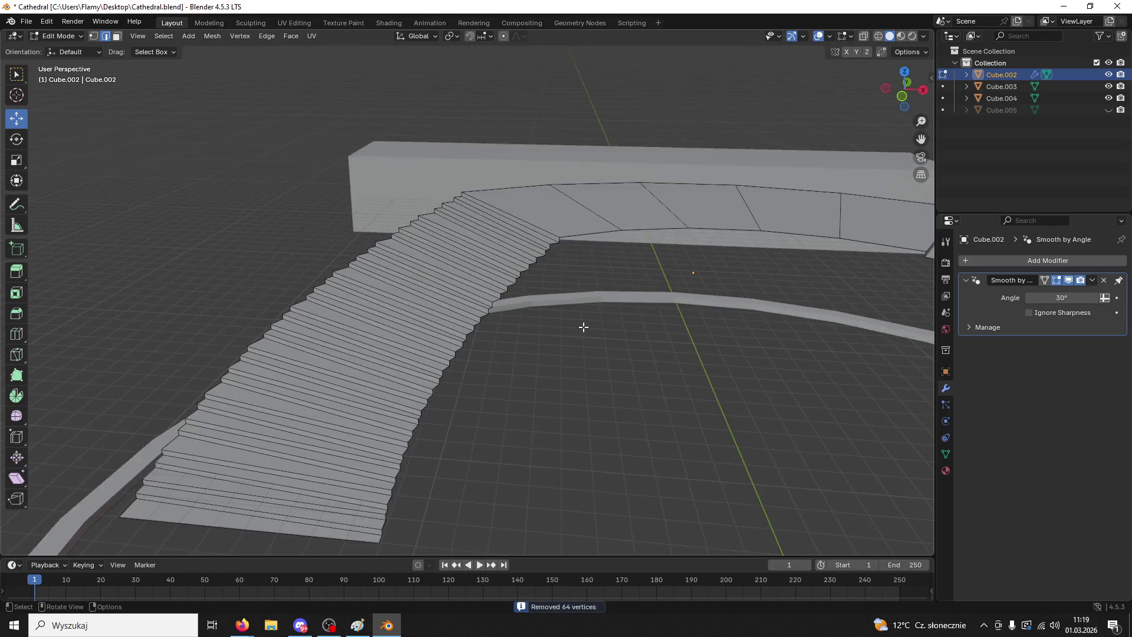
click(59, 36)
click(59, 48)
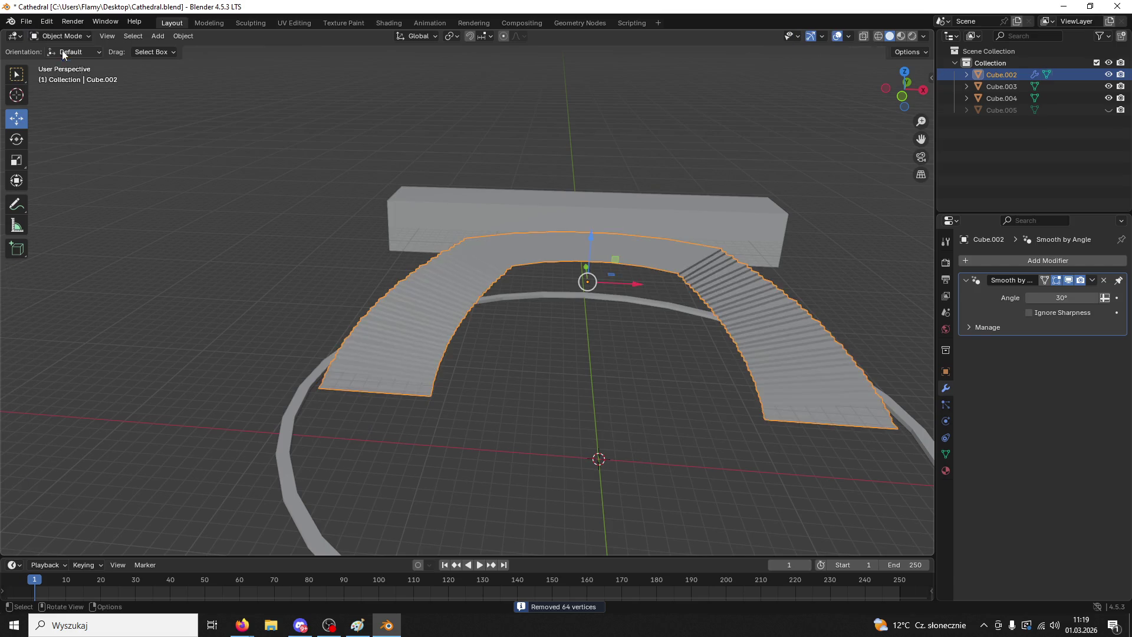
- Orbit around the stair arc and reselect the curved stairs
scroll(431, 365, up, 5)
scroll(442, 368, up, 2)
mouse_move(294, 238)
middle_down()
mouse_move(341, 246)
mouse_move(331, 243)
mouse_move(333, 265)
mouse_move(350, 292)
mouse_move(429, 246)
mouse_move(404, 260)
mouse_move(467, 353)
mouse_move(495, 313)
mouse_move(480, 321)
mouse_move(508, 331)
mouse_move(530, 319)
mouse_move(452, 310)
mouse_move(480, 298)
mouse_move(503, 306)
middle_up()
scroll(485, 321, down, 3)
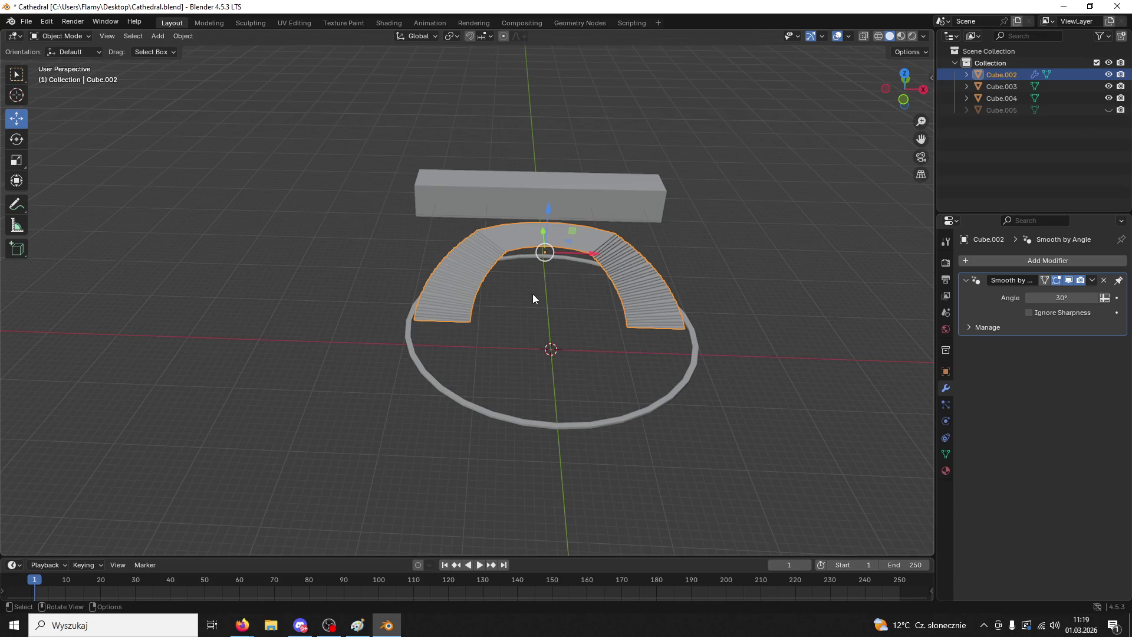
click(609, 364)
key(ctrl+z)
- In Edit Mode, shrink the stair edge selection until empty, then return to Object Mode
key(Tab)
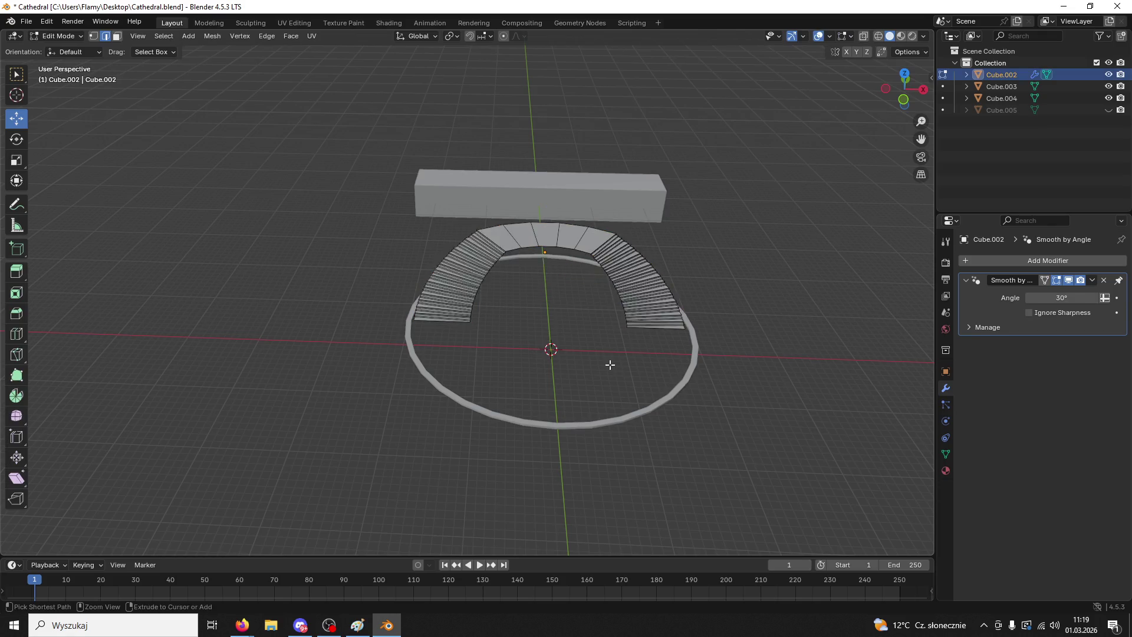
key(ctrl+shift+KP_Subtract)
key(ctrl+shift+KP_Subtract)
key(ctrl+shift+KP_Subtract)
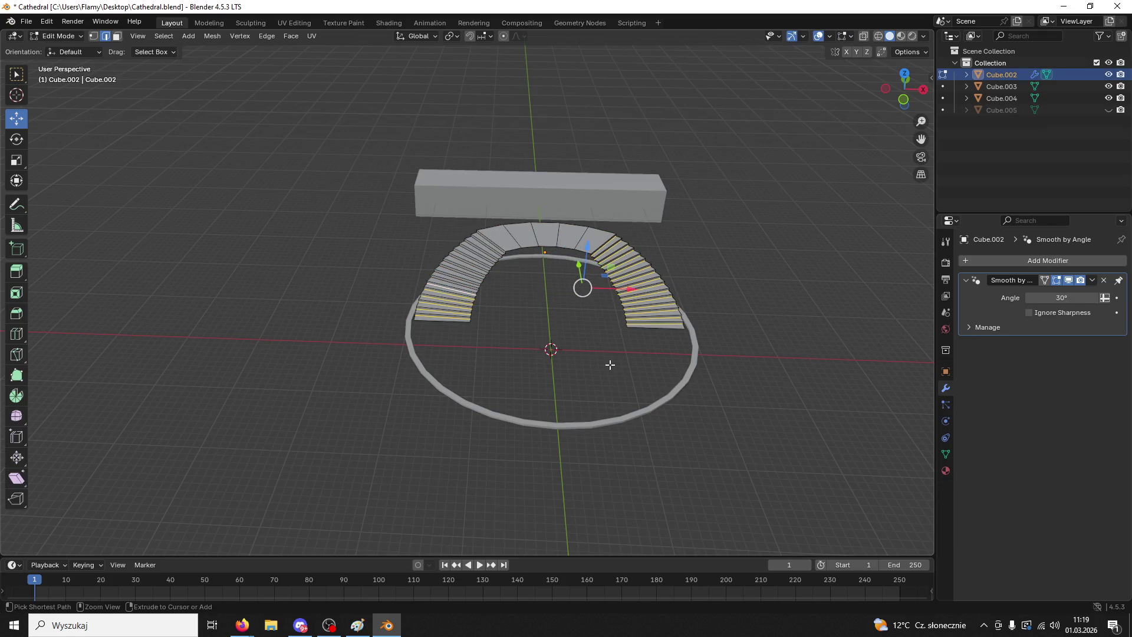
key(ctrl+shift+KP_Subtract)
key(ctrl+shift+KP_Subtract)
key(ctrl+shift+KP_Subtract)
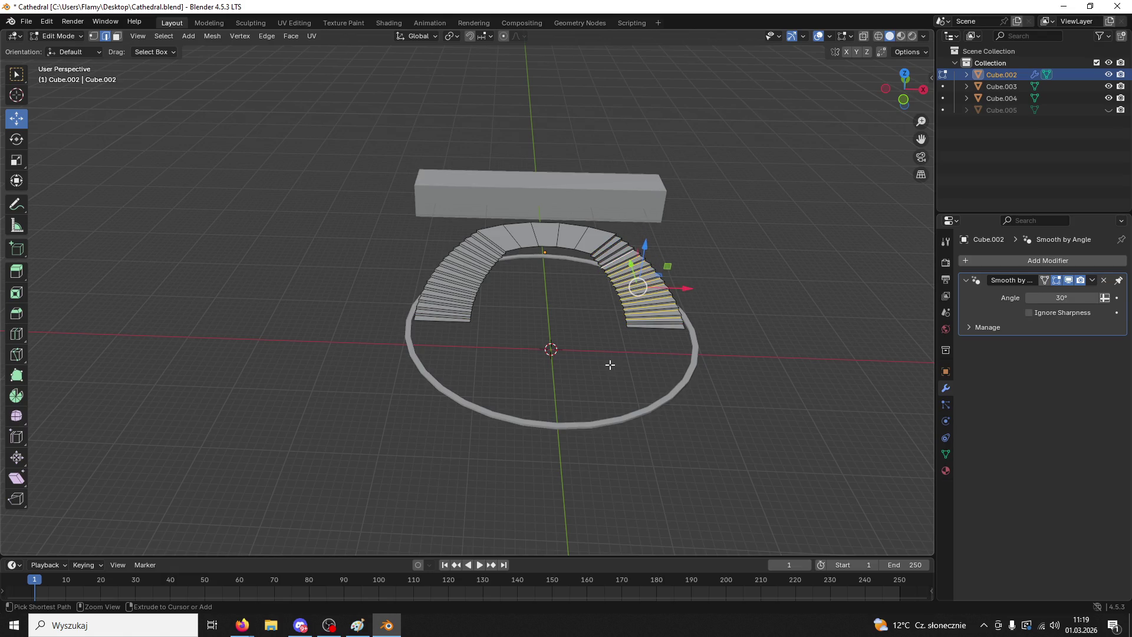
key(ctrl+shift+KP_Subtract)
key(ctrl+shift+KP_Subtract)
key(ctrl+shift+KP_Subtract)
middle_drag(543, 191, 553, 295)
click(36, 38)
click(72, 48)
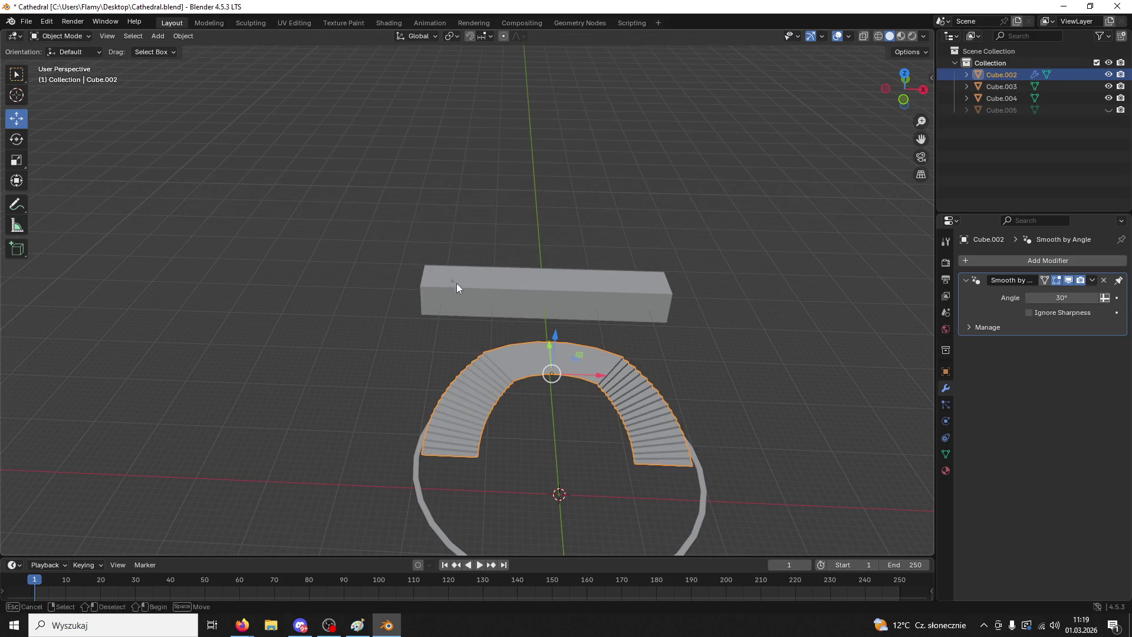
- Copy and paste the long rectangular block to create a second beam
click(533, 272)
key(ctrl+c)
key(ctrl+v)
- Place the pasted block copy behind the original and reselect the front block
key(g)
click(548, 296)
click(547, 296)
scroll(540, 298, up, 3)
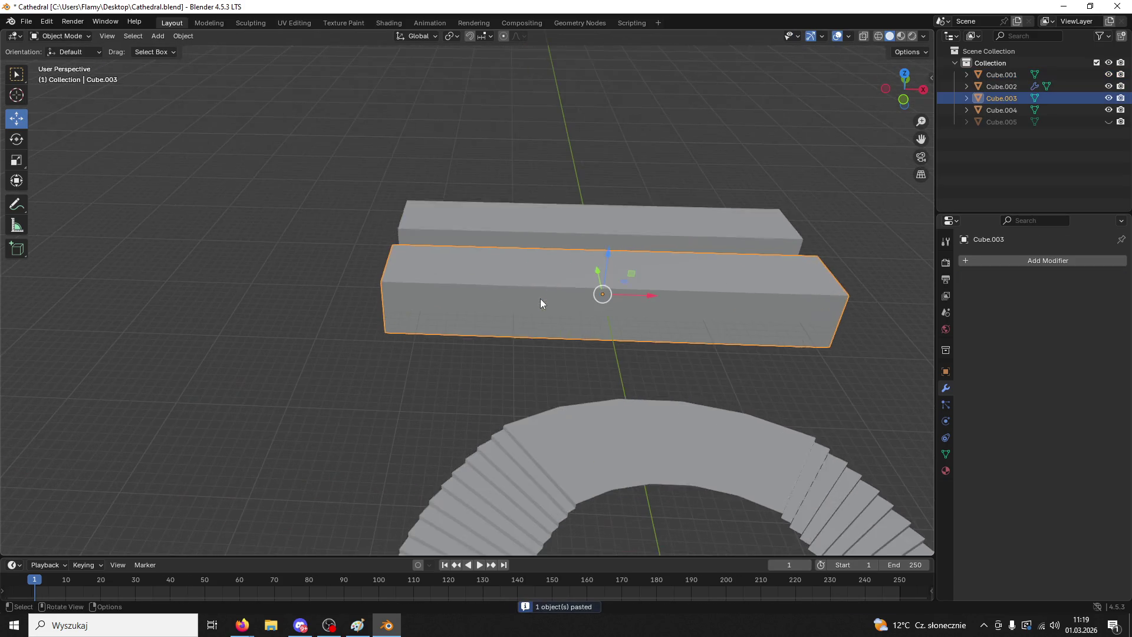
- In Edit Mode, select both short top end edges, try a bevel on them, then undo it
click(70, 40)
click(69, 62)
click(384, 269)
shift+click(837, 276)
key(ctrl+b)
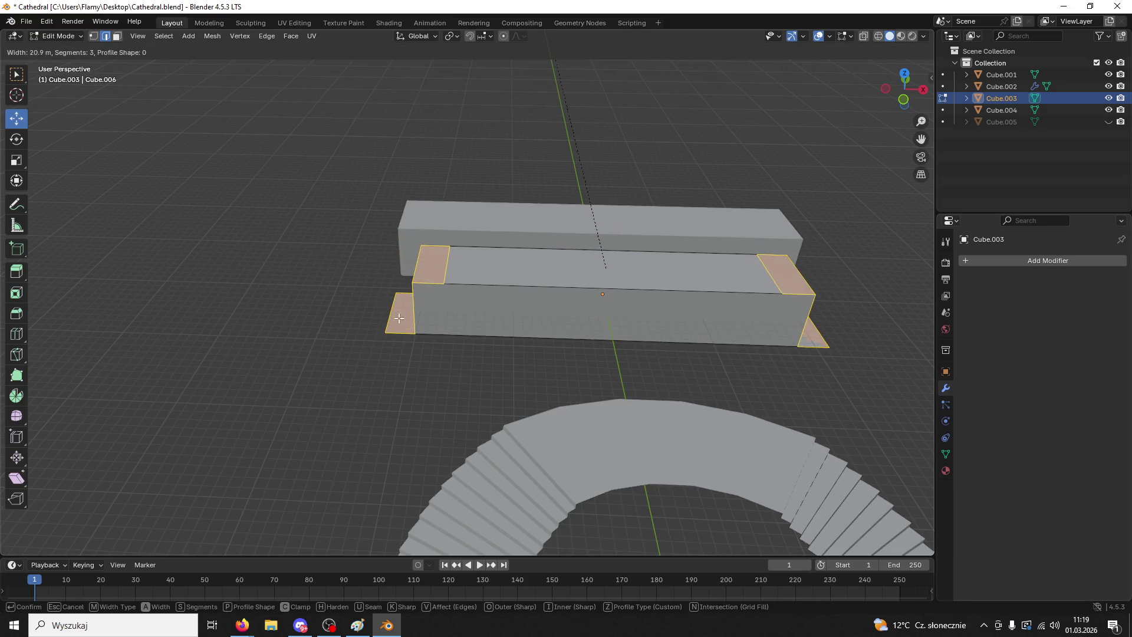
click(338, 284)
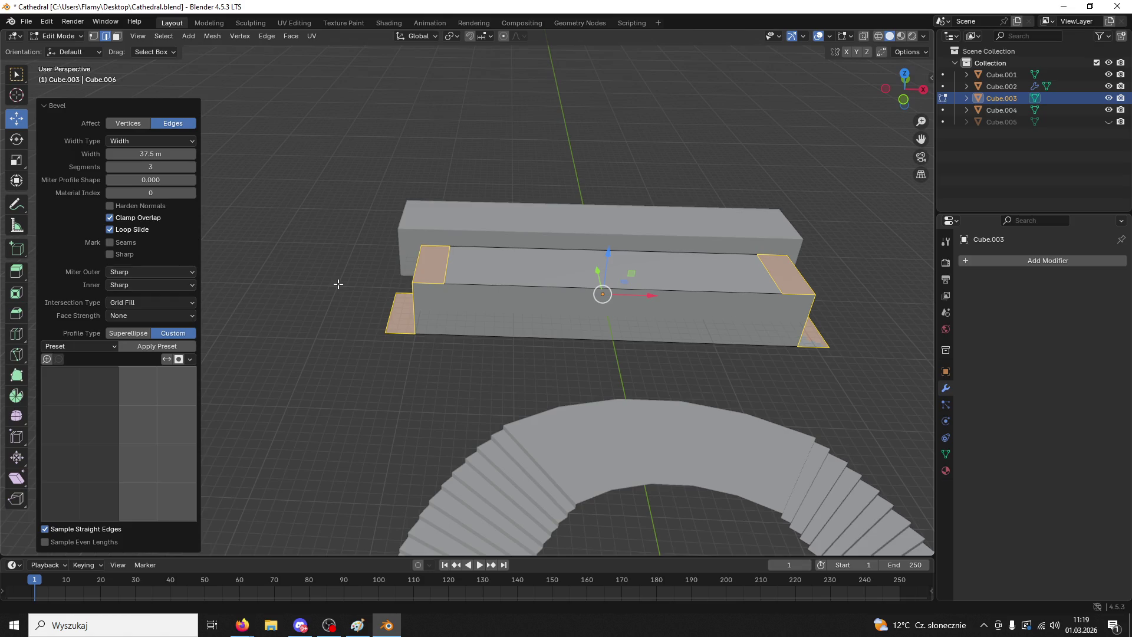
key(ctrl+z)
- Orbit around the two blocks and save the file
middle_drag(518, 377, 609, 434)
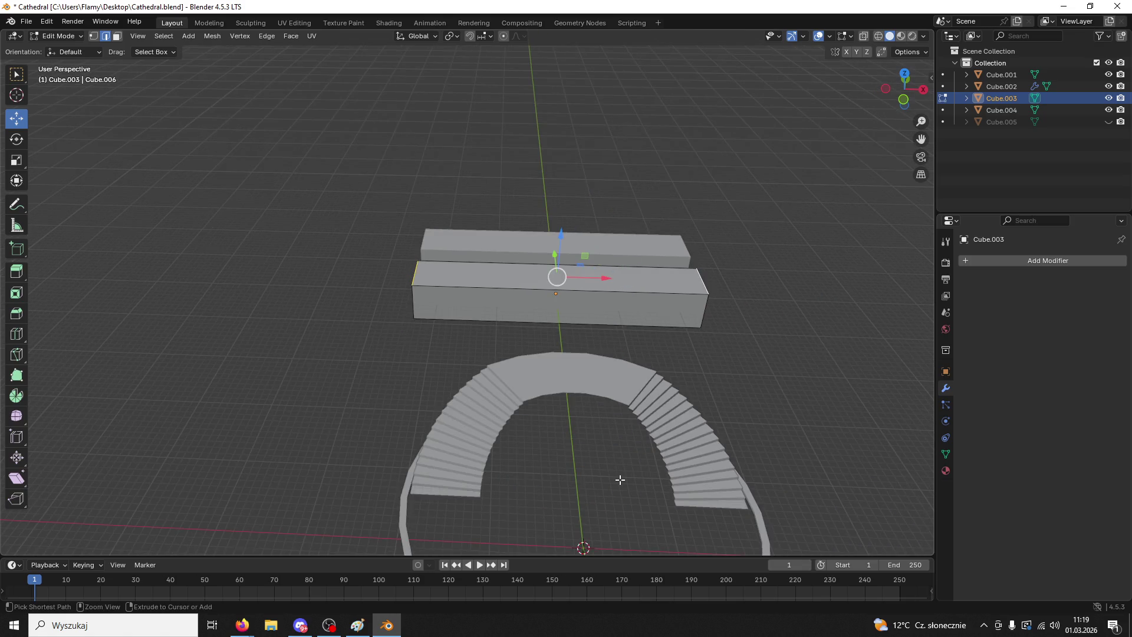
scroll(622, 476, up, 5)
mouse_move(623, 476)
middle_down()
mouse_move(592, 422)
mouse_move(519, 389)
mouse_move(460, 383)
middle_up()
key(ctrl+s)
scroll(597, 432, down, 3)
scroll(441, 386, up, 4)
- Bevel the end edges at 12.6 m width, try 16 segments, then undo
key(ctrl+b)
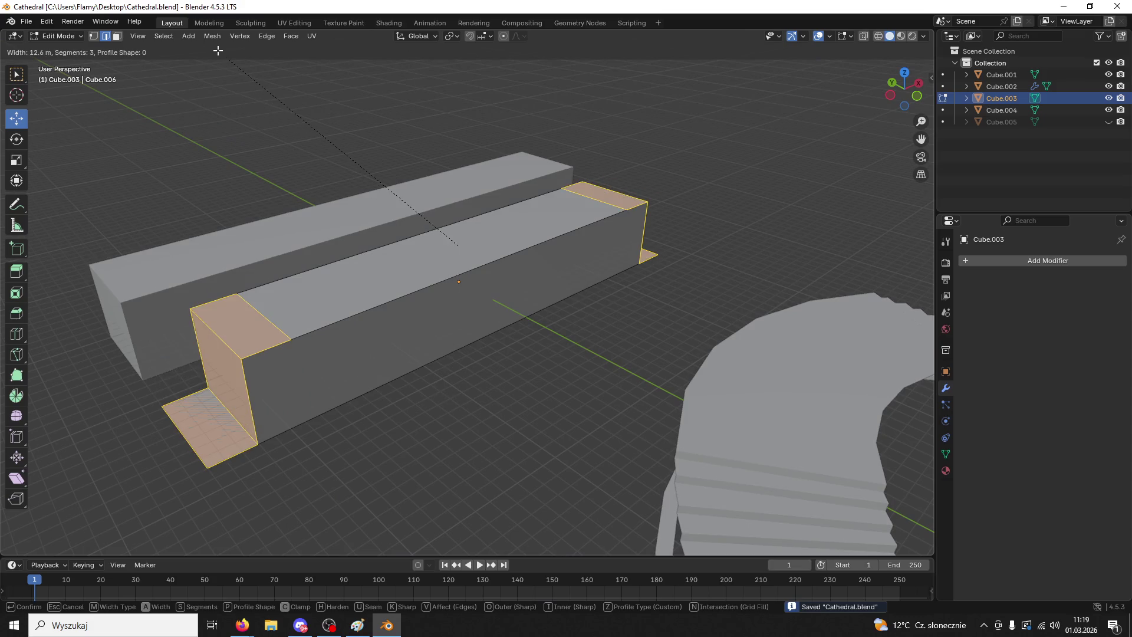
key(Return)
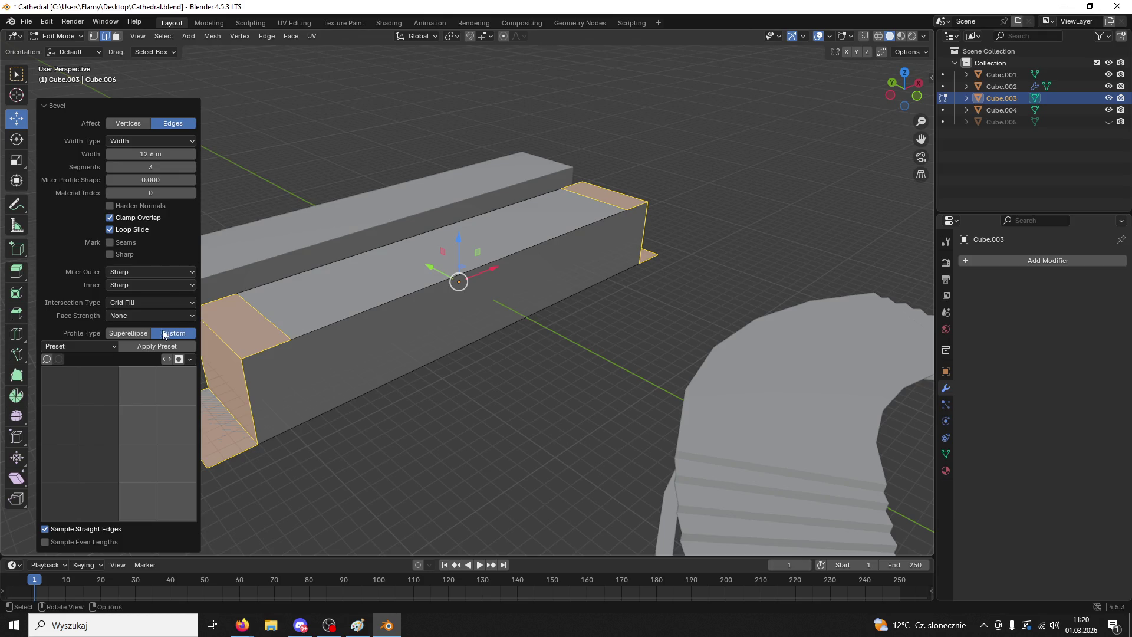
click(112, 346)
click(90, 394)
click(166, 167)
text(16)
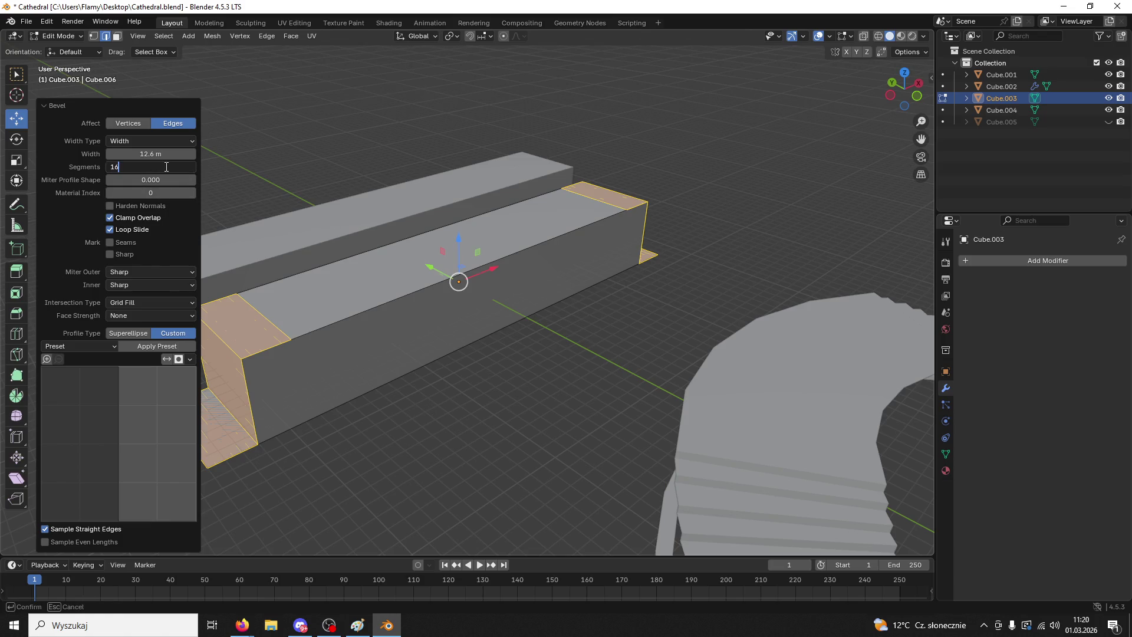
key(Return)
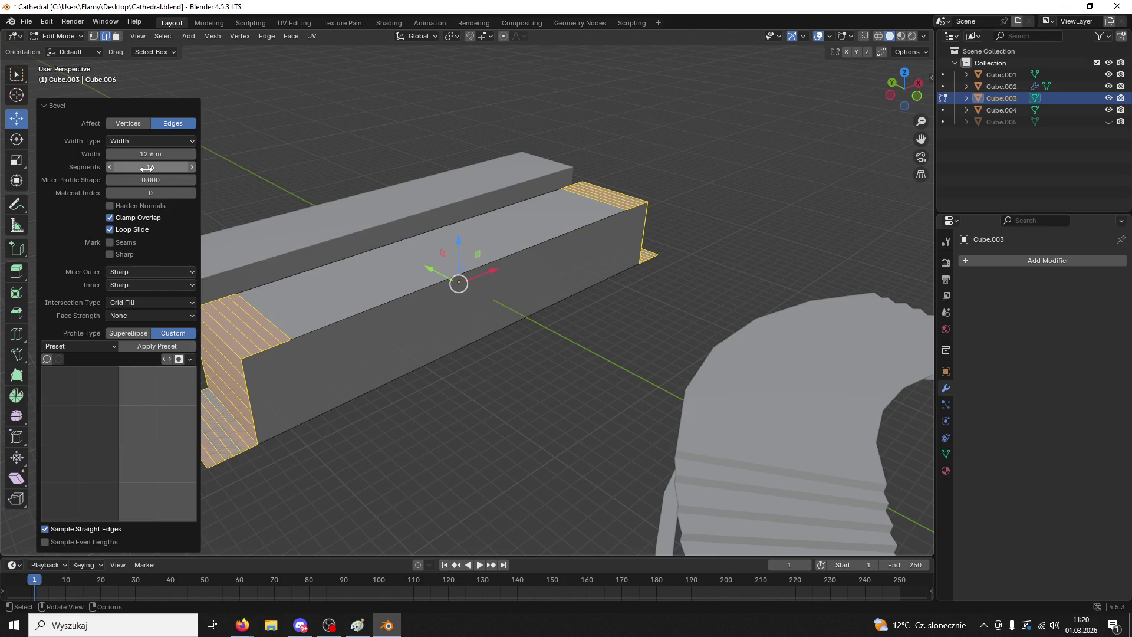
key(ctrl+z)
- Re-bevel the end edges at 18.5 m width with the Steps profile preset
key(ctrl+b)
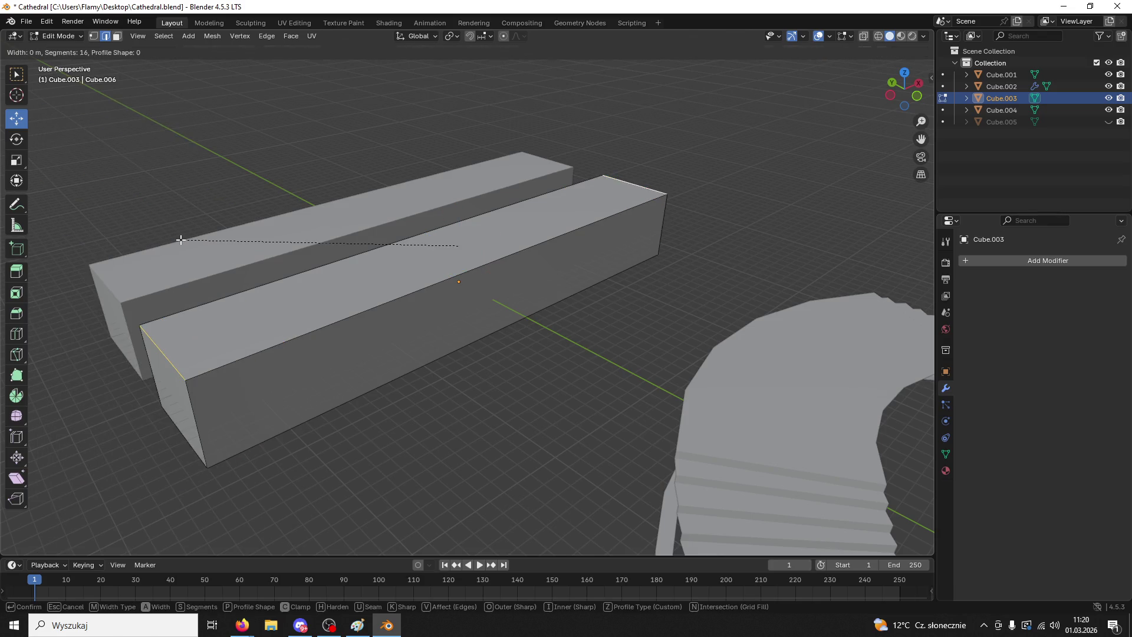
click(33, 498)
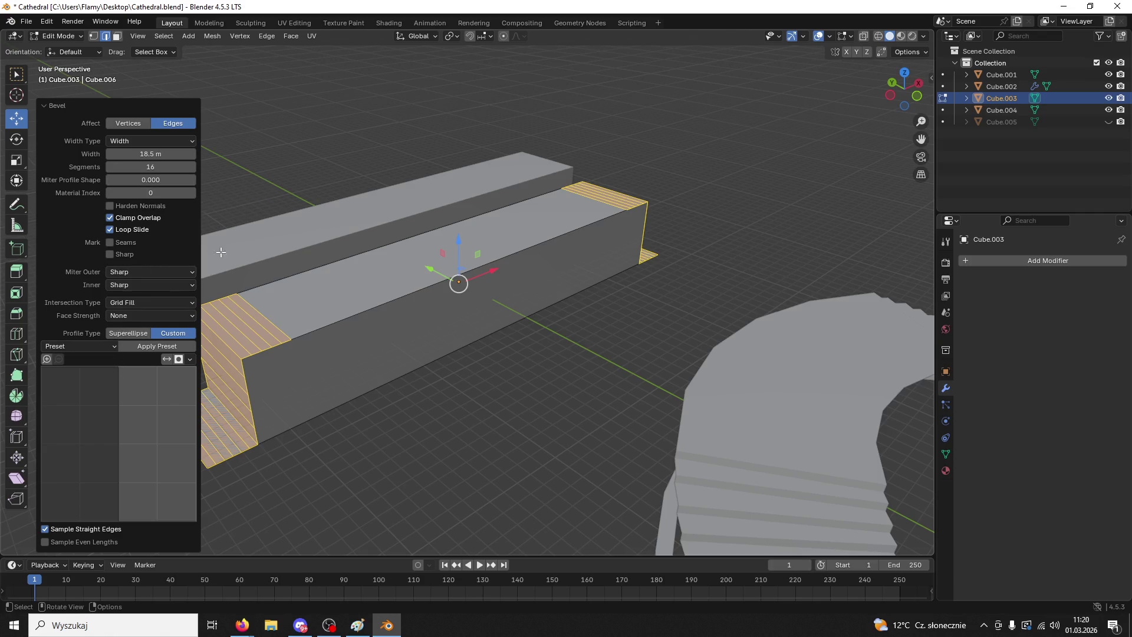
click(114, 346)
click(94, 403)
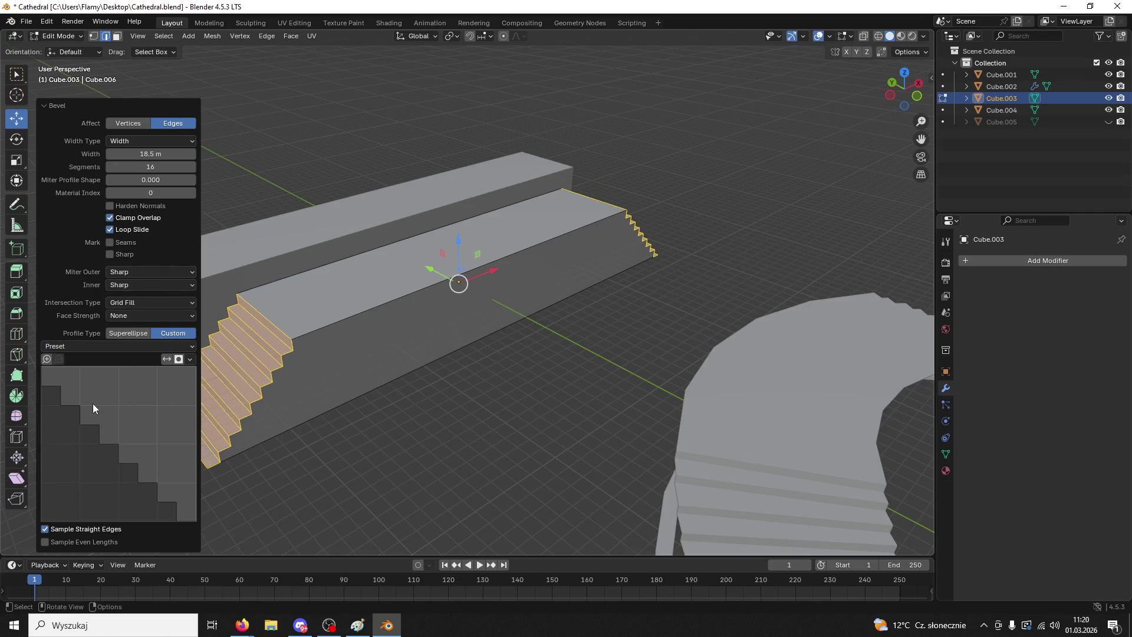
click(531, 391)
middle_drag(531, 391, 513, 389)
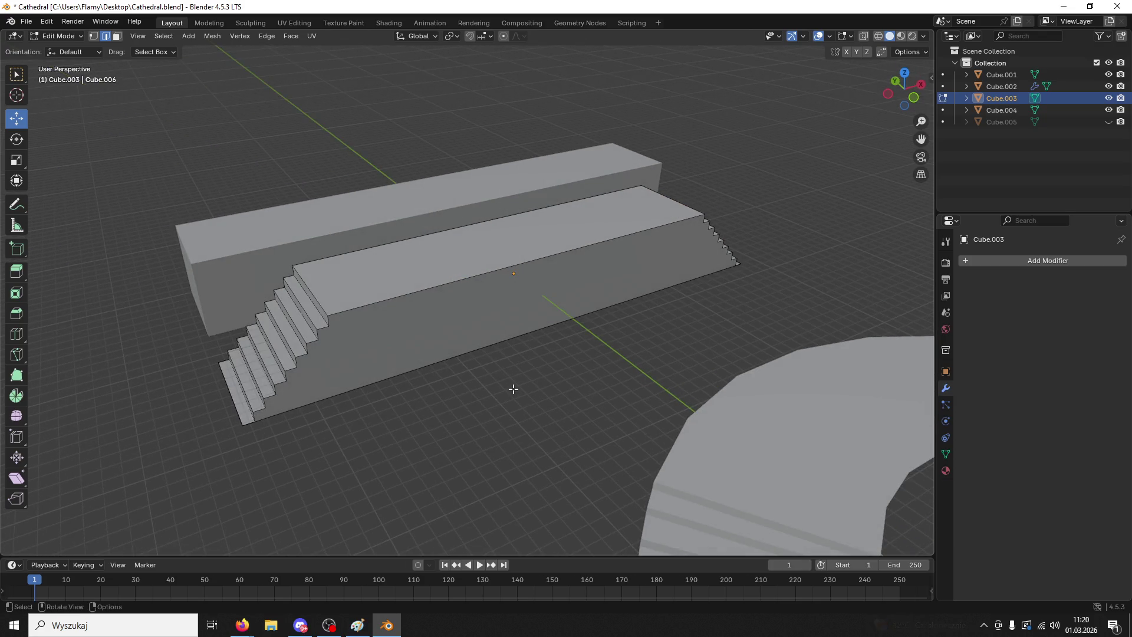
key(ctrl+z)
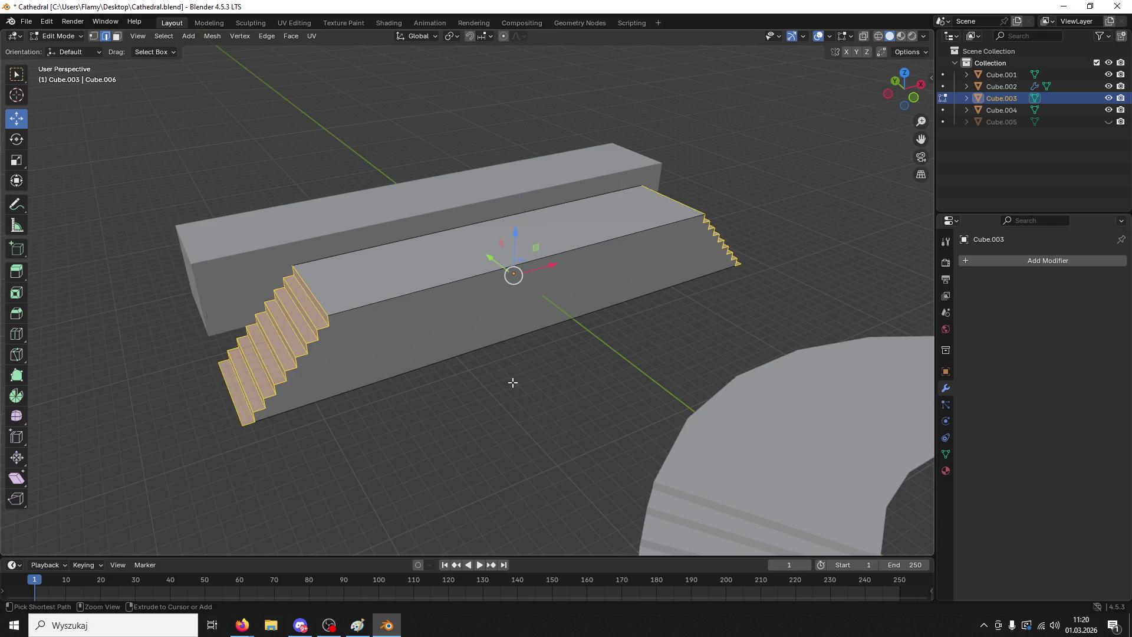
- Undo the stepped bevel, then try six loop cuts across the block and undo them
key(ctrl+z)
middle_drag(678, 391, 636, 347)
key(ctrl+r)
scroll(591, 304, up, 5)
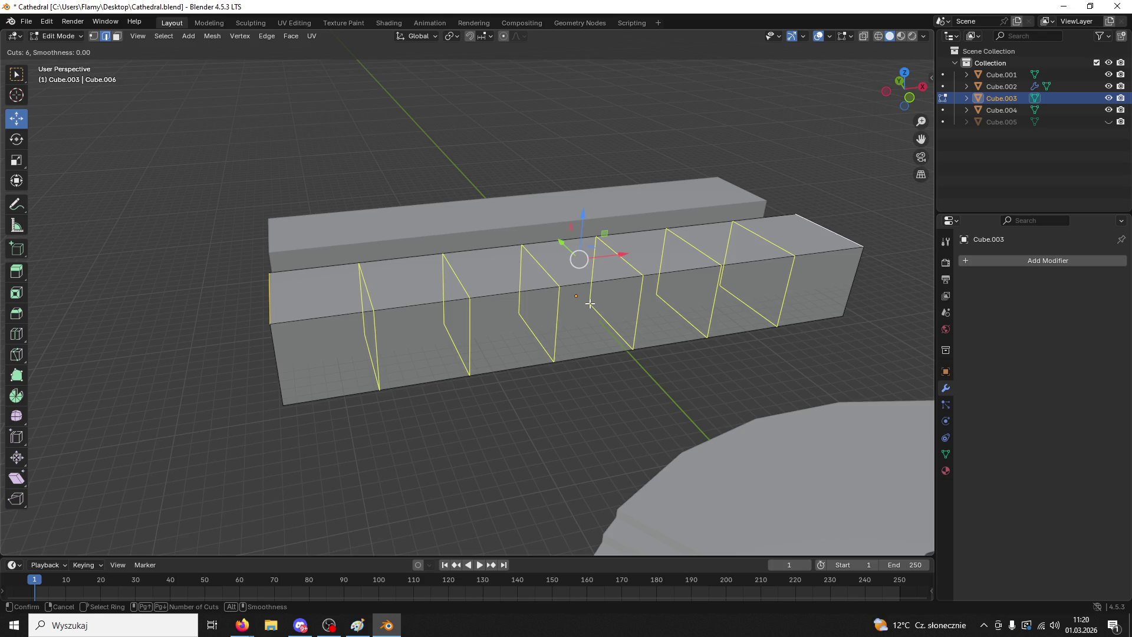
click(590, 304)
right_click(590, 303)
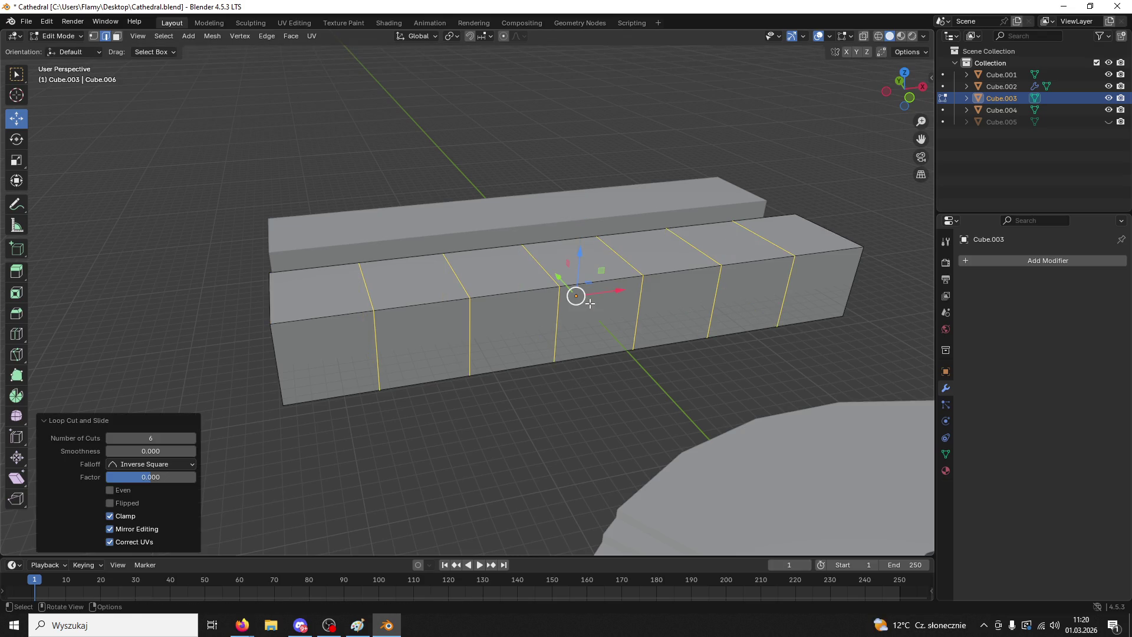
key(ctrl+z)
- Add nine evenly spaced loop cuts across the front block
key(ctrl+r)
scroll(590, 304, up, 1)
scroll(591, 304, up, 6)
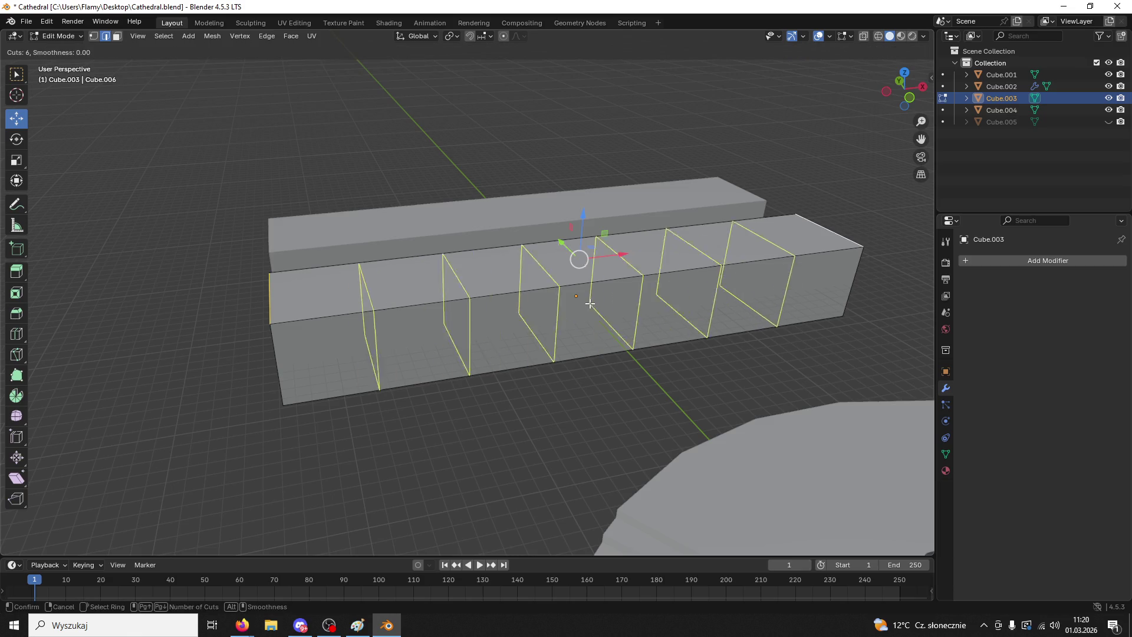
scroll(590, 304, up, 1)
click(590, 304)
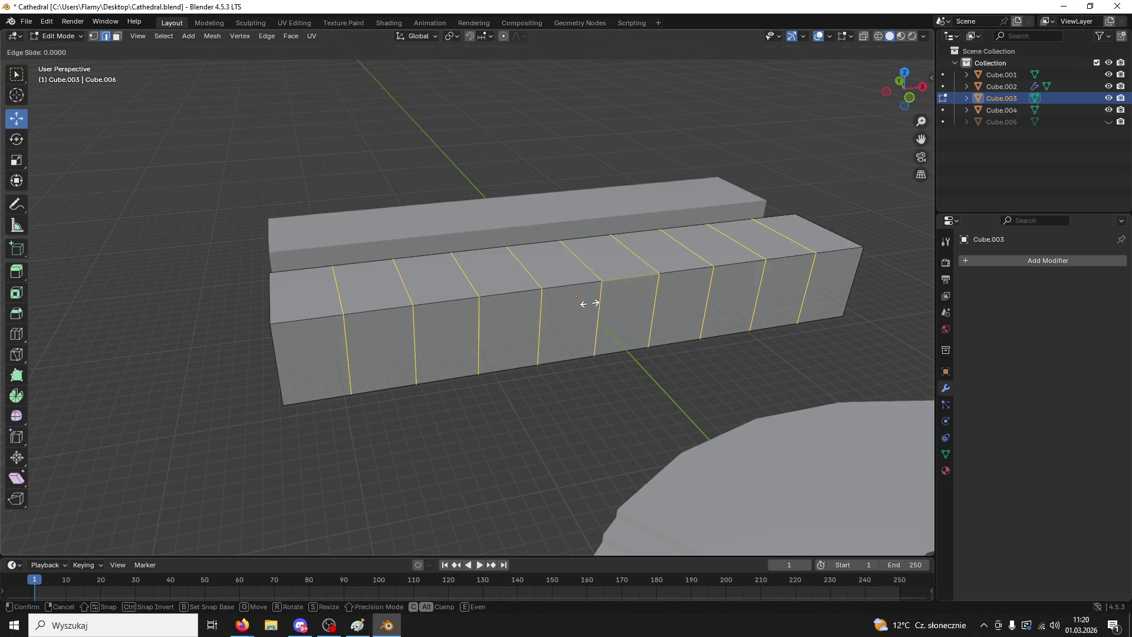
right_click(590, 303)
- Dissolve four of the vertical edge loops on the block
click(348, 351)
key(alt+a)
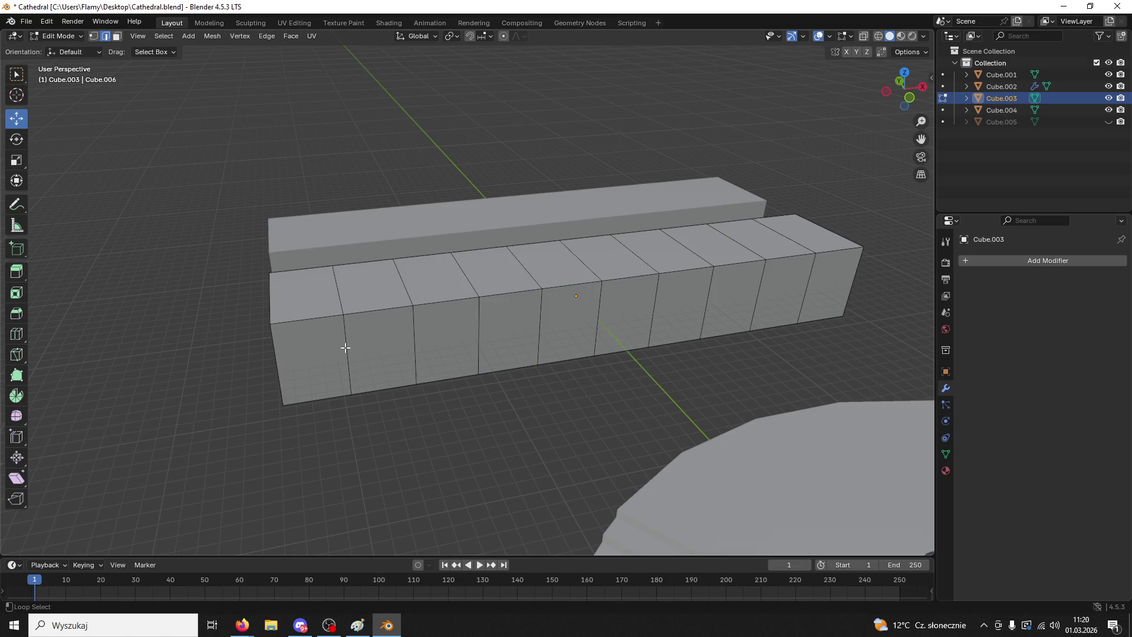
alt+click(342, 340)
alt+shift+click(413, 325)
alt+shift+click(812, 273)
alt+shift+click(752, 281)
key(x)
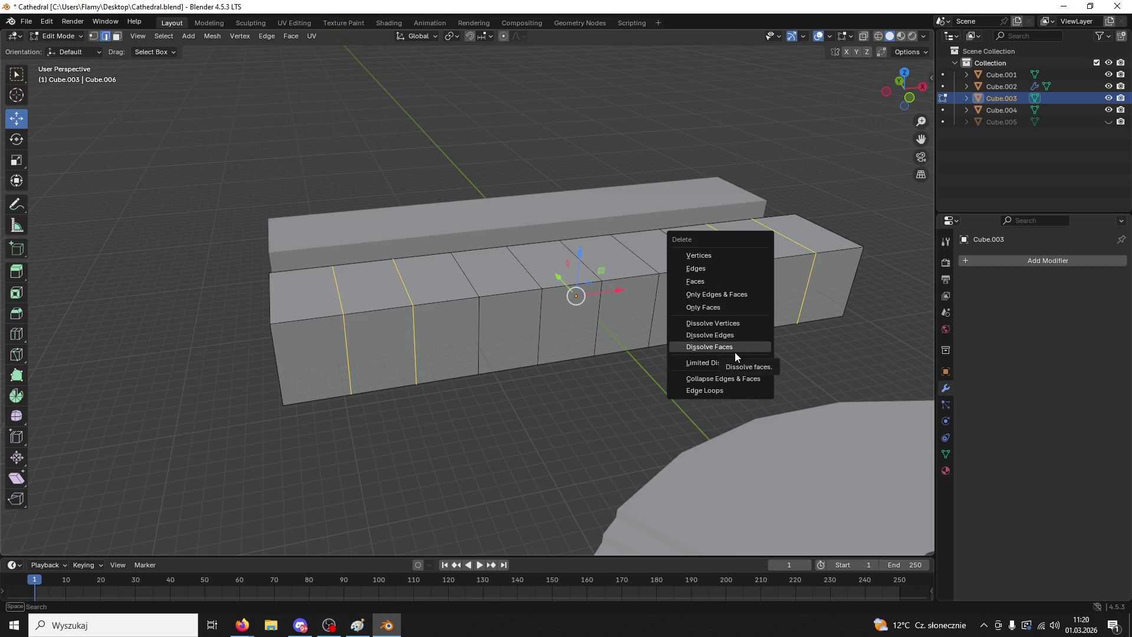
click(732, 334)
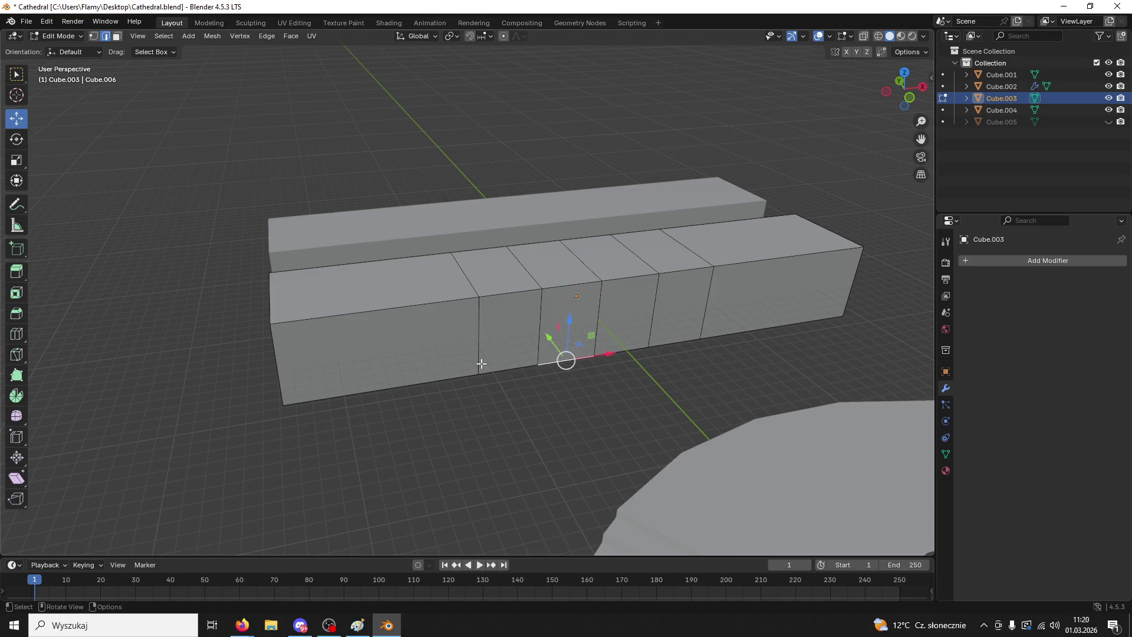
- Bevel both end top edges into steps at 21.1 m width
alt+click(270, 295)
alt+shift+click(841, 234)
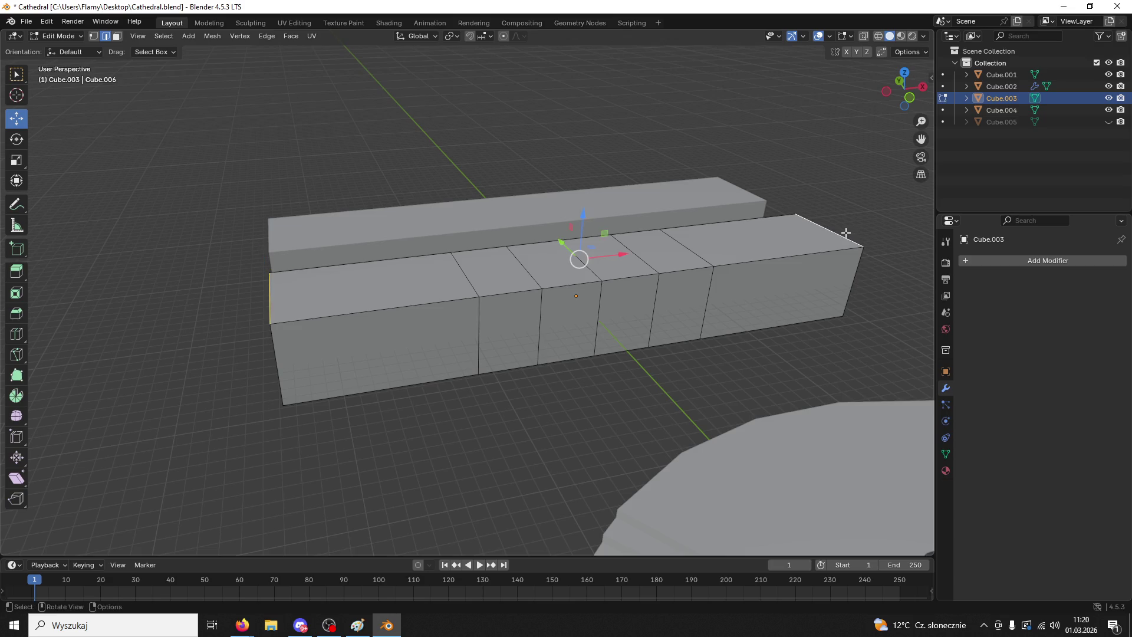
key(ctrl+b)
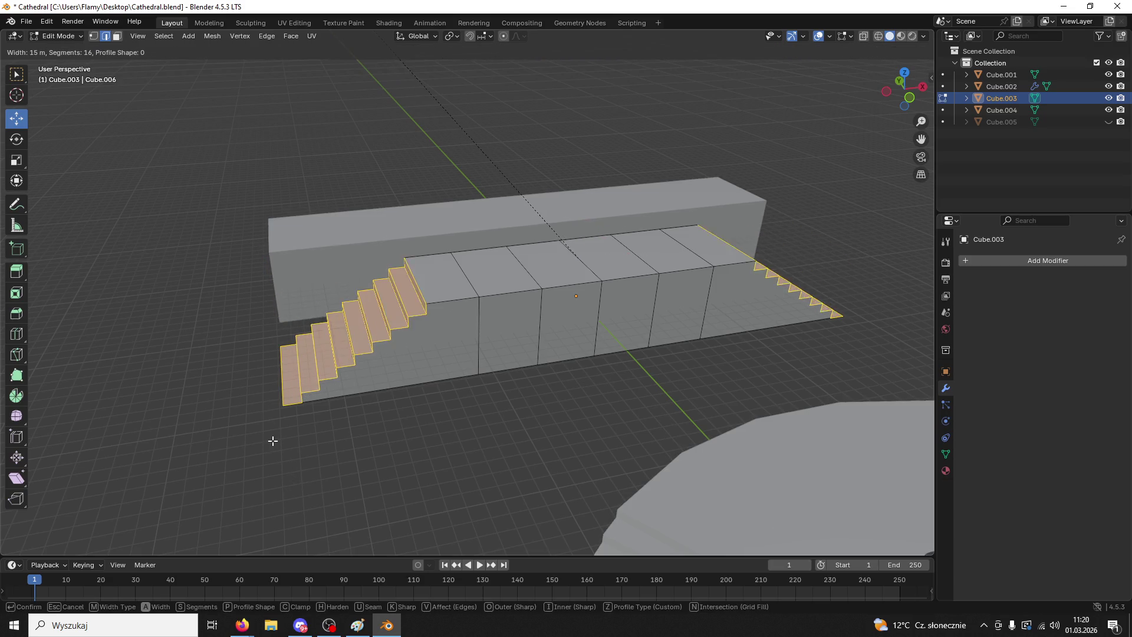
click(253, 359)
- Select the whole stair mesh and merge duplicate vertices by distance
click(511, 467)
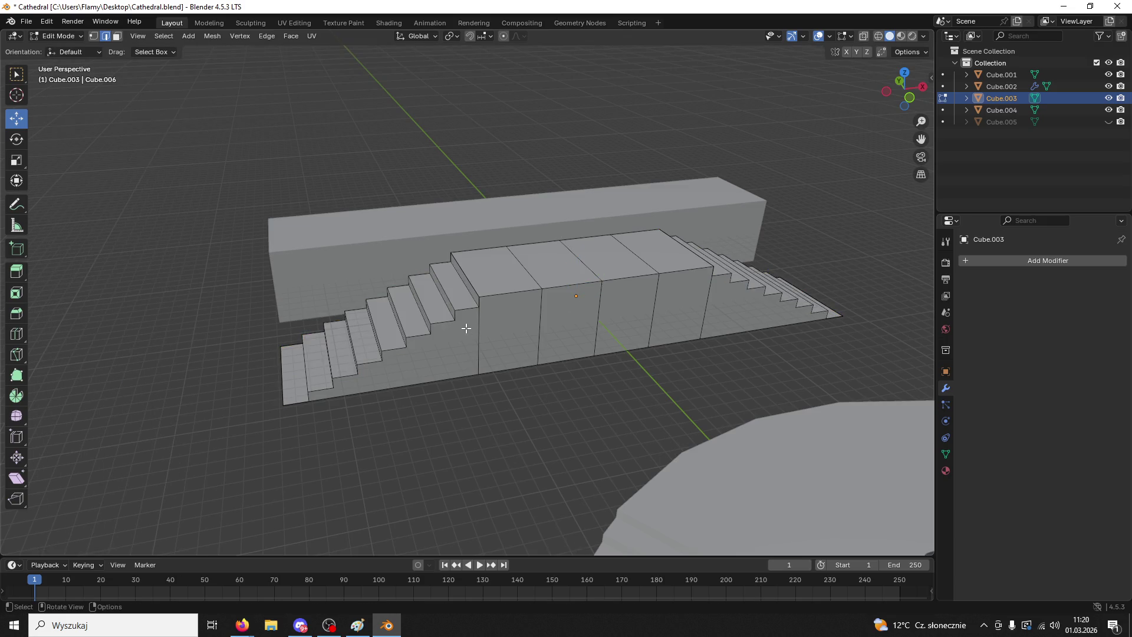
key(a)
key(m)
click(431, 333)
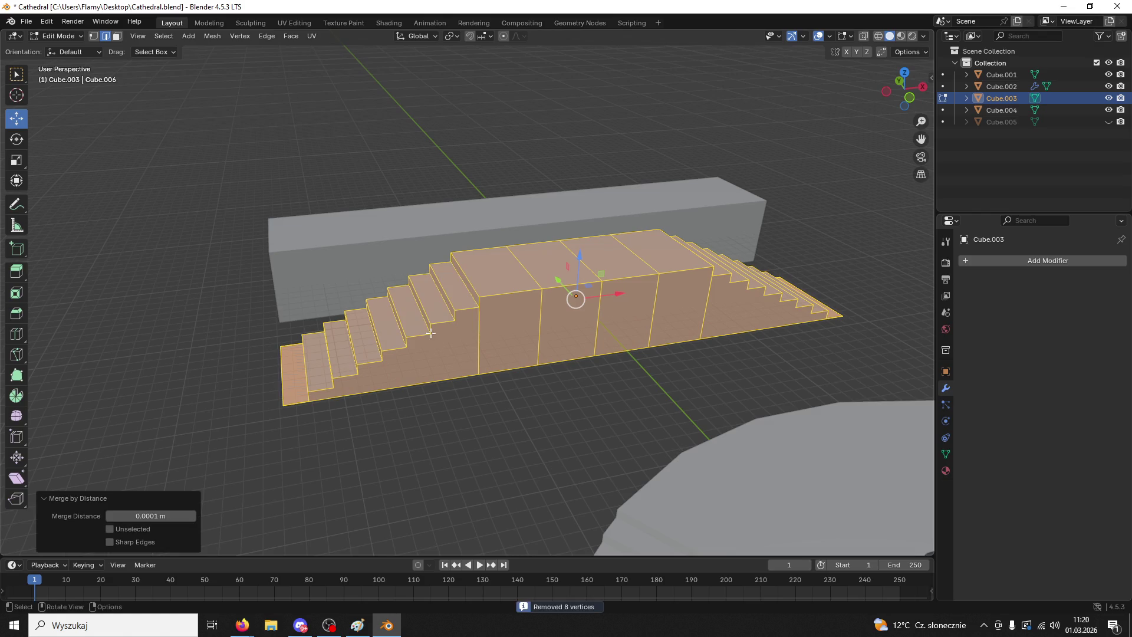
- Select the step edges along the first flight, including the lower steps
click(460, 279)
shift+click(441, 305)
shift+click(422, 313)
shift+click(399, 322)
shift+click(373, 335)
middle_drag(342, 355, 277, 412)
shift+click(243, 446)
shift+click(219, 468)
shift+click(199, 481)
- Add the step edges of the opposite flight to the selection
mouse_move(200, 481)
middle_down()
mouse_move(329, 255)
mouse_move(590, 271)
middle_up()
shift+click(673, 304)
shift+click(714, 339)
shift+click(756, 375)
shift+click(809, 413)
shift+click(861, 460)
mouse_move(862, 460)
middle_down()
mouse_move(770, 397)
mouse_move(721, 384)
middle_up()
shift+click(723, 388)
shift+click(761, 425)
shift+click(817, 469)
mouse_move(817, 469)
middle_down()
mouse_move(800, 408)
mouse_move(753, 383)
mouse_move(705, 306)
mouse_move(626, 333)
mouse_move(455, 253)
middle_up()
- Try a bevel on the selected step edges, then undo it
key(ctrl+b)
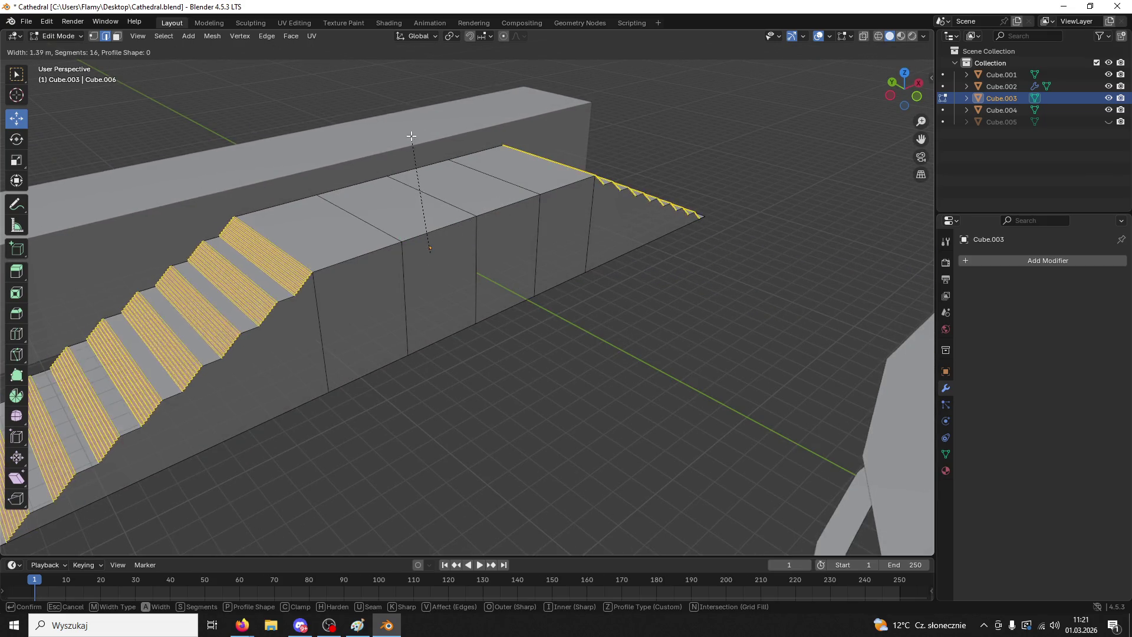
click(382, 114)
click(440, 371)
mouse_move(440, 371)
middle_down()
mouse_move(531, 354)
mouse_move(586, 388)
middle_up()
key(ctrl+z)
key(ctrl+z)
scroll(586, 388, down, 5)
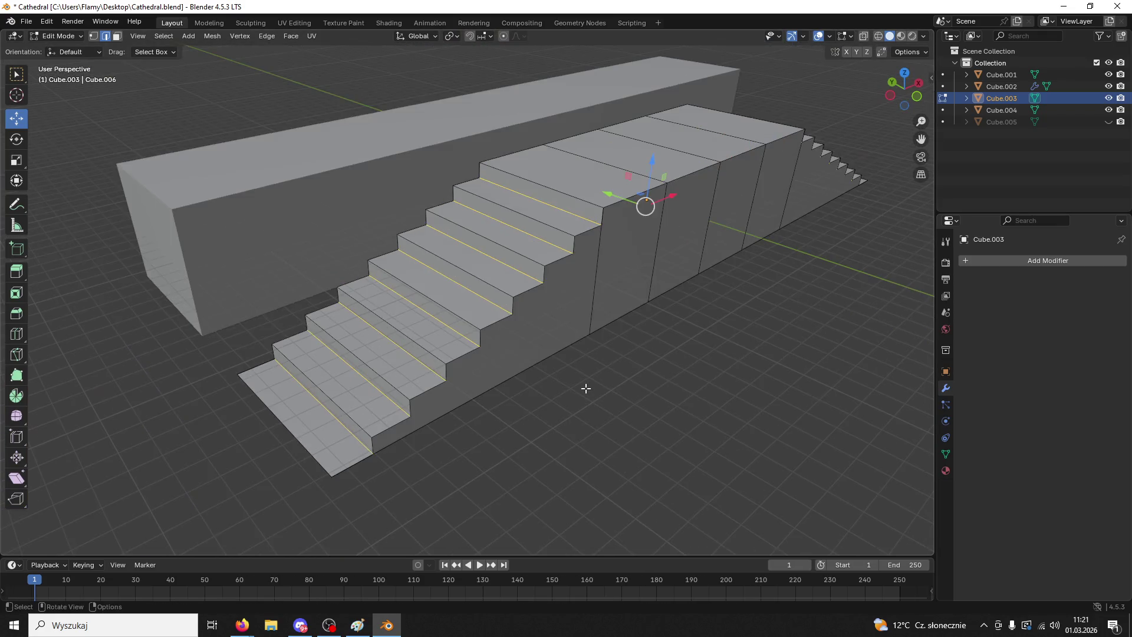
- Bevel the step edges at 5.27 m and pick a diagonal profile preset, forming a ramp
key(ctrl+b)
click(598, 152)
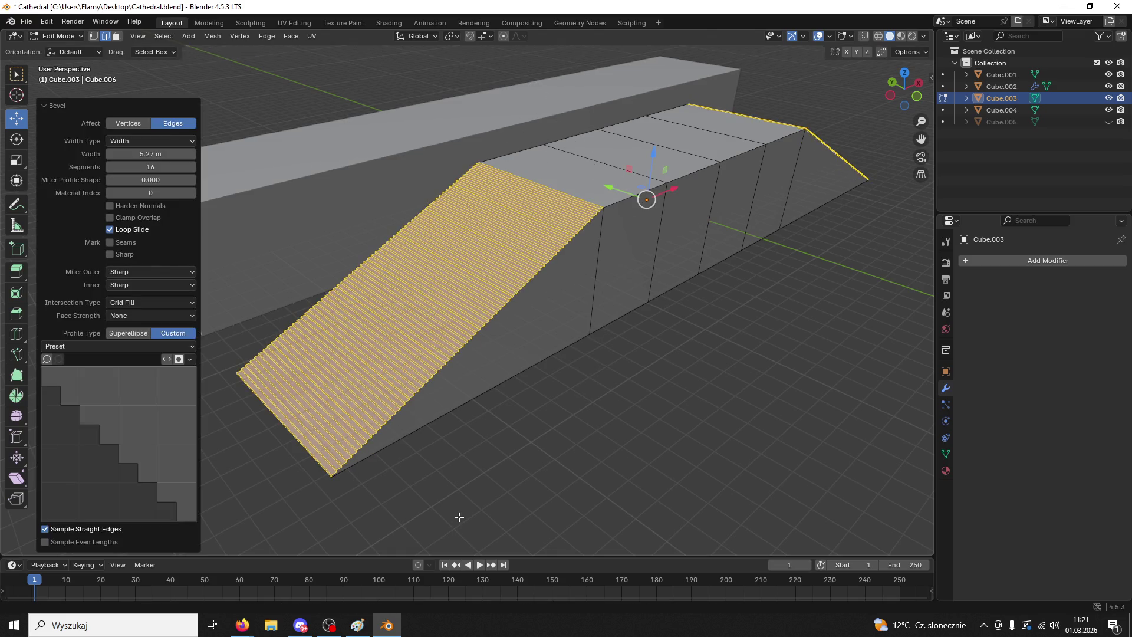
mouse_move(144, 170)
mouse_down()
mouse_move(184, 169)
mouse_move(154, 170)
mouse_up()
scroll(604, 296, up, 3)
scroll(604, 296, up, 2)
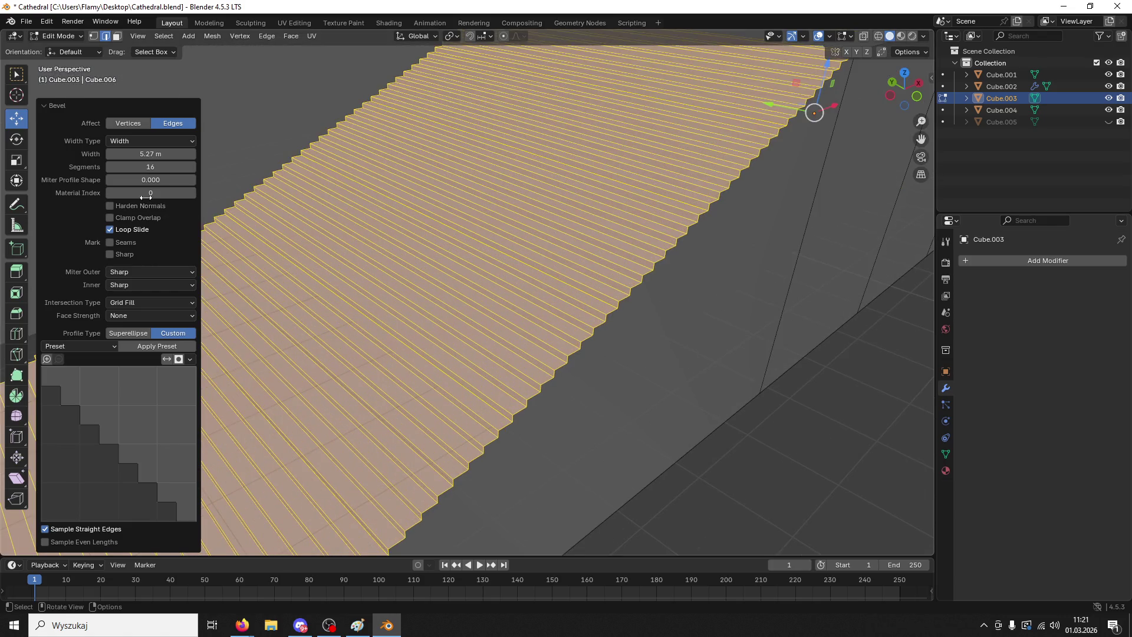
click(101, 346)
click(96, 354)
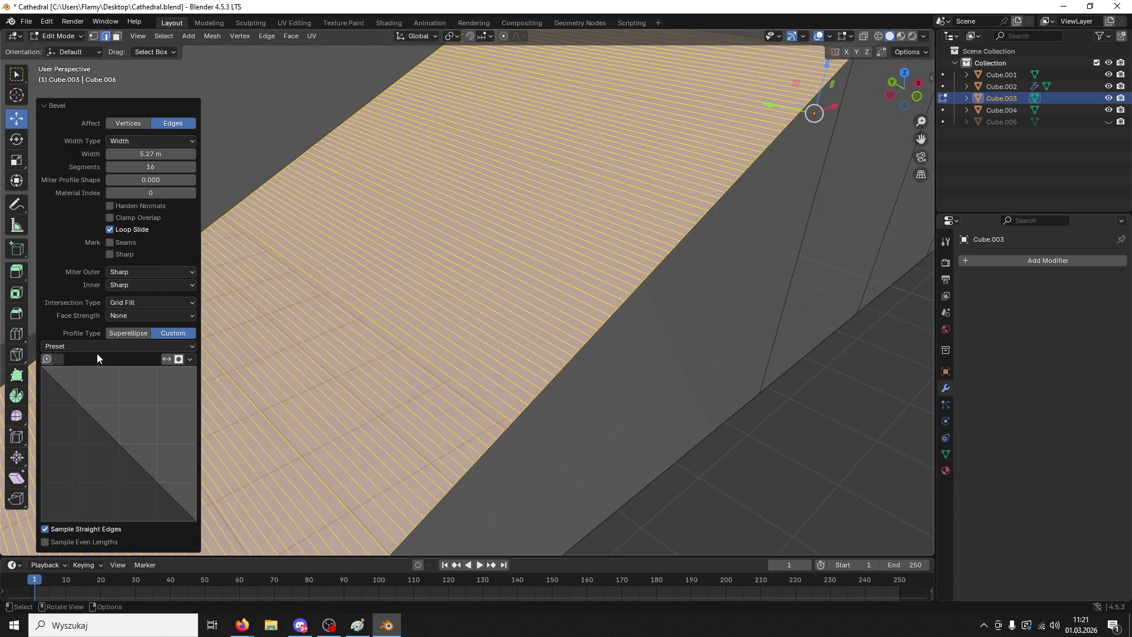
middle_drag(662, 343, 625, 332)
key(Escape)
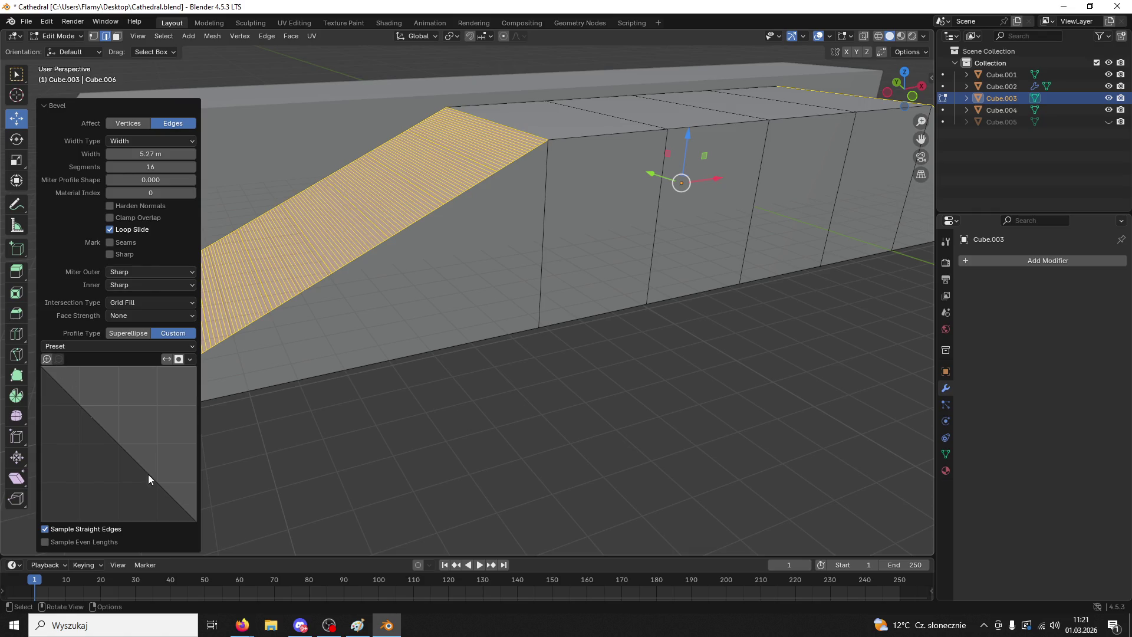
- Reset to the Default profile and 8 segments, then redo the bevel at zero width
click(196, 521)
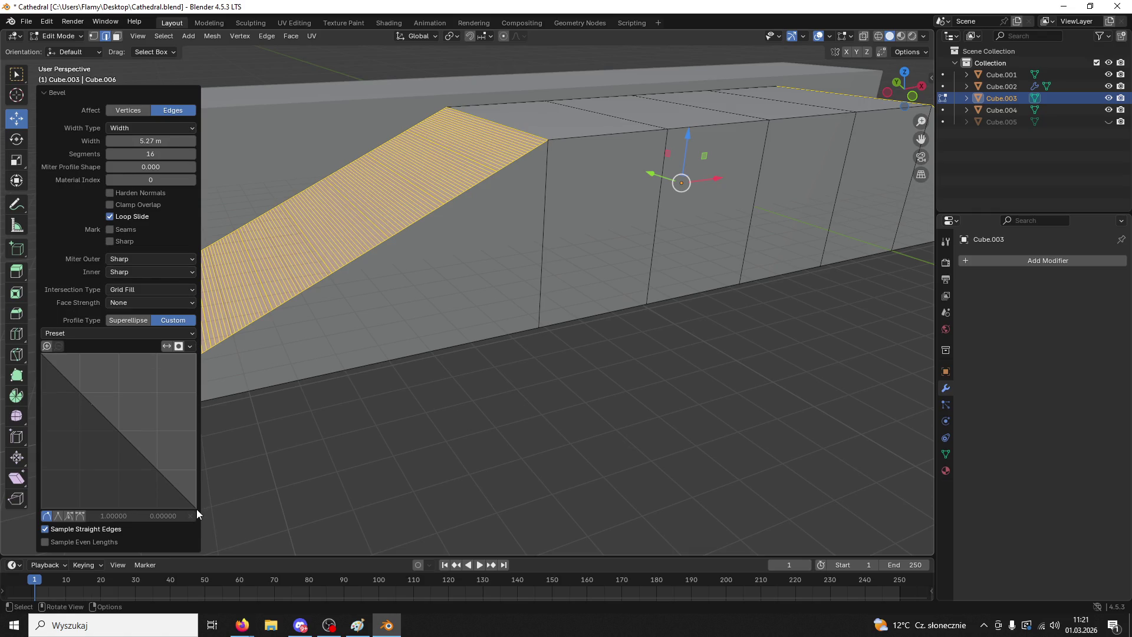
drag(196, 507, 194, 498)
click(59, 333)
click(75, 346)
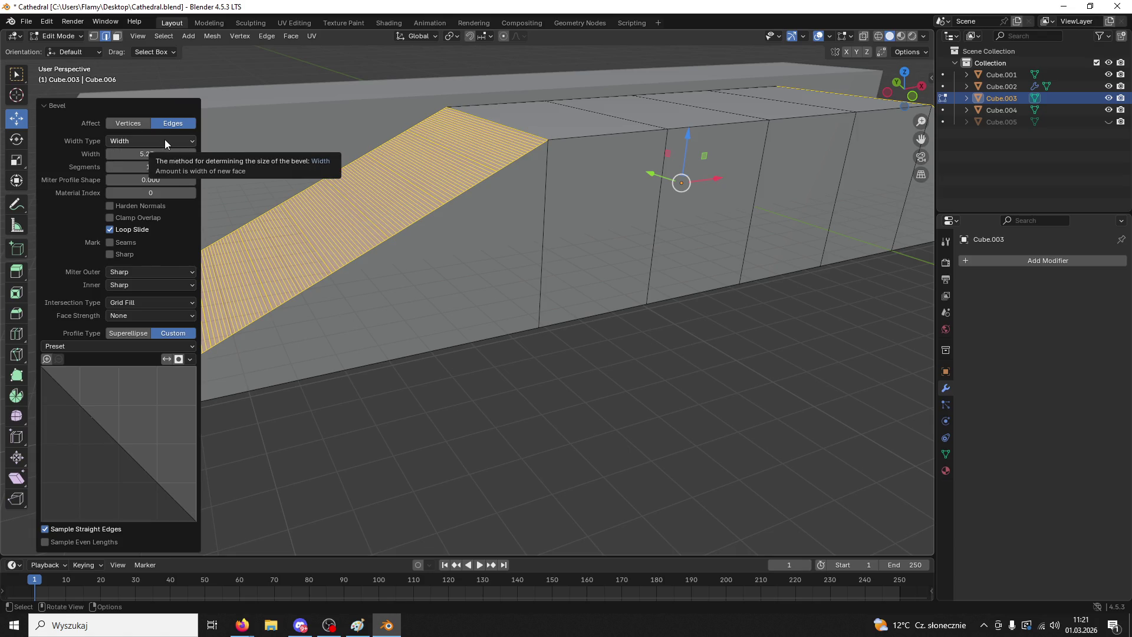
mouse_move(151, 169)
mouse_down()
mouse_move(121, 169)
mouse_move(135, 169)
mouse_up()
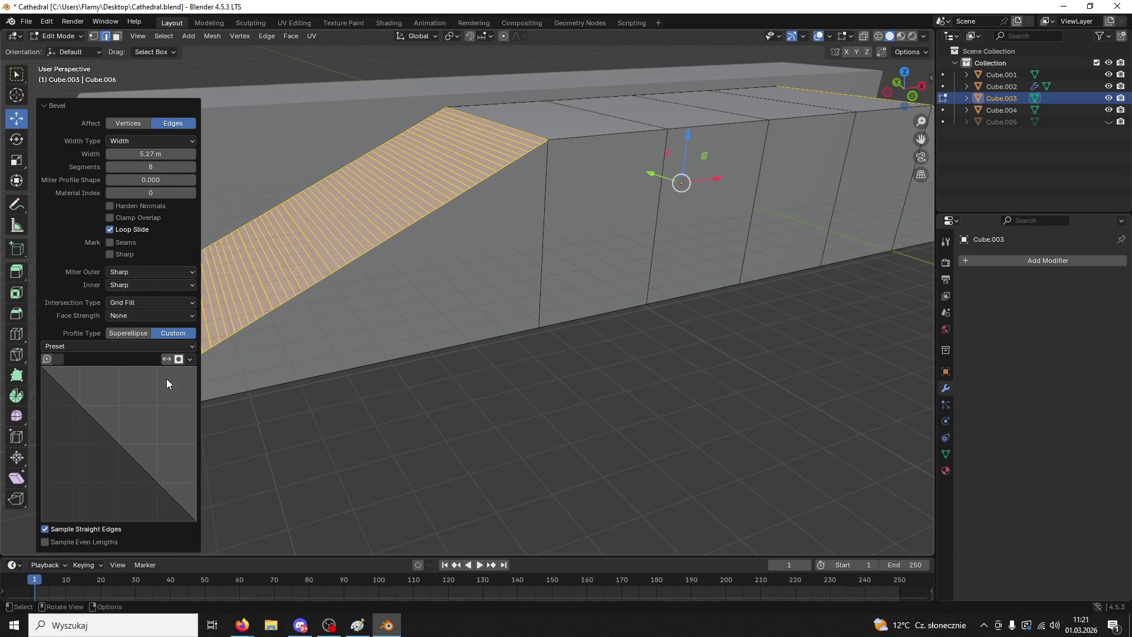
key(ctrl+z)
key(ctrl+b)
click(366, 314)
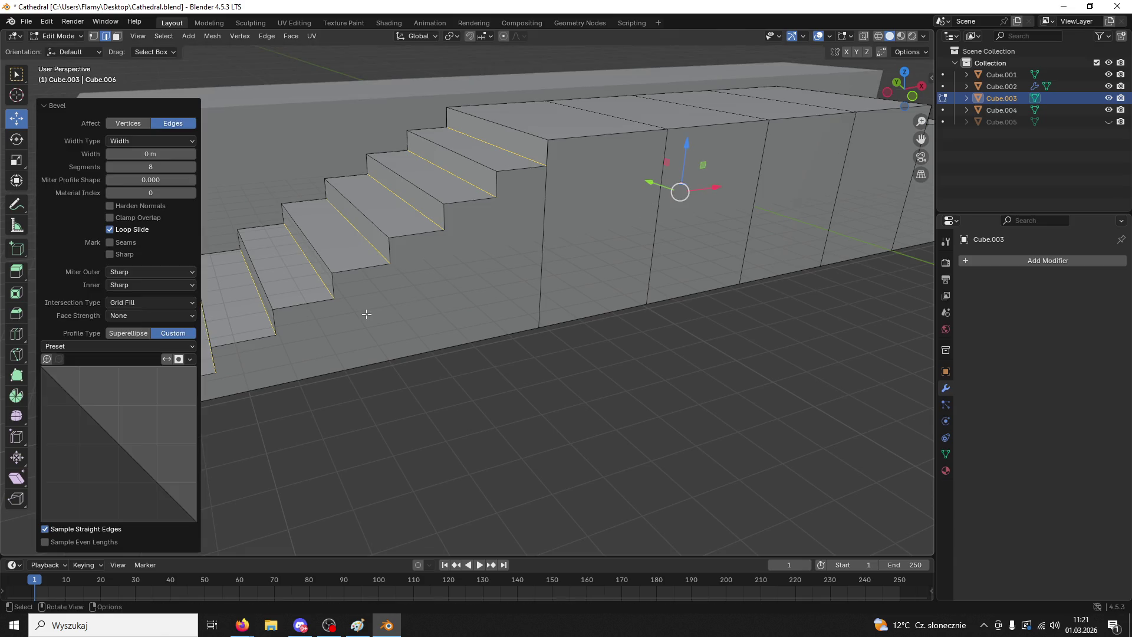
- Switch the profile to Superellipse and try 0.747 m and 2.16 m step bevels, undoing both
click(139, 333)
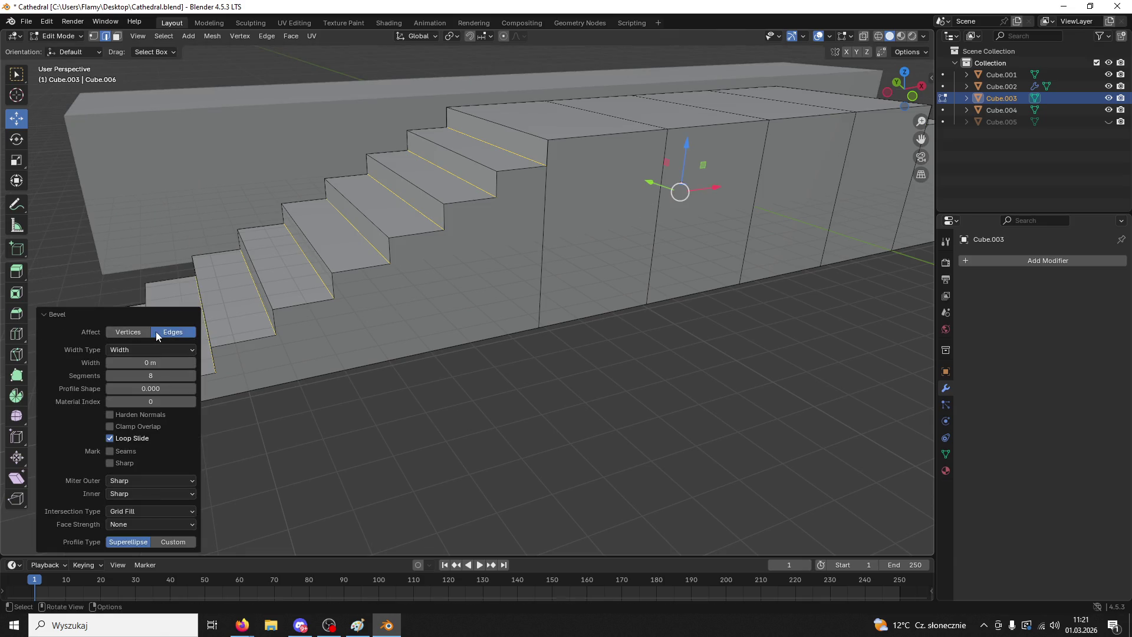
click(589, 355)
key(ctrl+z)
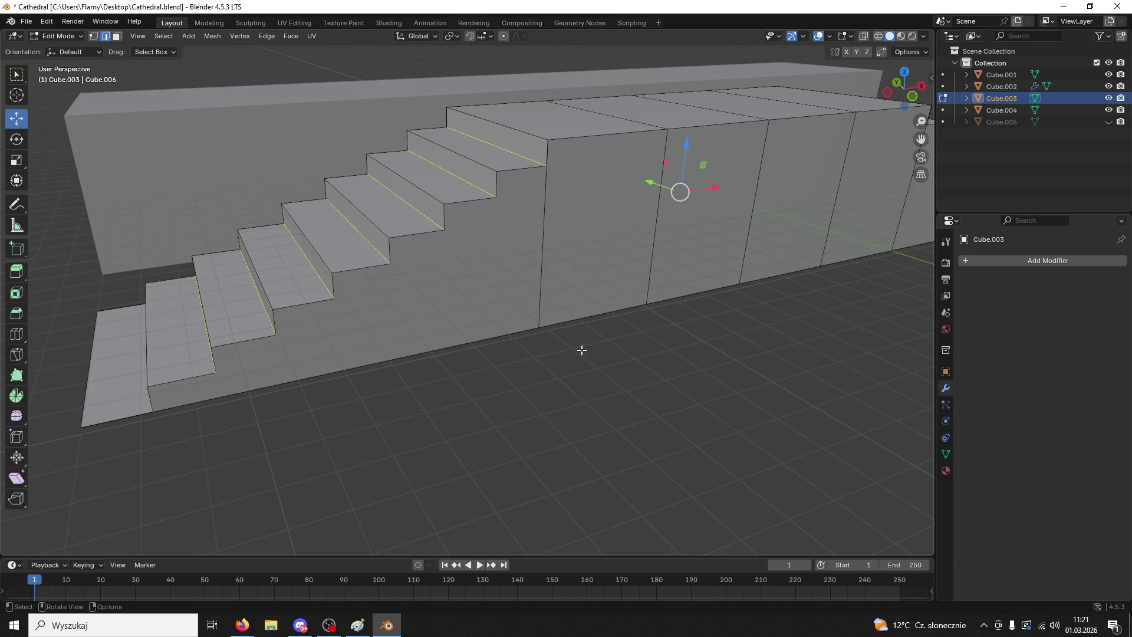
key(ctrl+b)
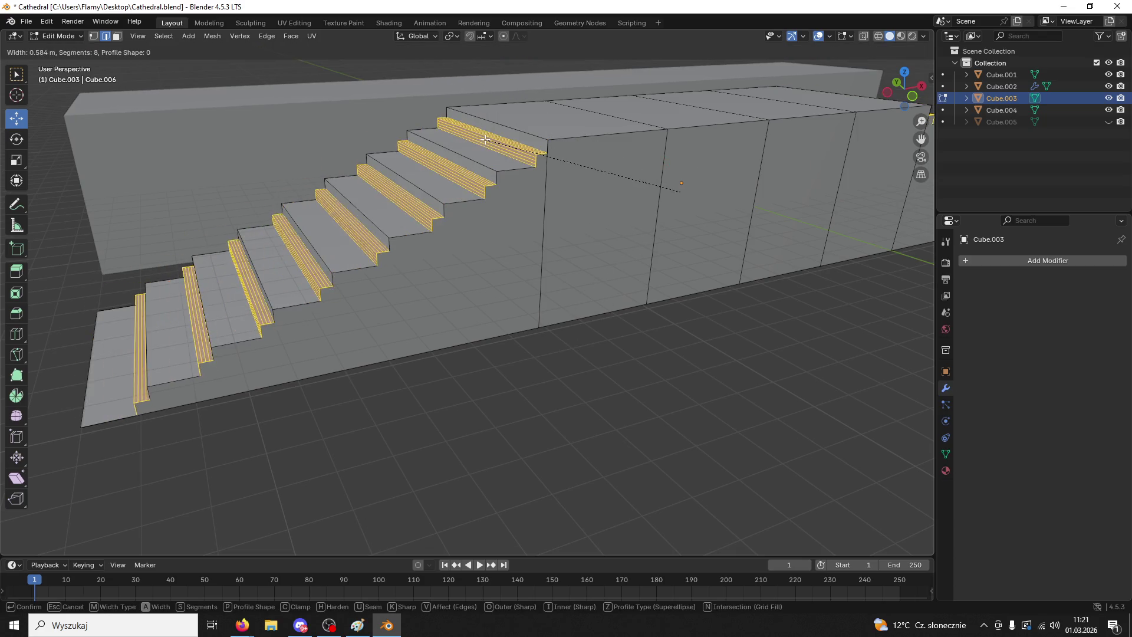
click(482, 137)
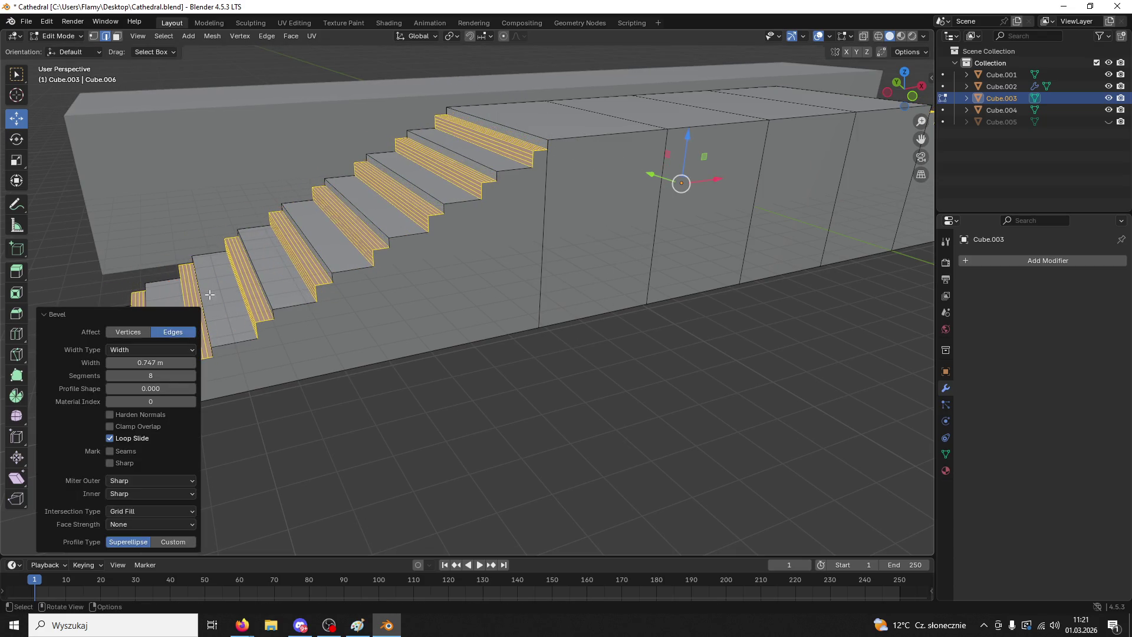
key(ctrl+z)
key(ctrl+b)
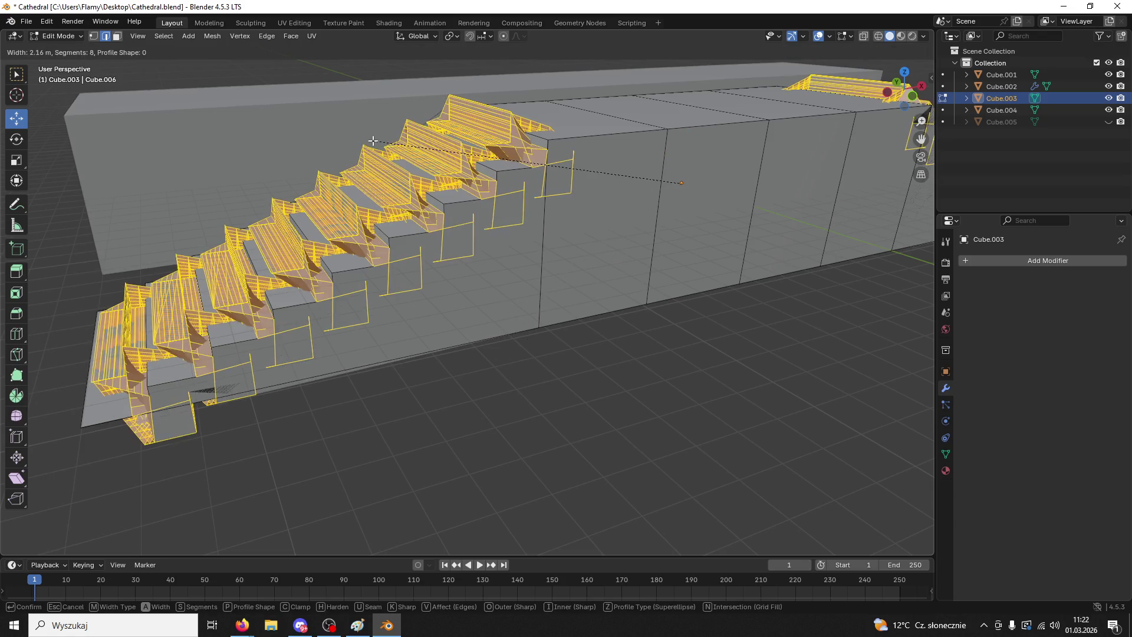
click(468, 279)
key(ctrl+z)
- Drop a 0.839 m trial and bevel the step edges 1.42 m wide with a Custom profile
key(ctrl+b)
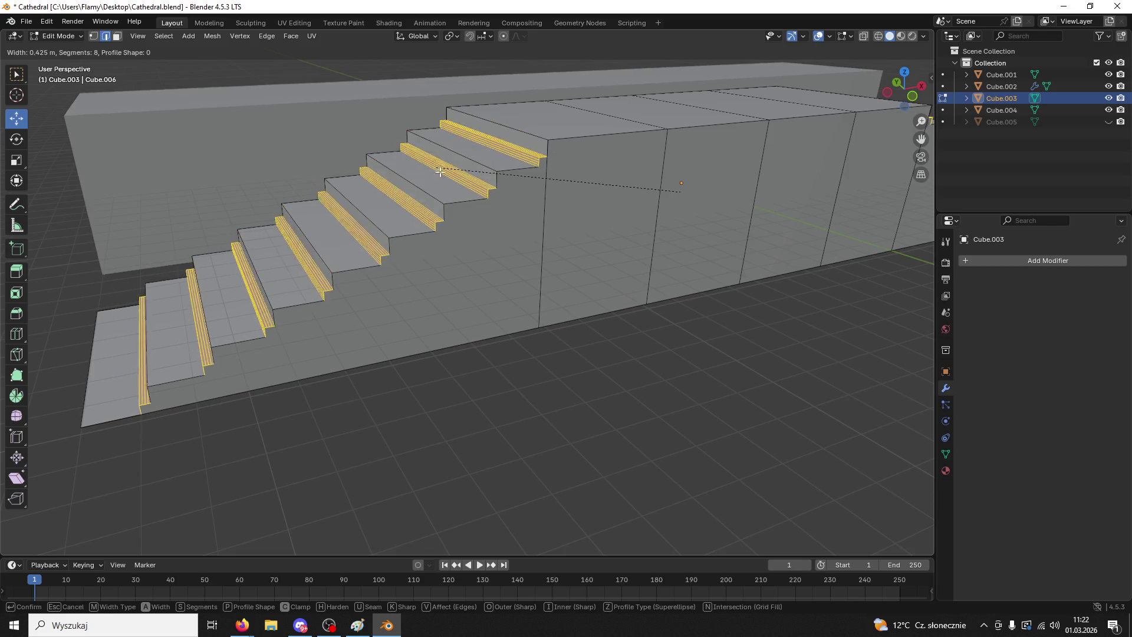
click(430, 151)
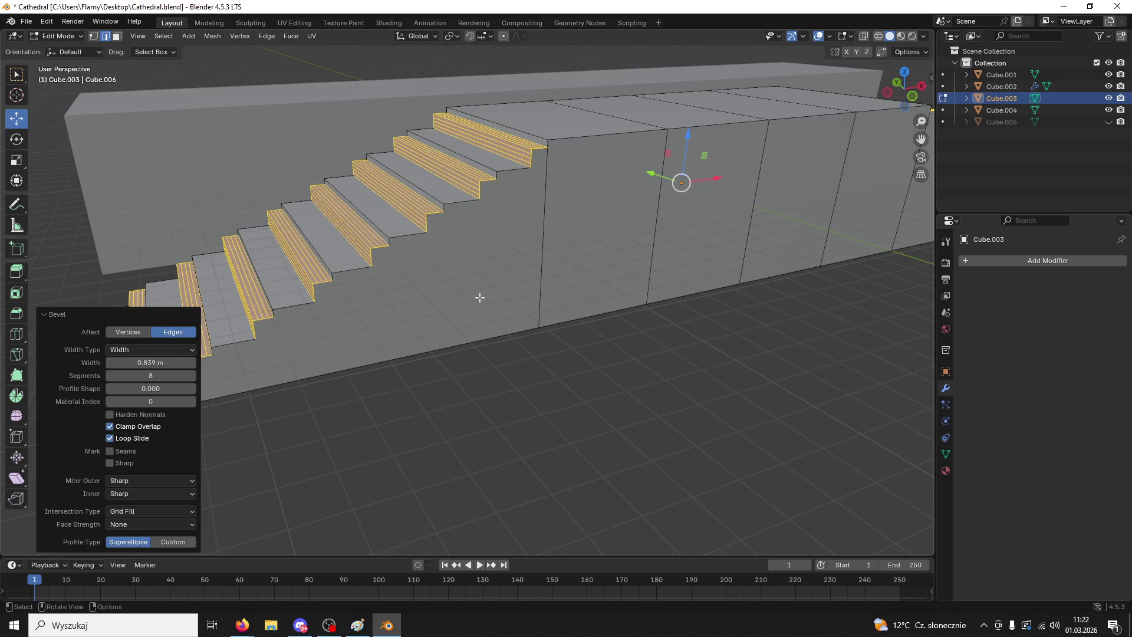
key(ctrl+z)
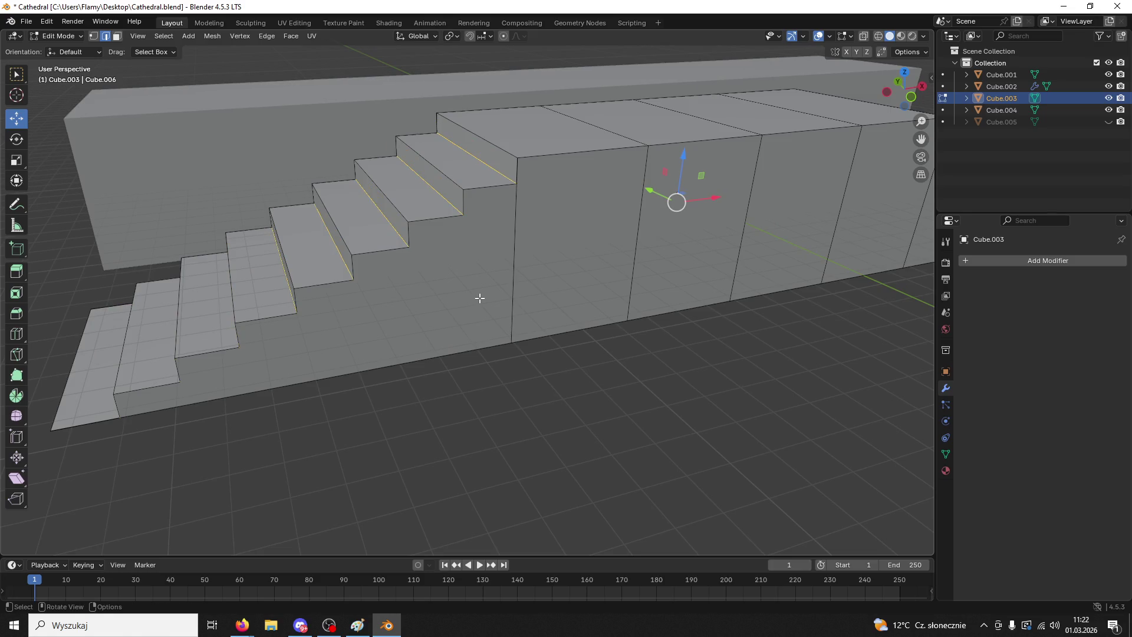
key(s)
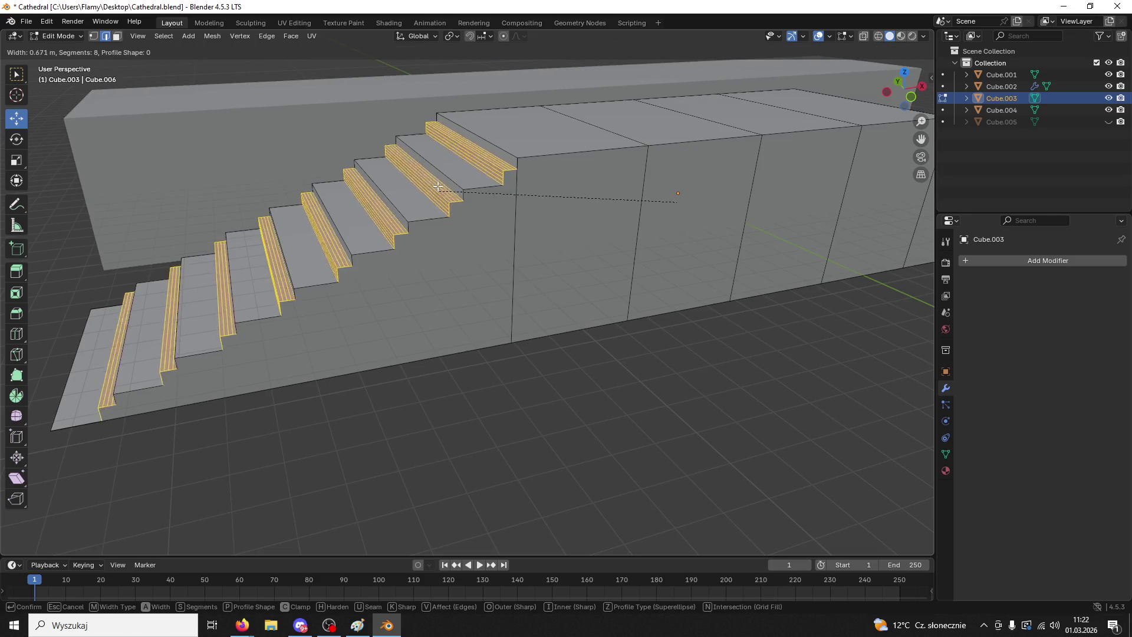
key(Escape)
key(ctrl+b)
click(264, 374)
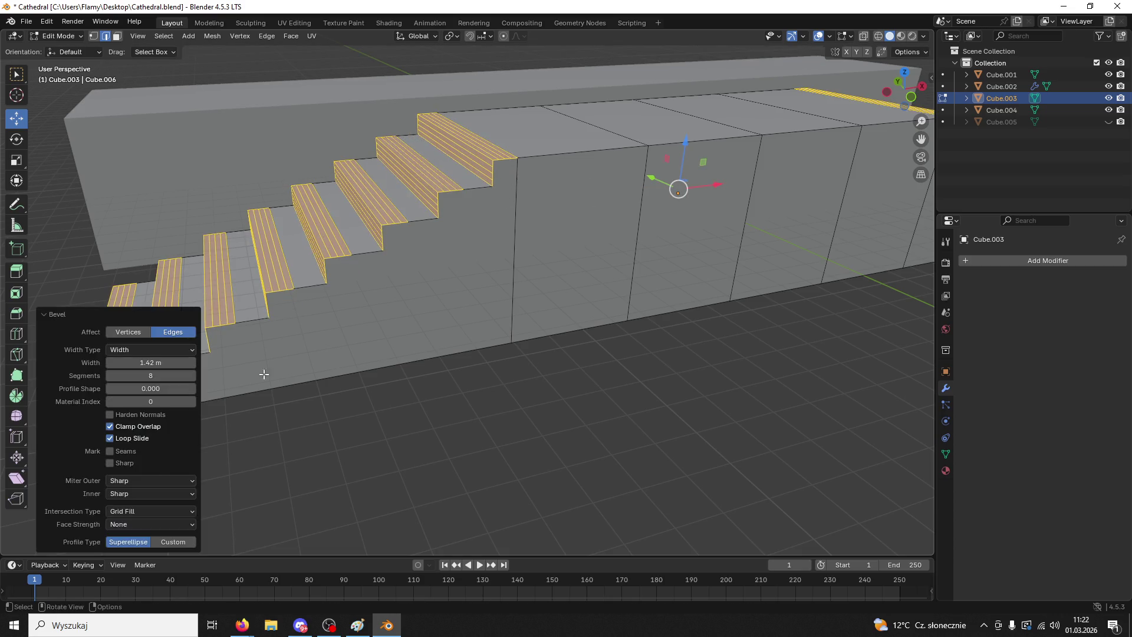
click(175, 543)
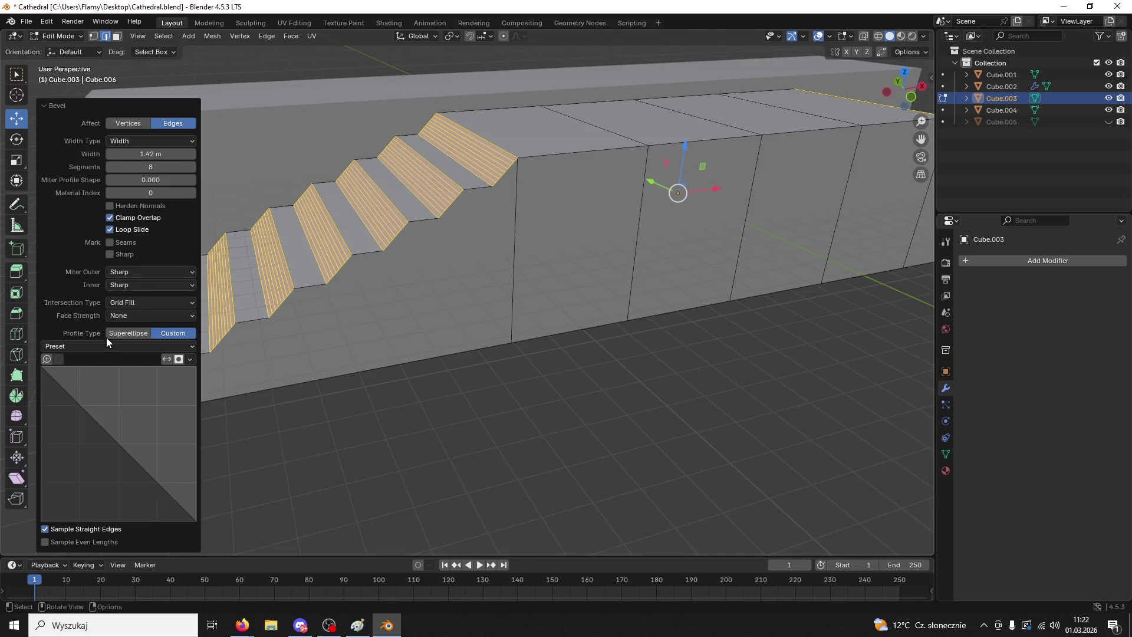
- Try the Superellipse and Custom profiles, vertex versus edge bevelling, even-length sampling and a molding preset
click(130, 333)
click(138, 332)
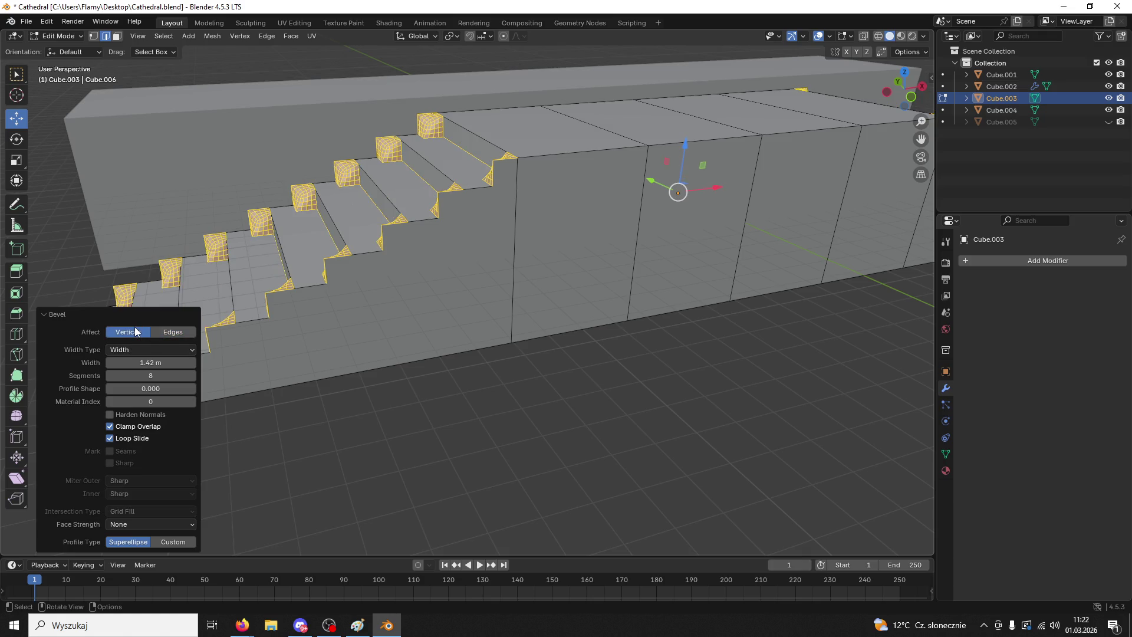
click(168, 333)
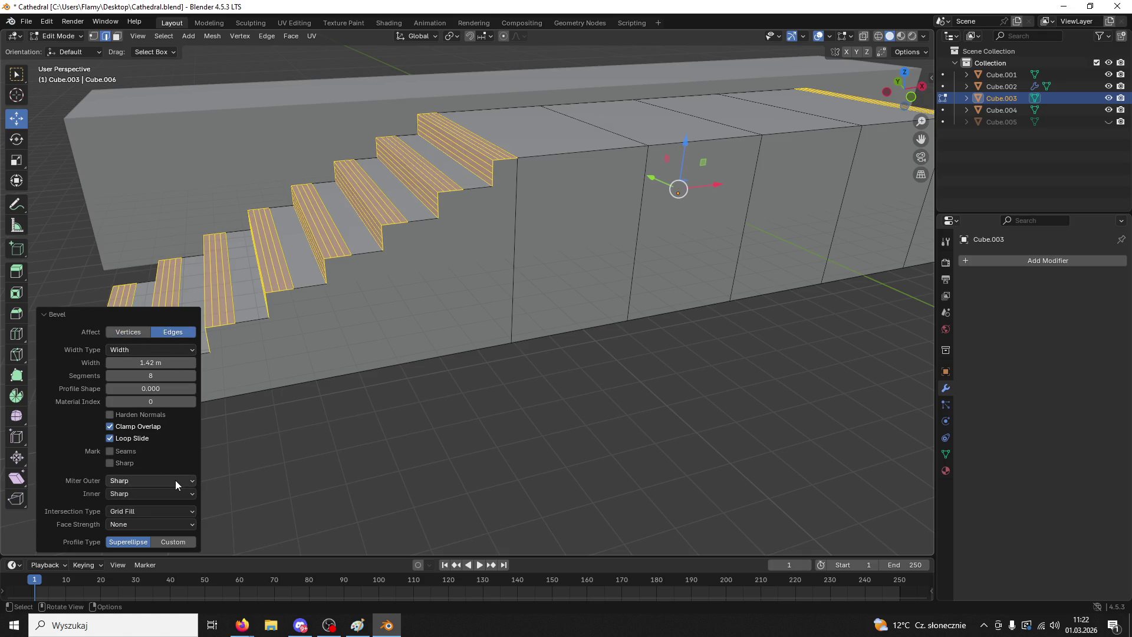
click(173, 543)
click(174, 543)
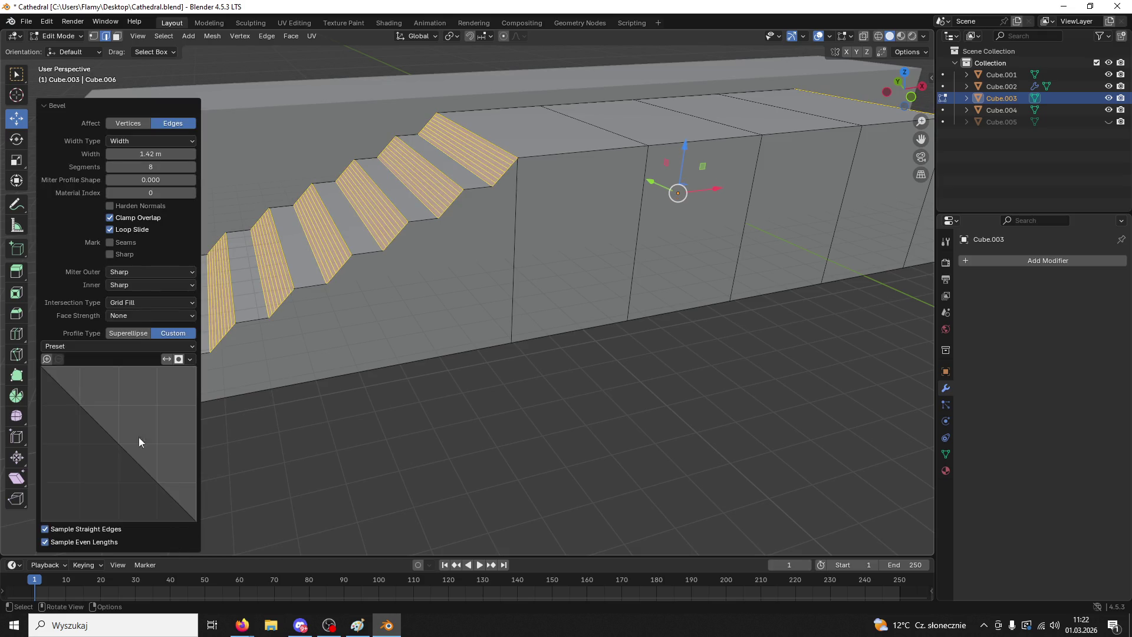
click(137, 341)
click(110, 366)
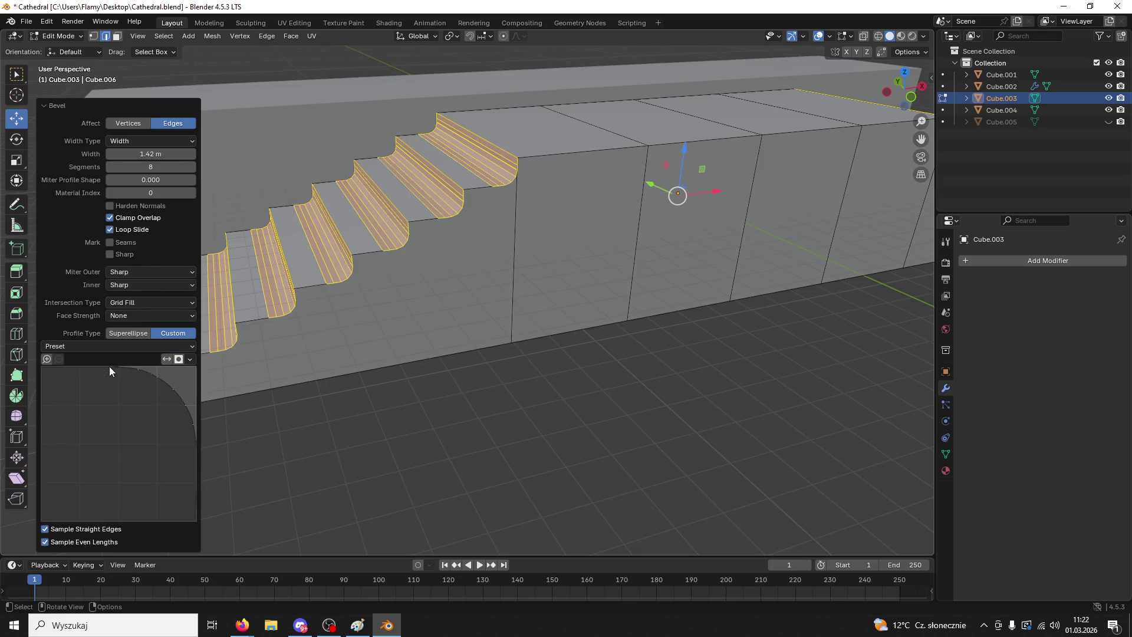
- Try the stepped molding, Cornice Molding and Crown Molding profile presets on the stair bevel
click(112, 348)
click(102, 355)
click(101, 348)
click(98, 381)
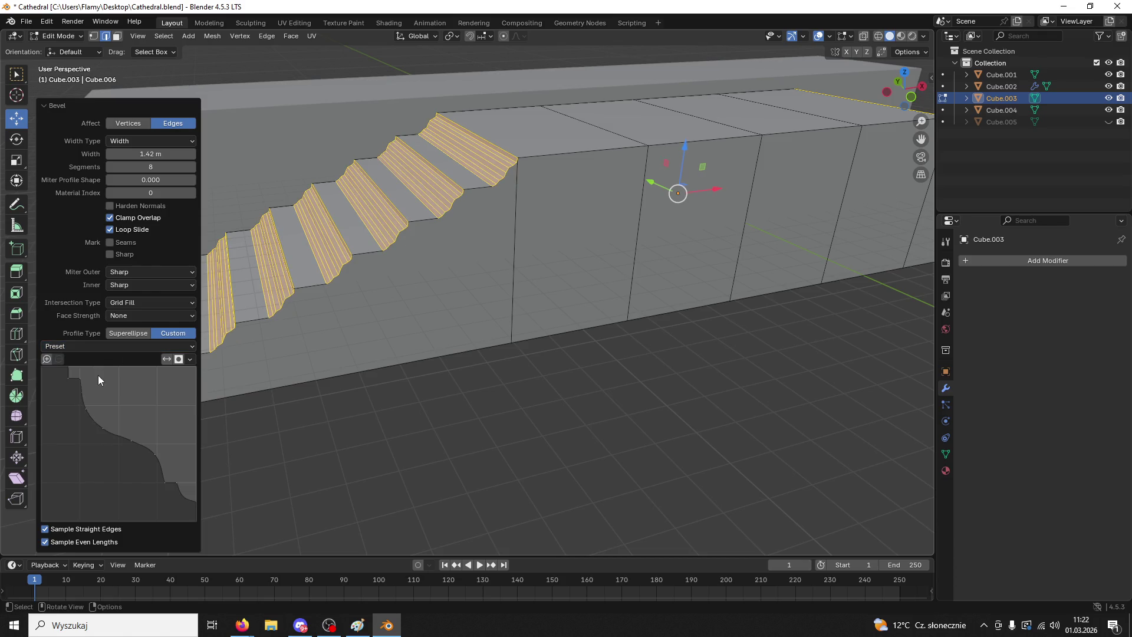
click(101, 347)
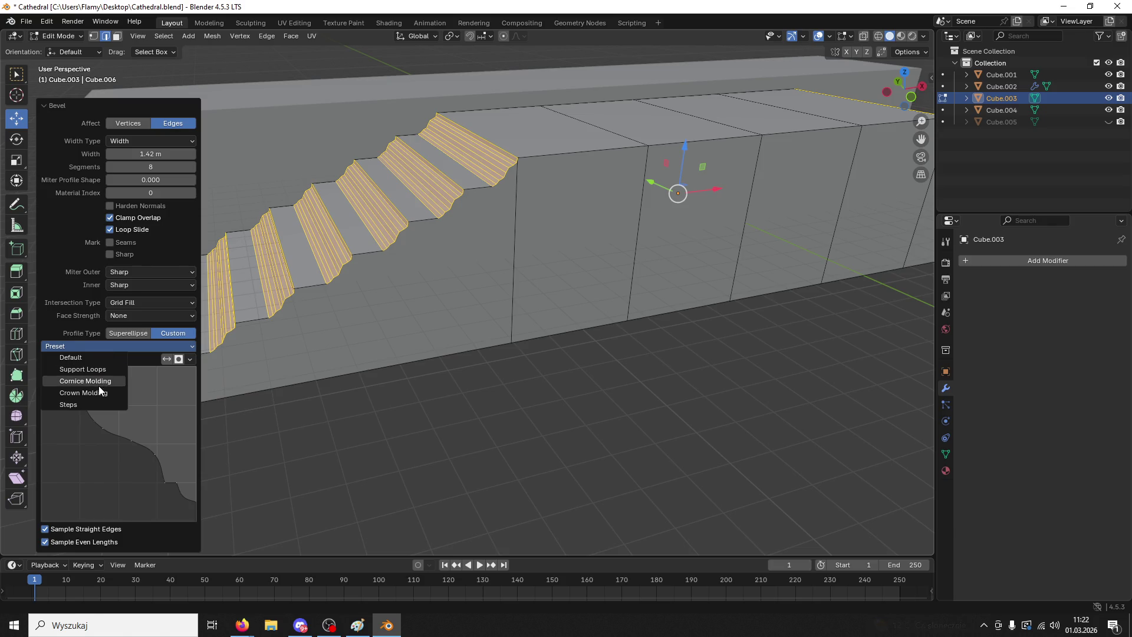
click(98, 387)
click(79, 345)
click(89, 393)
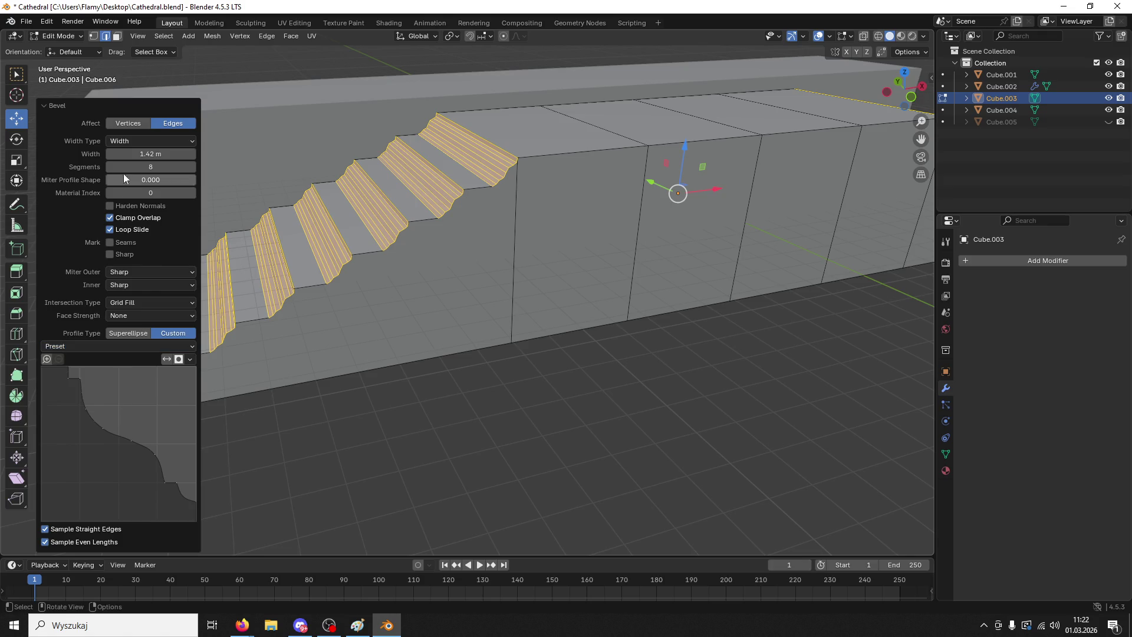
- Return to edge bevelling with a Custom profile using the Steps preset and 10 segments
click(121, 124)
click(172, 123)
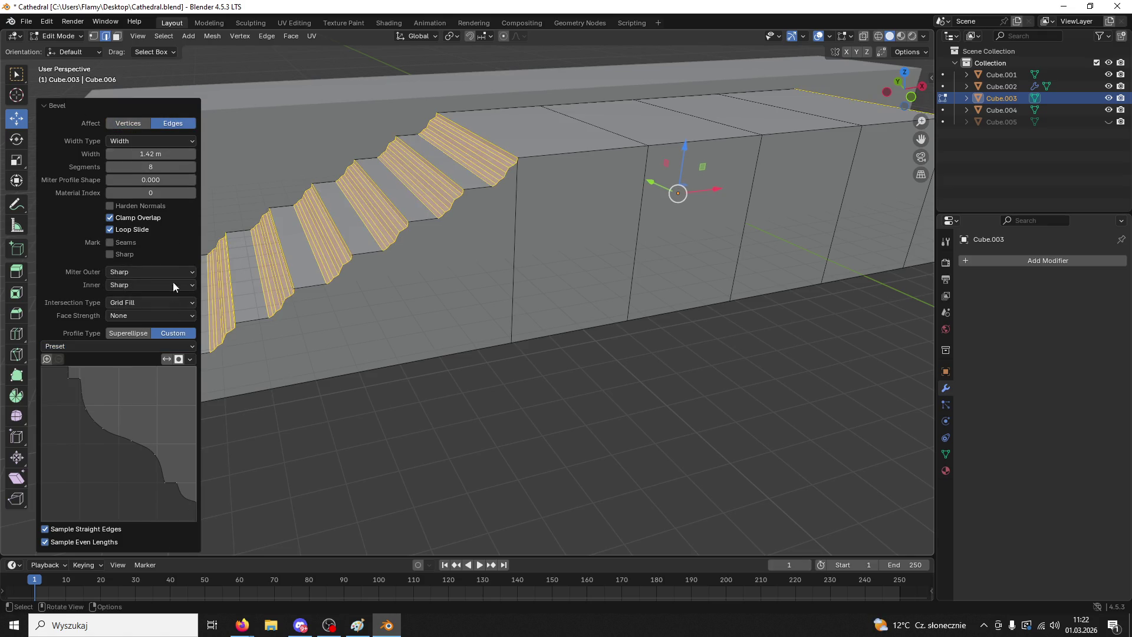
click(140, 334)
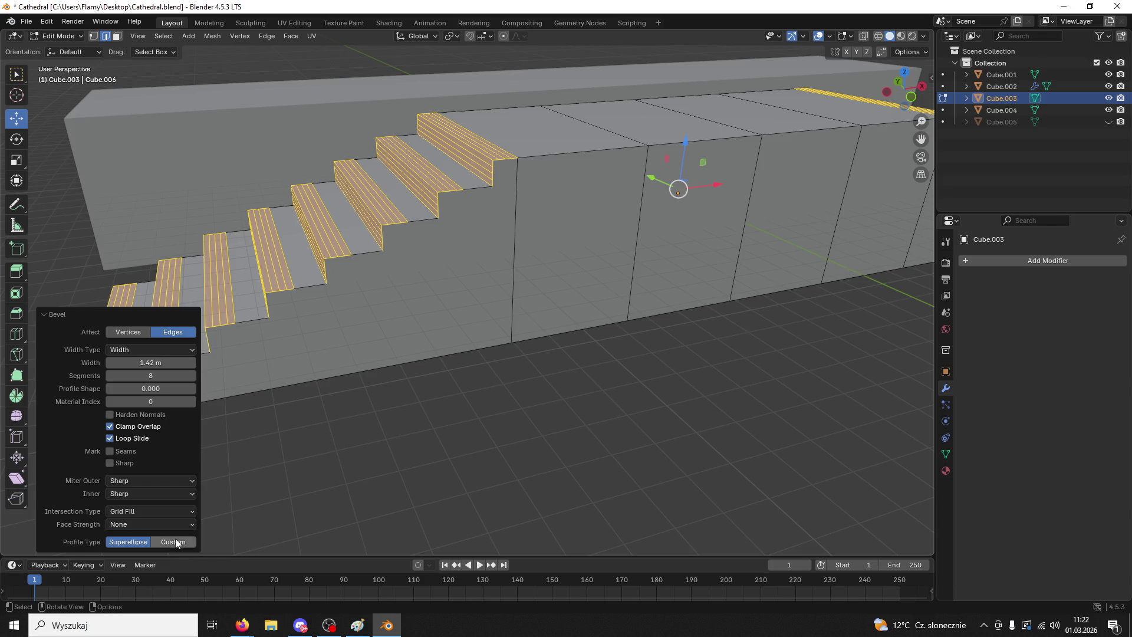
click(175, 542)
click(90, 347)
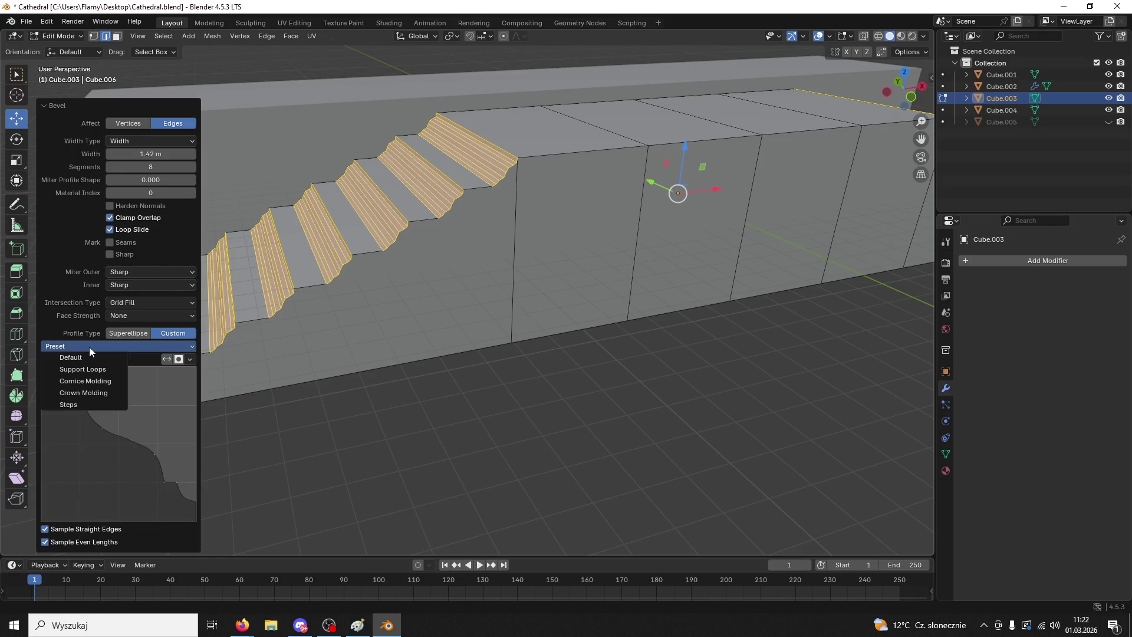
click(86, 402)
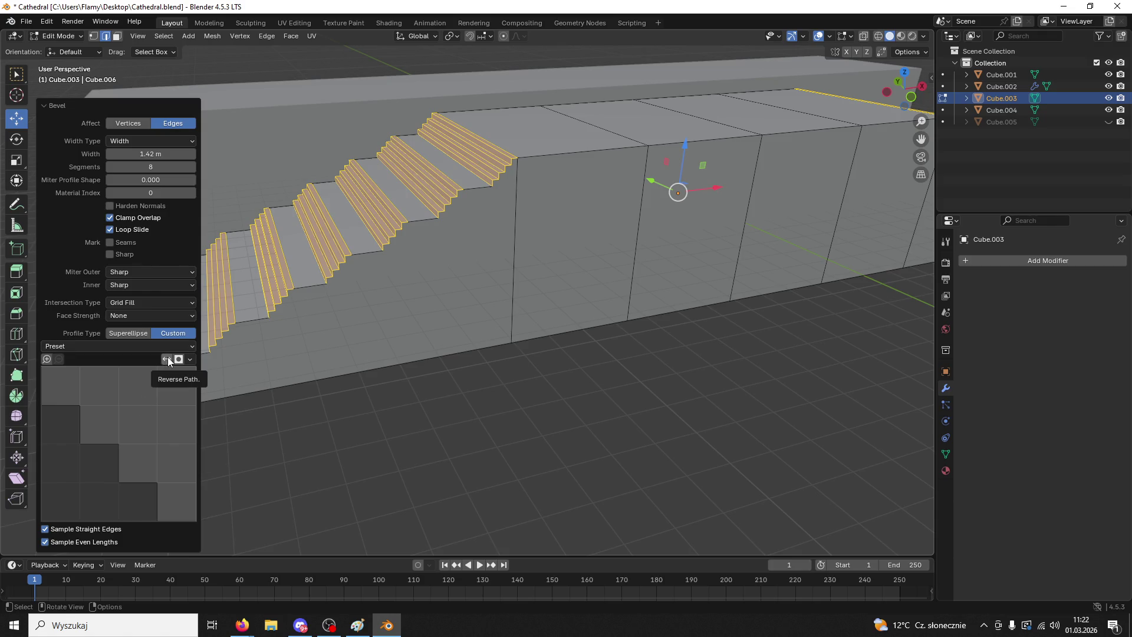
click(164, 167)
text(10)
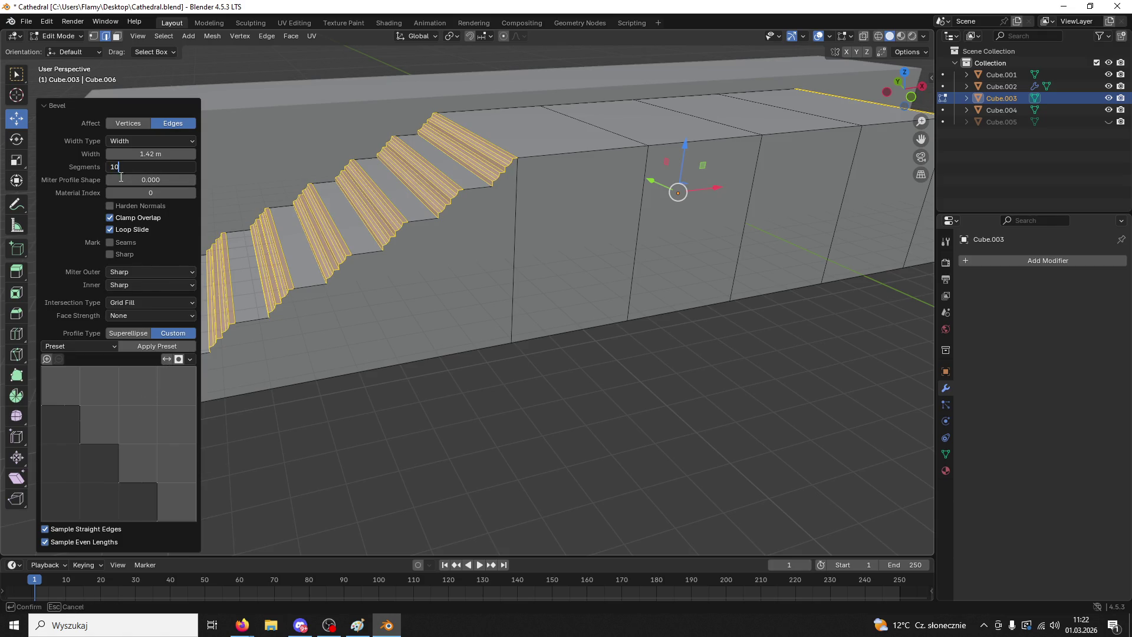
- Confirm 10 segments, then try a 0.714 m stair-edge bevel and undo it
key(Return)
scroll(450, 374, down, 2)
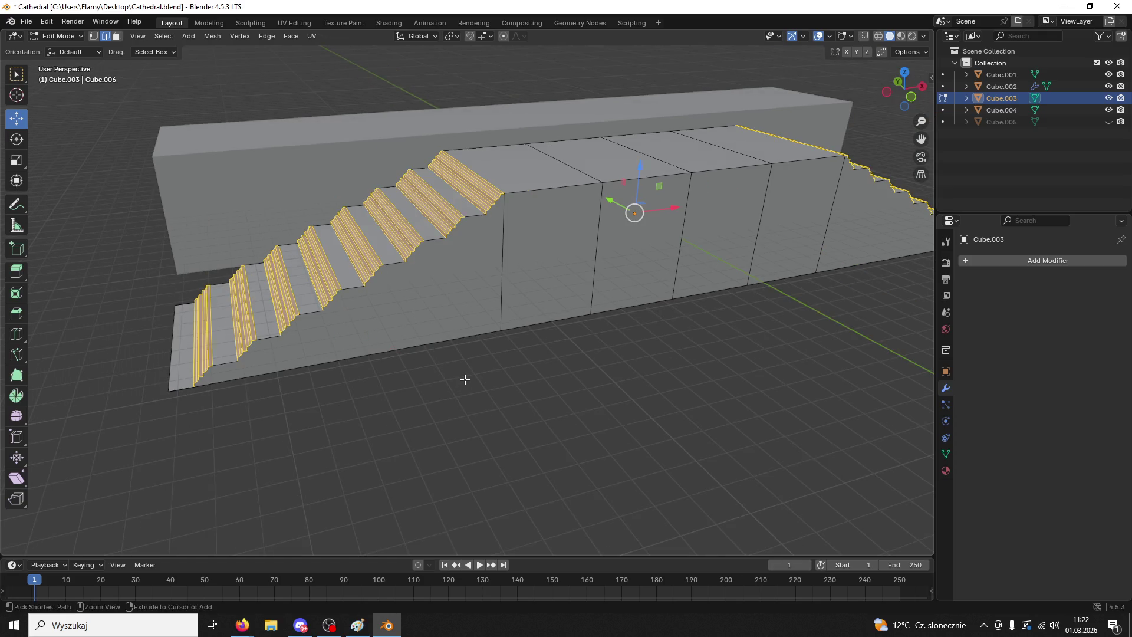
scroll(465, 380, up, 4)
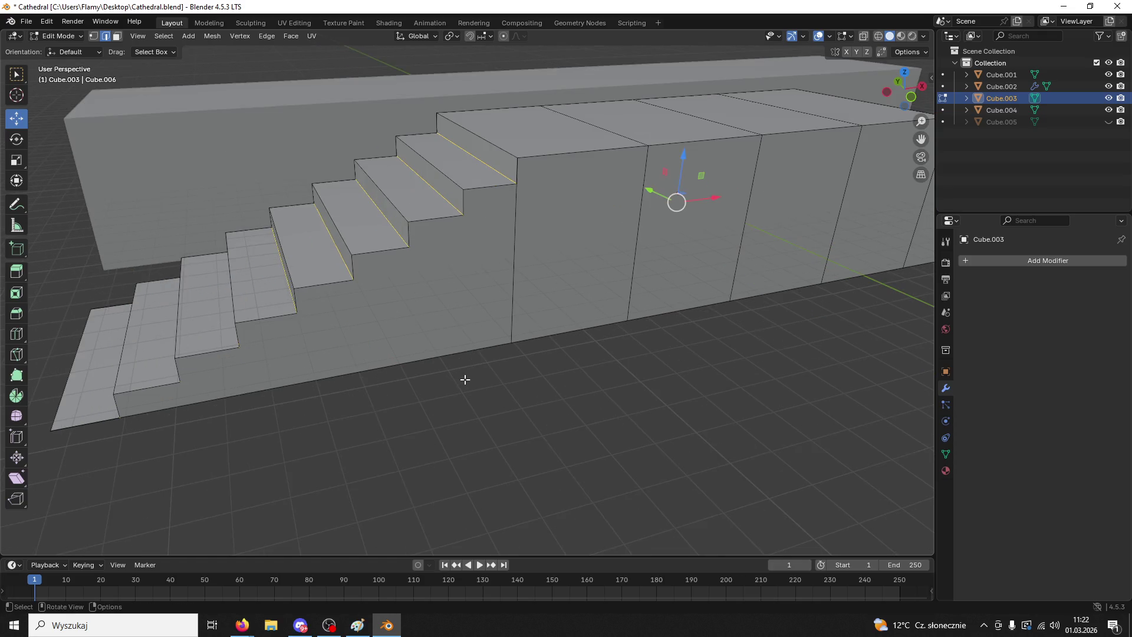
key(ctrl+b)
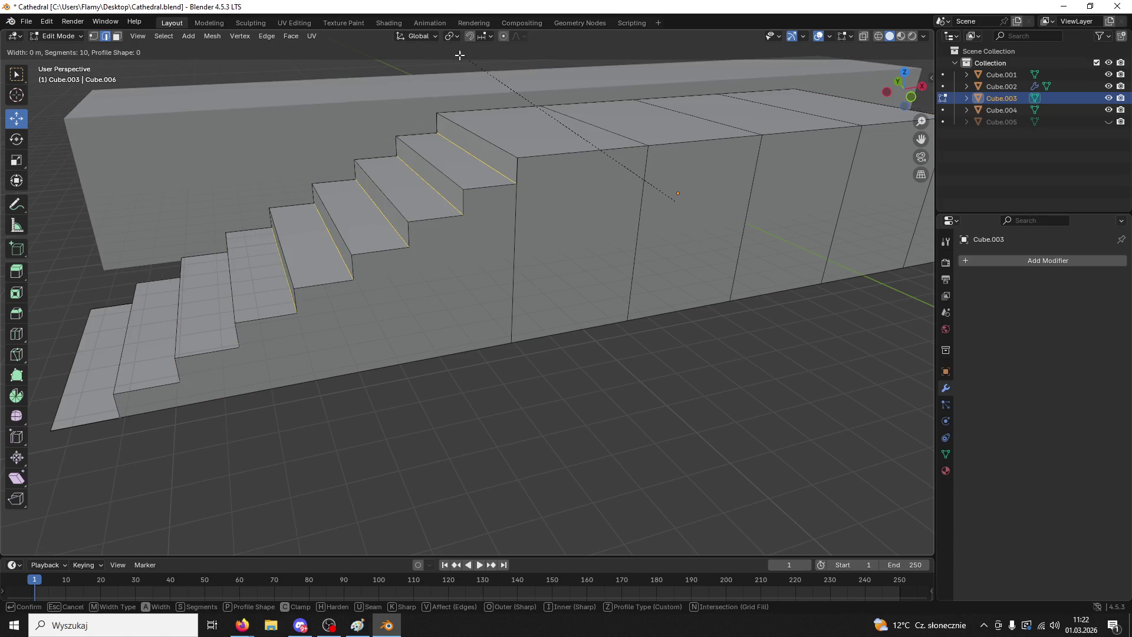
click(639, 323)
scroll(639, 323, down, 3)
mouse_move(639, 322)
middle_down()
mouse_move(662, 338)
mouse_move(609, 321)
middle_up()
key(ctrl+z)
- Try a 5.52 m, 2-segment bevel with profile shape 0.753, then undo it
key(ctrl+b)
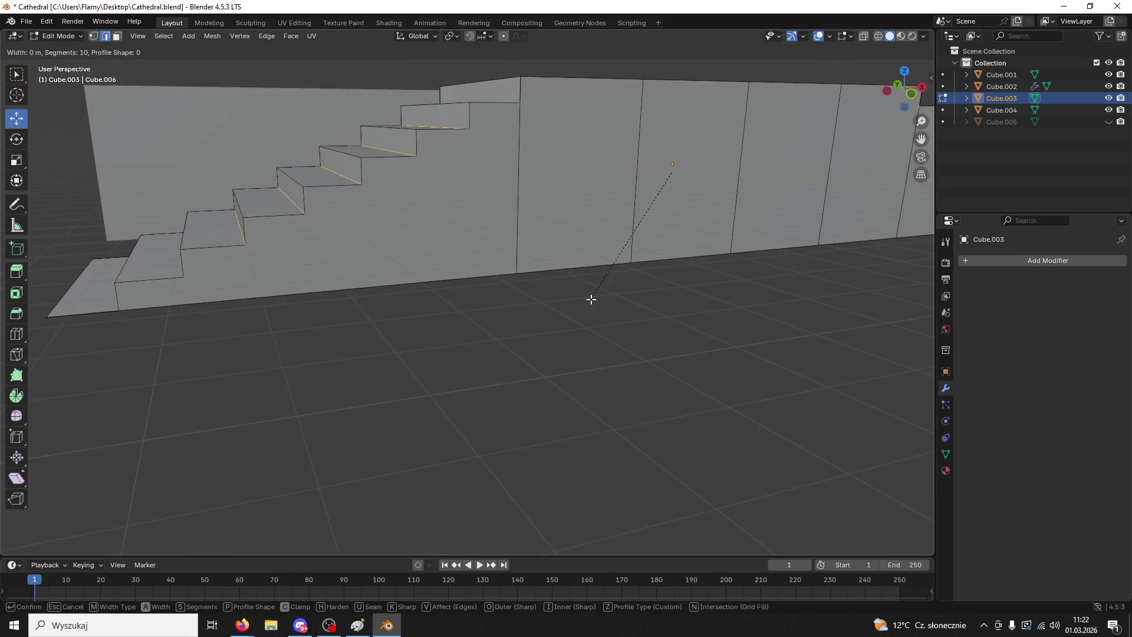
click(294, 234)
mouse_move(150, 167)
mouse_down()
mouse_move(100, 167)
mouse_move(175, 180)
mouse_up()
click(157, 171)
click(168, 186)
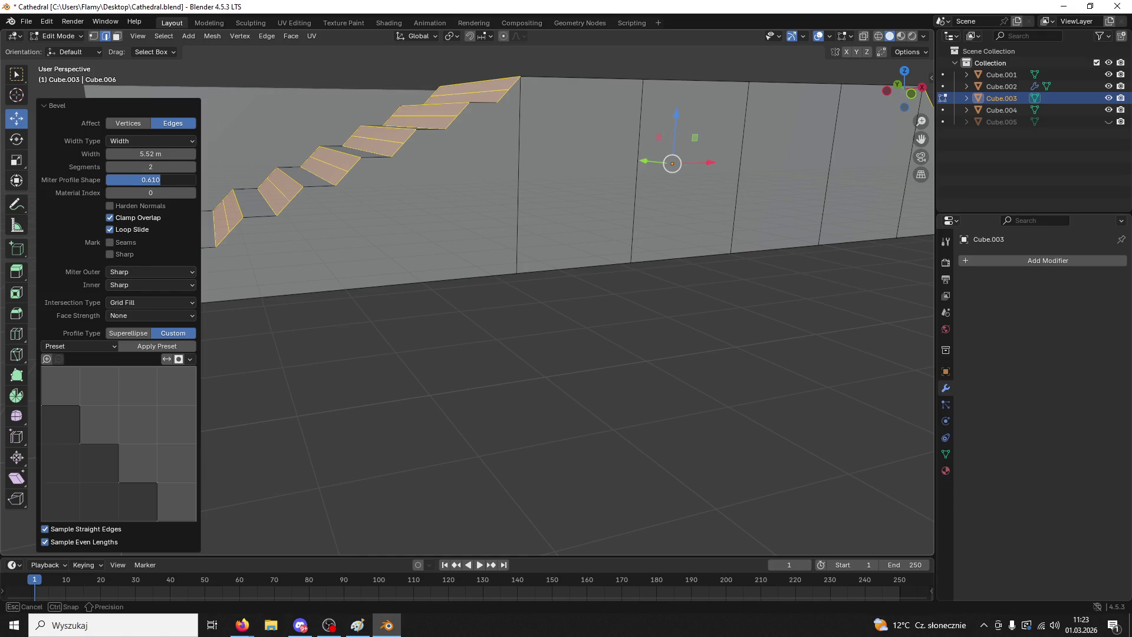
key(ctrl+z)
- Try an 18.1 m bevel with the Steps profile preset, then undo it
key(ctrl+b)
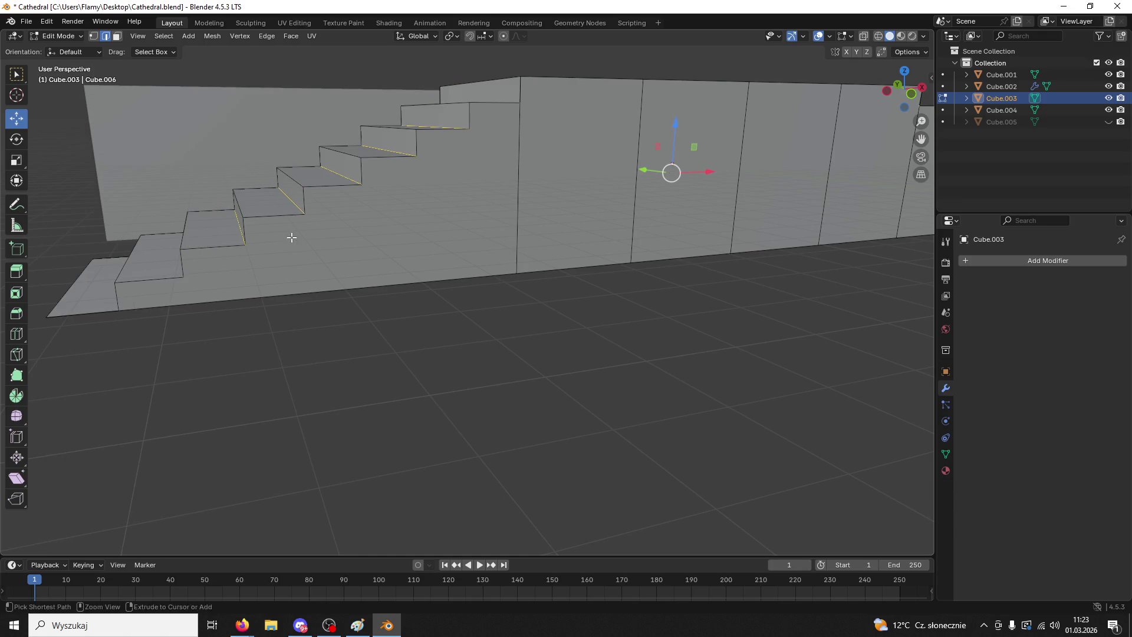
click(209, 59)
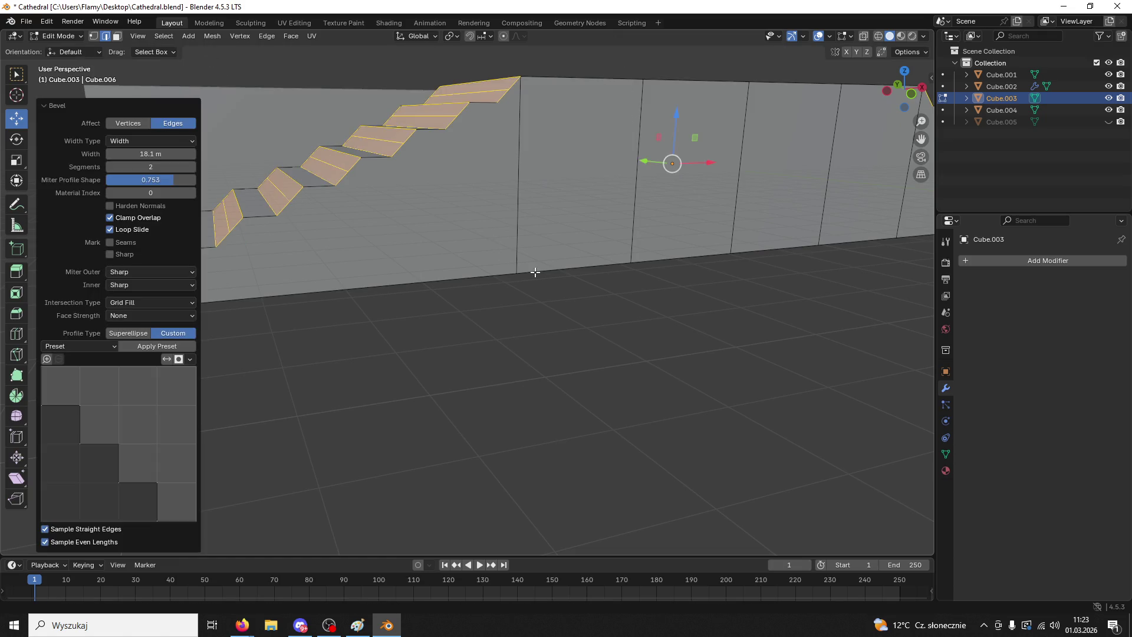
click(108, 348)
click(86, 404)
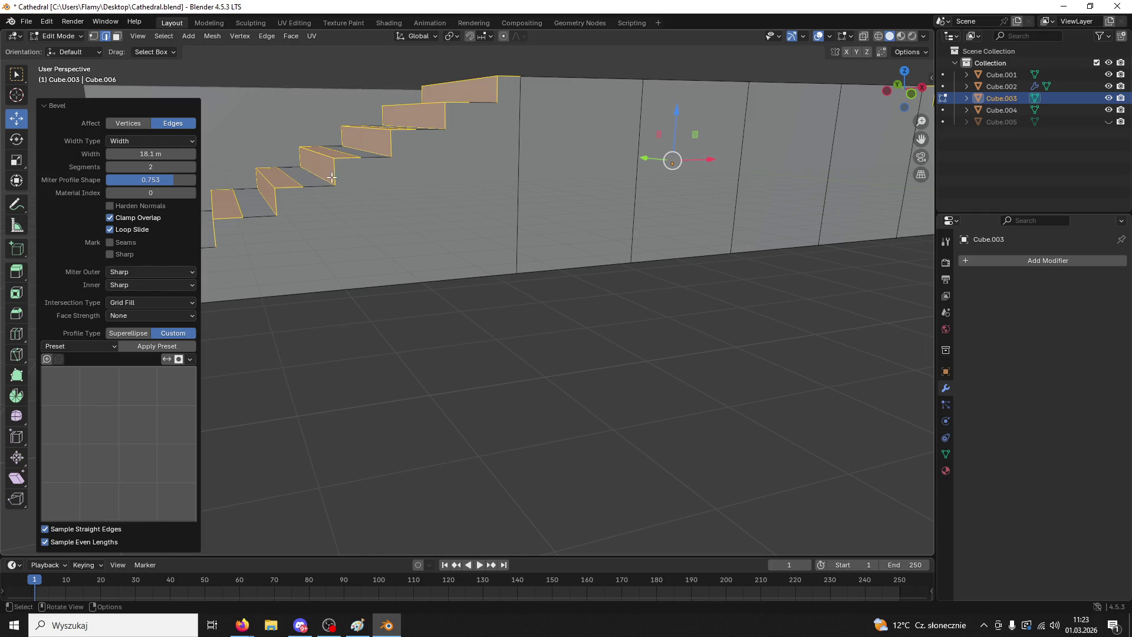
key(ctrl+z)
- Try two more stair-edge bevels, including a single-segment 1 m bevel, undoing each one
key(ctrl+b)
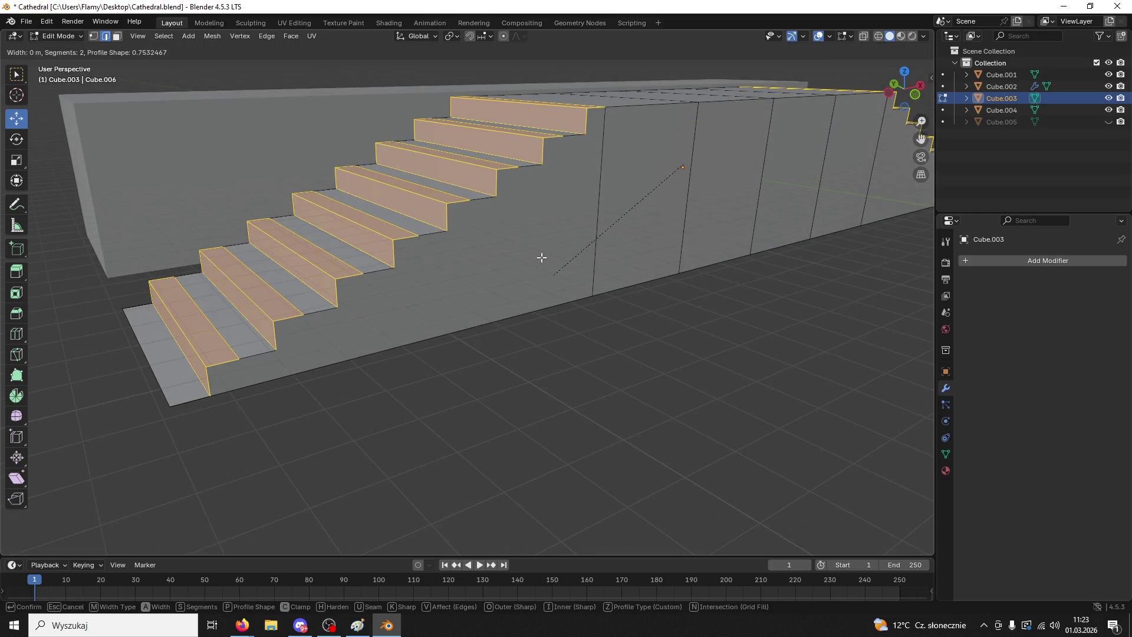
click(650, 336)
key(ctrl+z)
key(ctrl+b)
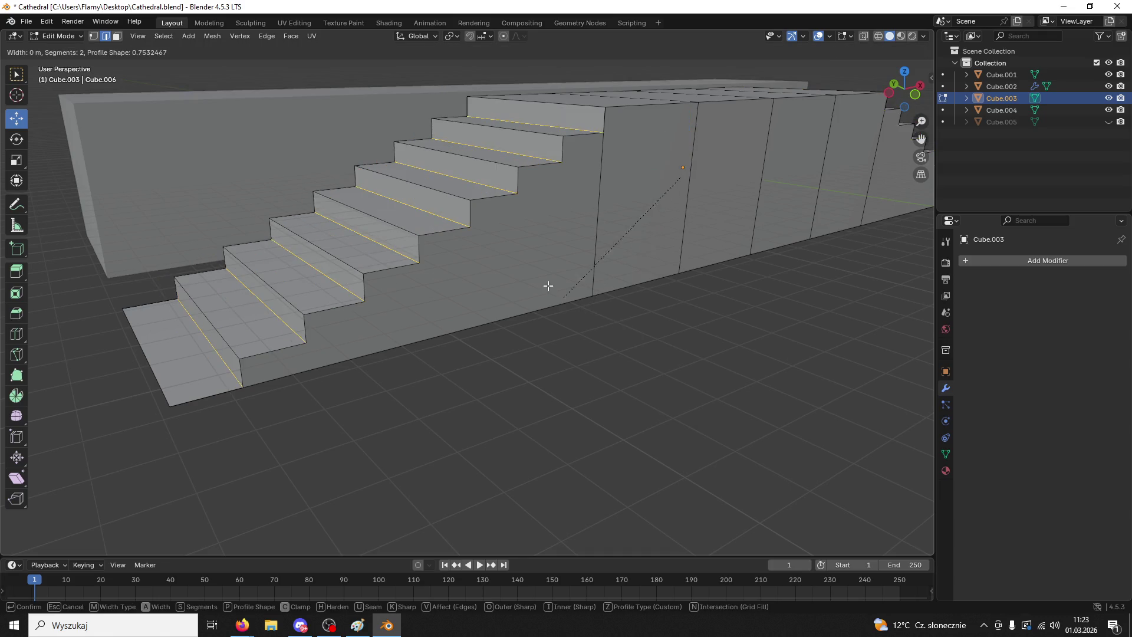
scroll(501, 243, up, 2)
scroll(466, 253, down, 3)
click(521, 238)
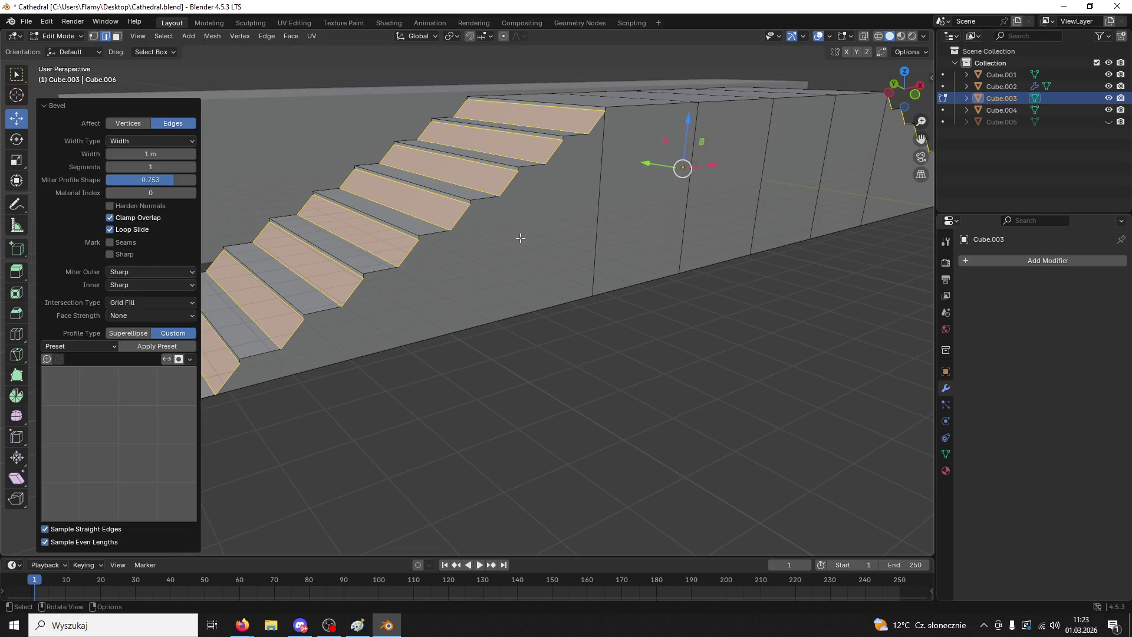
key(ctrl+z)
- Switch the stair block to Object Mode and bring up the Apply transforms menu
middle_drag(543, 258, 550, 293)
click(62, 37)
click(66, 47)
key(ctrl+a)
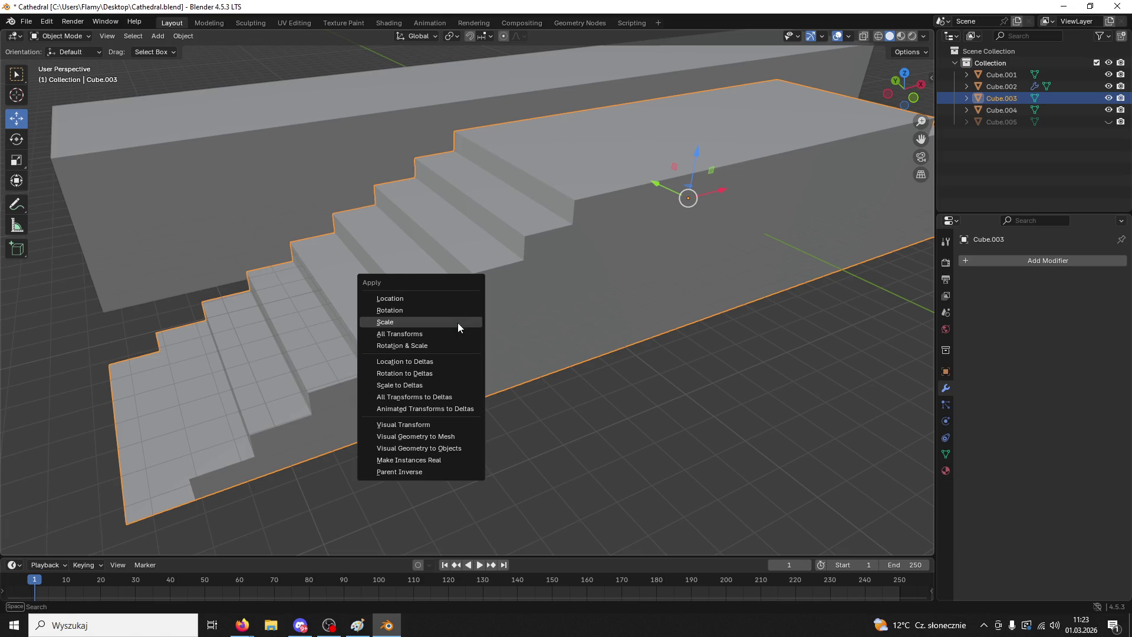
- Apply the block's scale and return to Edit Mode
click(412, 322)
click(61, 36)
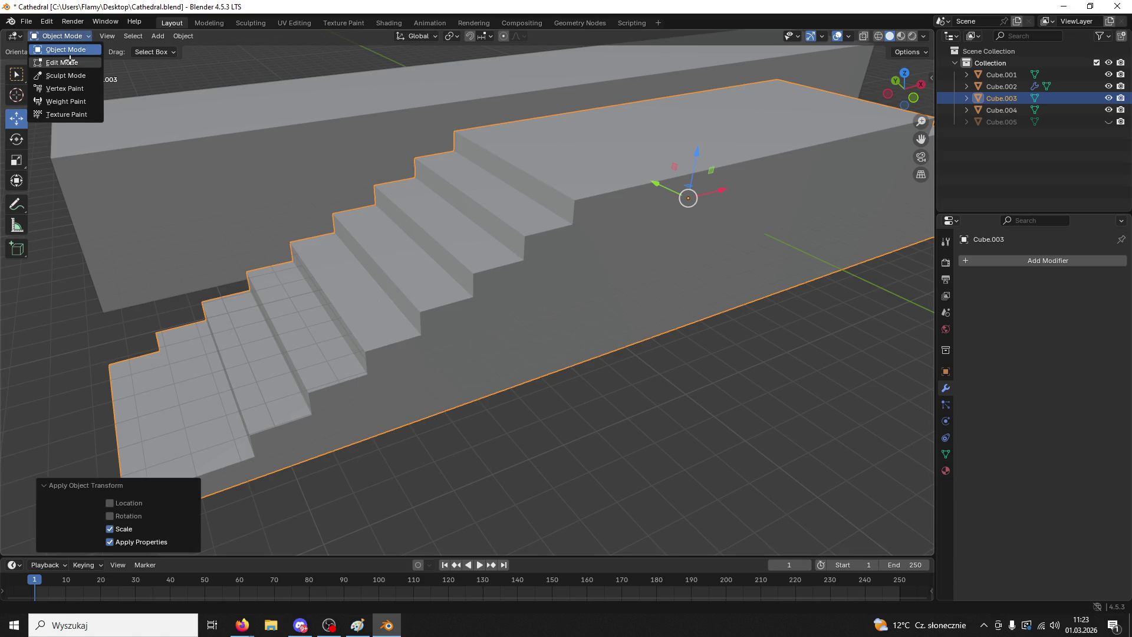
click(70, 62)
- Bevel the stair edges 1.98 m wide with a single segment
key(ctrl+b)
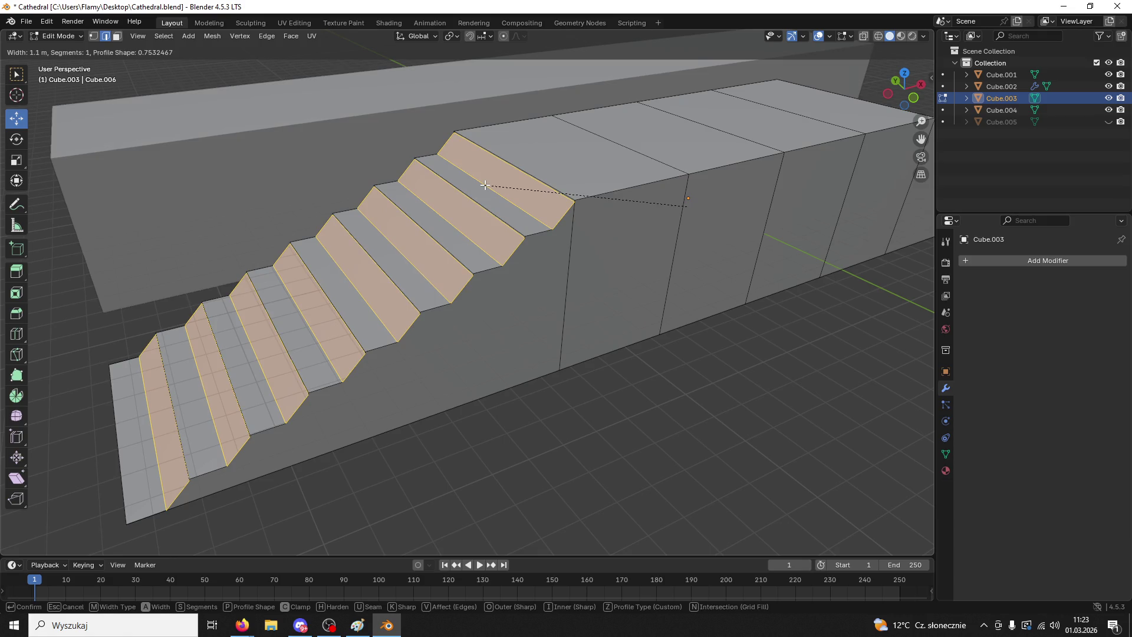
click(480, 184)
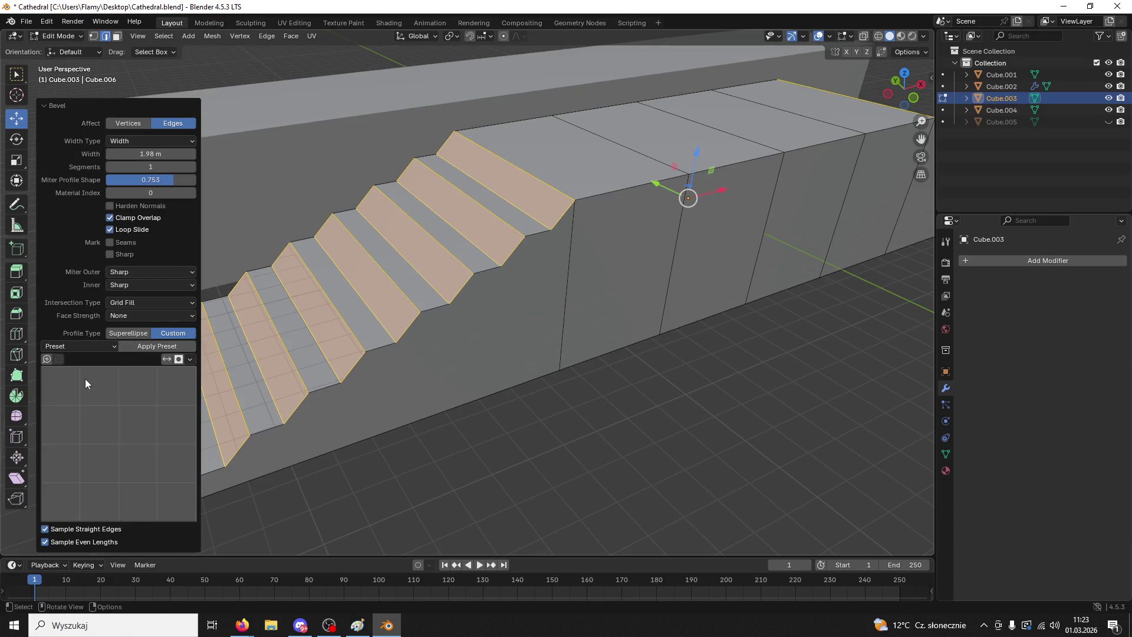
scroll(77, 378, up, 2)
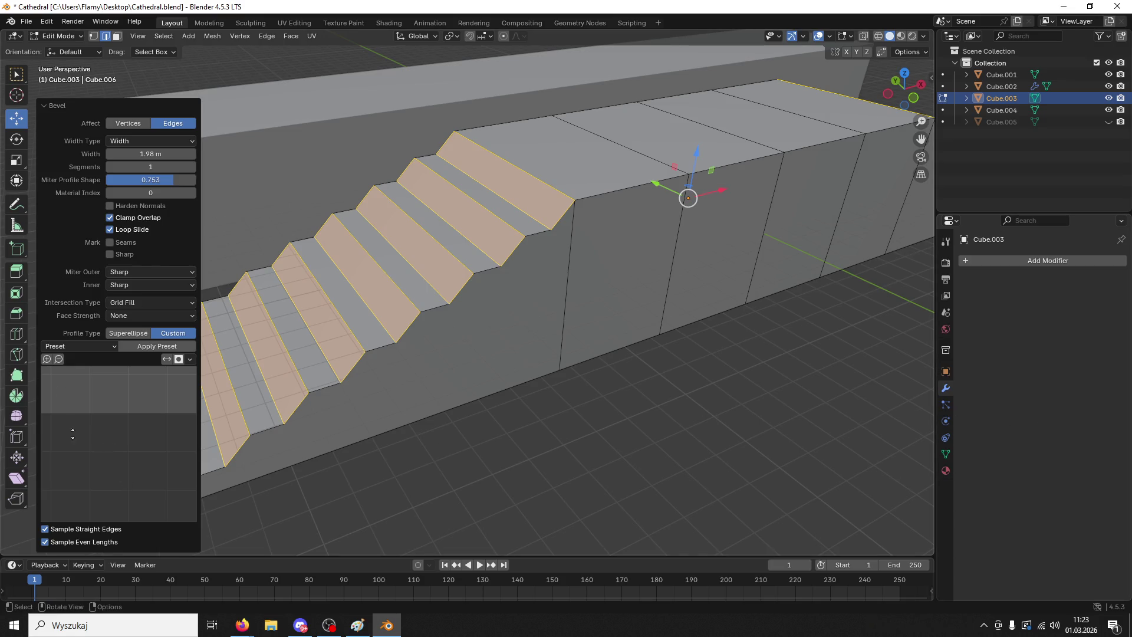
scroll(72, 434, down, 1)
click(61, 358)
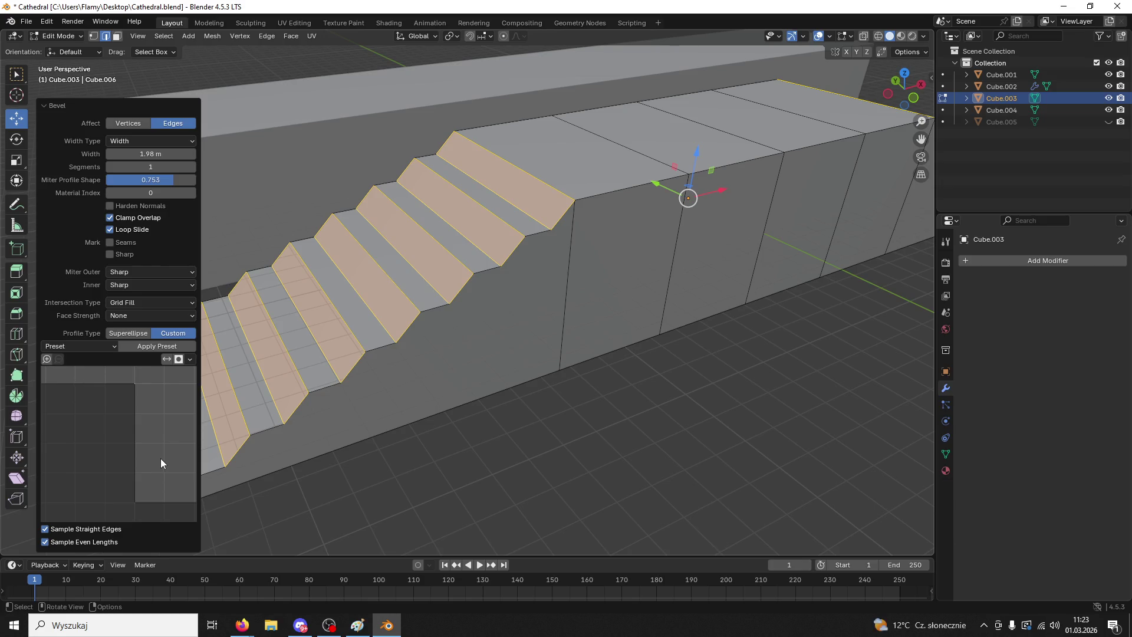
mouse_move(69, 410)
mouse_down()
mouse_move(112, 448)
mouse_move(153, 425)
mouse_move(135, 496)
mouse_move(145, 516)
mouse_up()
key(ctrl+z)
key(ctrl+shift+z)
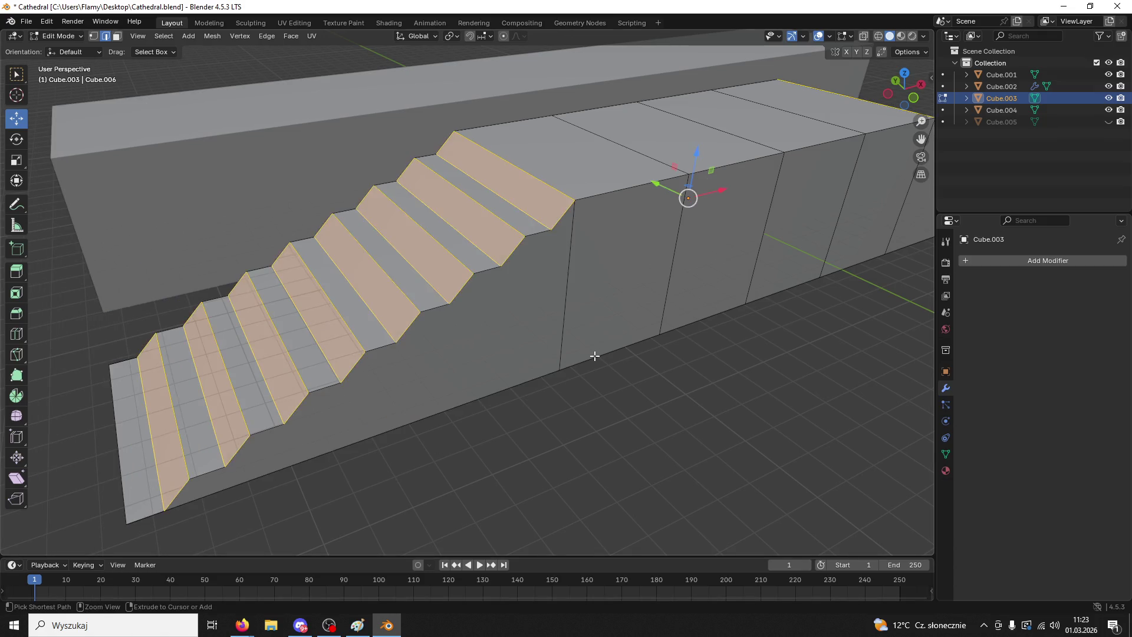
- Discard the old bevels, including a 0.842 m trial, and select the top step-nose edge
key(ctrl+z)
key(ctrl+b)
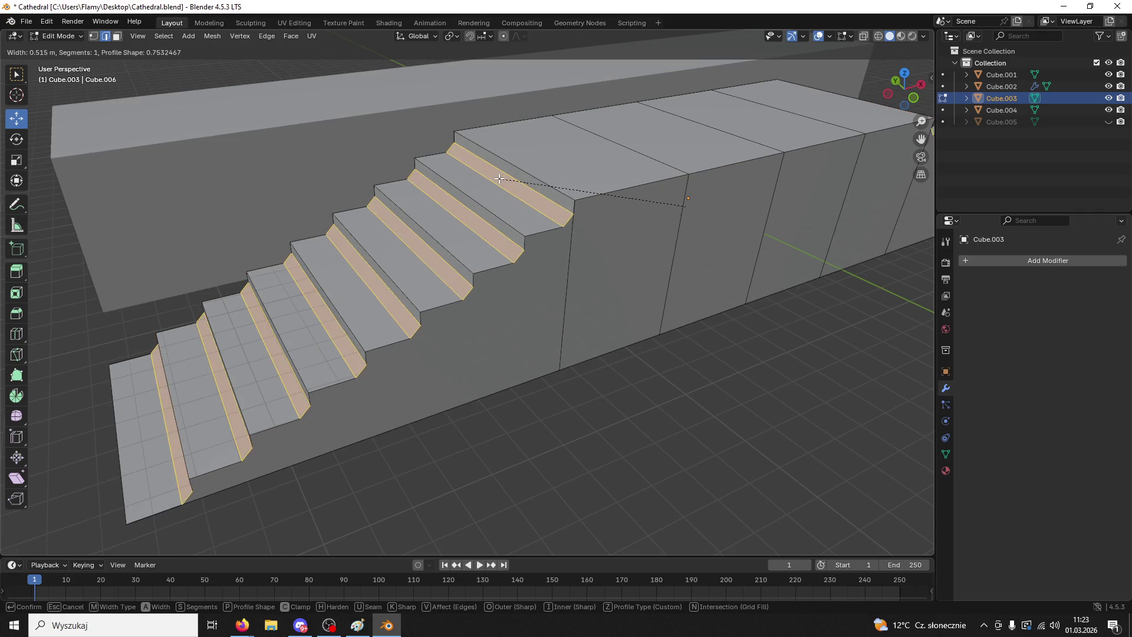
click(493, 172)
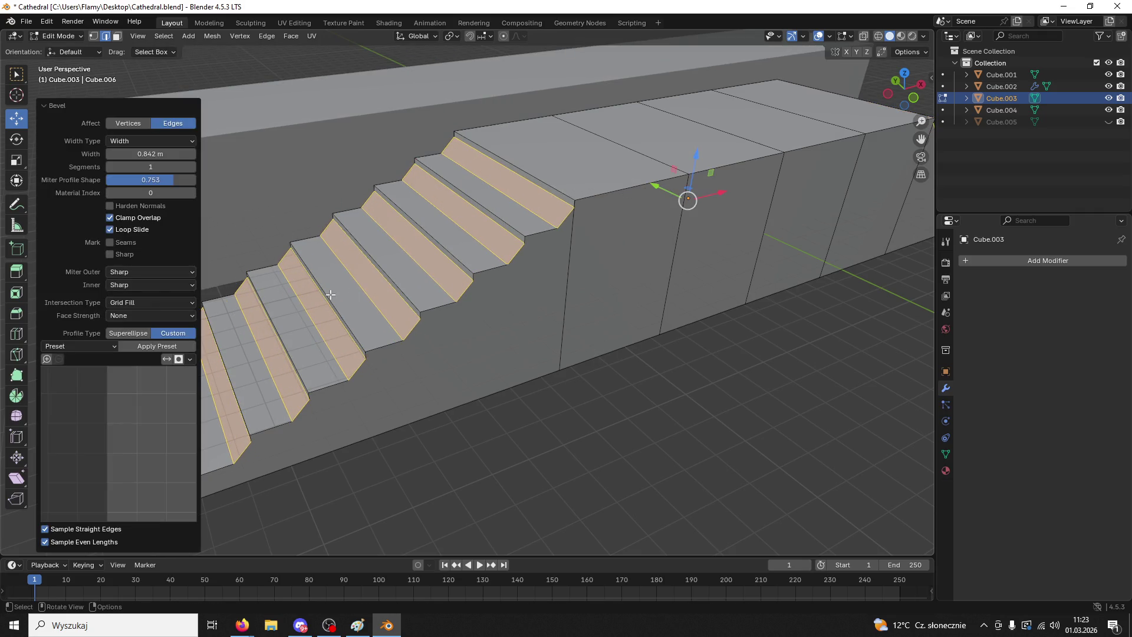
key(ctrl+z)
key(ctrl+z)
ctrl+click(444, 243)
key(ctrl+b)
key(Escape)
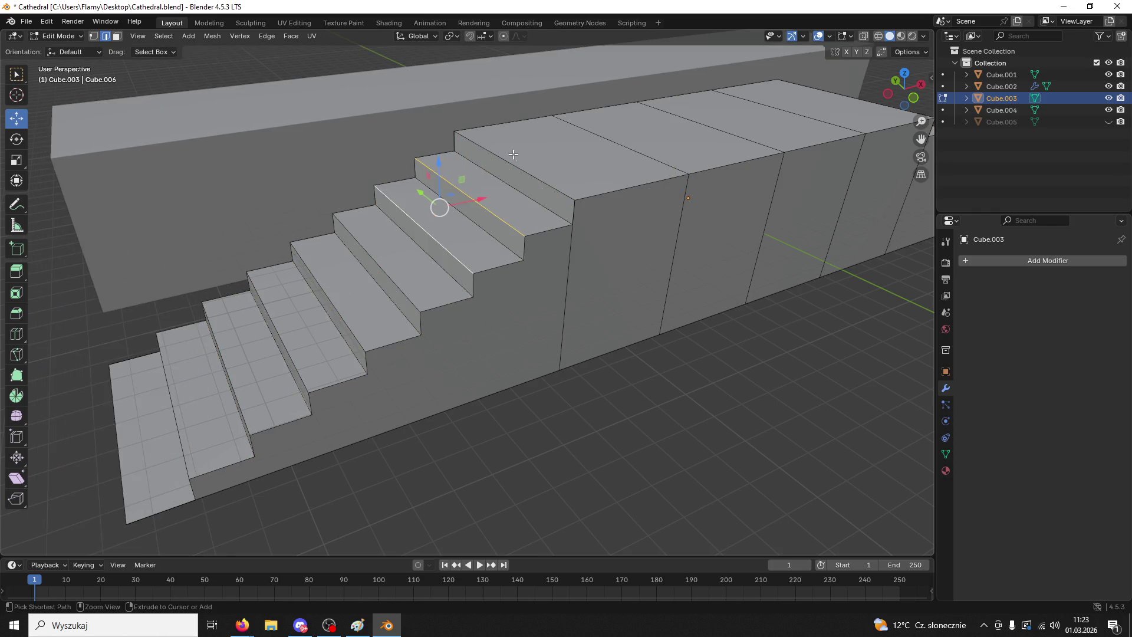
- Add the six remaining step-nose edges and bevel them all 4.05 m wide
shift+click(450, 253)
shift+click(401, 295)
shift+click(351, 331)
shift+click(295, 366)
shift+click(241, 396)
shift+click(184, 427)
key(ctrl+b)
click(378, 57)
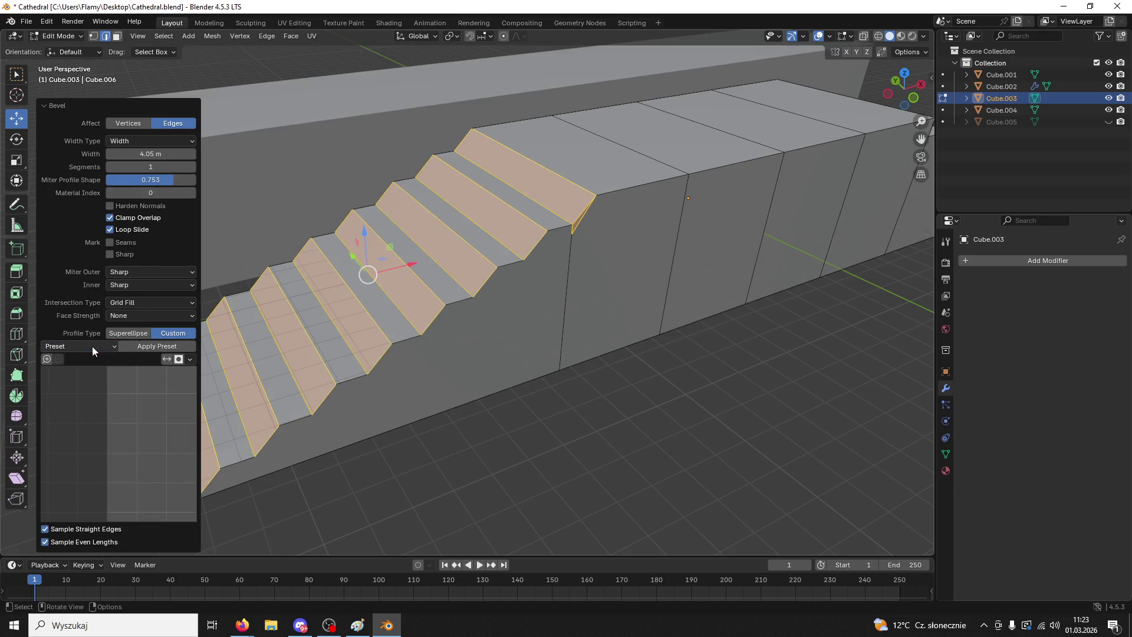
- Keep the bevel profile unchanged and begin editing the segment count
click(72, 347)
click(69, 409)
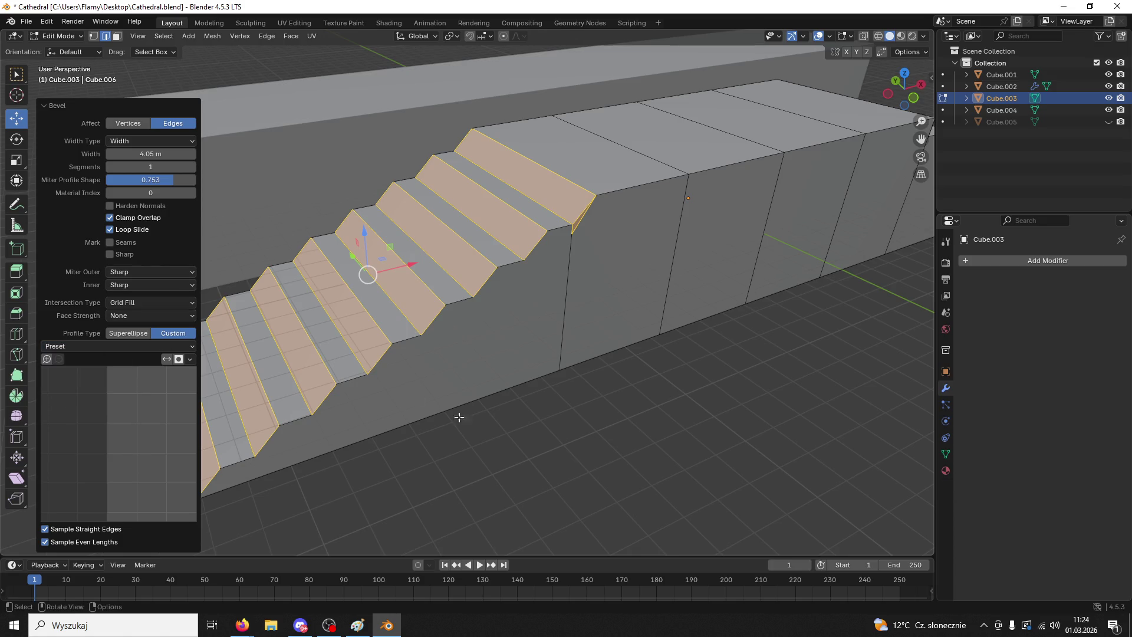
click(53, 347)
click(73, 401)
click(157, 170)
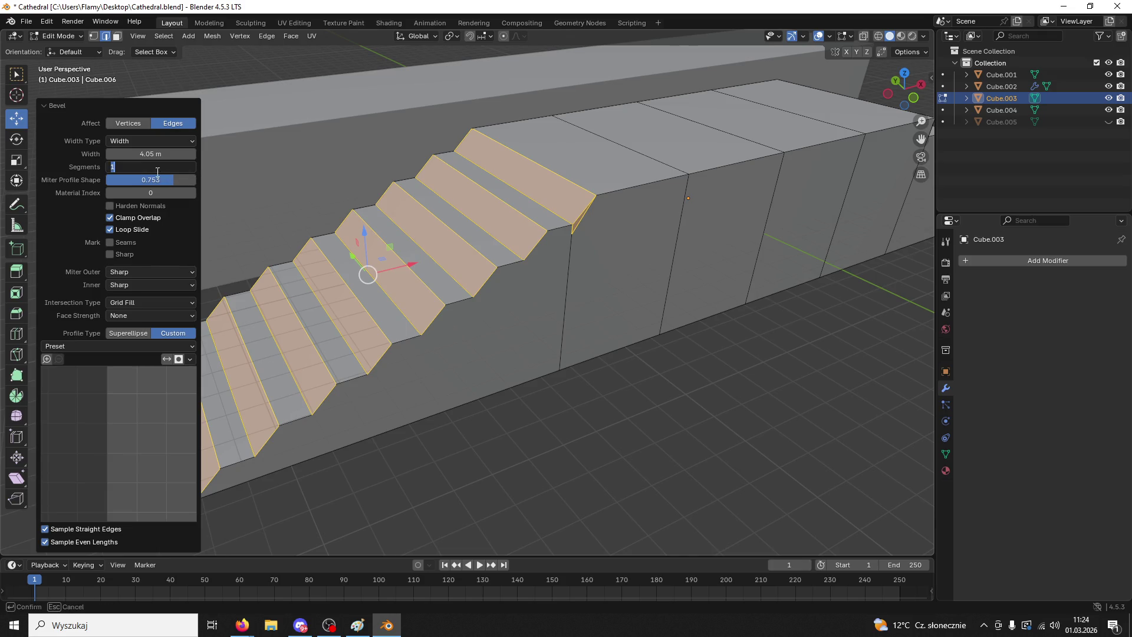
- Raise the 4.05 m bevel to 5 segments and apply the Steps profile preset
key(Return)
click(193, 167)
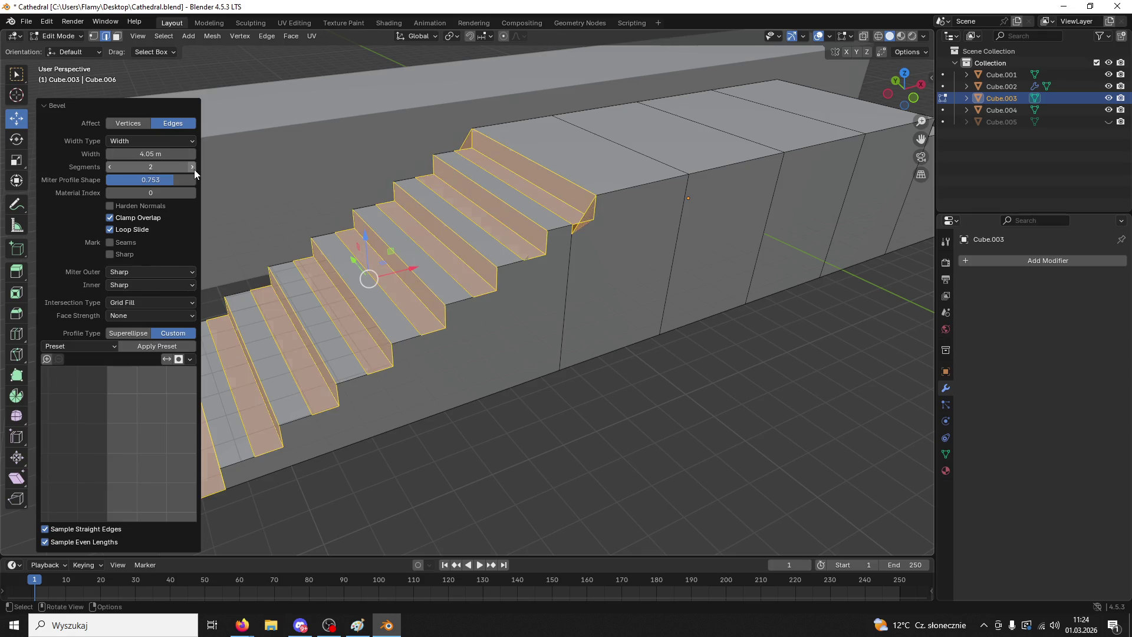
click(194, 169)
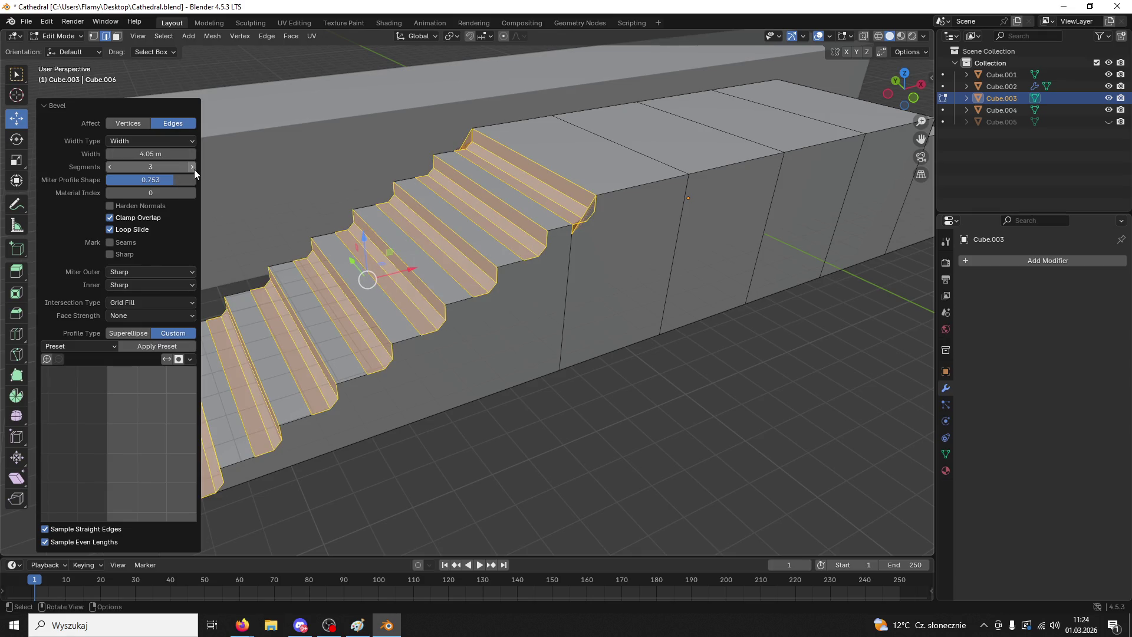
click(193, 169)
click(194, 169)
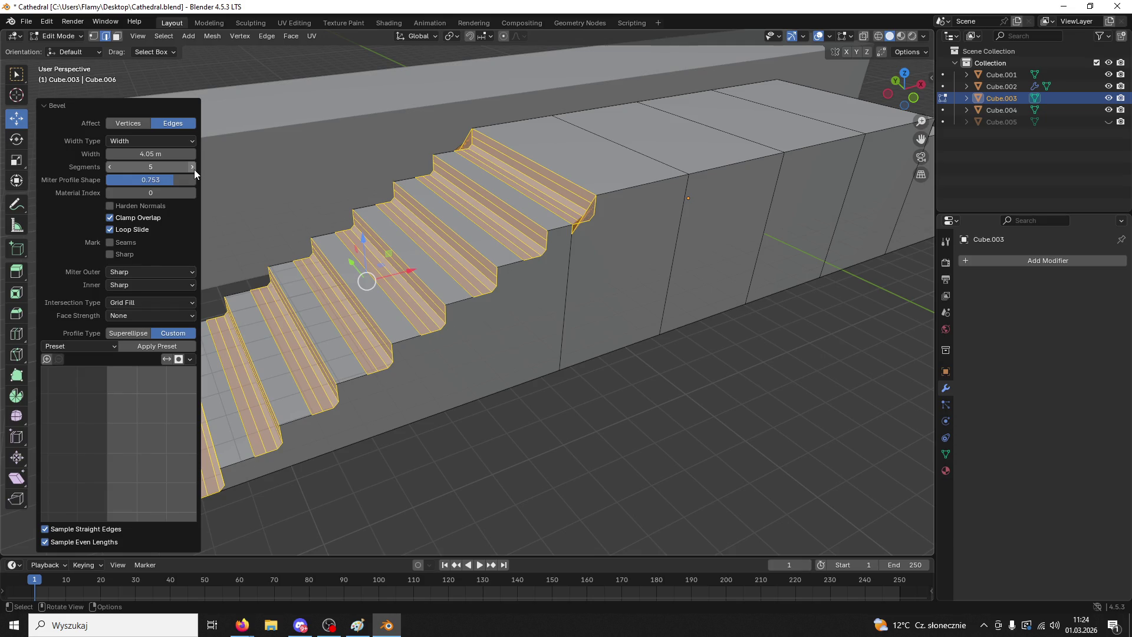
click(94, 345)
click(83, 400)
- Set intersection type to Cutoff, then undo the bevel and frame the straight staircase
mouse_move(530, 307)
middle_down()
mouse_move(564, 288)
mouse_move(624, 280)
middle_up()
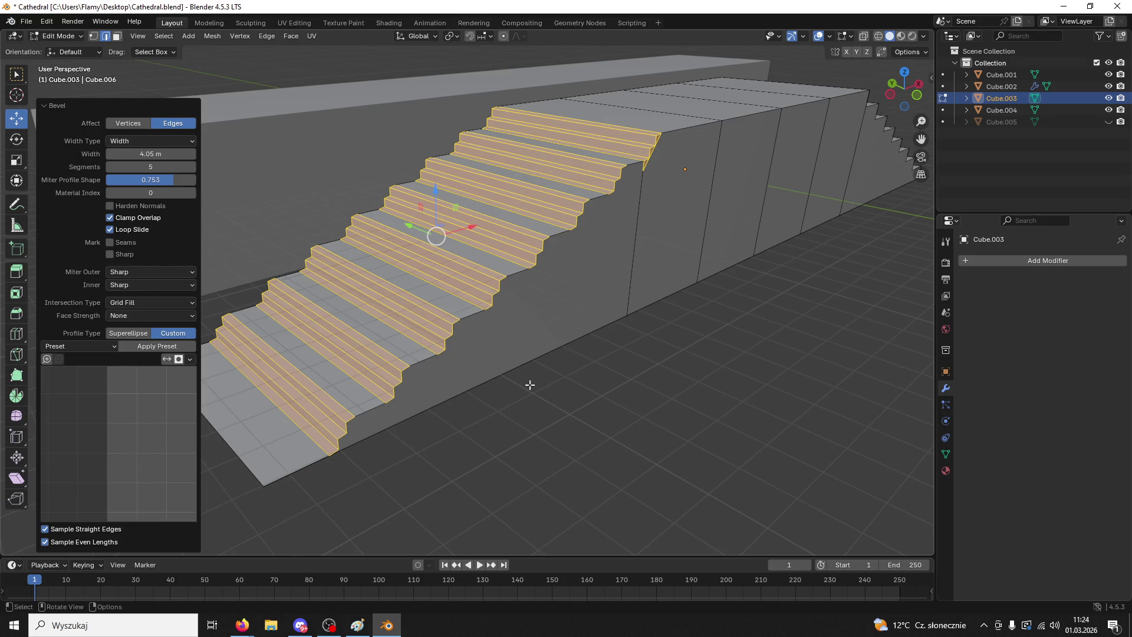
click(154, 302)
click(143, 323)
key(ctrl+z)
scroll(670, 397, down, 3)
mouse_move(669, 397)
middle_down()
mouse_move(637, 392)
mouse_move(658, 312)
middle_up()
key(KP_Decimal)
click(58, 36)
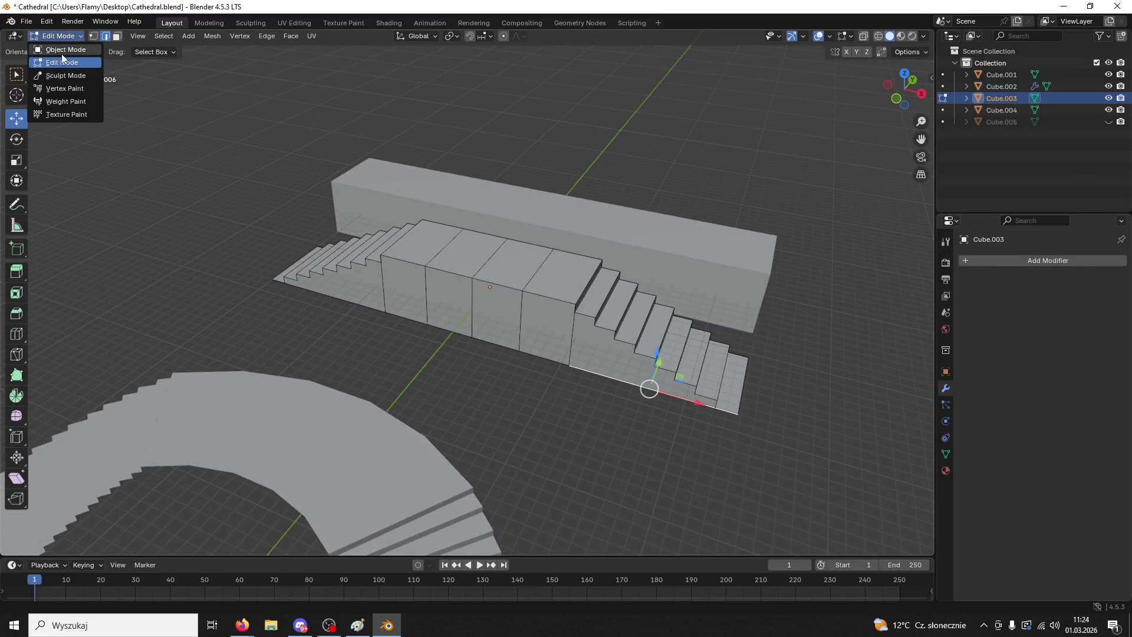
- Select the curved staircase Cube.002 in Object Mode and enter Edit Mode on it
click(66, 50)
scroll(372, 302, down, 2)
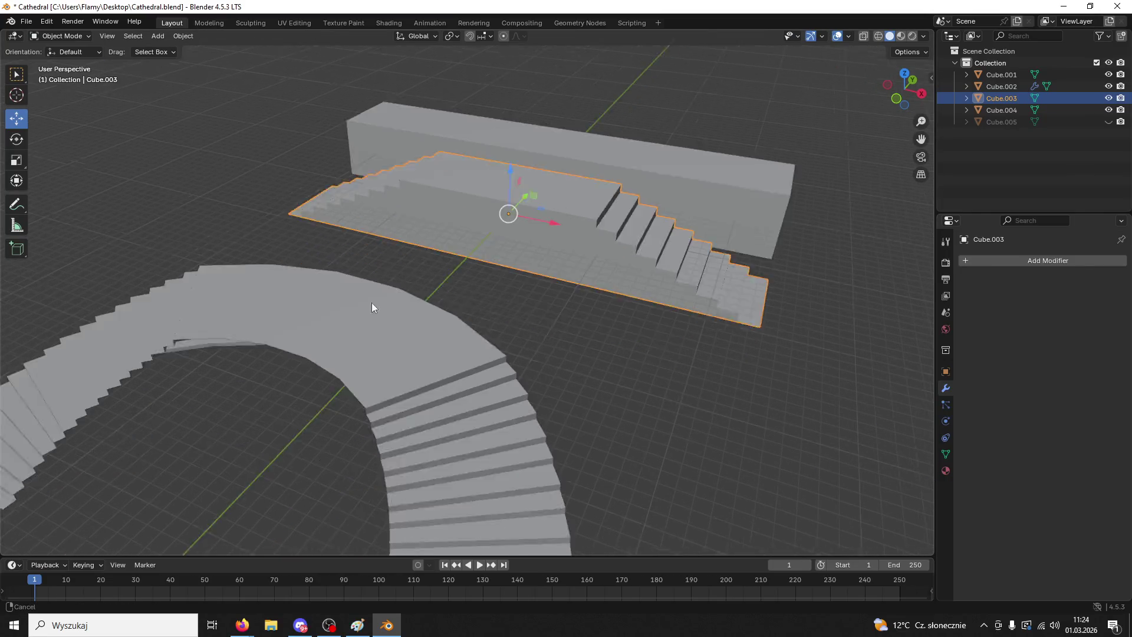
middle_drag(371, 302, 402, 327)
click(402, 327)
scroll(402, 327, up, 5)
click(57, 36)
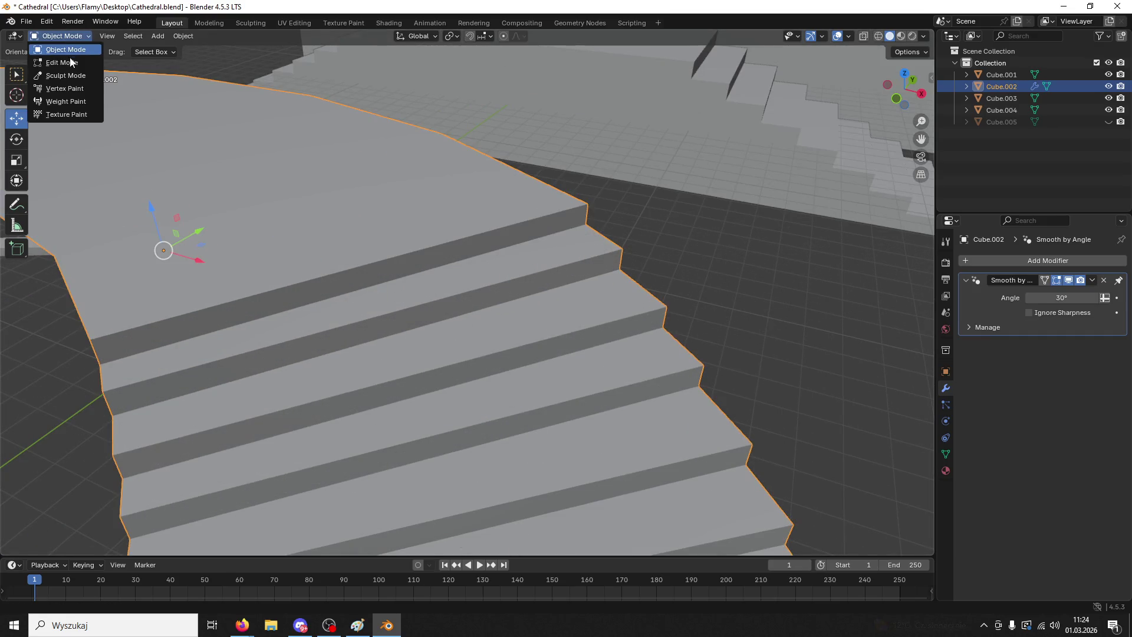
click(59, 49)
- Trial-bevel two step edges of the curved staircase, then undo it
click(306, 279)
shift+click(378, 304)
key(ctrl+b)
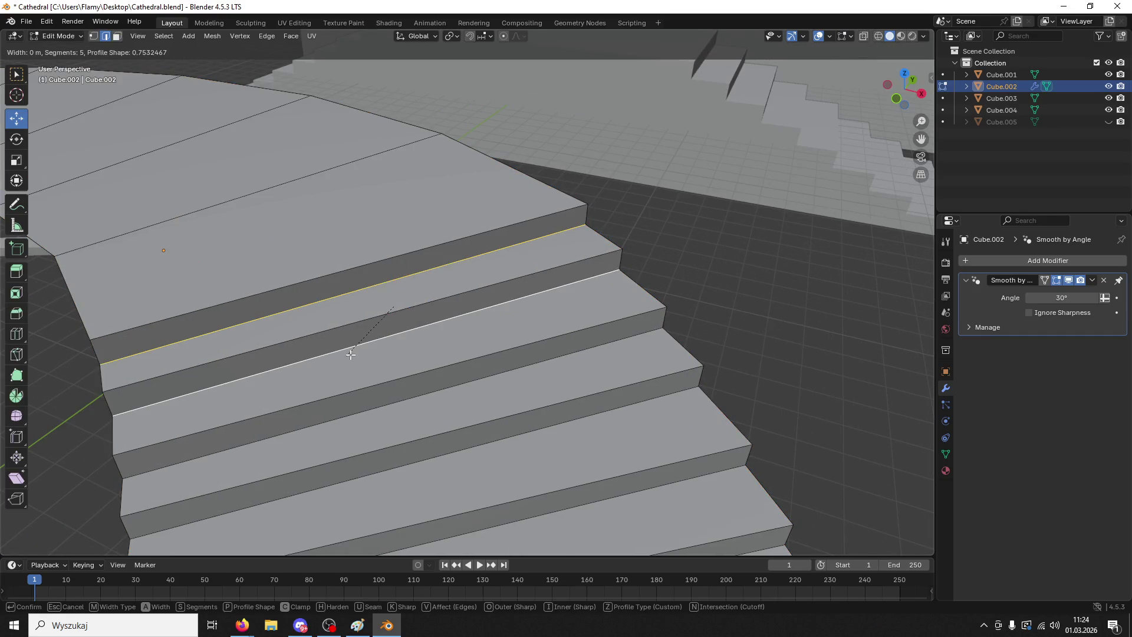
click(451, 140)
mouse_move(451, 139)
middle_down()
mouse_move(548, 152)
mouse_move(510, 160)
middle_up()
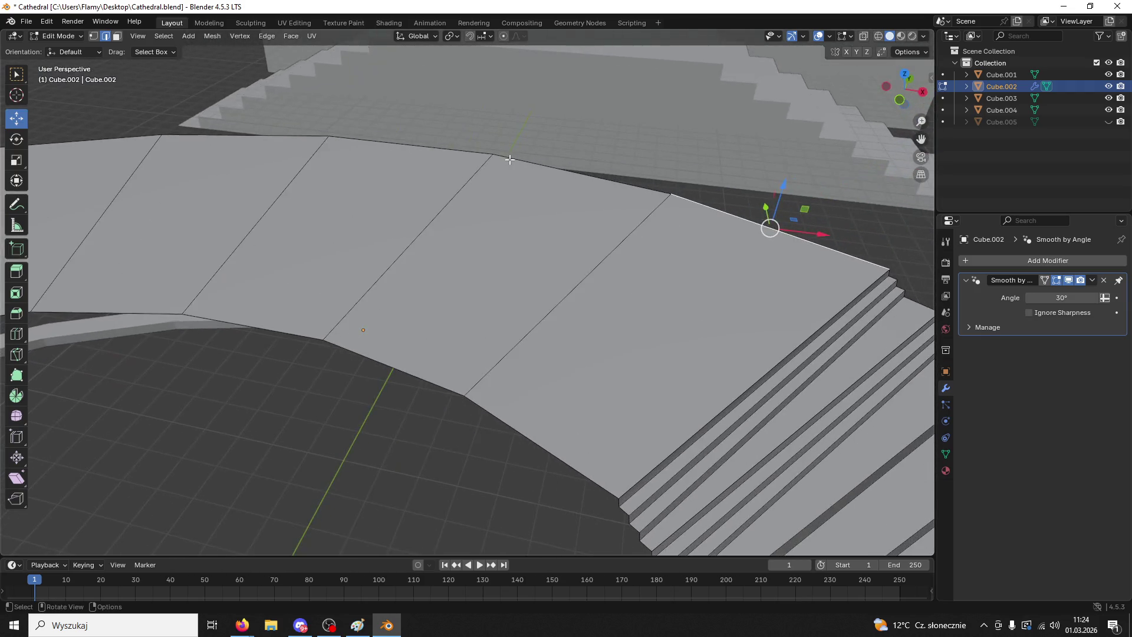
scroll(510, 160, down, 5)
scroll(711, 301, up, 5)
key(ctrl+z)
key(ctrl+z)
- Add the upper and middle step edges of the curved staircase to the selection
shift+click(759, 388)
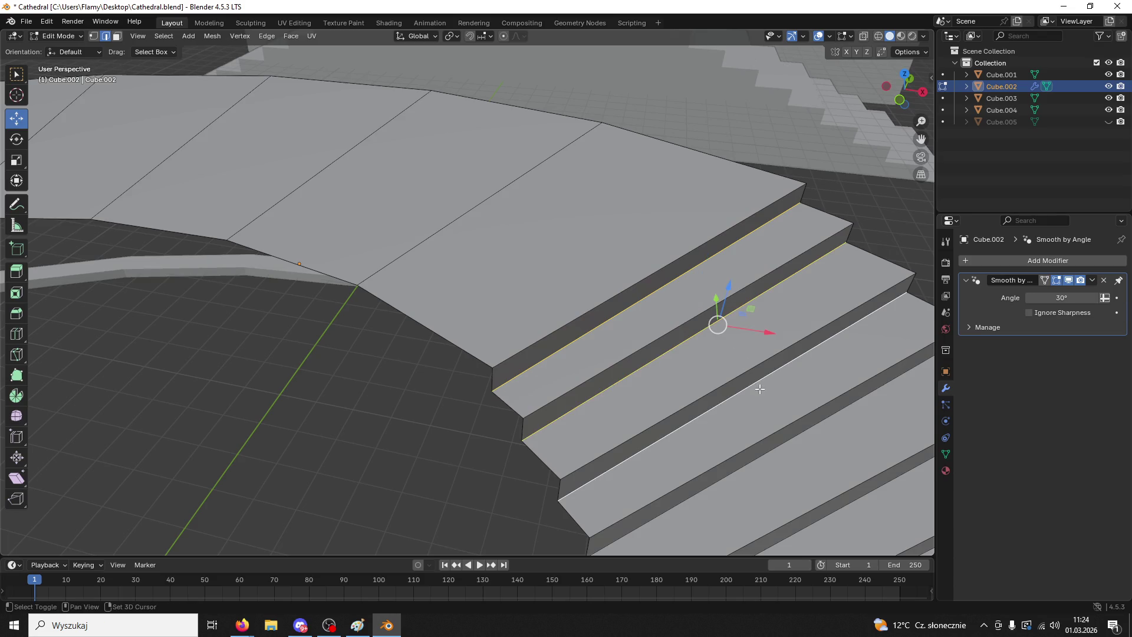
shift+click(784, 449)
mouse_move(783, 449)
shift+middle_down()
mouse_move(781, 430)
mouse_move(725, 390)
shift+middle_up()
shift+click(726, 388)
shift+click(762, 450)
shift+middle_drag(763, 453, 690, 380)
shift+click(663, 347)
shift+click(688, 421)
shift+middle_drag(688, 421, 719, 408)
shift+click(687, 378)
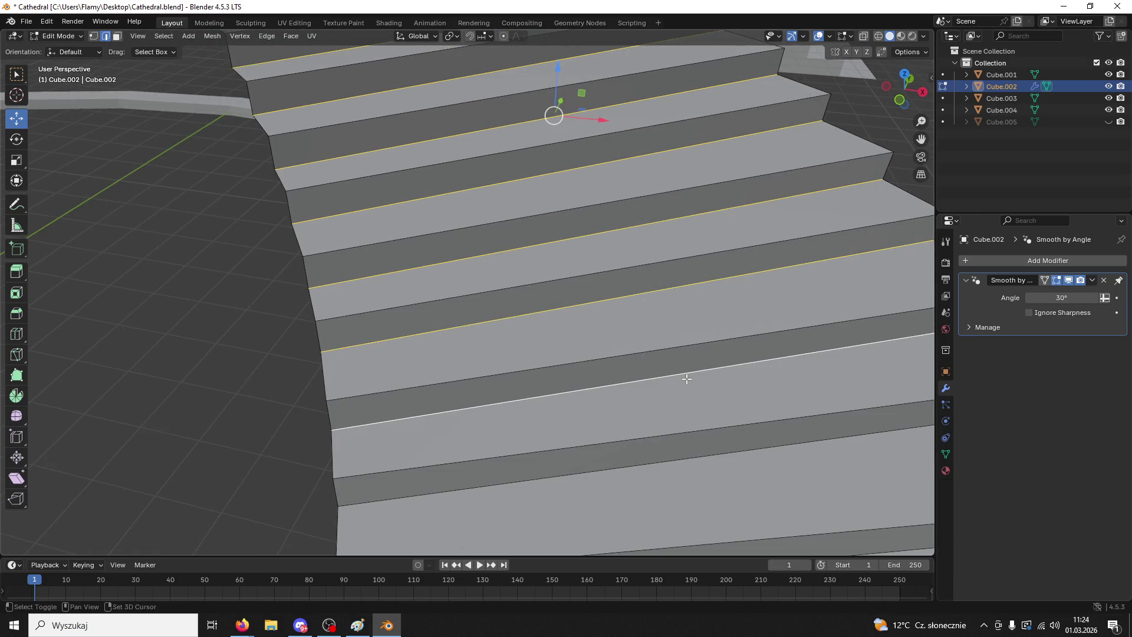
shift+click(721, 459)
- Add the remaining bottom step edges and start a 5-segment bevel on all of them
shift+scroll(720, 458, down, 3)
shift+click(742, 409)
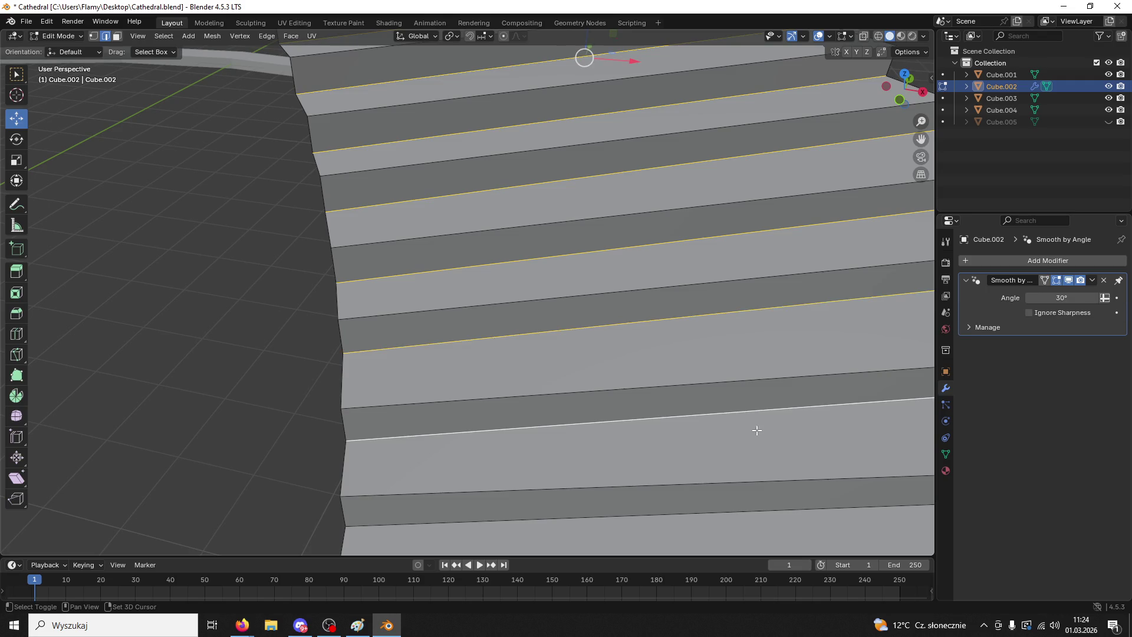
scroll(761, 512, down, 5)
shift+click(592, 382)
shift+click(591, 361)
shift+click(595, 409)
shift+click(598, 434)
shift+click(595, 452)
key(ctrl+b)
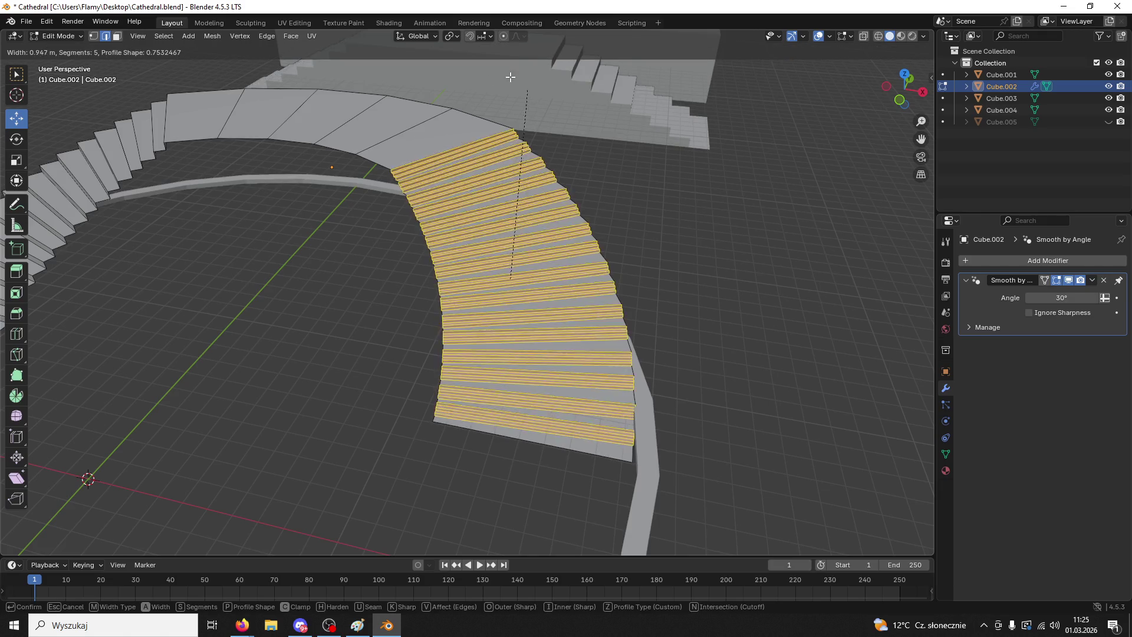
- Confirm the 3.14 m bevel on the curved step edges and reduce it to 2 segments
click(398, 71)
scroll(637, 265, up, 5)
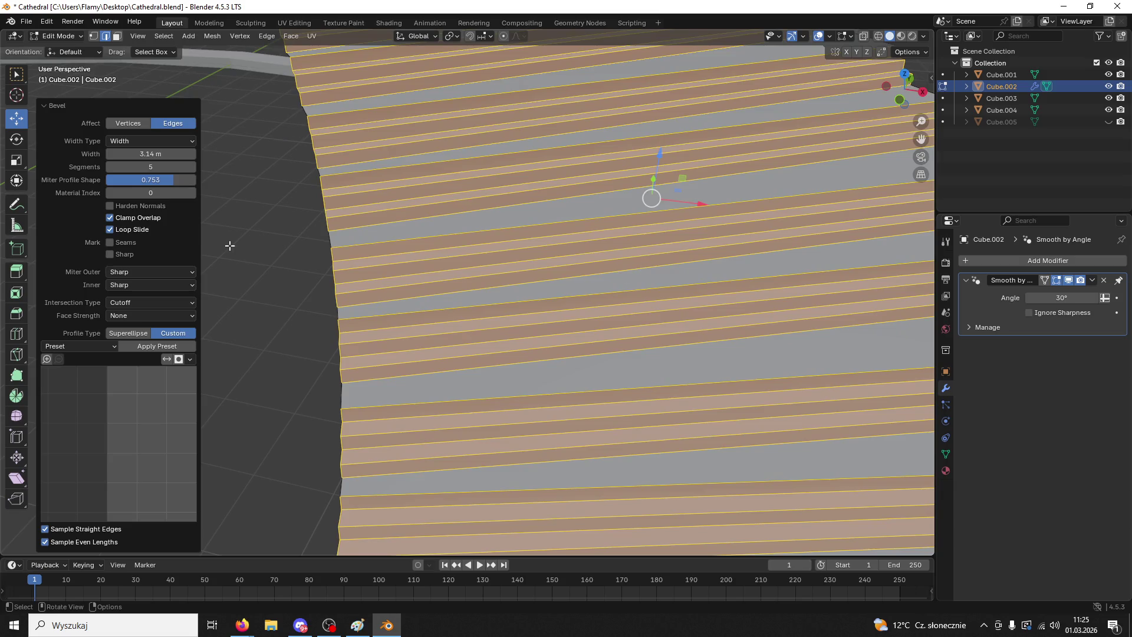
drag(150, 168, 137, 168)
scroll(374, 311, down, 5)
mouse_move(374, 311)
middle_down()
mouse_move(642, 324)
mouse_move(529, 243)
mouse_move(548, 245)
mouse_move(539, 254)
middle_up()
click(538, 254)
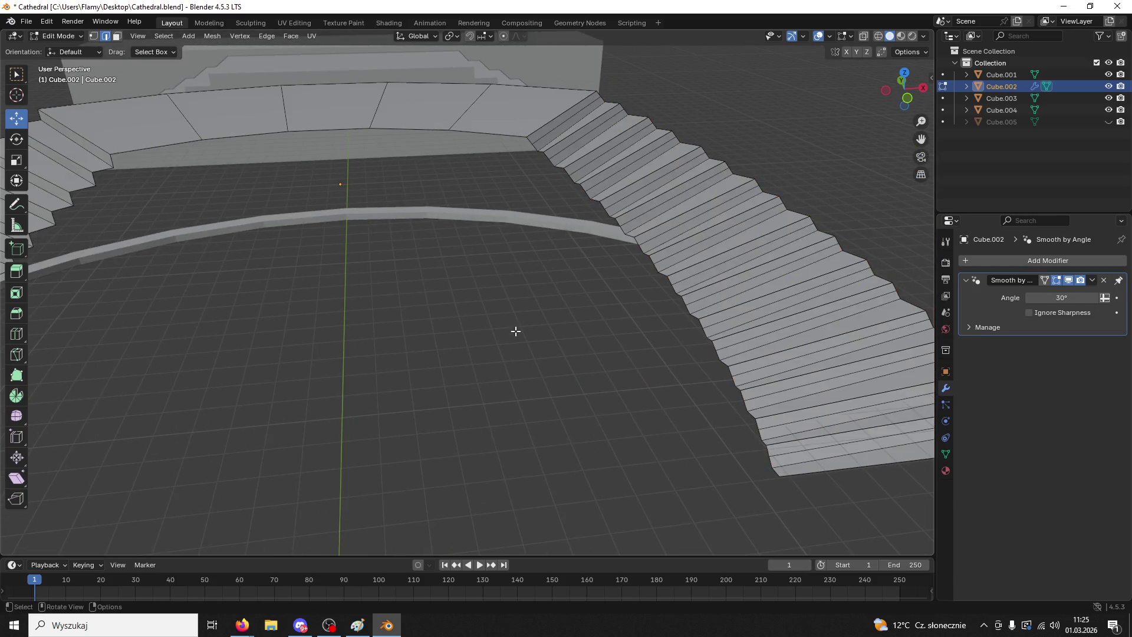
- Switch the curved staircase to Object Mode, then go back into Edit Mode
scroll(516, 328, down, 4)
middle_drag(536, 323, 485, 324)
scroll(486, 324, up, 3)
click(53, 41)
click(53, 48)
scroll(406, 300, up, 5)
mouse_move(406, 300)
middle_down()
mouse_move(478, 323)
mouse_move(564, 306)
mouse_move(645, 258)
mouse_move(666, 281)
mouse_move(652, 285)
middle_up()
scroll(515, 313, down, 6)
scroll(652, 285, up, 5)
key(Tab)
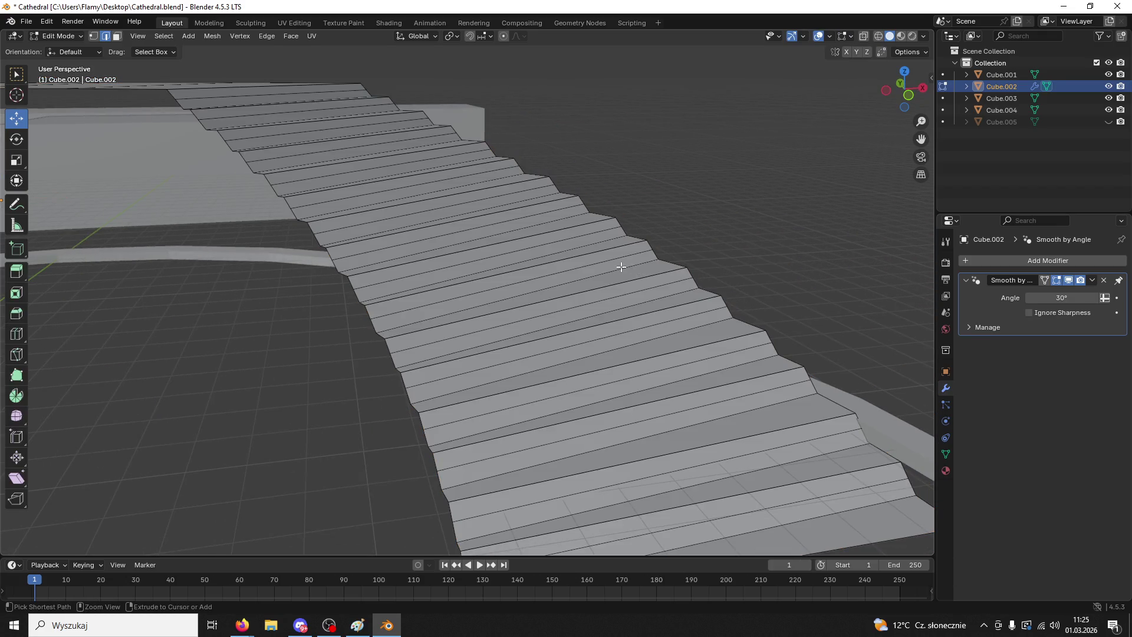
- Bevel the curved step edges 2.15 m wide, trying 3 and then 4 segments
key(ctrl+b)
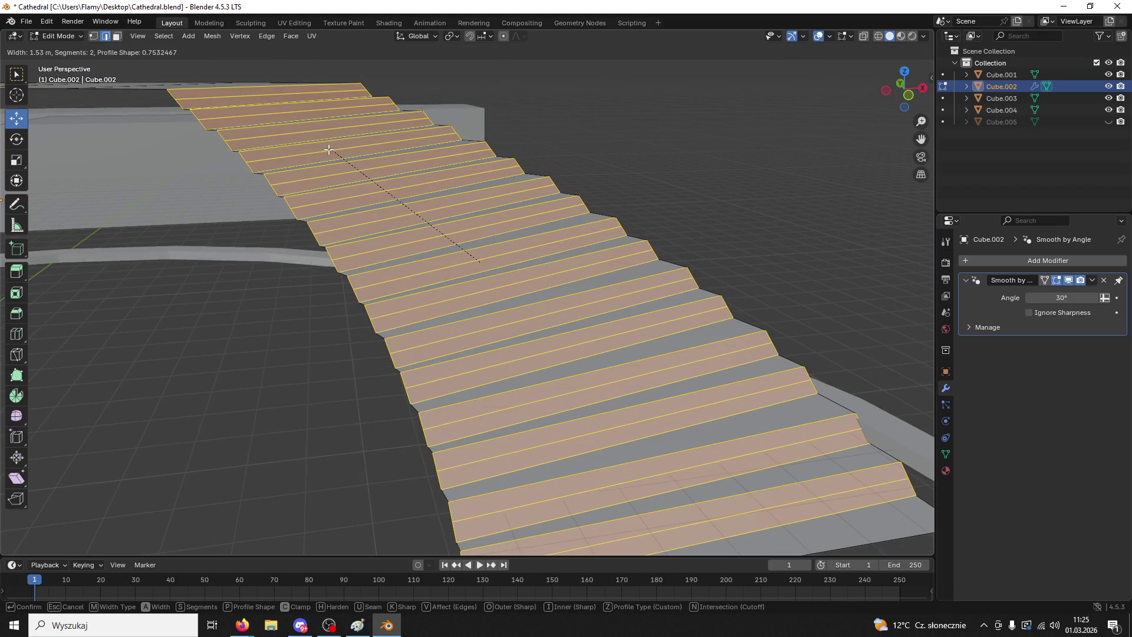
click(318, 144)
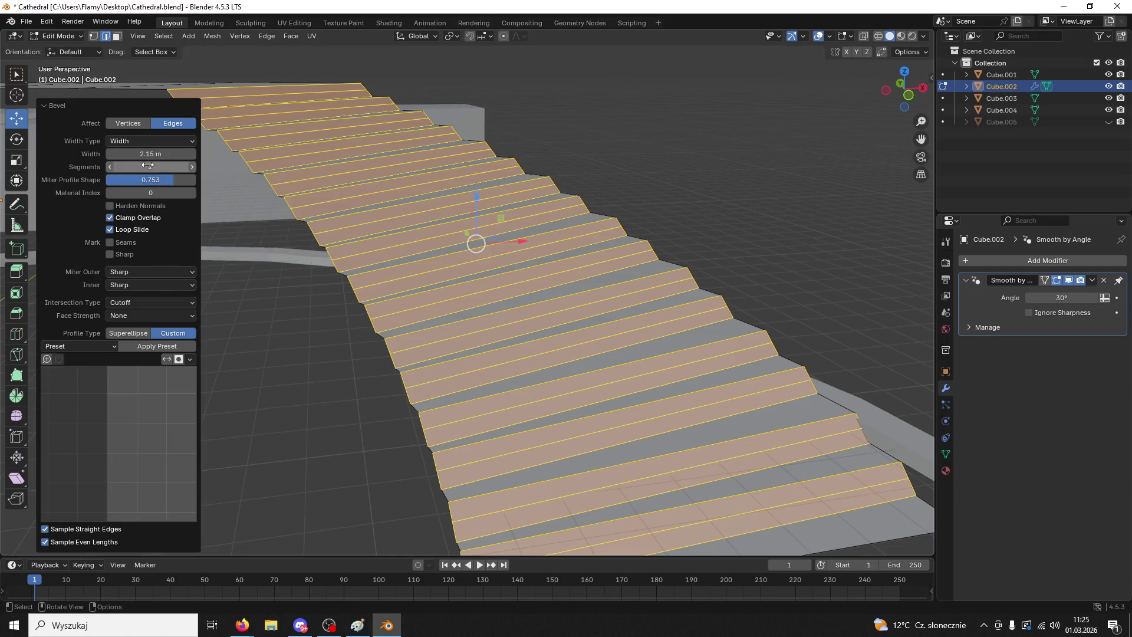
click(153, 167)
text(3)
key(Return)
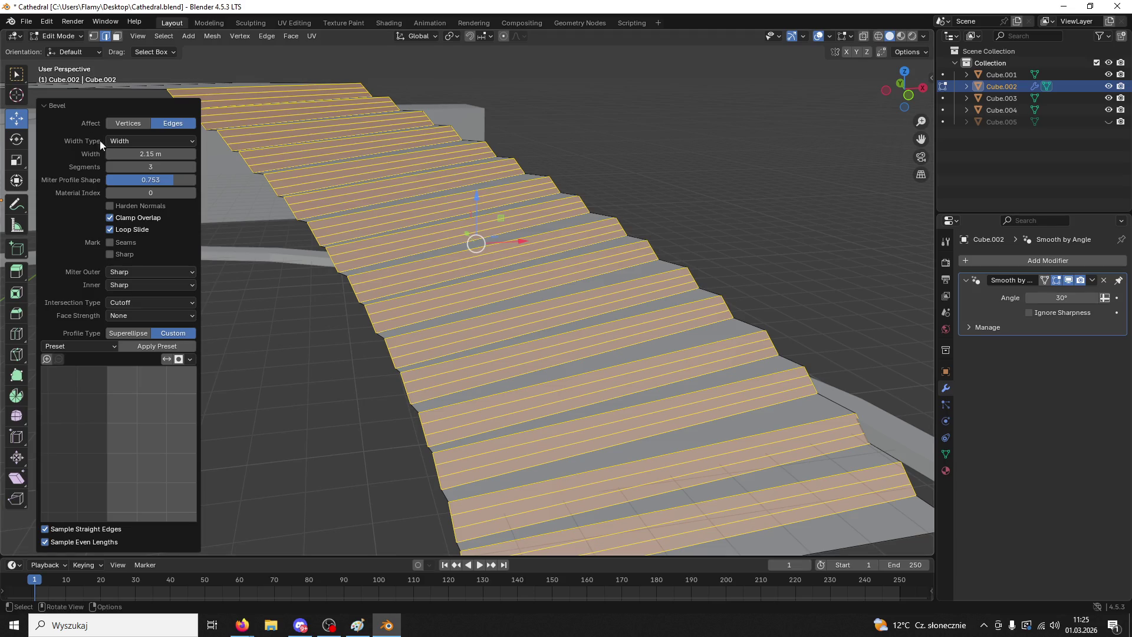
click(139, 172)
key(Return)
- Raise the bevel to 10 segments and clear the selection
middle_drag(298, 253, 441, 302)
drag(141, 167, 177, 167)
middle_drag(354, 259, 393, 278)
scroll(439, 271, up, 6)
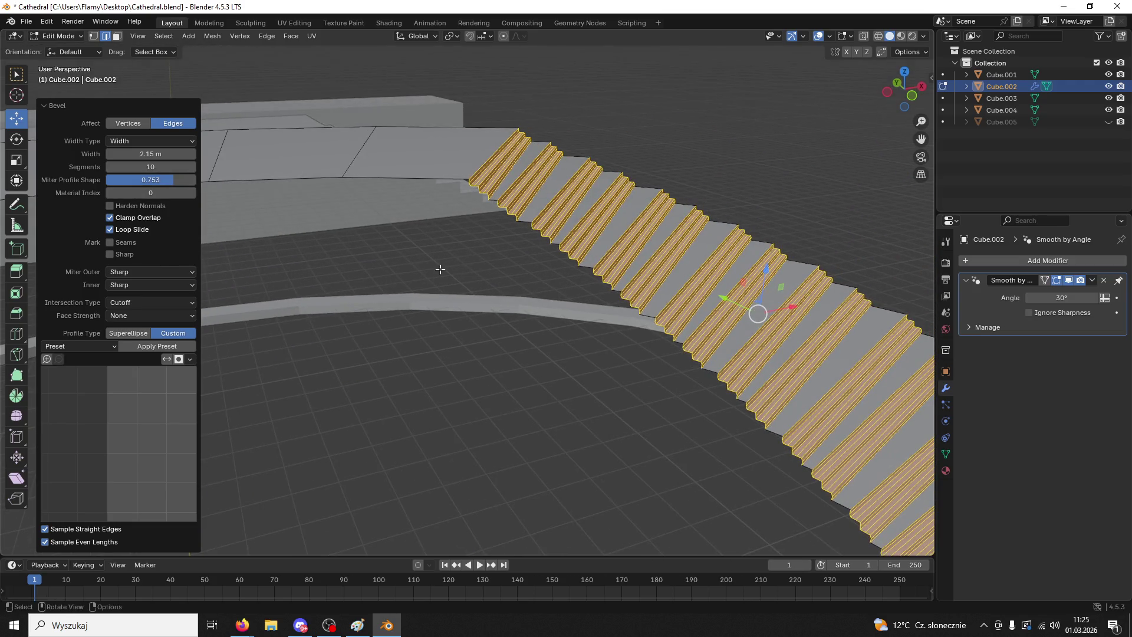
scroll(639, 295, down, 8)
mouse_move(637, 316)
middle_down()
mouse_move(781, 263)
mouse_move(796, 233)
mouse_move(712, 280)
mouse_move(687, 311)
middle_up()
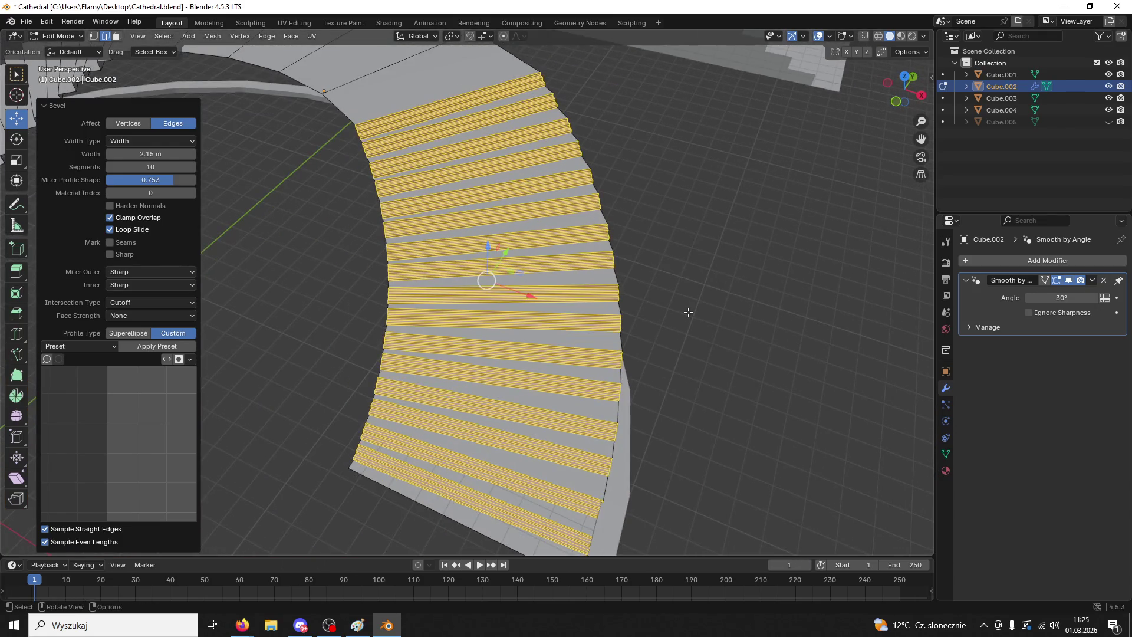
click(689, 313)
click(63, 42)
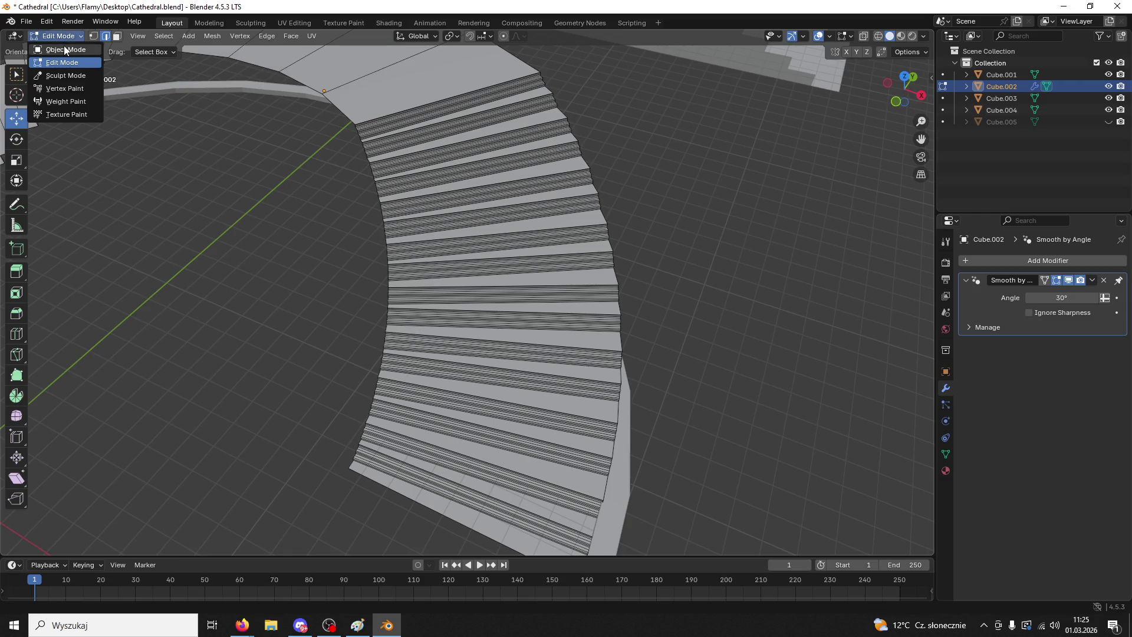
- Discard the 10-segment bevel trial, leaving curved staircase Cube.002 with plain steps in Edit Mode
click(64, 46)
scroll(243, 249, up, 4)
mouse_move(279, 246)
middle_down()
mouse_move(304, 230)
mouse_move(433, 257)
mouse_move(665, 152)
mouse_move(488, 215)
mouse_move(617, 215)
mouse_move(544, 194)
mouse_move(621, 198)
mouse_move(611, 201)
middle_up()
scroll(629, 192, down, 2)
key(Tab)
ctrl+click(611, 202)
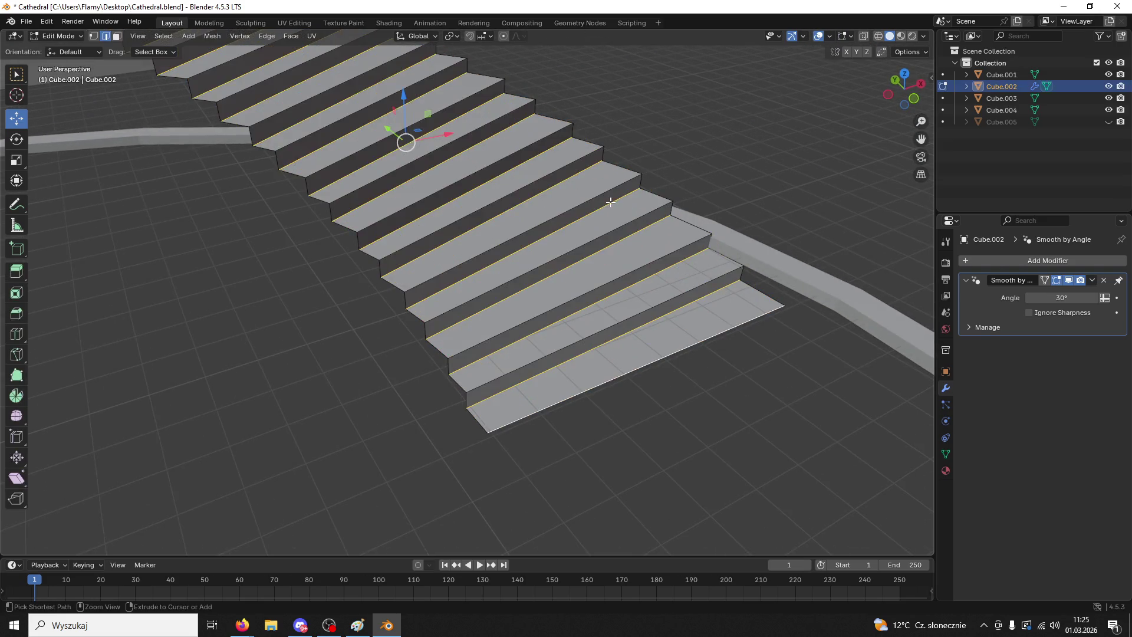
mouse_move(421, 239)
middle_down()
mouse_move(424, 202)
mouse_move(510, 229)
middle_up()
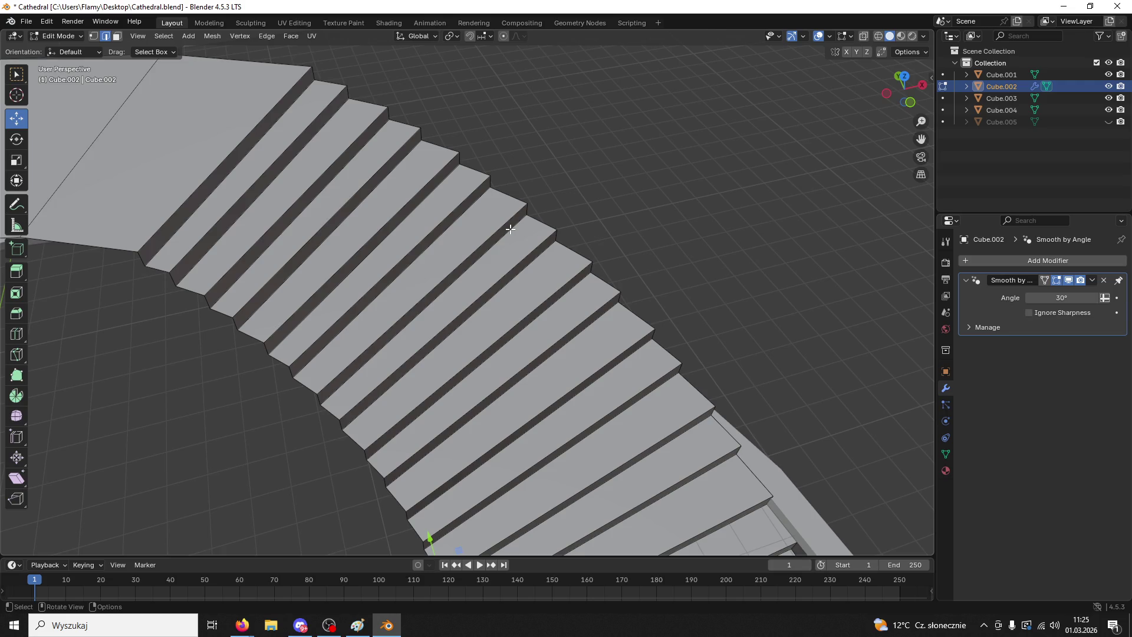
scroll(367, 366, down, 5)
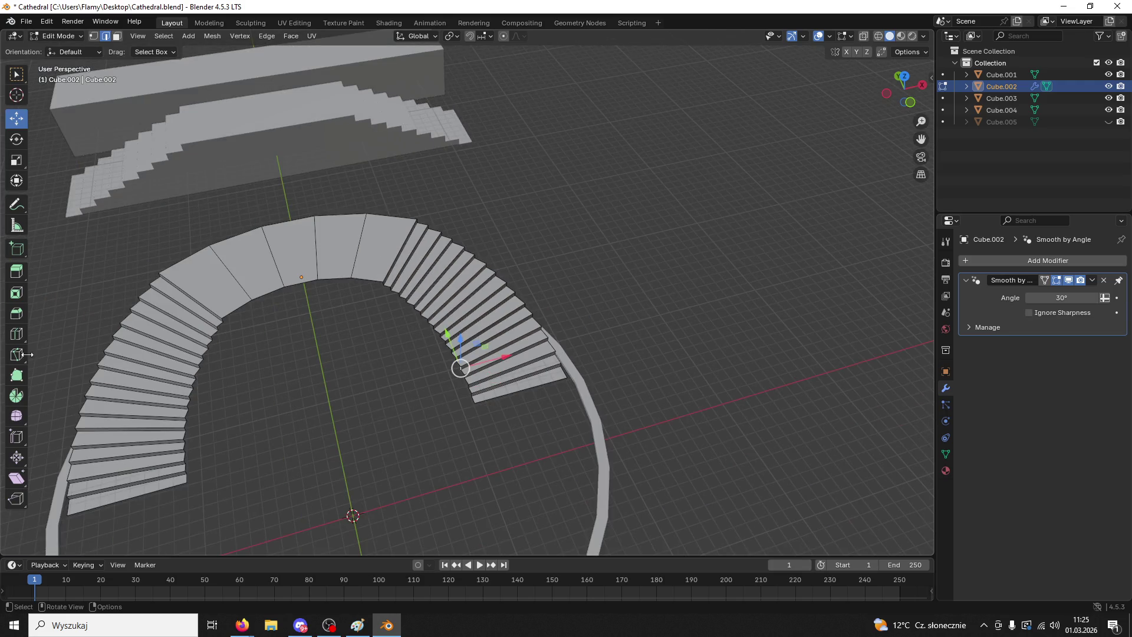
scroll(344, 413, up, 8)
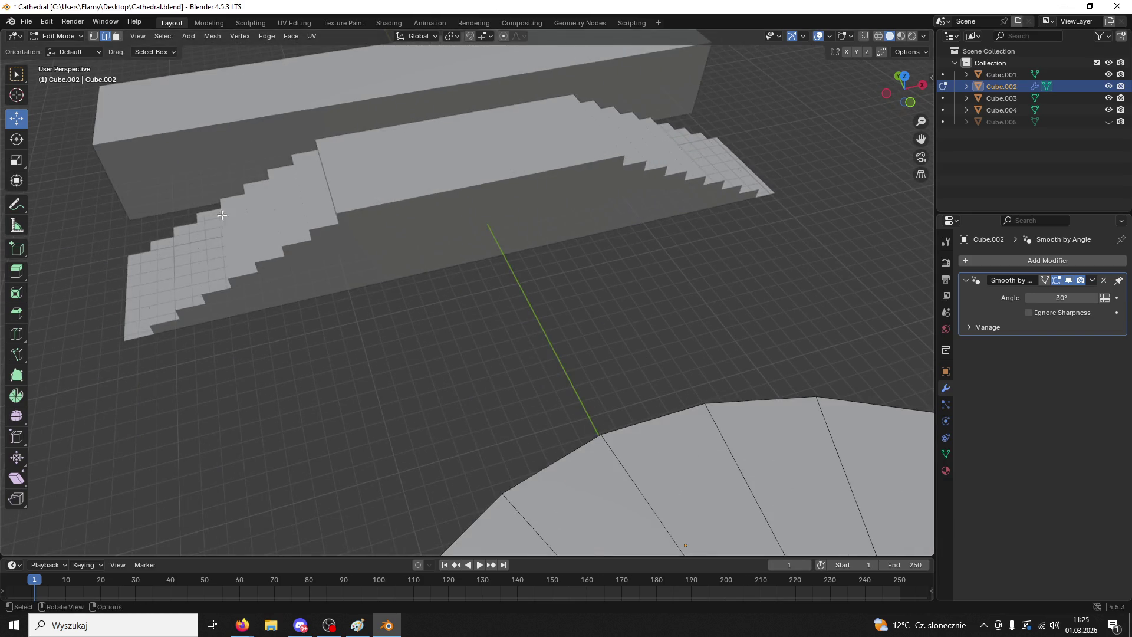
mouse_move(222, 215)
middle_down()
mouse_move(323, 197)
mouse_move(322, 240)
middle_up()
click(59, 36)
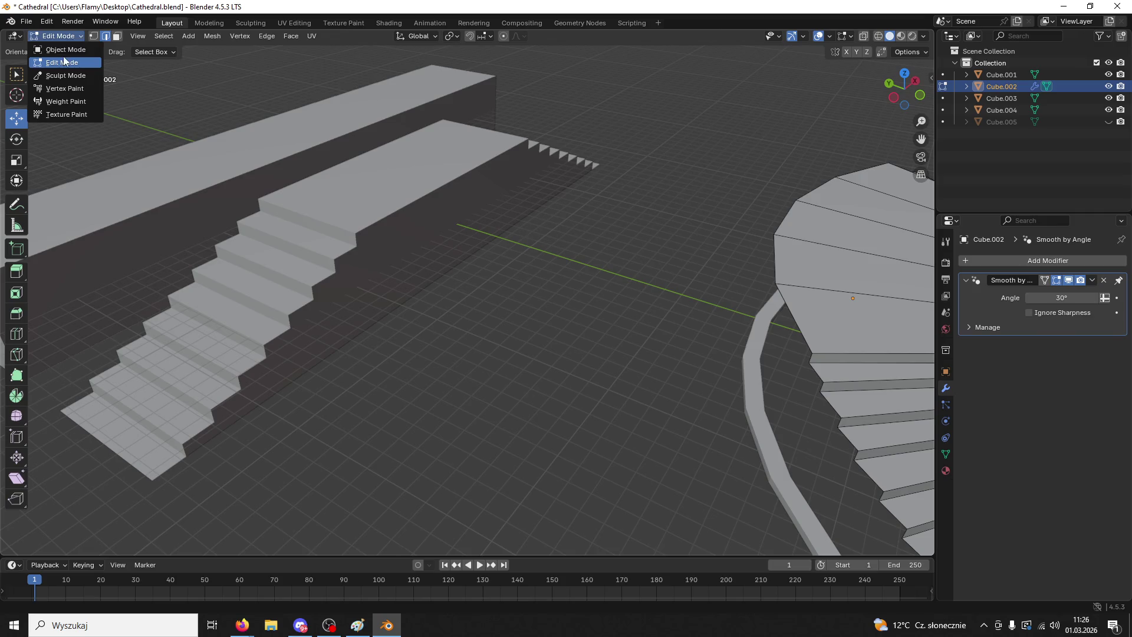
- Select straight staircase Cube.003 in Edit Mode and pick its step edges down to the lowest step
click(59, 49)
click(346, 181)
click(59, 36)
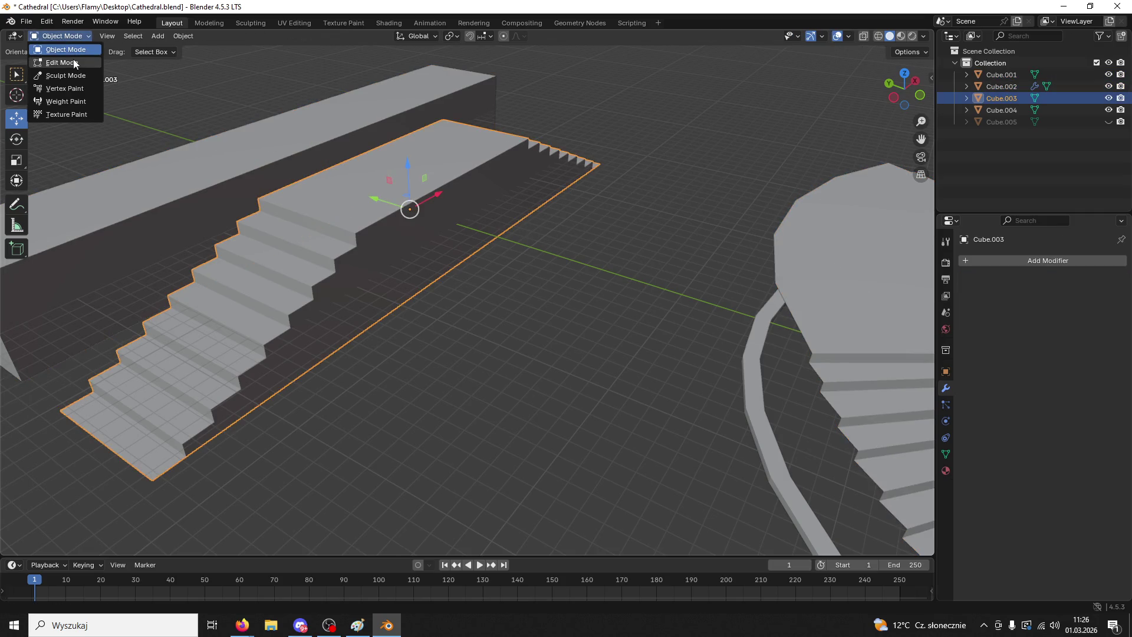
click(59, 49)
click(308, 227)
shift+click(289, 254)
shift+click(295, 287)
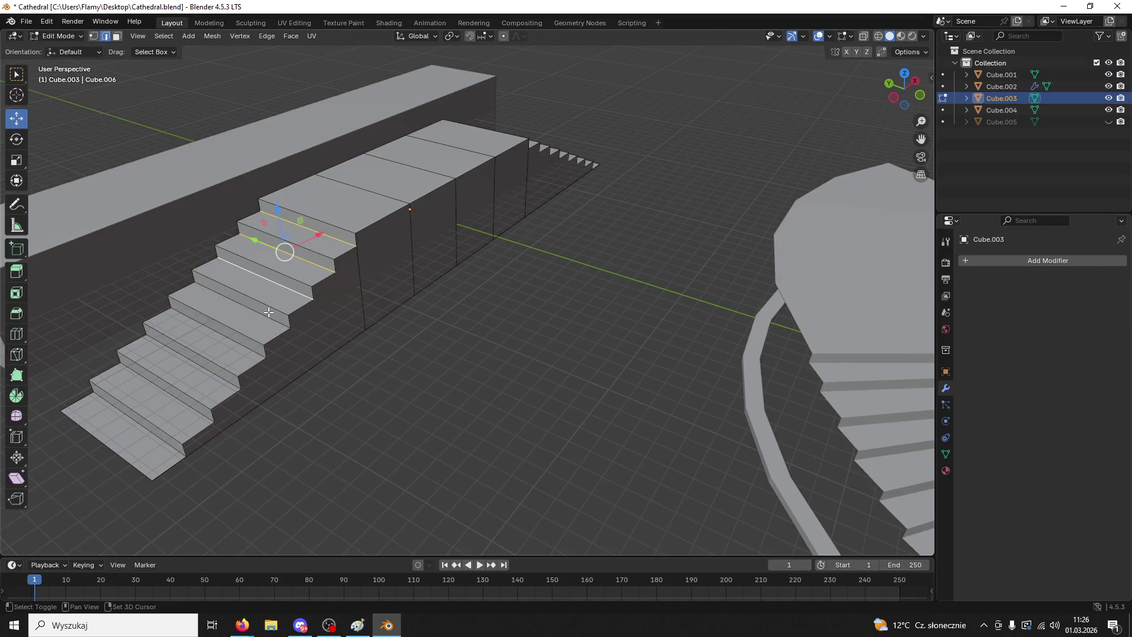
shift+click(237, 344)
shift+click(214, 372)
shift+click(180, 409)
shift+click(157, 439)
- Bevel the selected step edges with 10 segments using the Steps profile preset
key(ctrl+b)
click(331, 152)
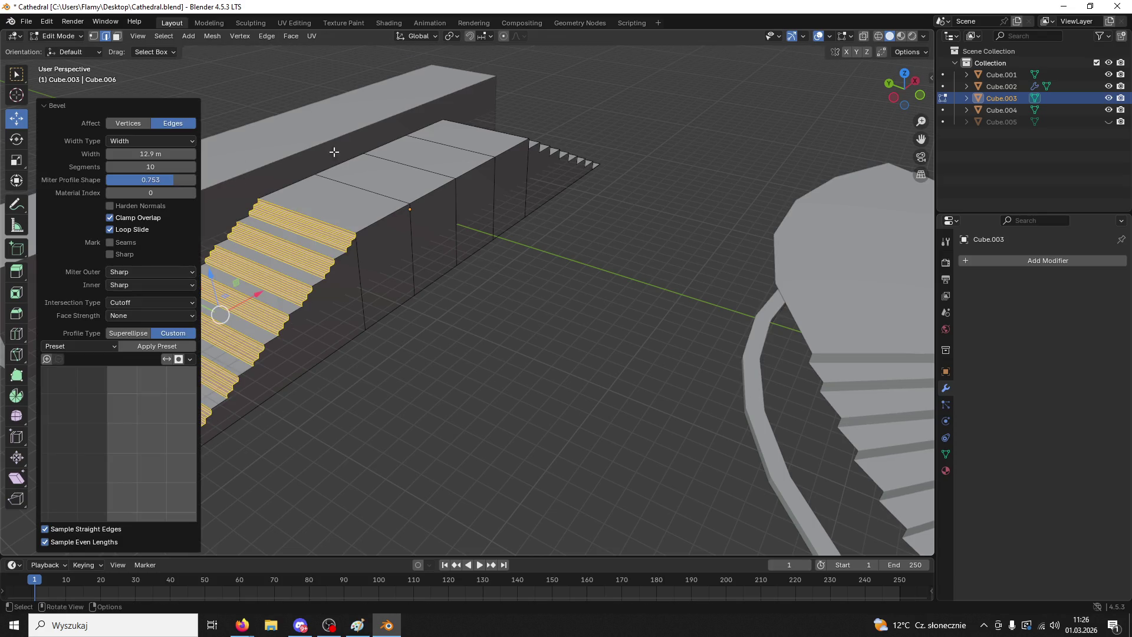
scroll(267, 333, up, 1)
scroll(480, 270, down, 3)
scroll(459, 270, up, 4)
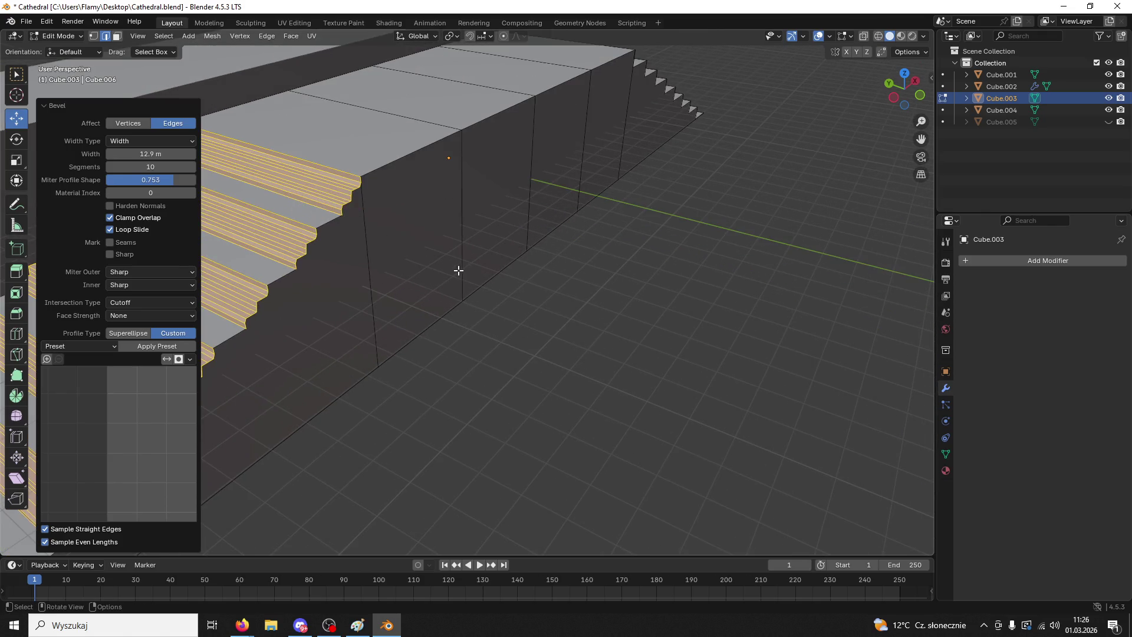
click(108, 349)
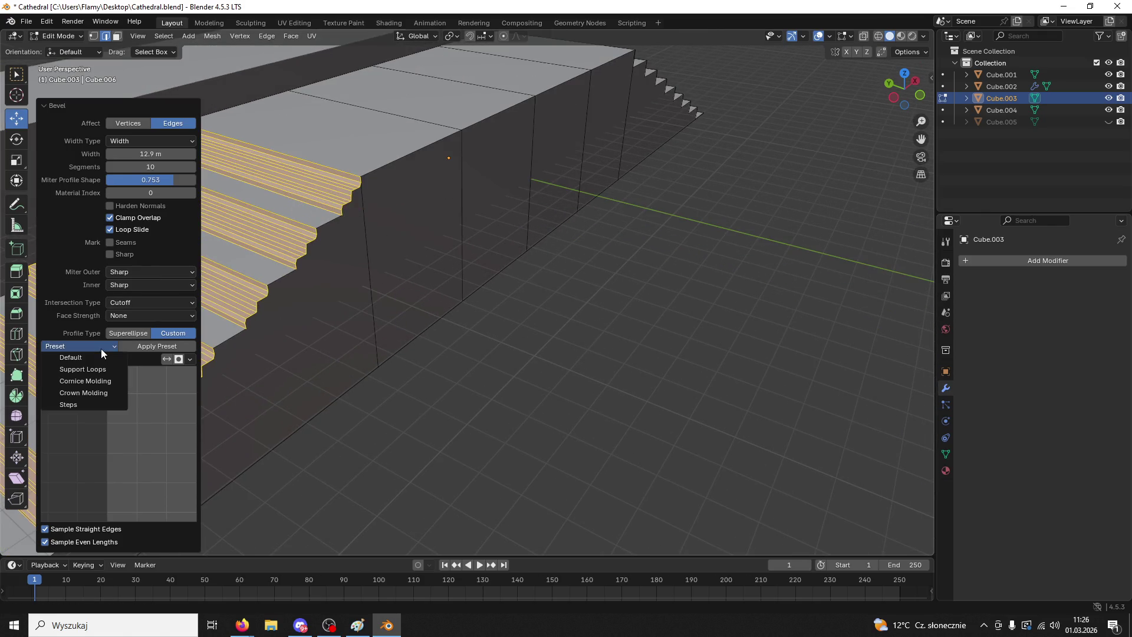
click(94, 406)
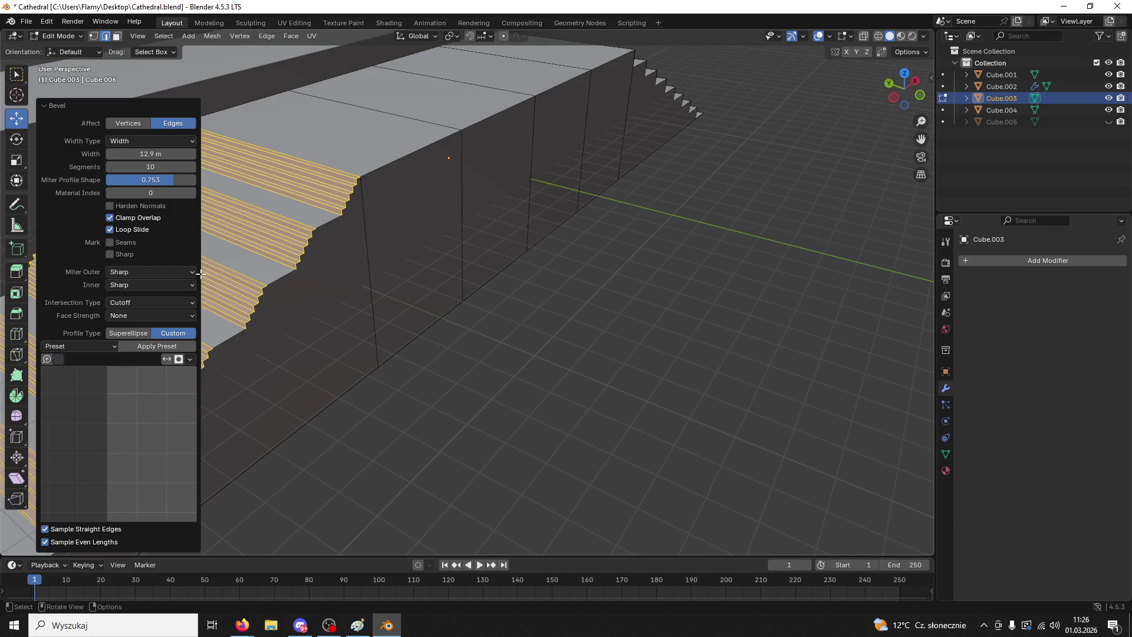
- Clear the step selection and return the straight staircase to Object Mode
click(439, 354)
scroll(465, 345, down, 2)
shift+middle_drag(575, 325, 649, 306)
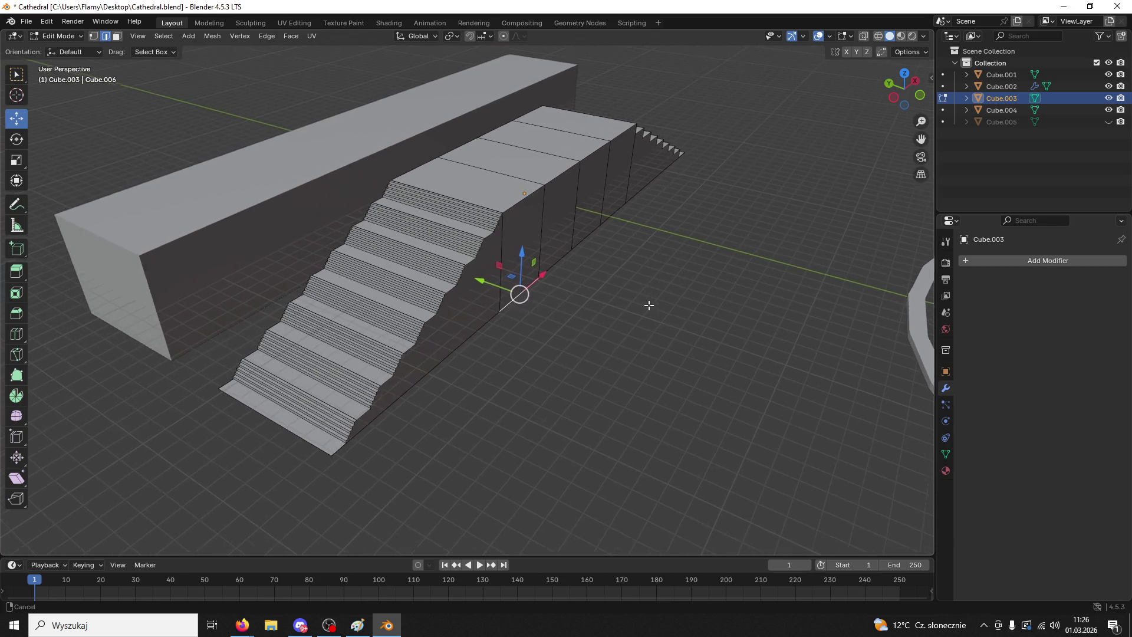
click(59, 36)
click(56, 47)
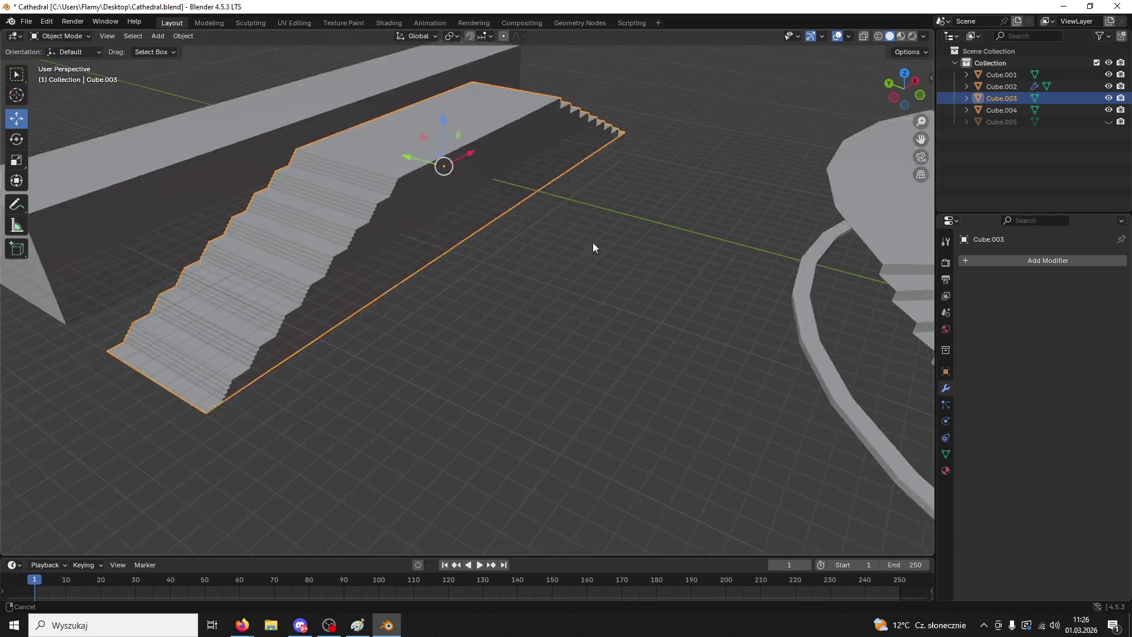
- Select curved staircase Cube.002 in Edit Mode and bevel three of its step edges
shift+middle_drag(592, 242, 756, 287)
click(756, 289)
click(59, 36)
click(56, 61)
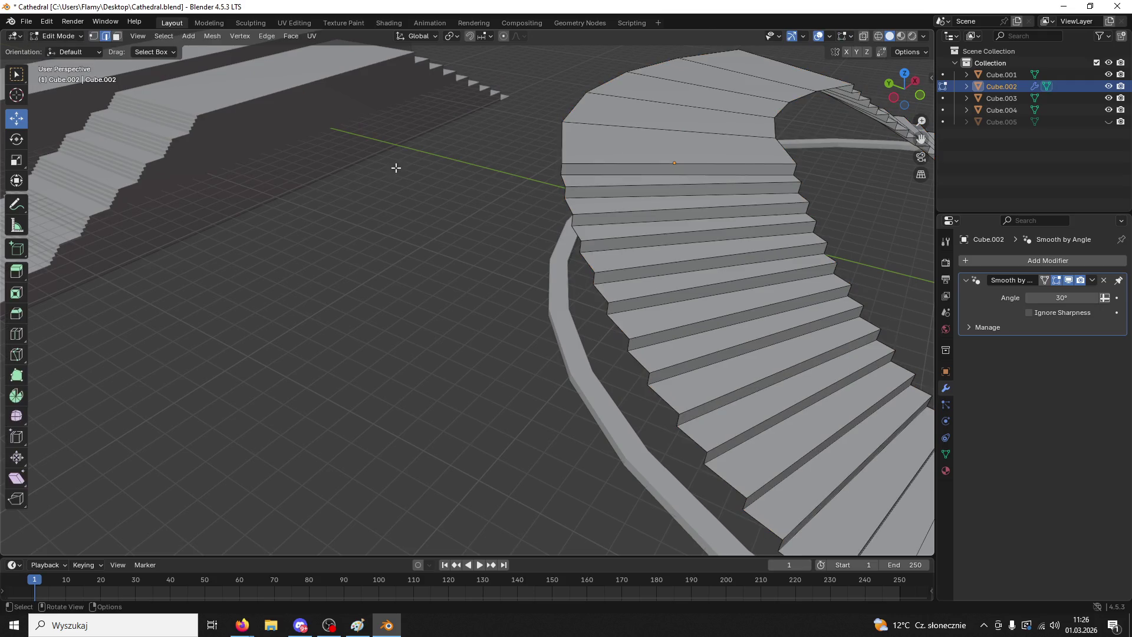
click(602, 173)
shift+click(595, 197)
shift+click(600, 228)
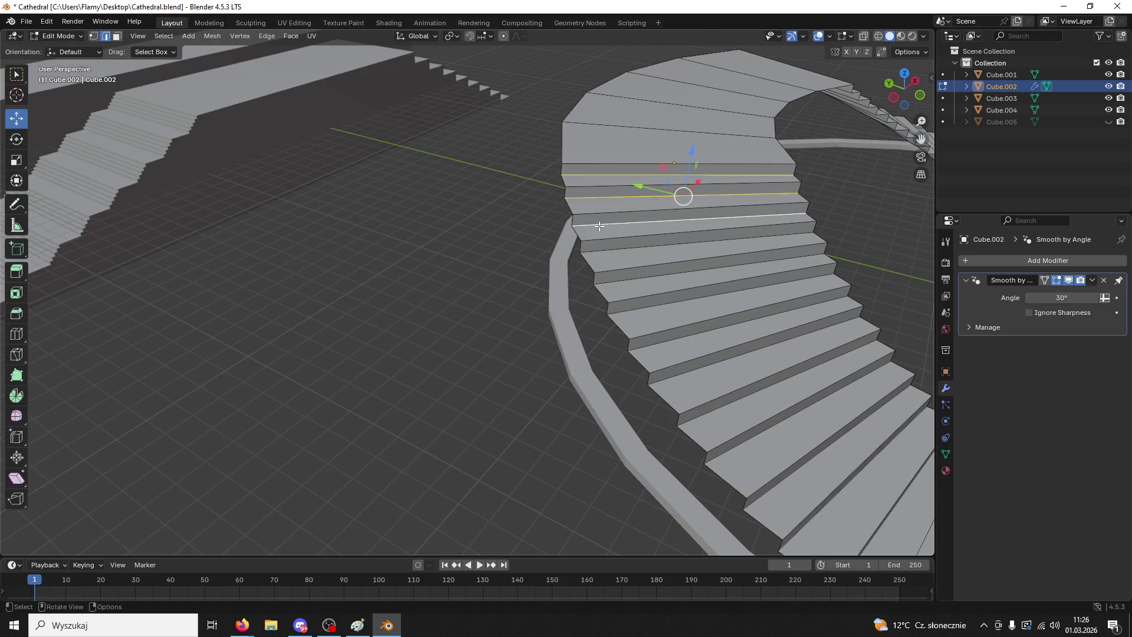
key(ctrl+b)
click(608, 123)
- Inspect that trial bevel in Object Mode, then undo it in Edit Mode
scroll(683, 185, up, 3)
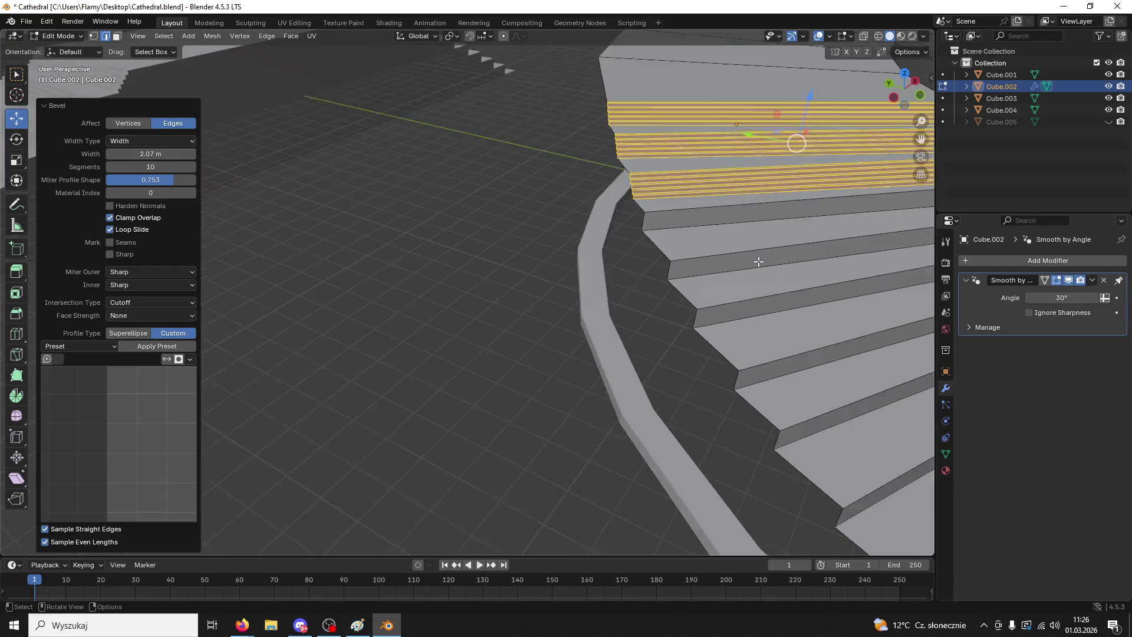
middle_drag(763, 254, 716, 260)
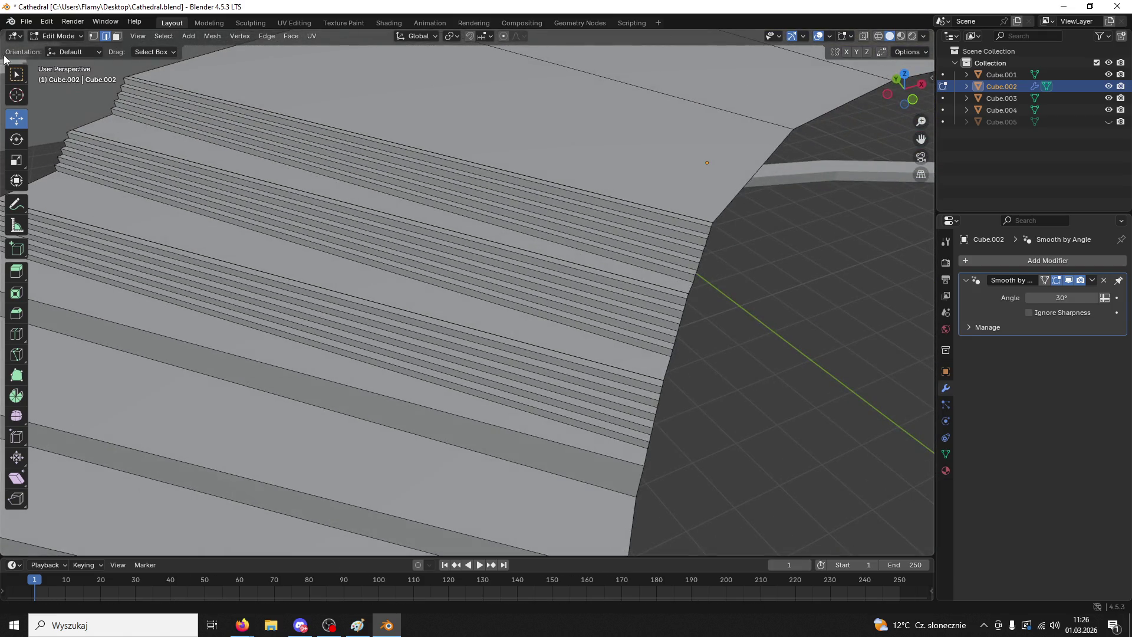
click(67, 41)
click(68, 45)
scroll(757, 320, down, 6)
mouse_move(757, 319)
middle_down()
mouse_move(613, 307)
mouse_move(651, 312)
mouse_move(633, 289)
middle_up()
scroll(643, 313, up, 3)
click(650, 311)
key(Tab)
key(ctrl+z)
- Select the step edges along the upper part of the curved staircase
shift+click(599, 349)
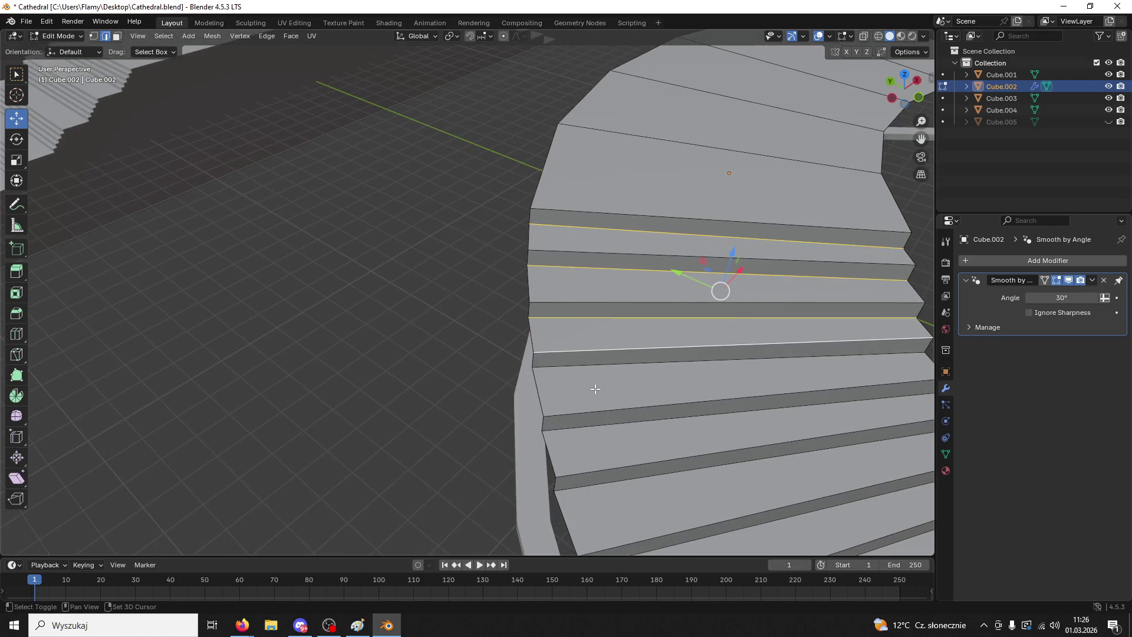
shift+click(593, 409)
shift+click(623, 469)
shift+click(707, 523)
mouse_move(707, 524)
middle_down()
mouse_move(758, 489)
mouse_move(817, 420)
mouse_move(739, 293)
middle_up()
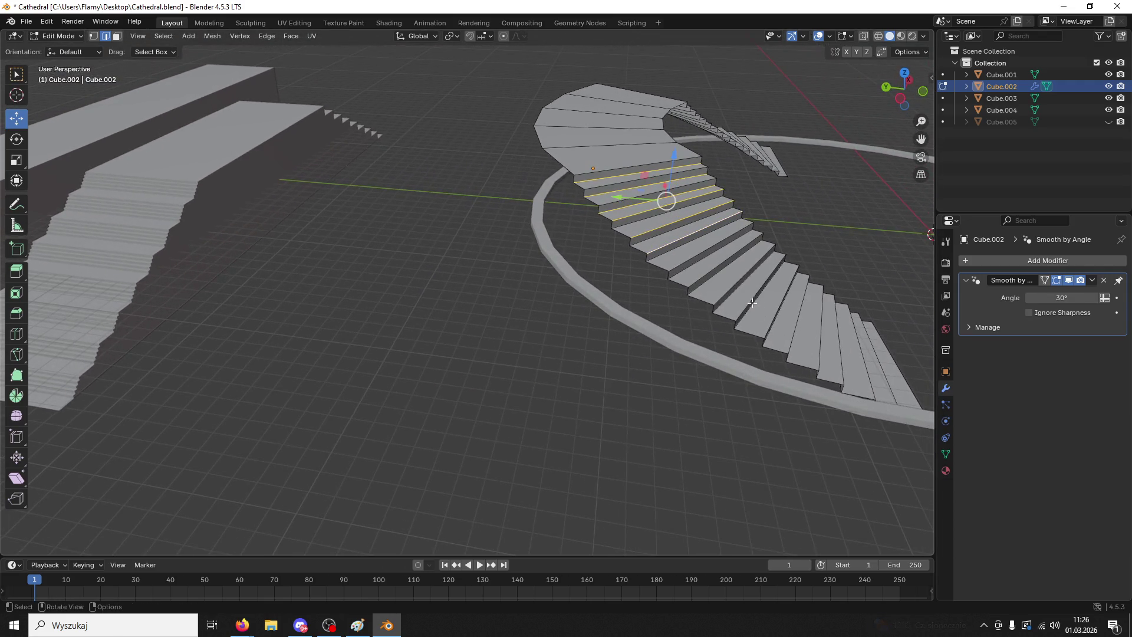
scroll(739, 293, up, 2)
shift+click(727, 253)
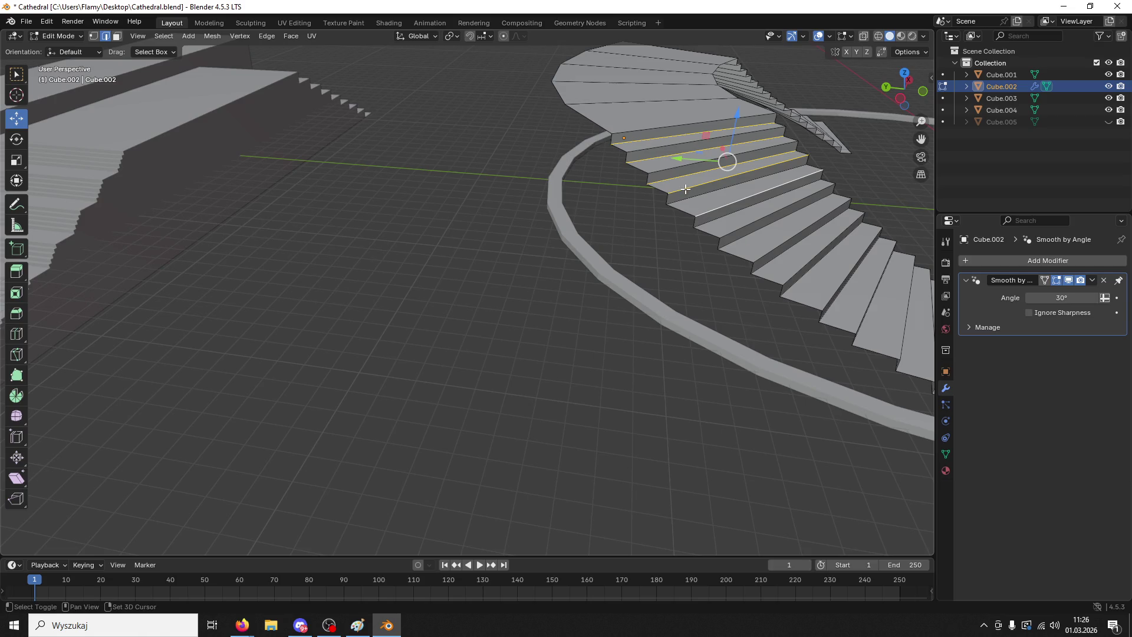
shift+click(704, 214)
shift+click(715, 220)
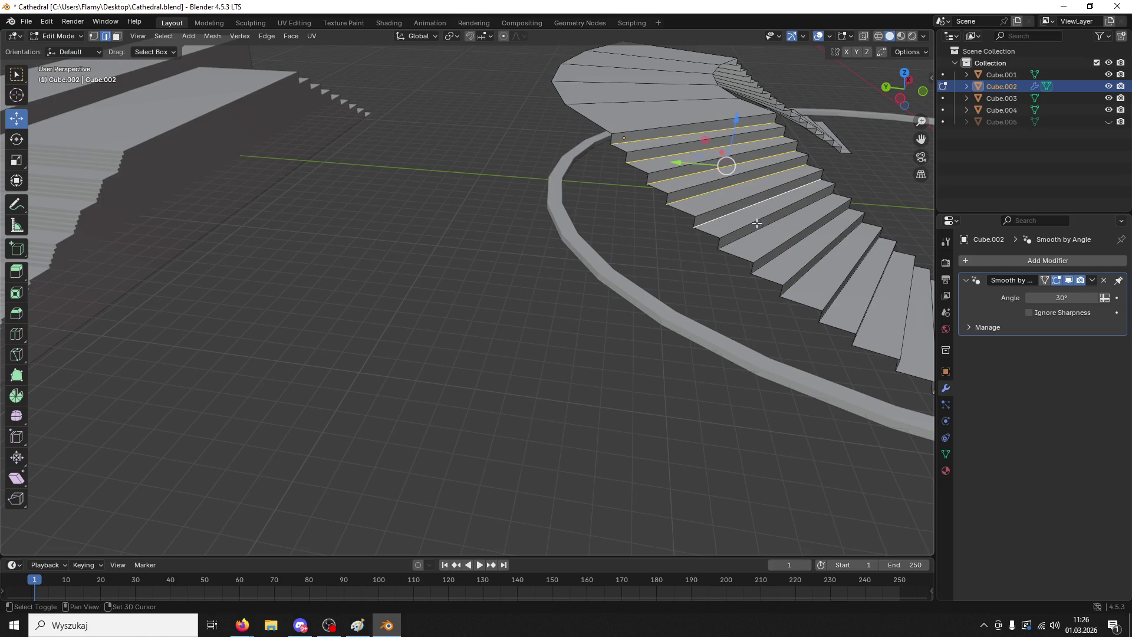
shift+click(744, 247)
shift+click(759, 263)
shift+click(798, 288)
shift+middle_drag(798, 288, 607, 232)
- Add the remaining step edges down to the lowest curved step
shift+click(543, 230)
shift+click(558, 255)
shift+click(589, 279)
shift+click(628, 294)
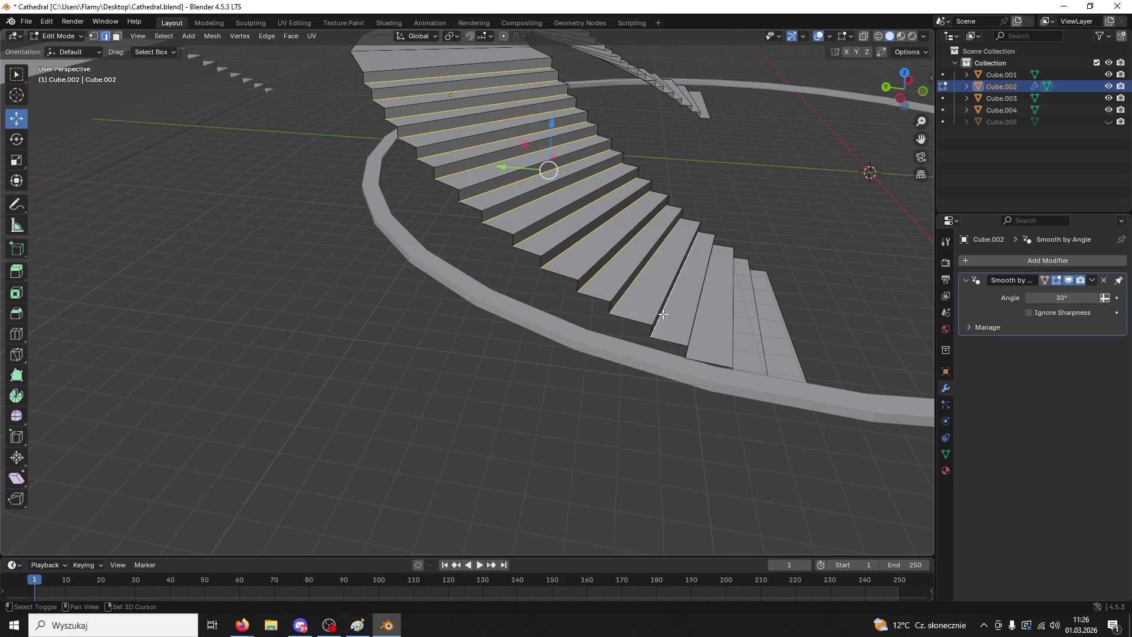
middle_drag(662, 314, 743, 349)
shift+click(626, 309)
shift+click(658, 333)
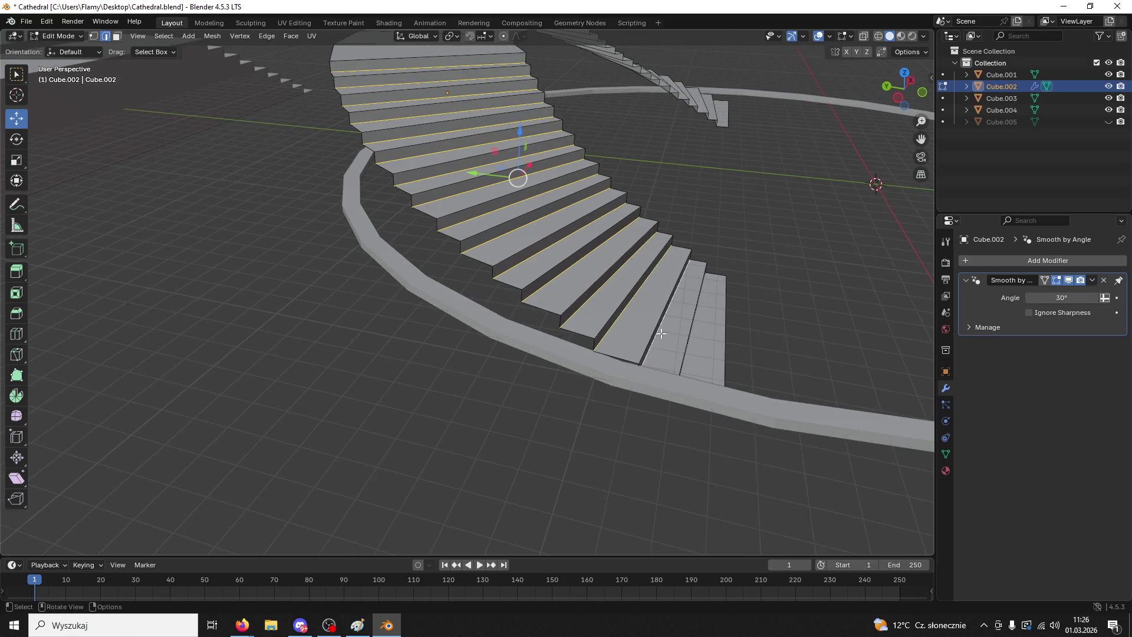
middle_drag(657, 333, 649, 328)
shift+click(583, 316)
middle_drag(583, 317, 602, 311)
- Bevel all selected step edges at 8.45 m with 10 segments, then select the bevelled tread geometry
key(ctrl+b)
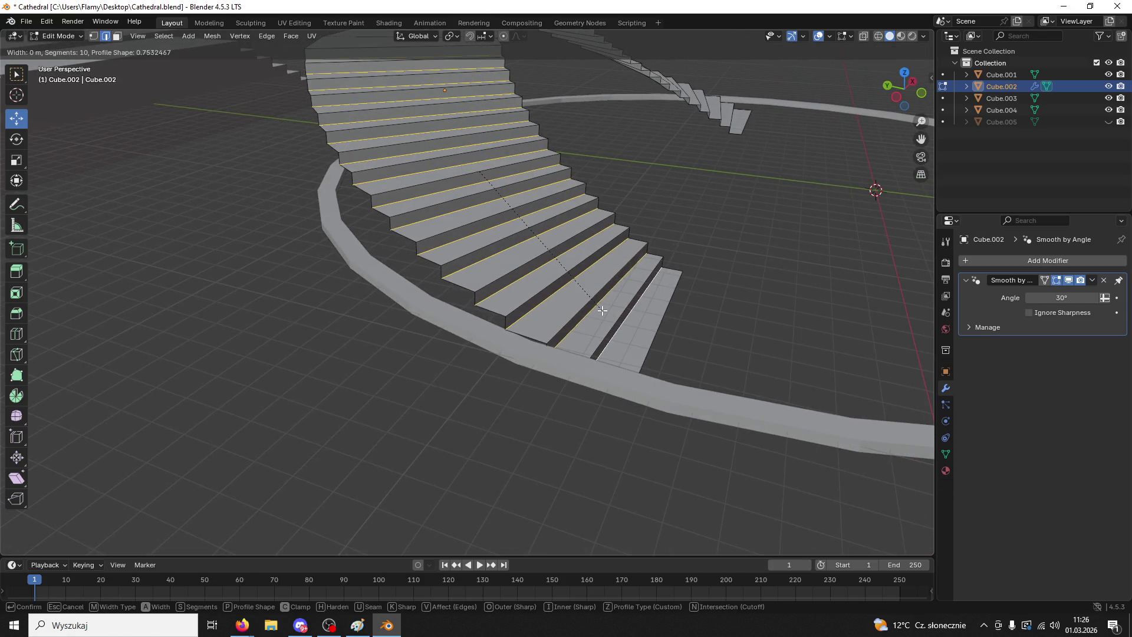
click(896, 251)
click(773, 249)
mouse_move(773, 249)
middle_down()
mouse_move(642, 311)
mouse_move(672, 255)
mouse_move(612, 287)
middle_up()
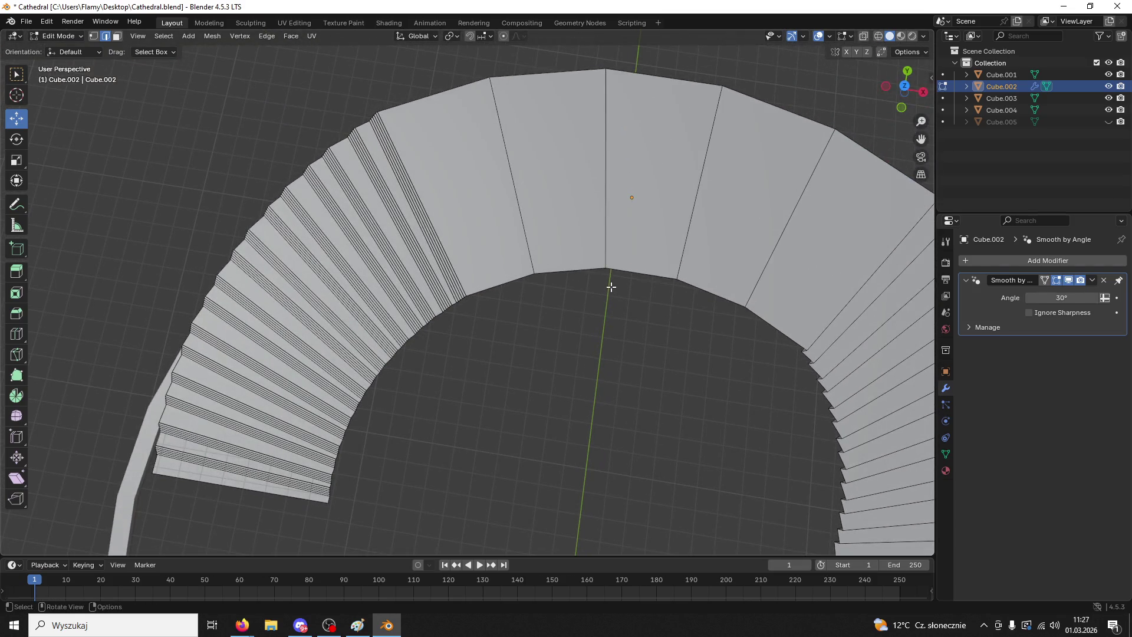
mouse_move(406, 254)
middle_down()
mouse_move(472, 175)
mouse_move(490, 200)
middle_up()
key(ctrl+l)
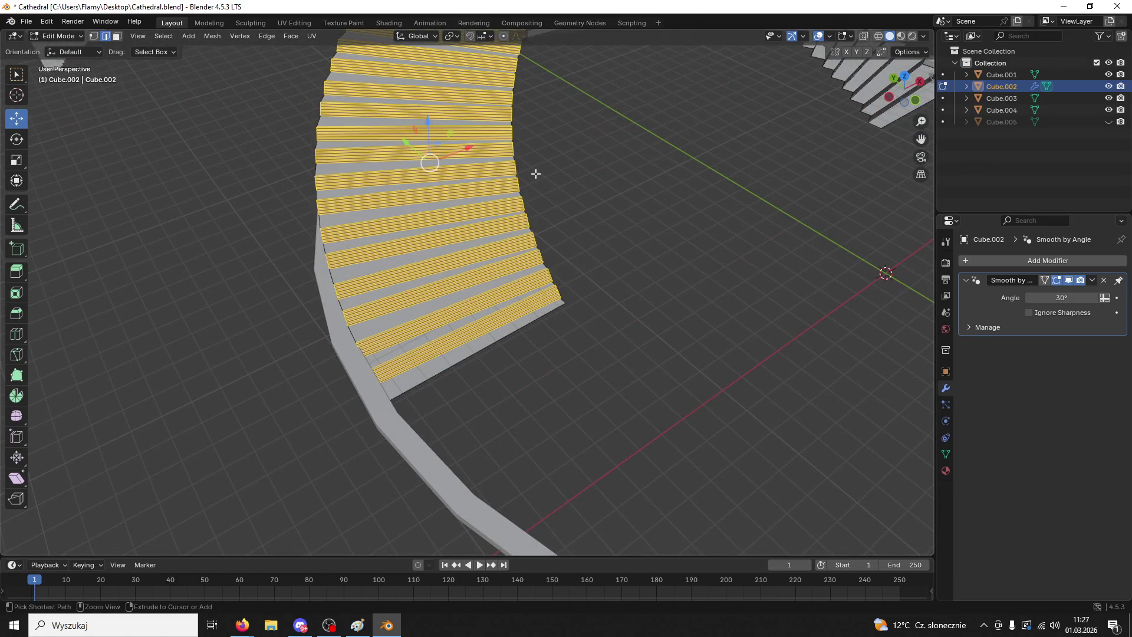
- Try the Steps profile preset in the last bevel's settings on the stair edges
key(ctrl+z)
key(ctrl+z)
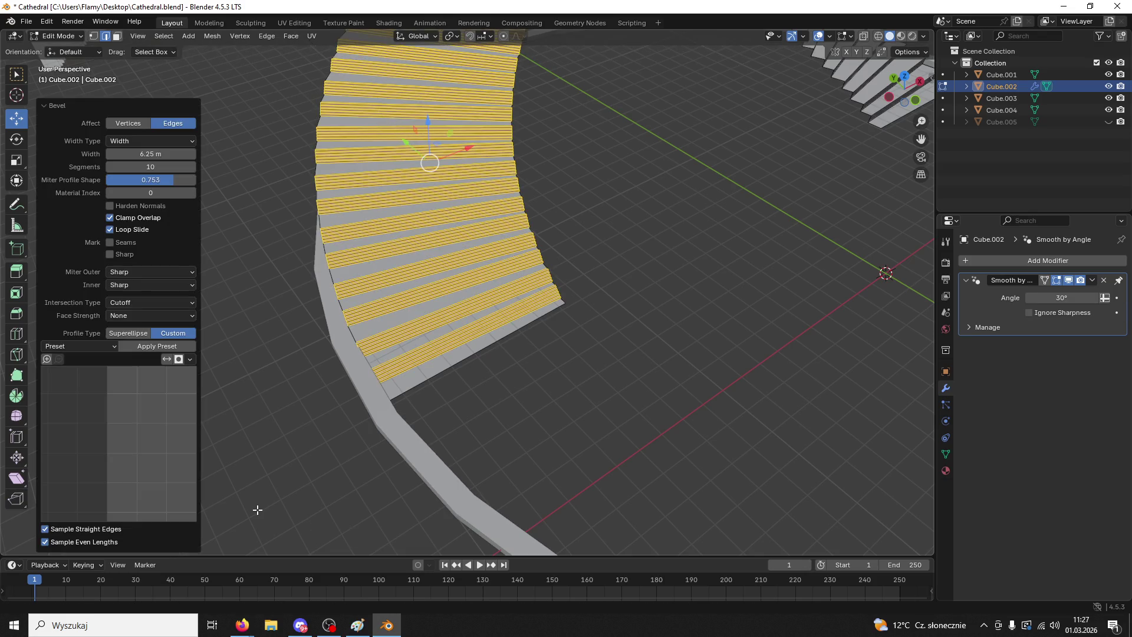
click(68, 346)
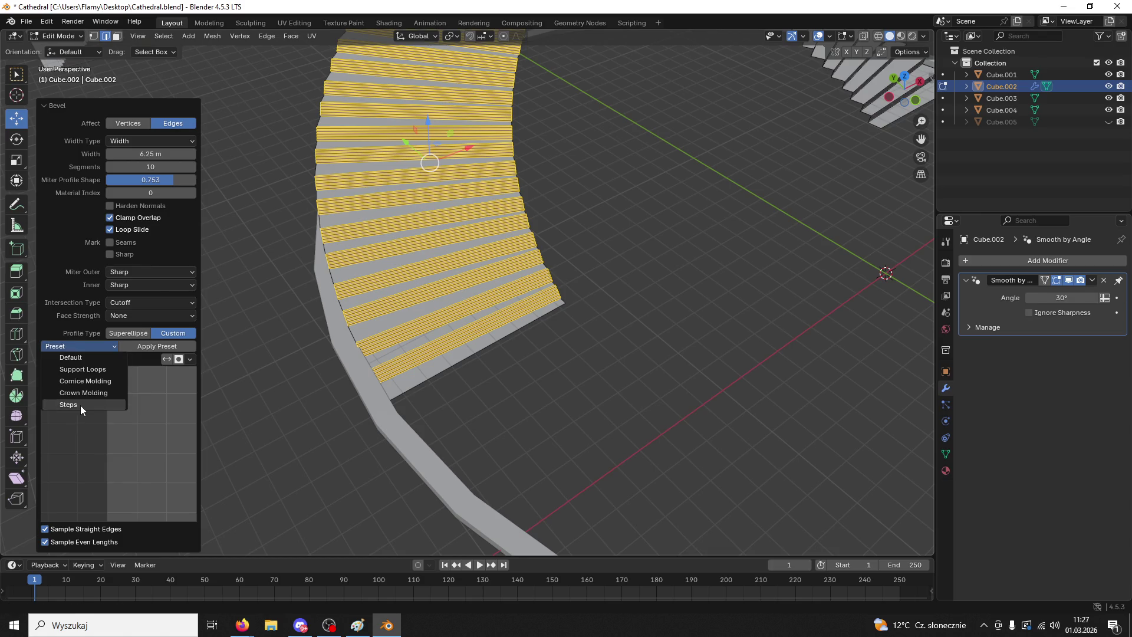
click(80, 406)
click(91, 345)
click(87, 345)
click(84, 344)
click(84, 398)
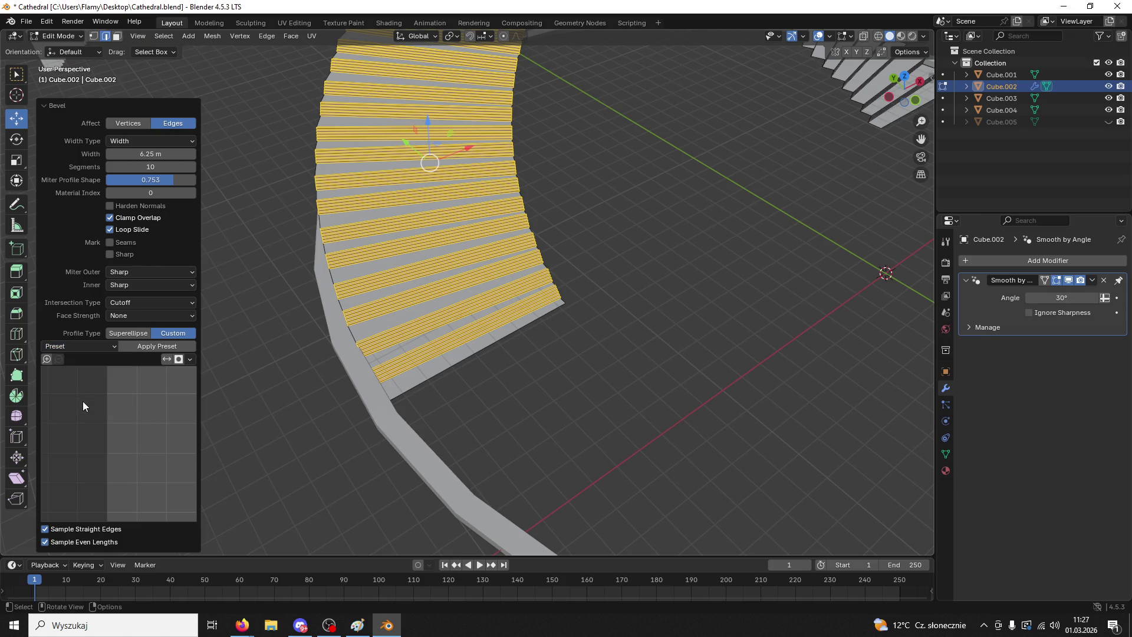
click(583, 404)
scroll(595, 402, up, 4)
middle_drag(594, 402, 566, 395)
- Go to Object Mode, then re-enter Edit Mode on the stairs and select all
click(56, 36)
click(59, 47)
scroll(475, 193, down, 3)
scroll(481, 202, up, 5)
scroll(481, 201, down, 4)
mouse_move(482, 201)
middle_down()
mouse_move(512, 276)
mouse_move(543, 270)
mouse_move(501, 248)
mouse_move(582, 329)
mouse_move(513, 306)
mouse_move(540, 303)
middle_up()
scroll(540, 303, up, 3)
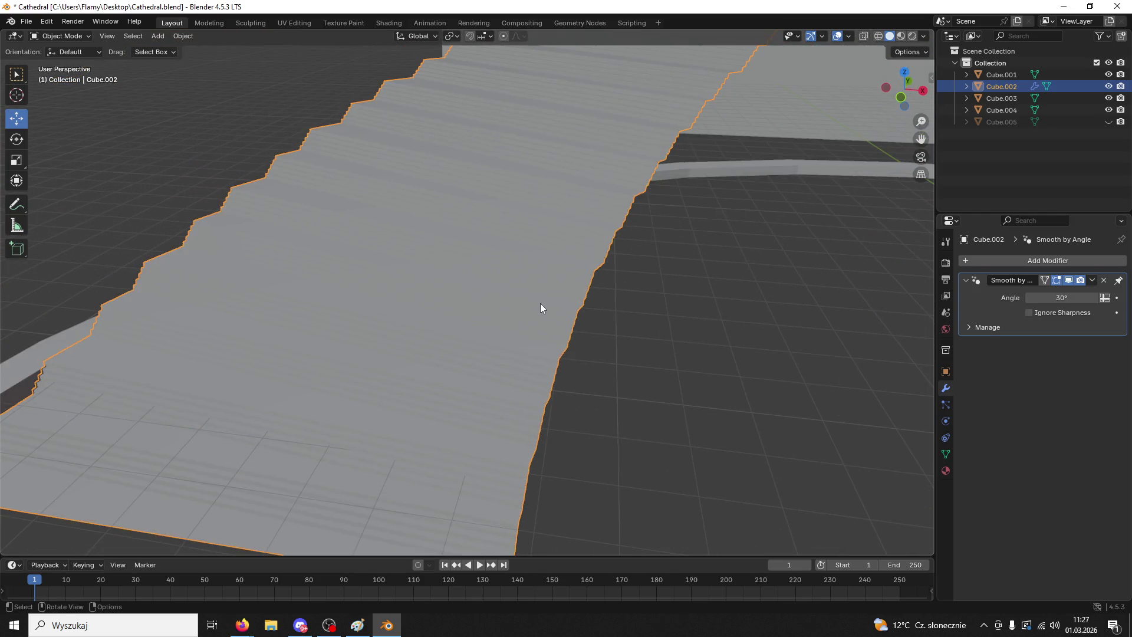
key(Tab)
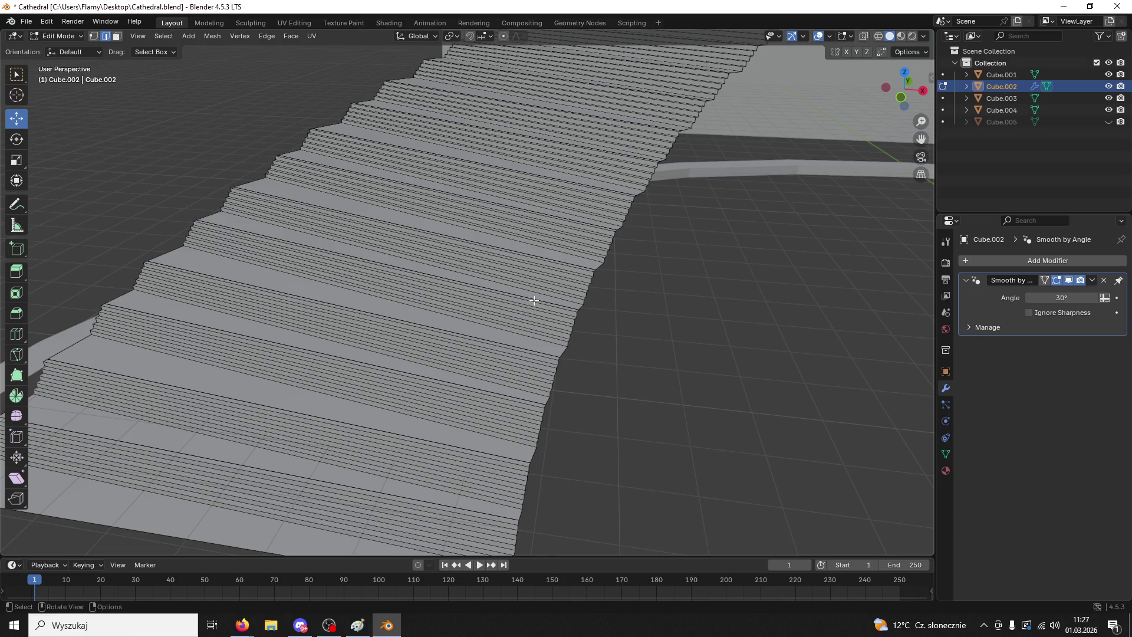
scroll(533, 300, down, 5)
mouse_move(531, 298)
middle_down()
mouse_move(579, 266)
mouse_move(612, 265)
mouse_move(617, 240)
middle_up()
key(a)
scroll(816, 182, up, 4)
- Re-bevel the step edges with 8 segments and a Custom profile, then undo the bevel
key(ctrl+b)
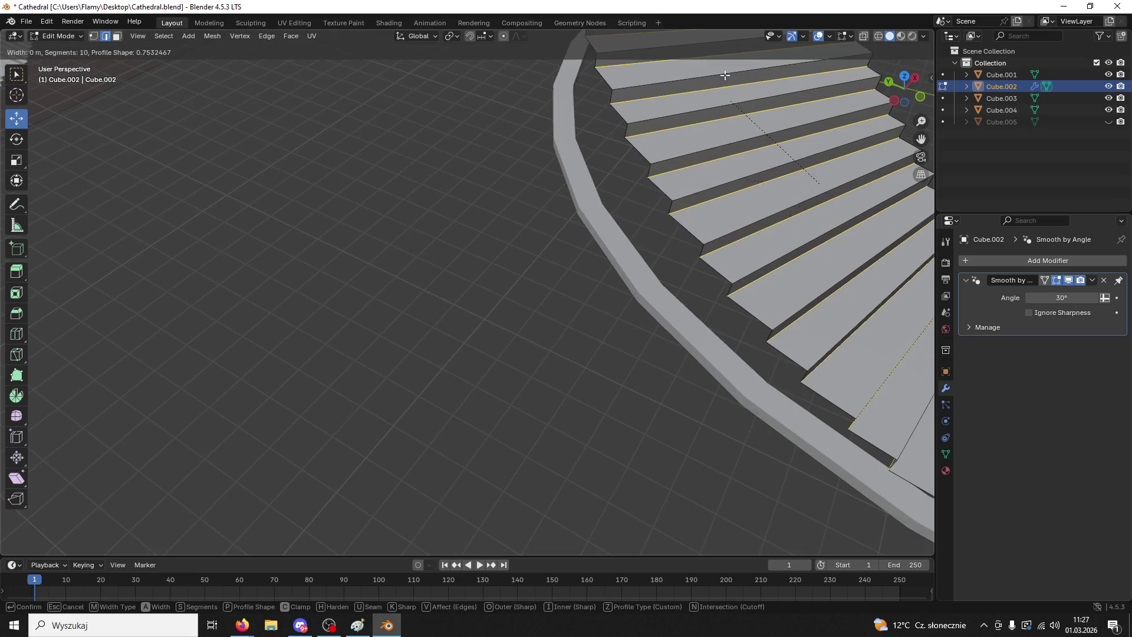
click(706, 533)
mouse_move(147, 167)
mouse_down()
mouse_move(129, 171)
mouse_move(238, 173)
mouse_move(113, 189)
mouse_up()
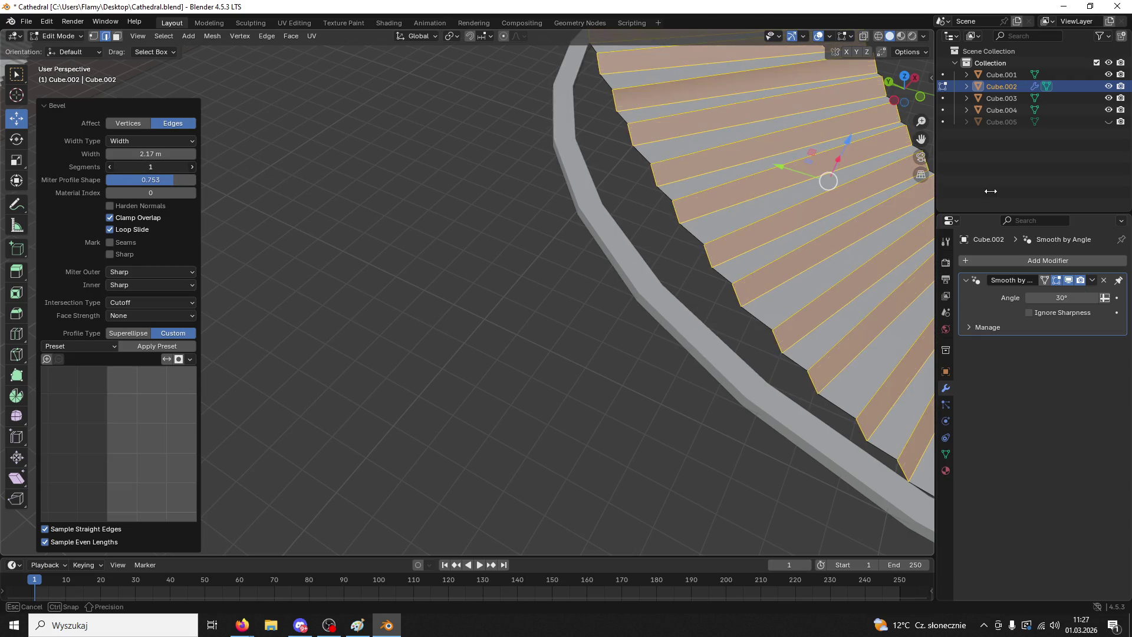
drag(991, 191, 134, 215)
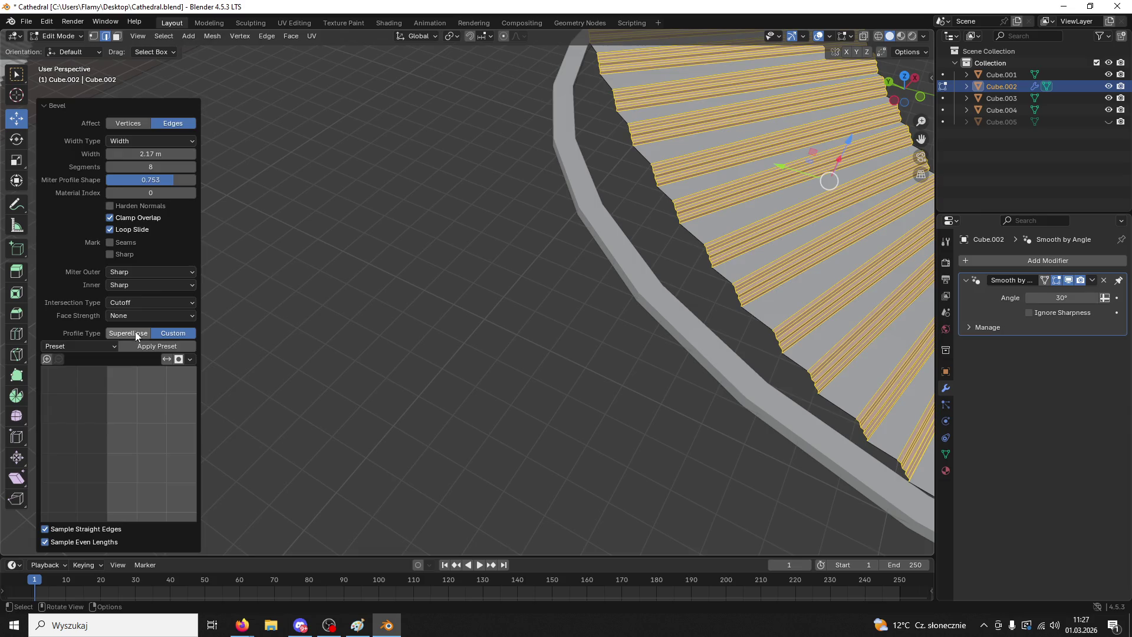
click(136, 333)
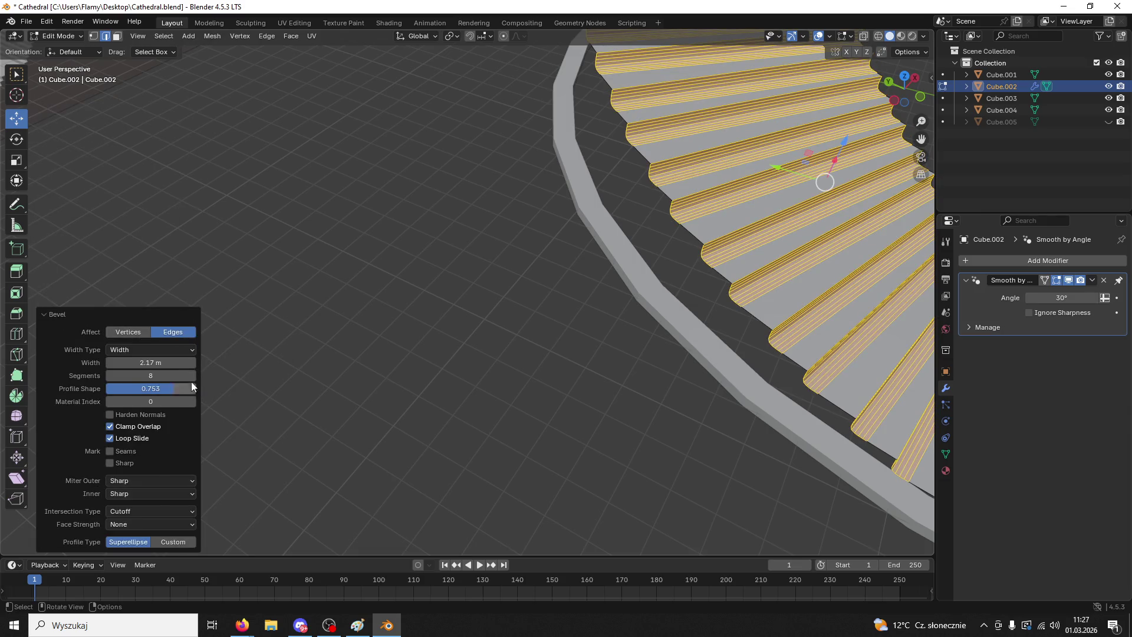
click(176, 542)
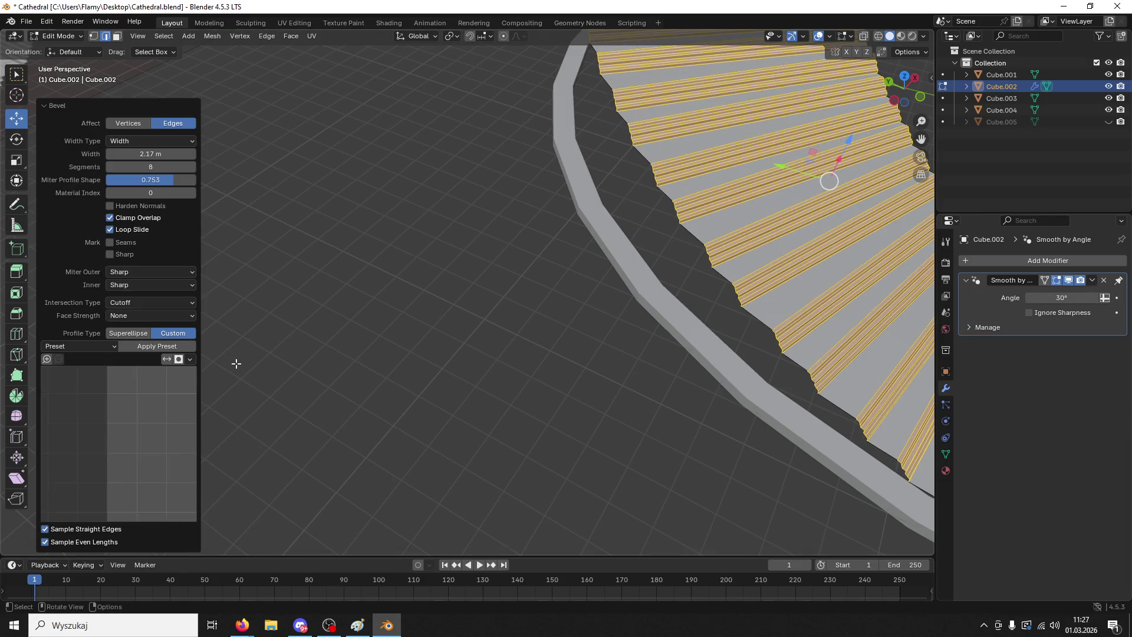
click(16, 293)
key(ctrl+z)
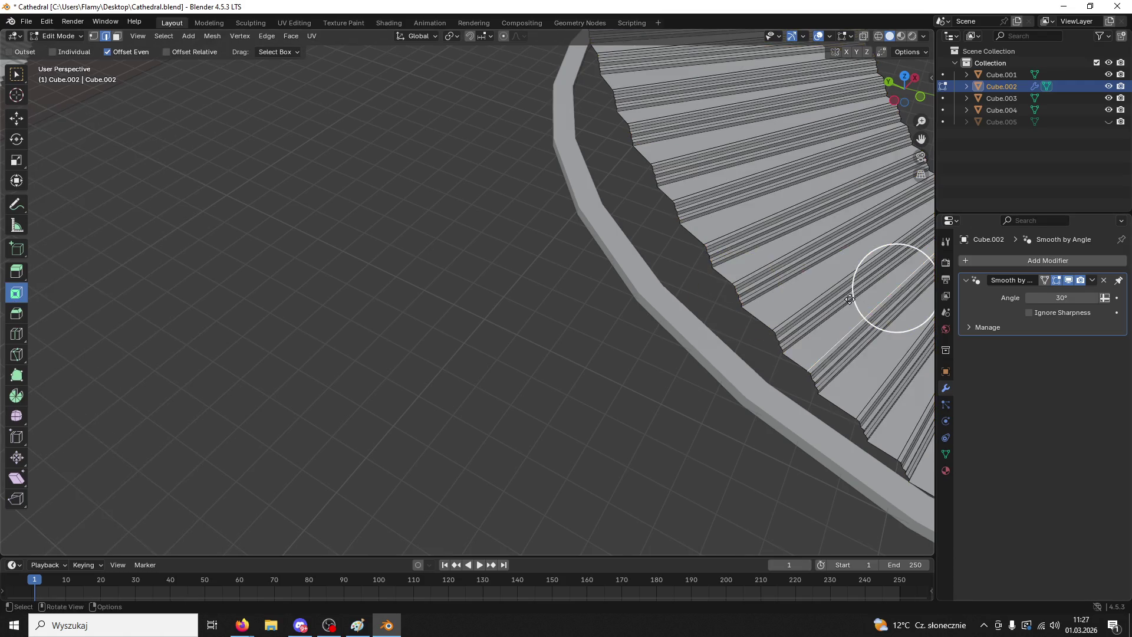
- Clear the edge selection on the curved stairs and start a circle selection
scroll(716, 220, down, 4)
middle_drag(716, 220, 761, 301)
middle_drag(799, 253, 774, 301)
key(alt+a)
key(c)
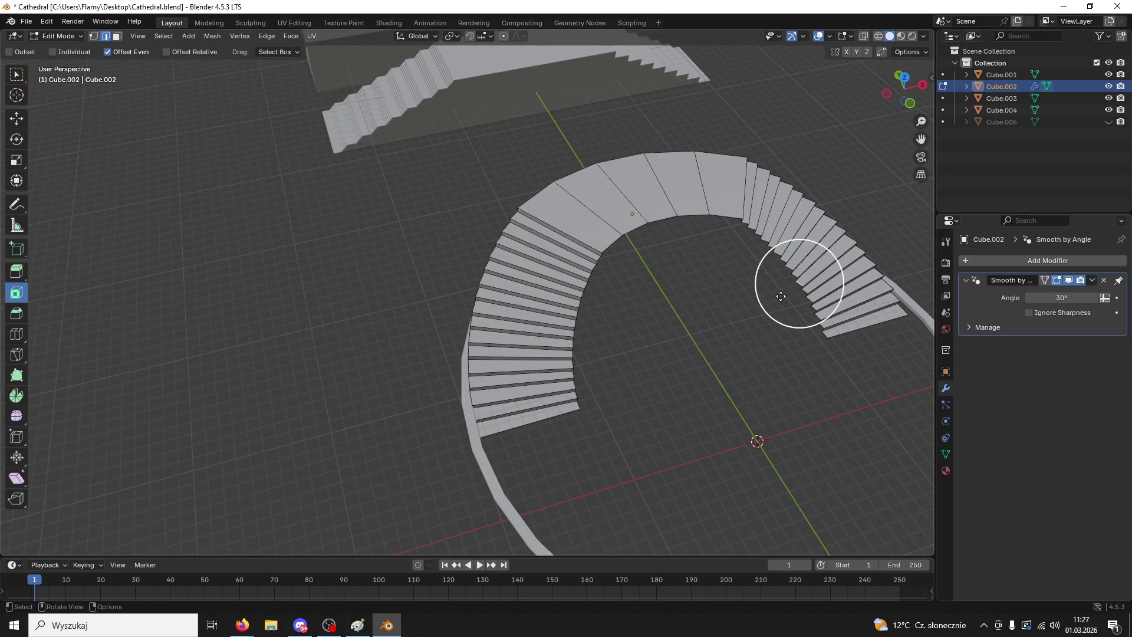
mouse_move(668, 357)
middle_down()
mouse_move(591, 341)
mouse_move(602, 306)
mouse_move(599, 331)
middle_up()
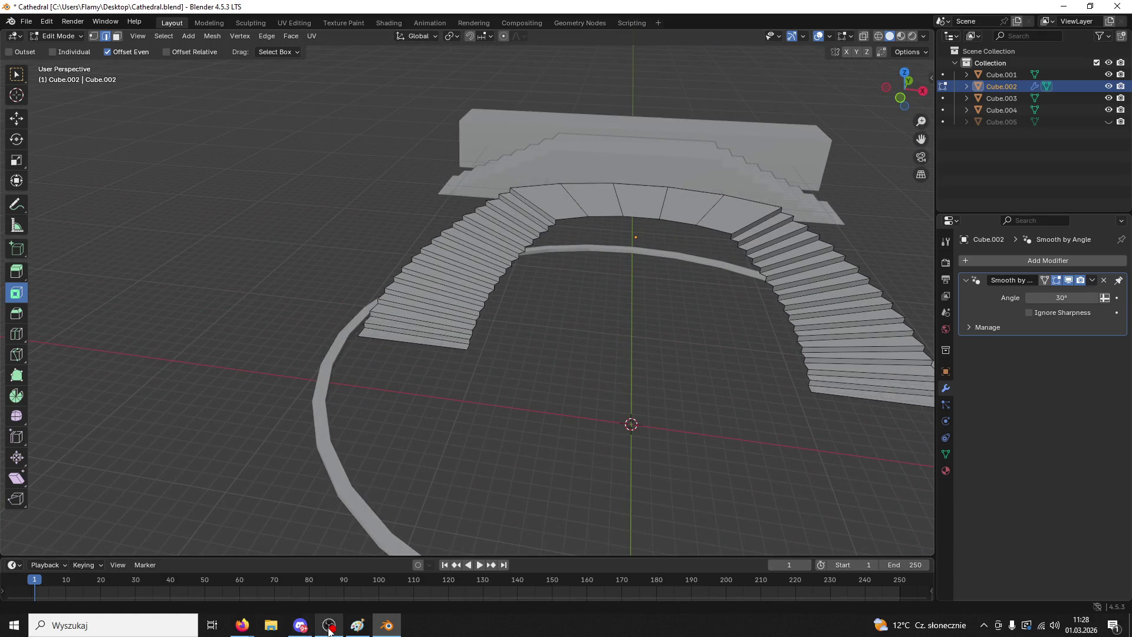
- In Object Mode, remove the Smooth by Angle modifier and apply Shade Auto Smooth to the stairs
click(57, 36)
click(59, 48)
scroll(529, 274, down, 2)
scroll(530, 273, up, 5)
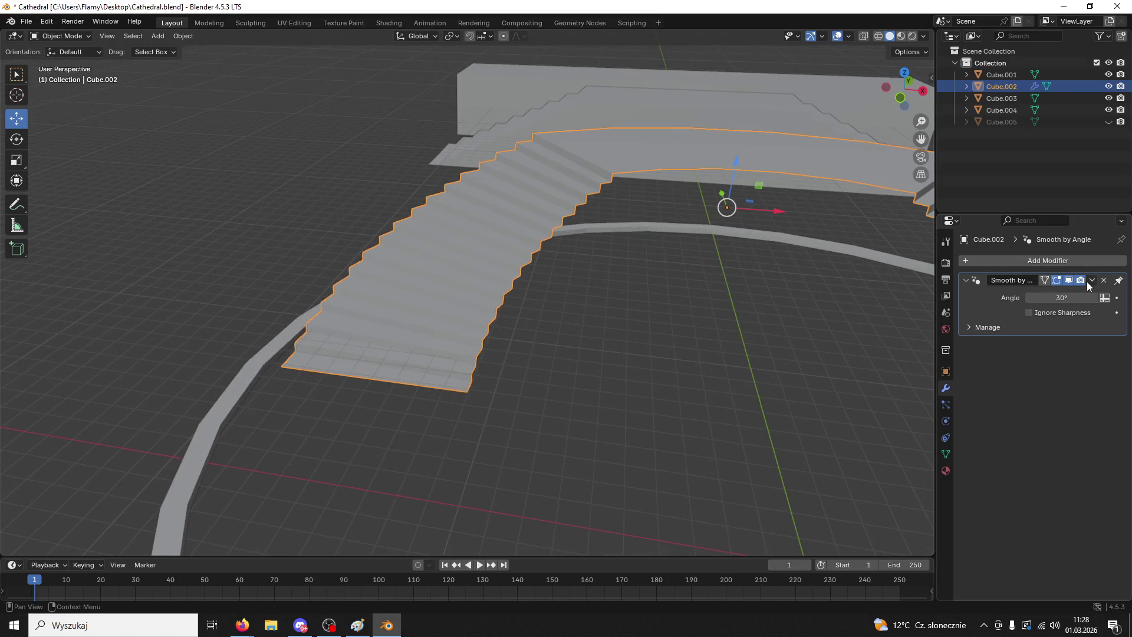
click(1104, 280)
scroll(558, 306, down, 3)
mouse_move(558, 306)
middle_down()
mouse_move(592, 346)
mouse_move(558, 322)
middle_up()
right_click(419, 177)
click(511, 221)
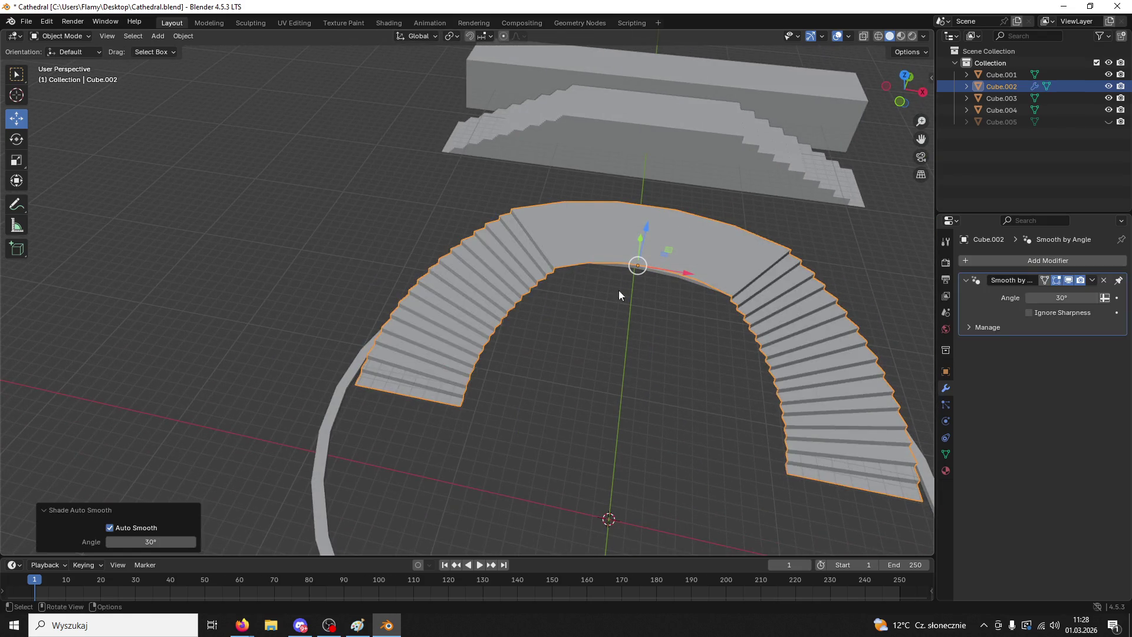
- Delete the straight stair object
scroll(707, 338, up, 5)
scroll(656, 348, down, 6)
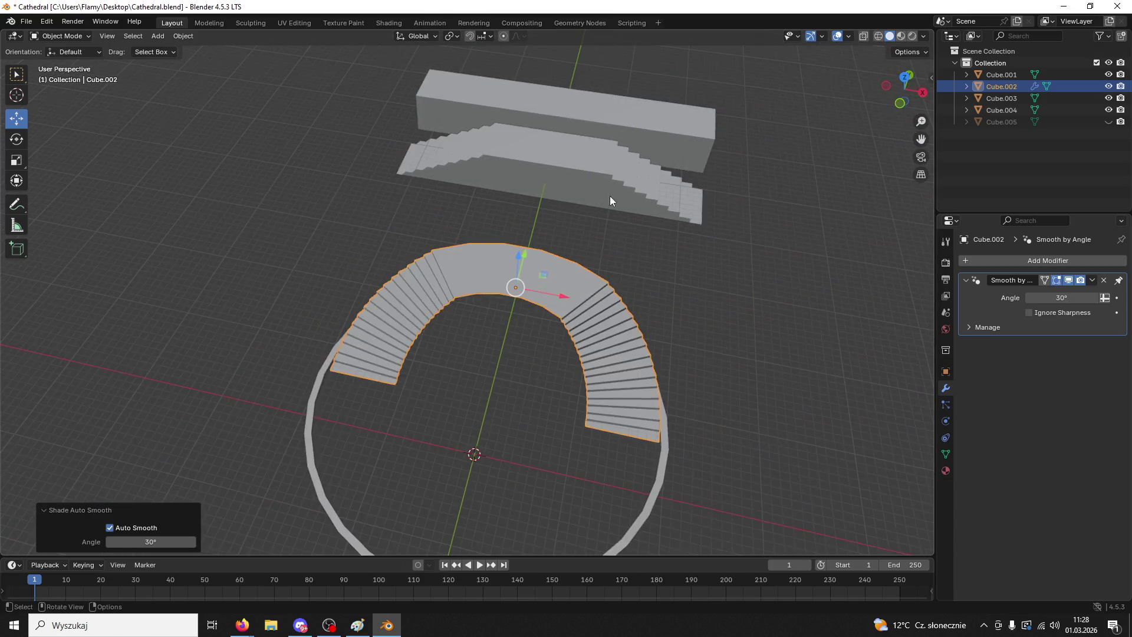
click(597, 146)
key(Delete)
- Copy the long beam and paste a duplicate of it
click(582, 122)
mouse_move(567, 98)
mouse_down()
mouse_move(578, 294)
mouse_move(580, 286)
mouse_up()
key(ctrl+z)
key(ctrl+c)
key(ctrl+v)
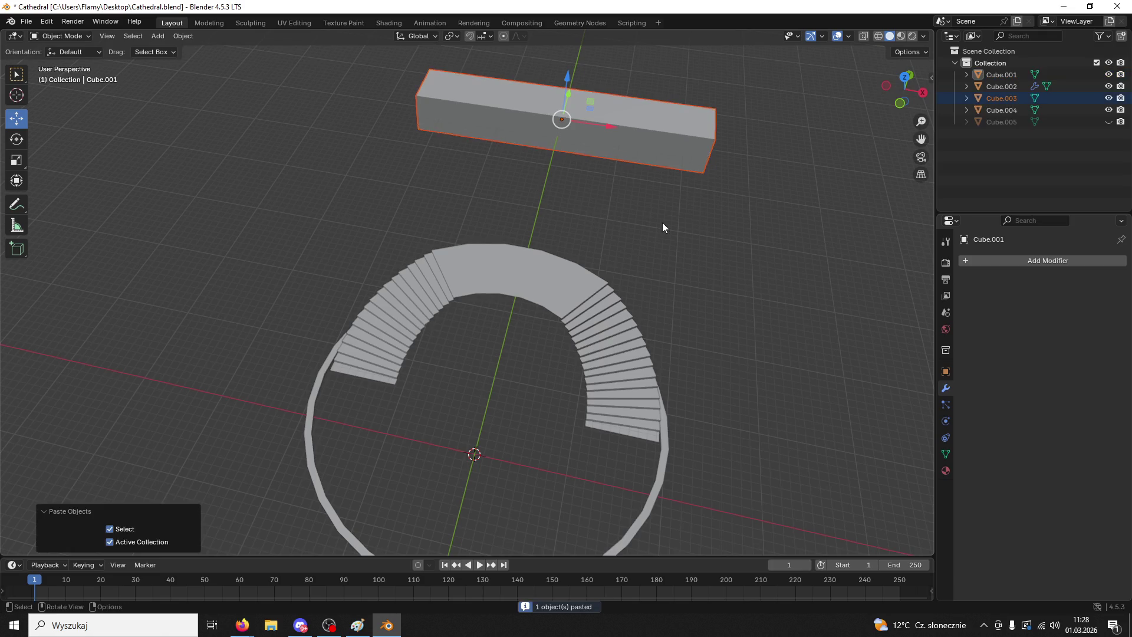
- Slide the beam copy over the stair ring and add 11 loop cuts across it
drag(572, 93, 530, 362)
click(73, 36)
click(59, 63)
key(ctrl+r)
scroll(498, 381, up, 6)
scroll(498, 382, up, 4)
click(499, 382)
right_click(499, 382)
click(498, 427)
- Apply the beam's scale in Object Mode
click(71, 36)
click(65, 50)
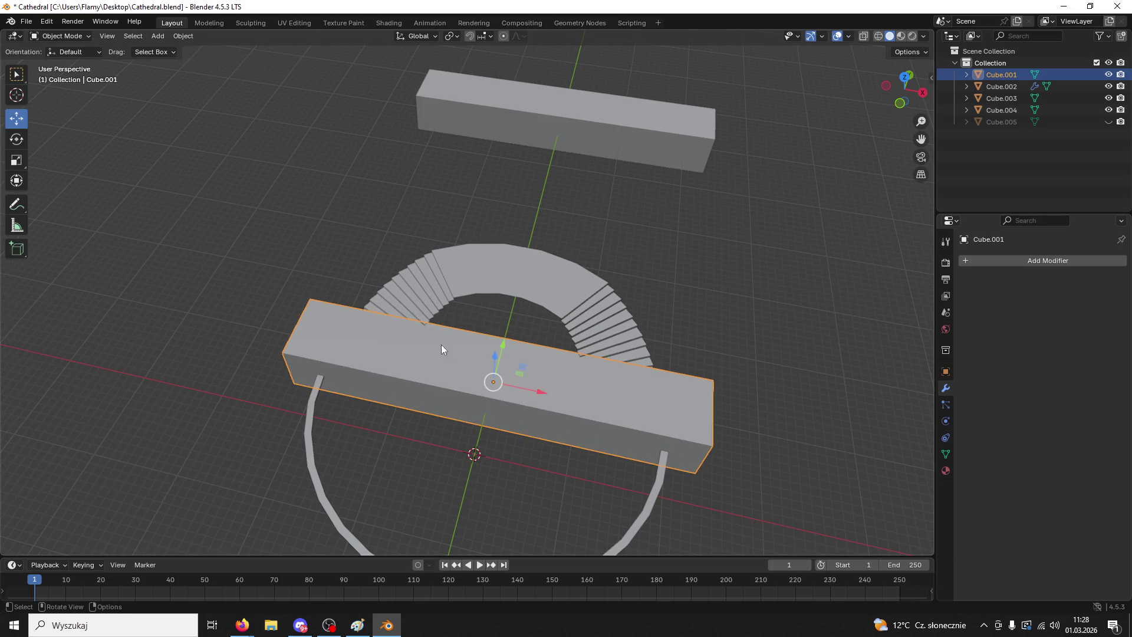
key(ctrl+a)
click(455, 374)
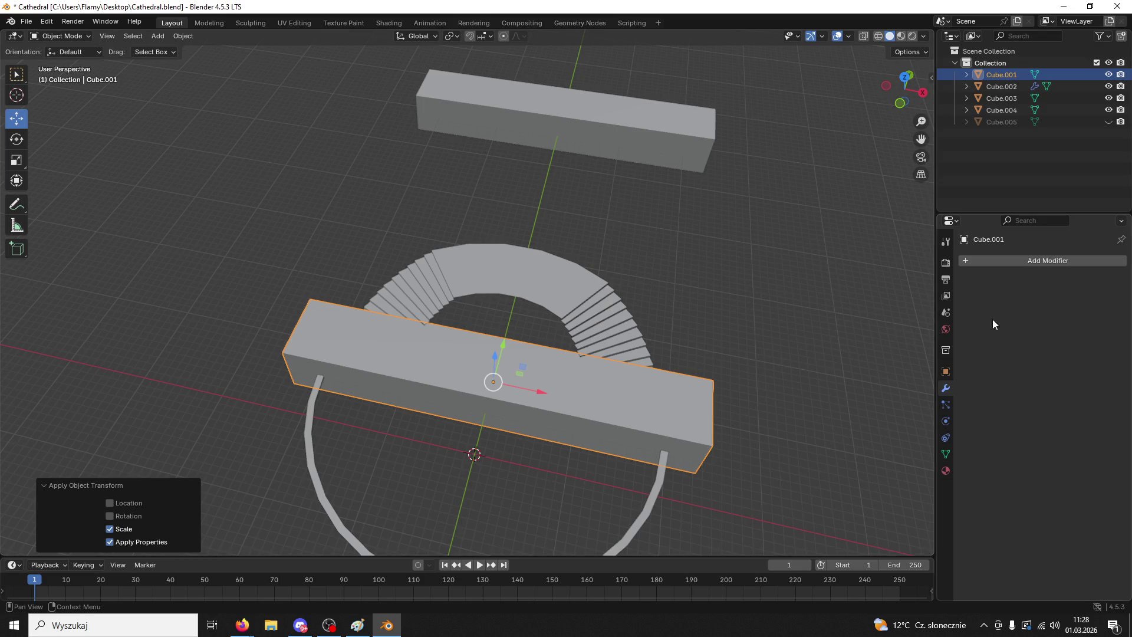
click(946, 371)
click(948, 389)
click(974, 263)
- Add a Simple Deform modifier that bends the beam -180° around Z
text(d)
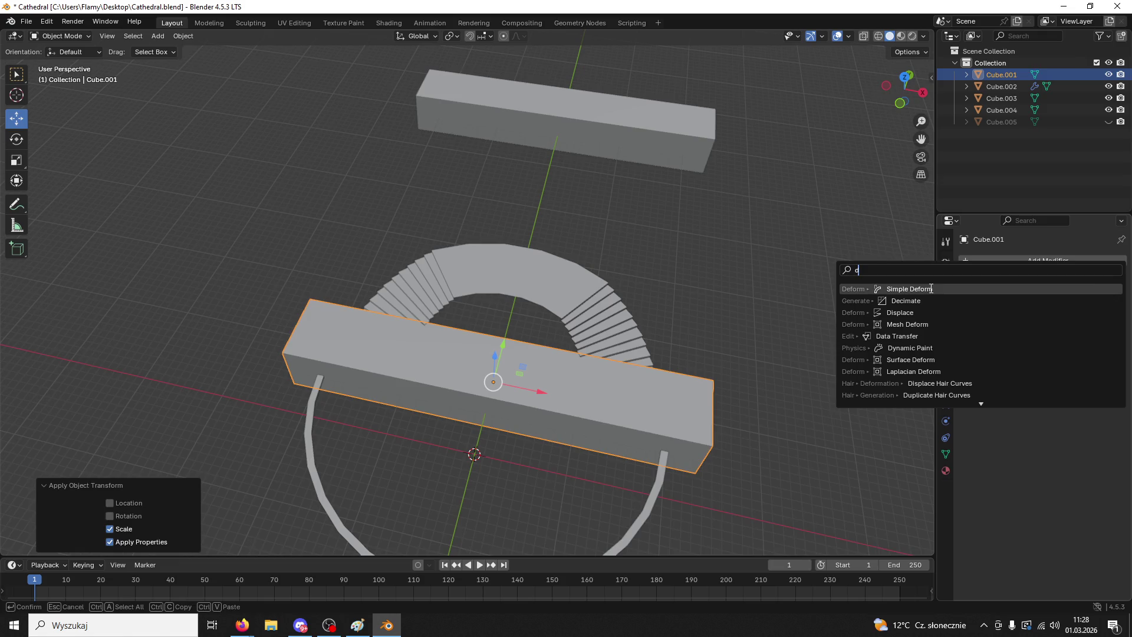
click(960, 289)
click(1033, 299)
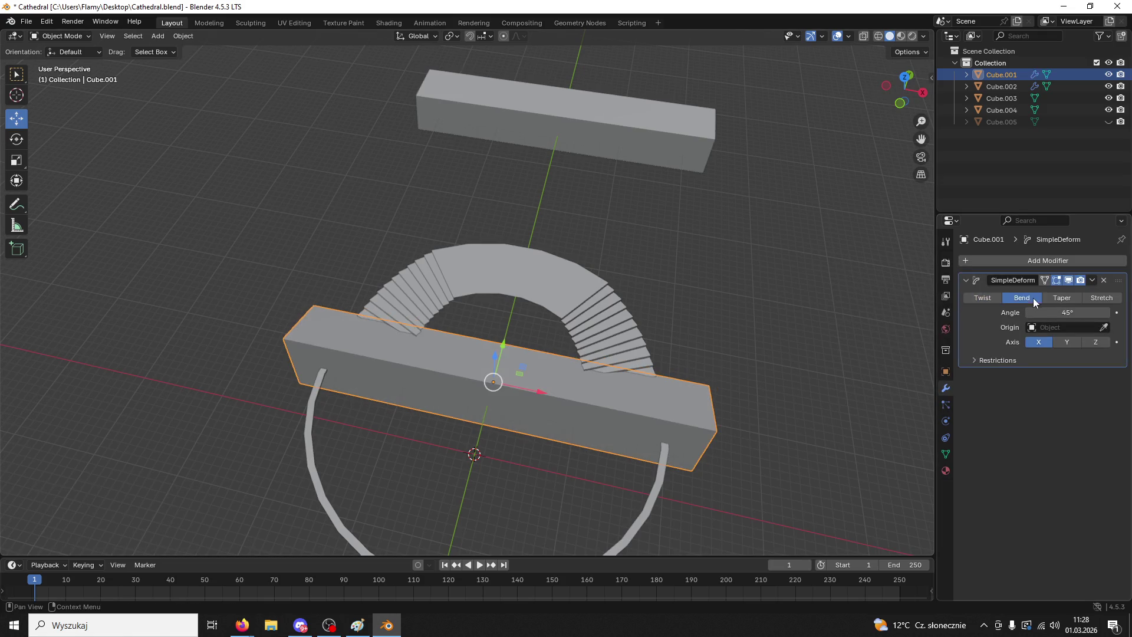
click(1101, 347)
click(1069, 313)
text(-1)
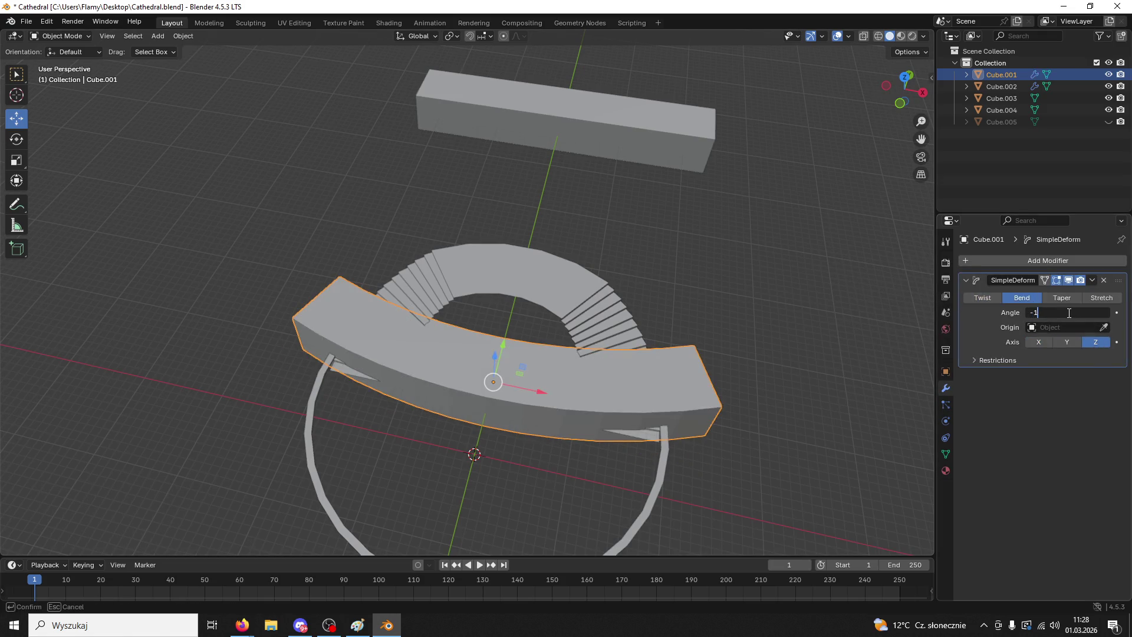
text(80)
key(Return)
- Position the half-ring along Y and Z, shrinking it to 0.668 then 0.814
drag(496, 336, 516, 287)
mouse_move(516, 287)
middle_down()
mouse_move(484, 288)
mouse_move(447, 247)
mouse_move(519, 268)
mouse_move(629, 353)
mouse_move(593, 383)
mouse_move(530, 326)
middle_up()
key(s)
click(583, 334)
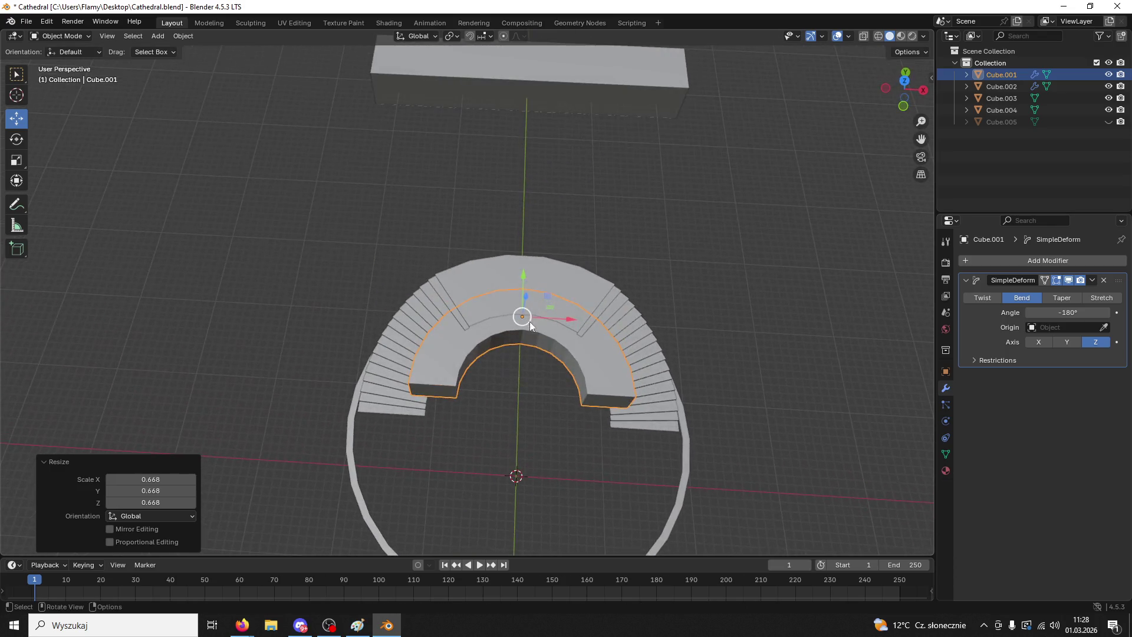
drag(528, 289, 511, 302)
middle_drag(512, 297, 564, 343)
middle_drag(554, 300, 546, 190)
drag(546, 189, 554, 228)
key(s)
click(552, 232)
- Fine-tune the half-ring's size and nudge it along Y to fit the stairs
mouse_move(656, 291)
middle_down()
mouse_move(676, 366)
mouse_move(581, 394)
mouse_move(613, 447)
mouse_move(582, 345)
middle_up()
key(s)
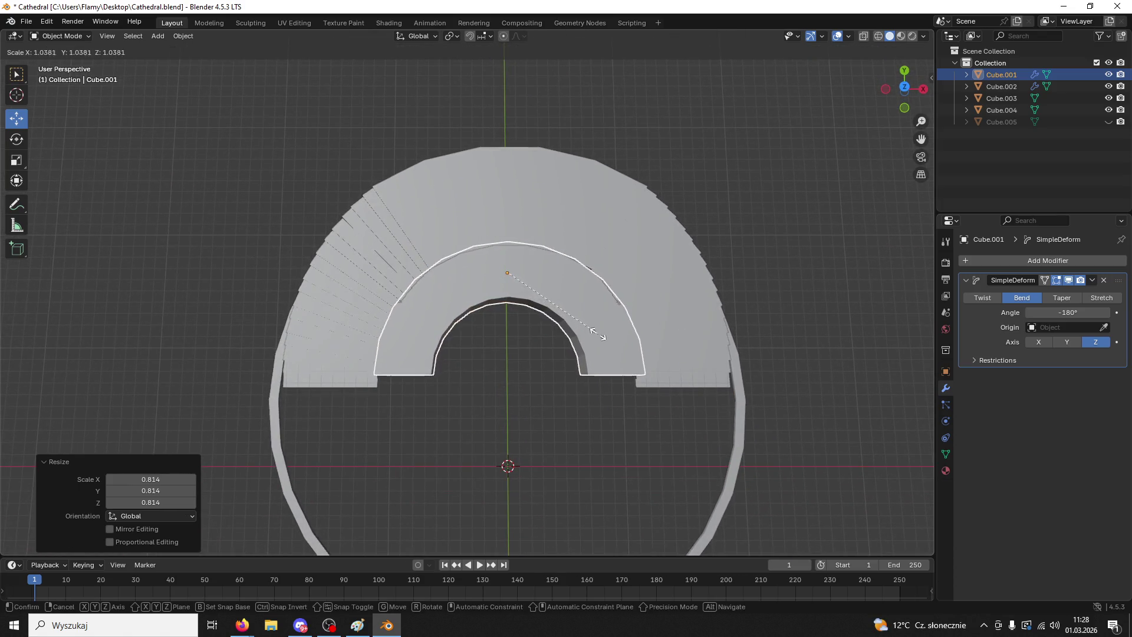
click(606, 324)
drag(507, 239, 498, 242)
key(s)
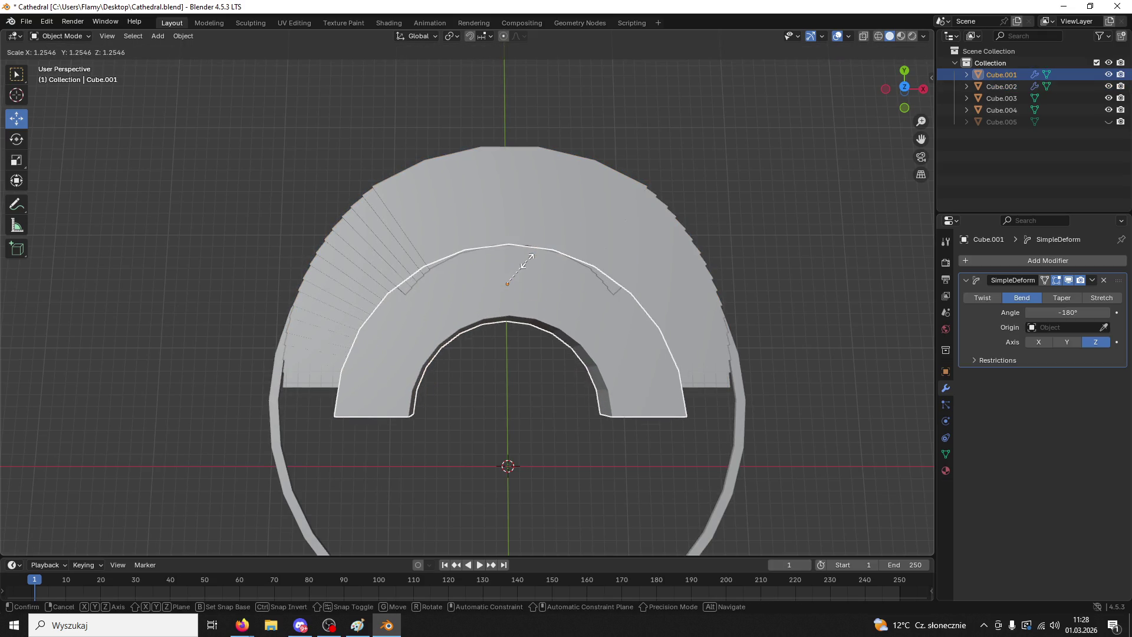
click(531, 256)
drag(508, 238, 509, 231)
- Make the half-ring taller along Z, then scale it uniformly to 0.798
mouse_move(509, 231)
middle_down()
mouse_move(537, 228)
mouse_move(530, 162)
middle_up()
key(s)
key(z)
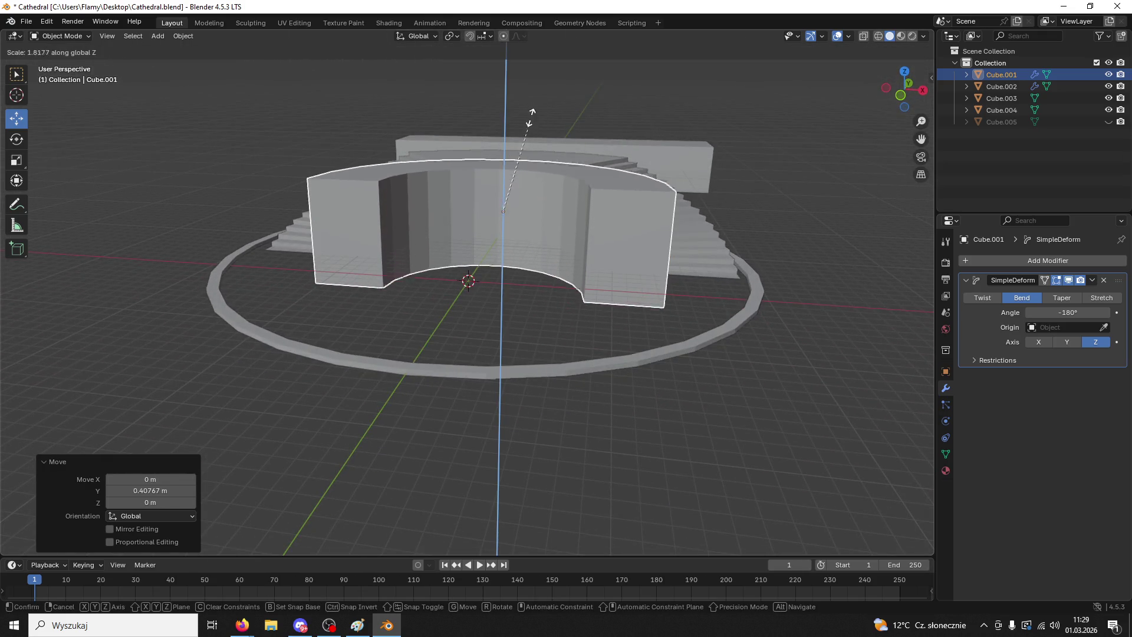
click(532, 80)
middle_drag(721, 211, 720, 369)
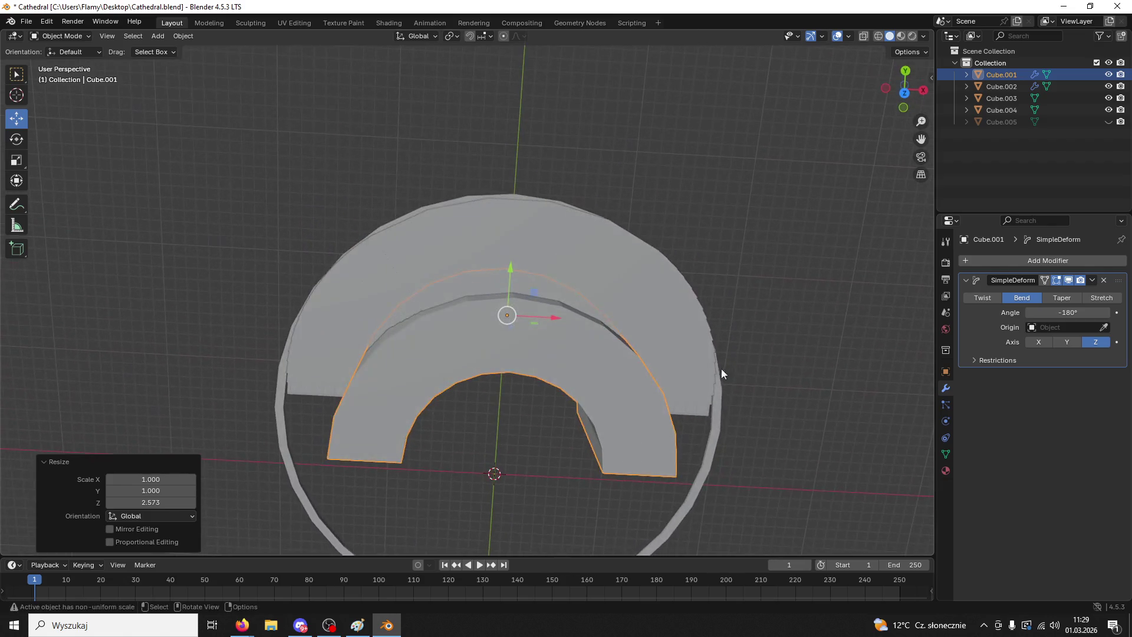
key(s)
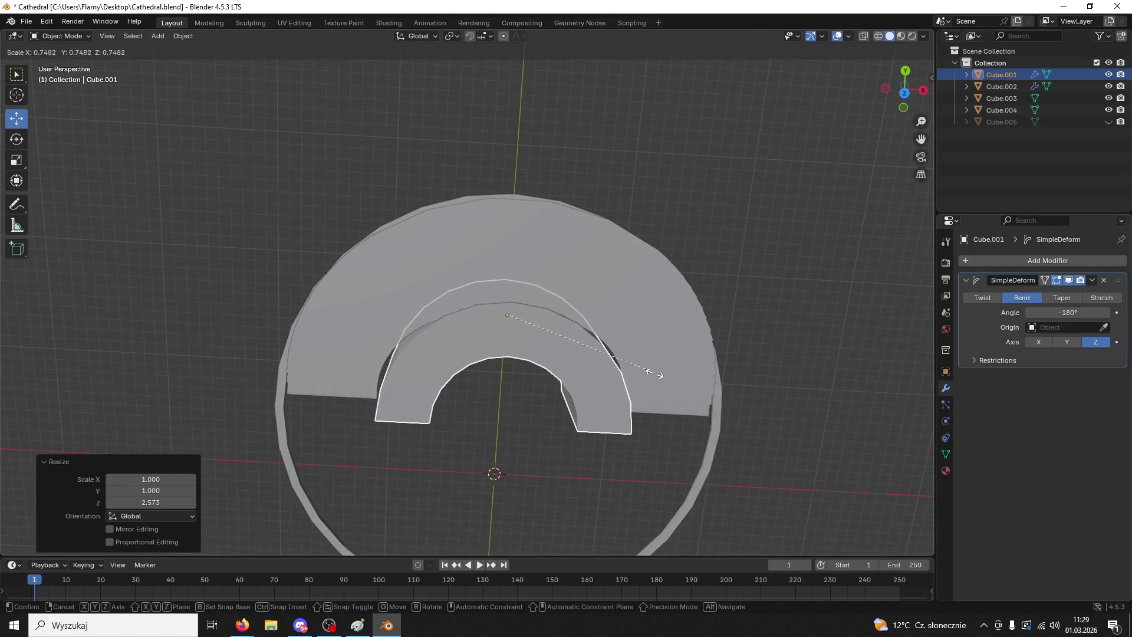
click(665, 370)
- Copy and paste a duplicate of the half-ring block, then reselect the original
mouse_move(659, 353)
middle_down()
mouse_move(625, 278)
mouse_move(646, 243)
mouse_move(660, 247)
mouse_move(637, 310)
middle_up()
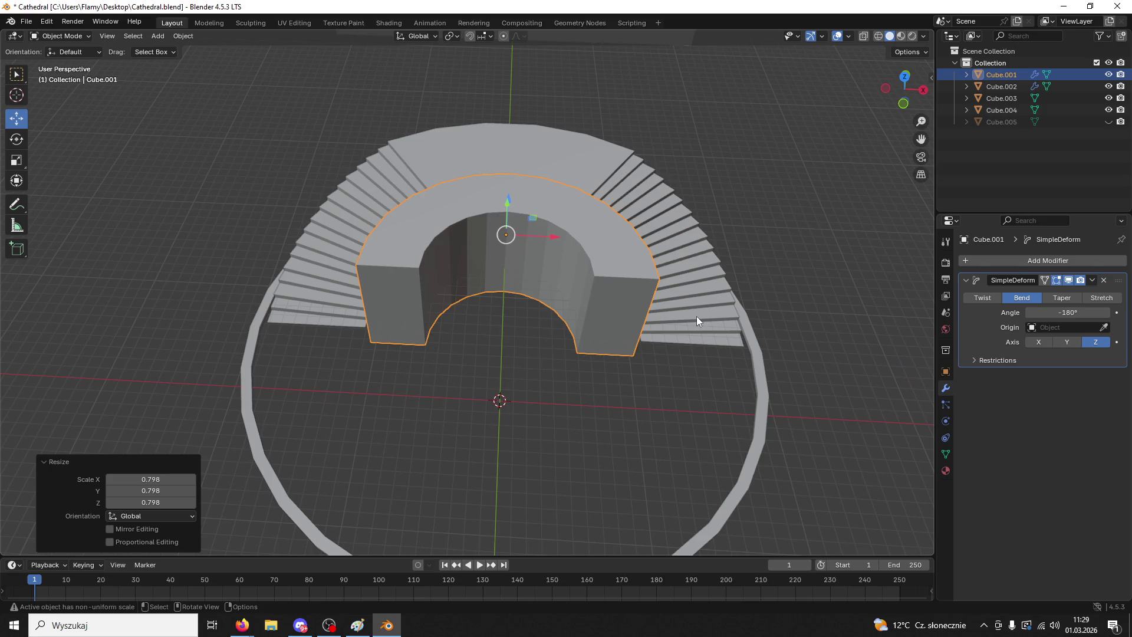
click(646, 334)
click(610, 321)
key(ctrl+c)
key(ctrl+v)
click(584, 319)
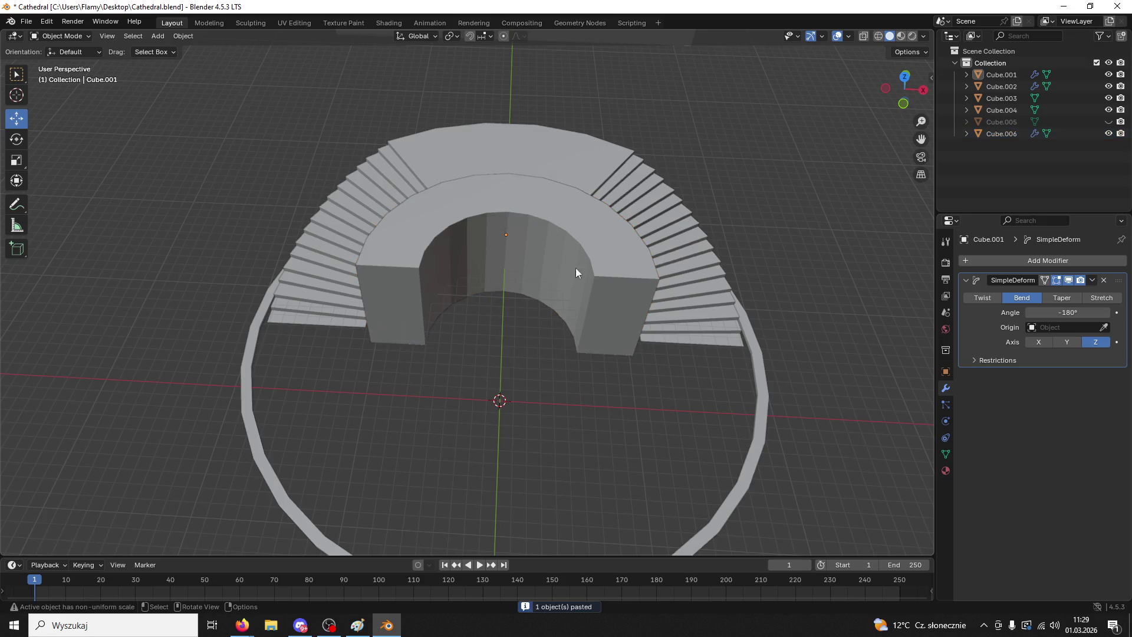
- Push the half-ring far back along Y and enlarge it to 2.433 as an outer wall
click(576, 268)
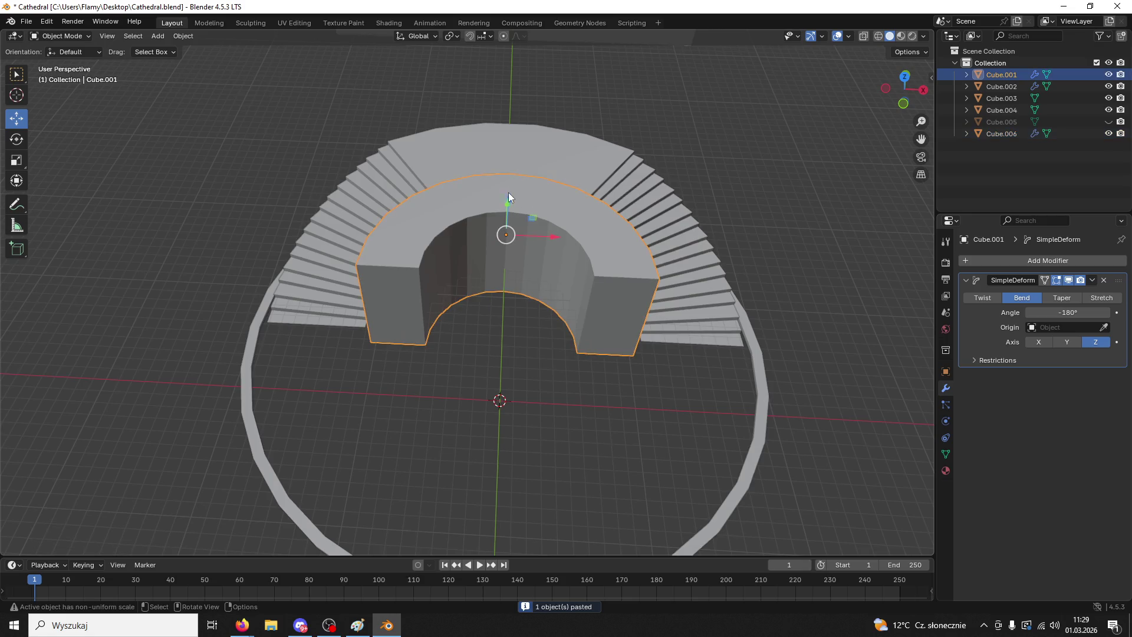
mouse_move(508, 193)
middle_down()
mouse_move(519, 204)
mouse_move(673, 180)
mouse_move(510, 217)
mouse_move(493, 304)
middle_up()
drag(493, 305, 590, 384)
mouse_move(590, 383)
middle_down()
mouse_move(736, 334)
mouse_move(678, 136)
middle_up()
key(s)
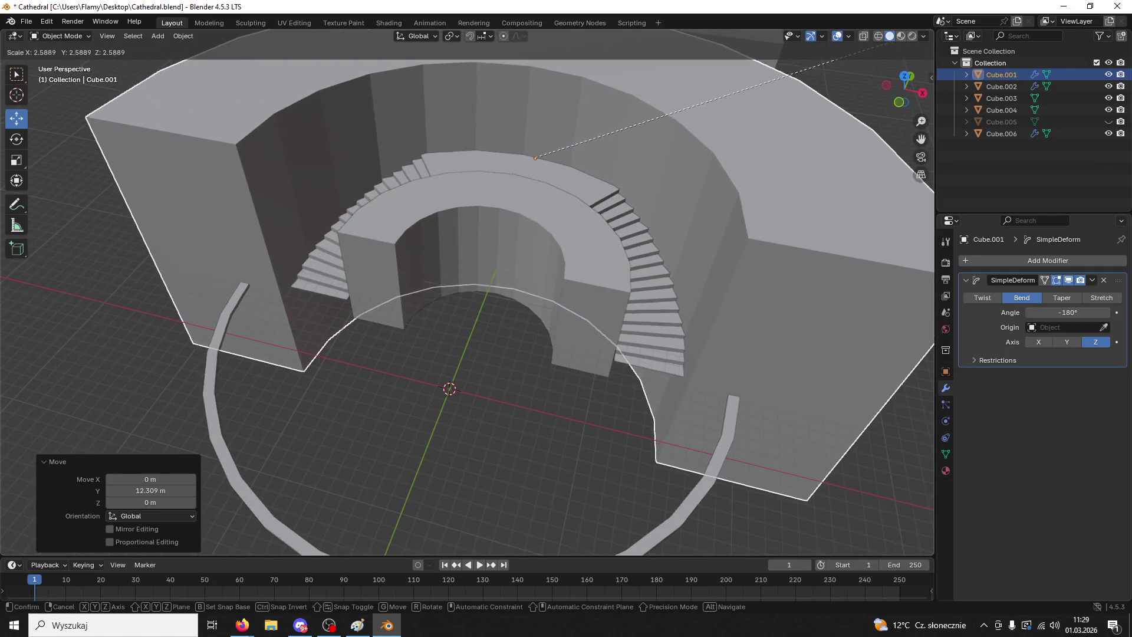
key(Return)
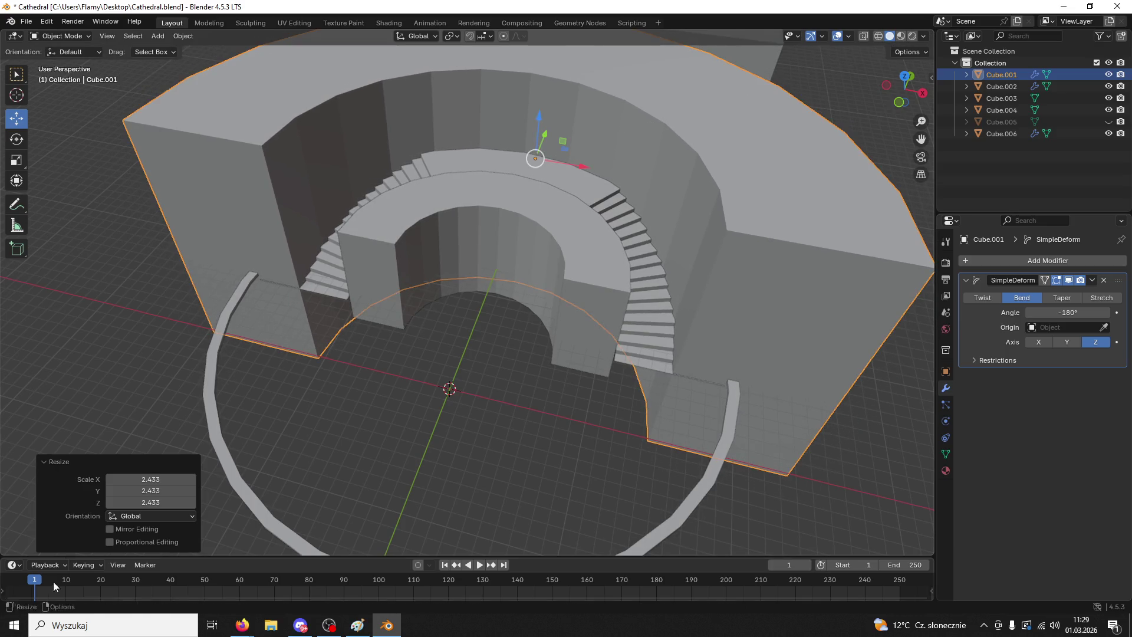
mouse_move(264, 504)
middle_down()
mouse_move(456, 435)
mouse_move(487, 399)
mouse_move(430, 487)
mouse_move(437, 508)
mouse_move(430, 487)
mouse_move(586, 454)
middle_up()
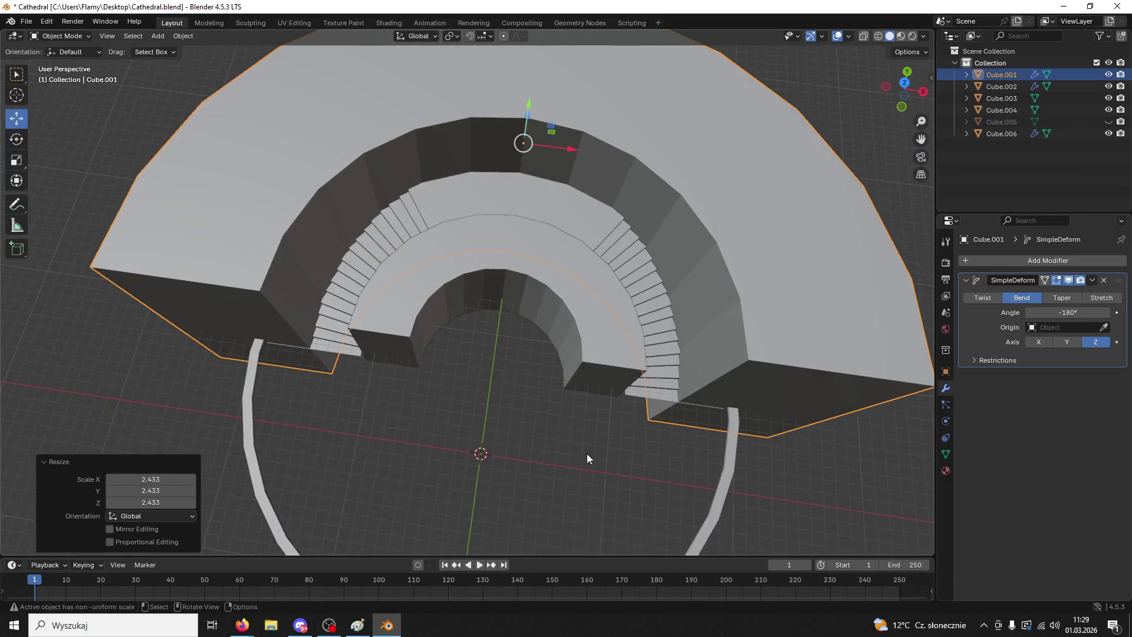
- Refine the outer ring from a top view, shrinking it to 0.905 and repositioning along Y
key(s)
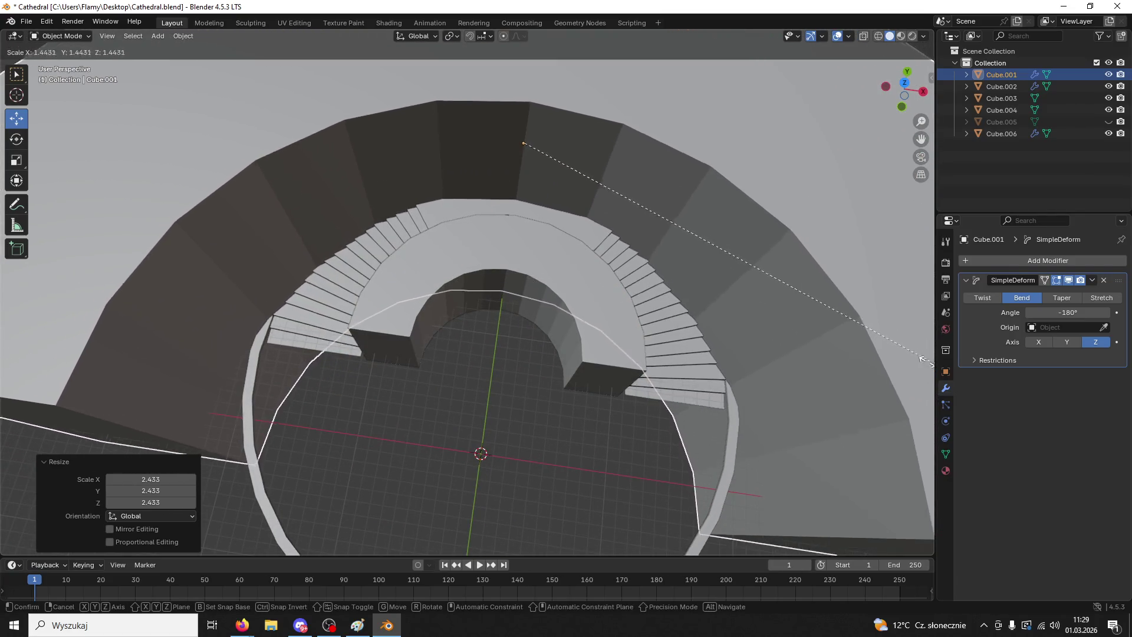
click(901, 348)
mouse_move(539, 128)
middle_down()
mouse_move(529, 151)
mouse_move(642, 196)
middle_up()
drag(641, 196, 696, 125)
click(908, 90)
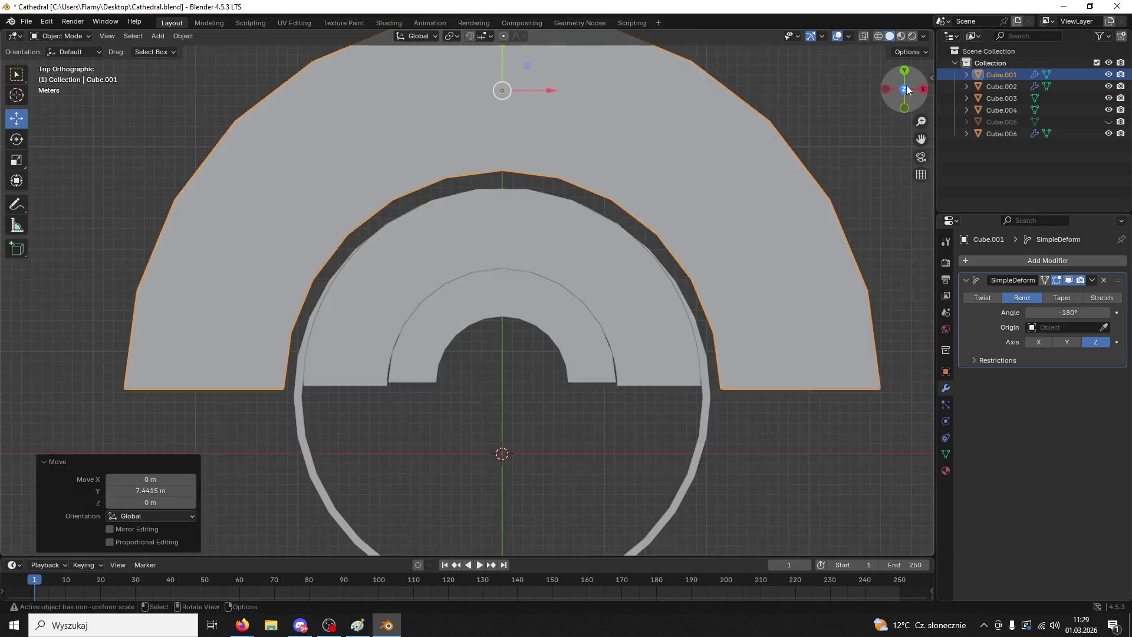
key(s)
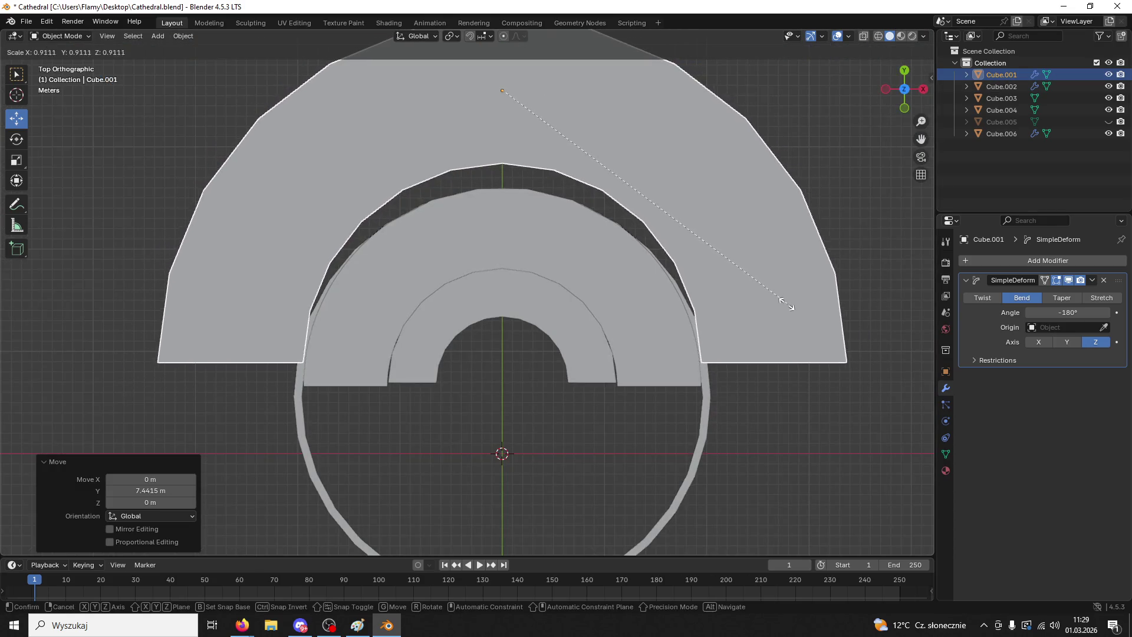
click(756, 264)
drag(511, 69, 493, 97)
mouse_move(492, 98)
middle_down()
mouse_move(631, 408)
mouse_move(619, 318)
middle_up()
scroll(625, 319, down, 5)
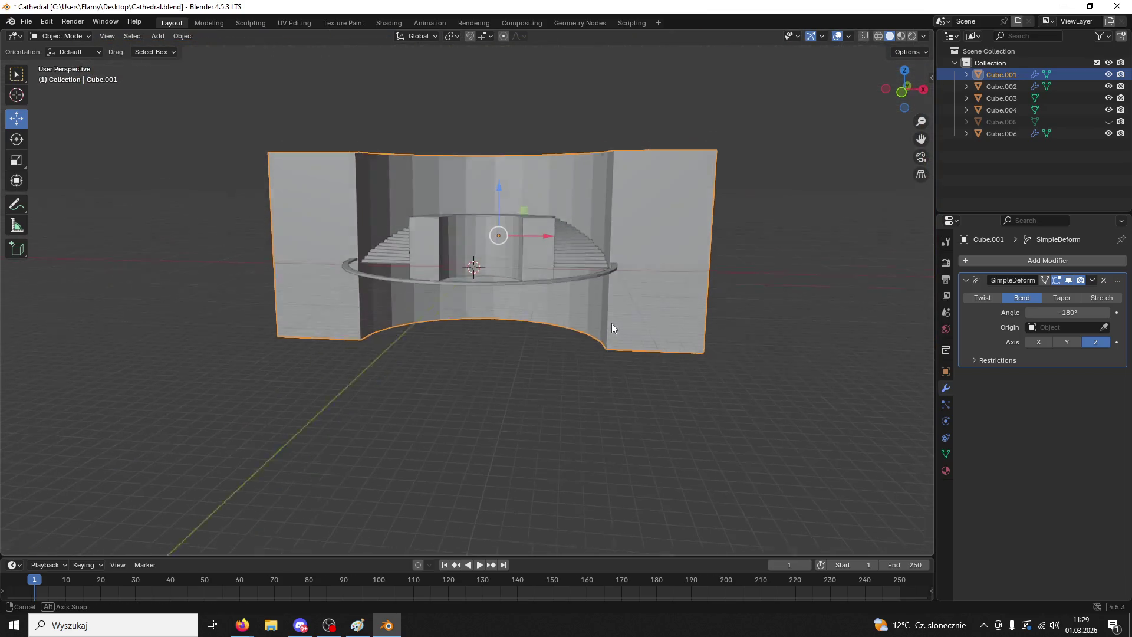
scroll(612, 285, up, 3)
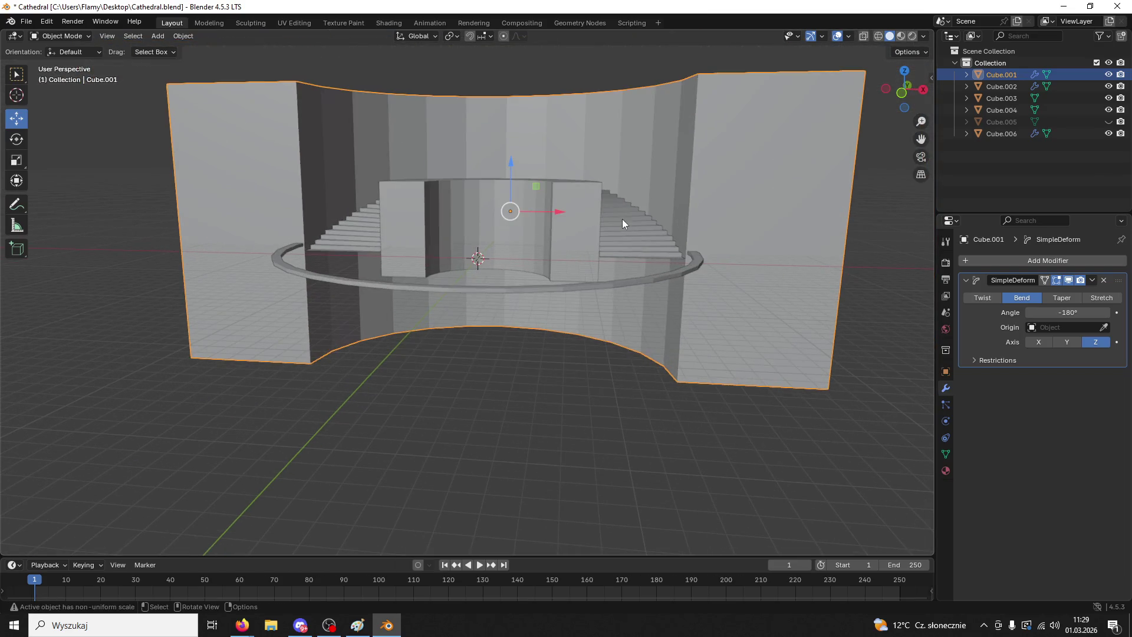
middle_drag(621, 218, 599, 339)
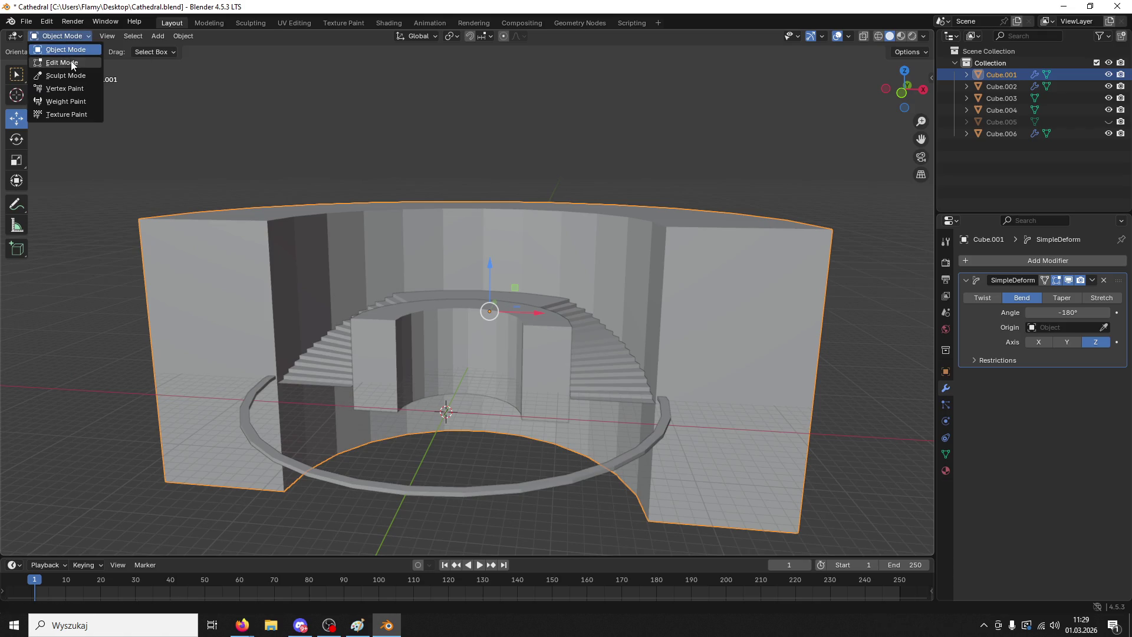
- Apply the SimpleDeform bend on the outer wall Cube.001 in Object Mode
click(71, 63)
middle_drag(724, 249, 713, 239)
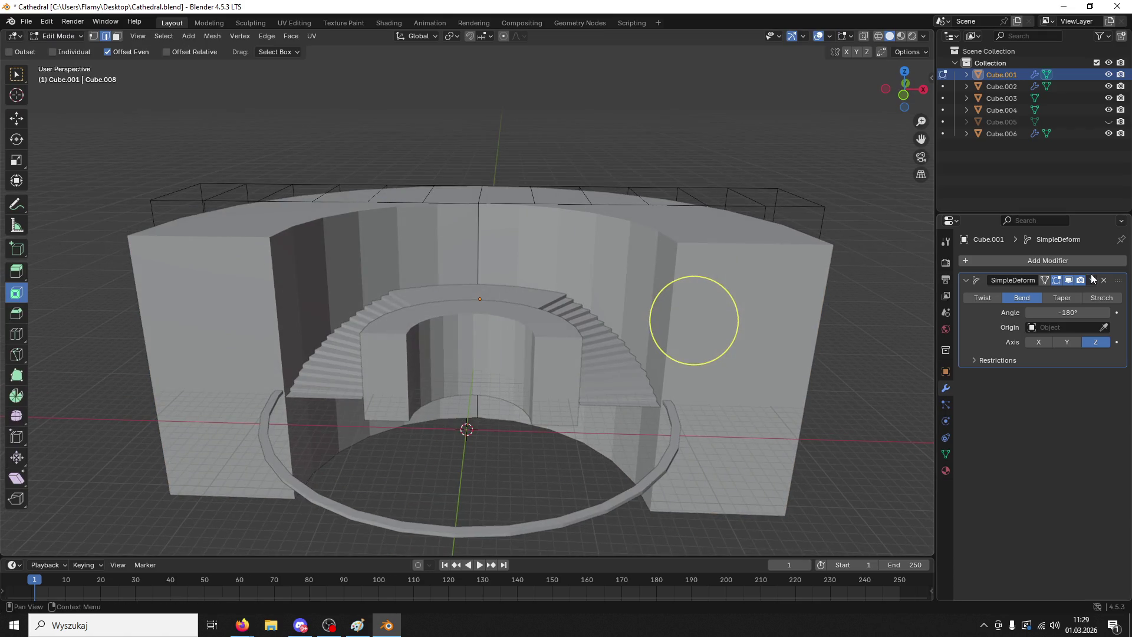
click(58, 36)
click(73, 48)
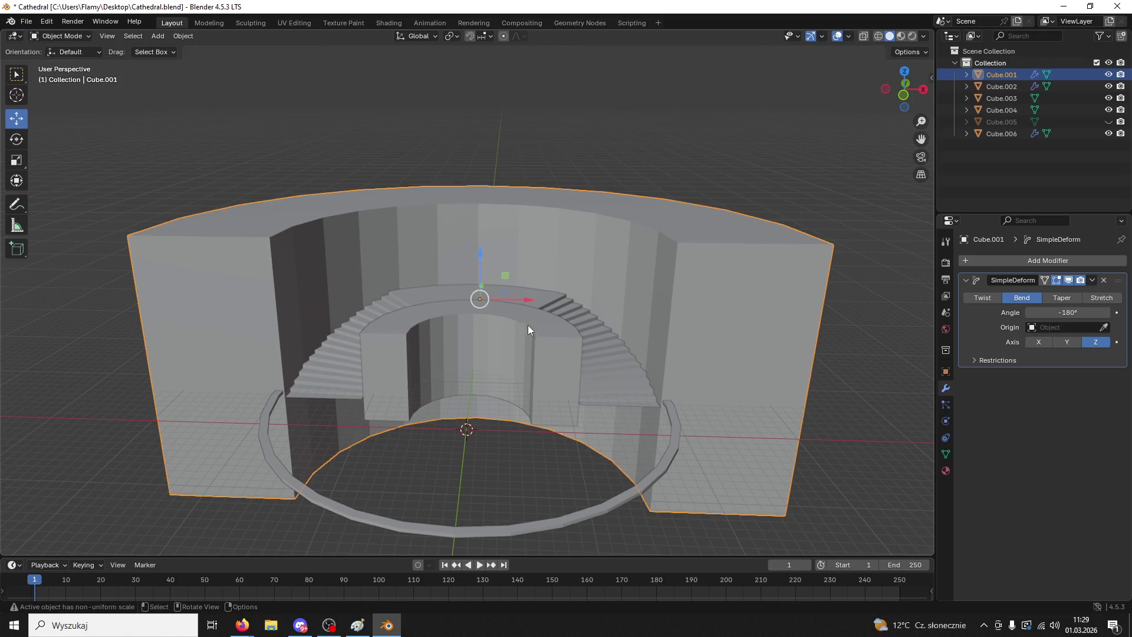
click(1092, 280)
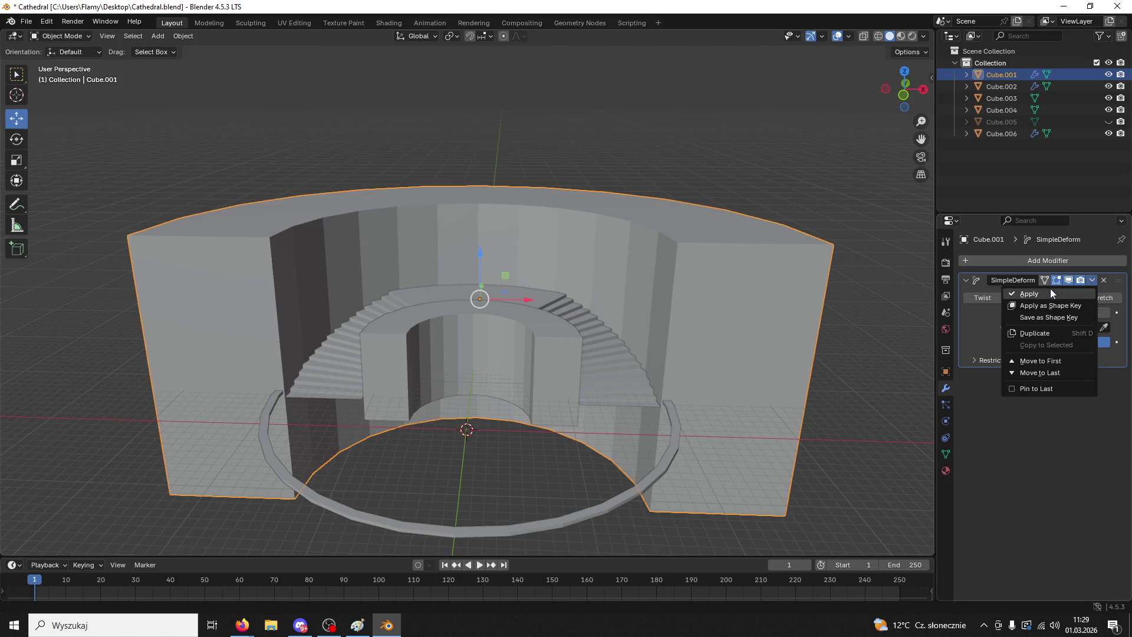
click(1050, 293)
- Stretch inner arch block Cube.006 to 1.852 along Z and raise it
mouse_move(719, 336)
middle_down()
mouse_move(714, 363)
mouse_move(551, 353)
mouse_move(533, 321)
middle_up()
click(551, 352)
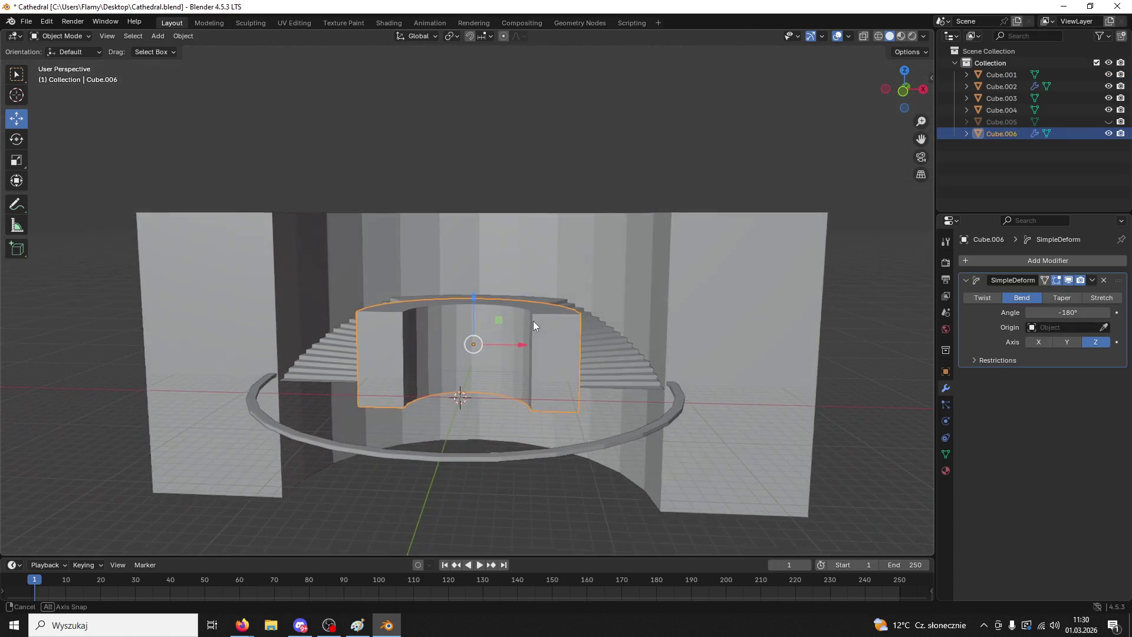
key(s)
key(z)
click(510, 258)
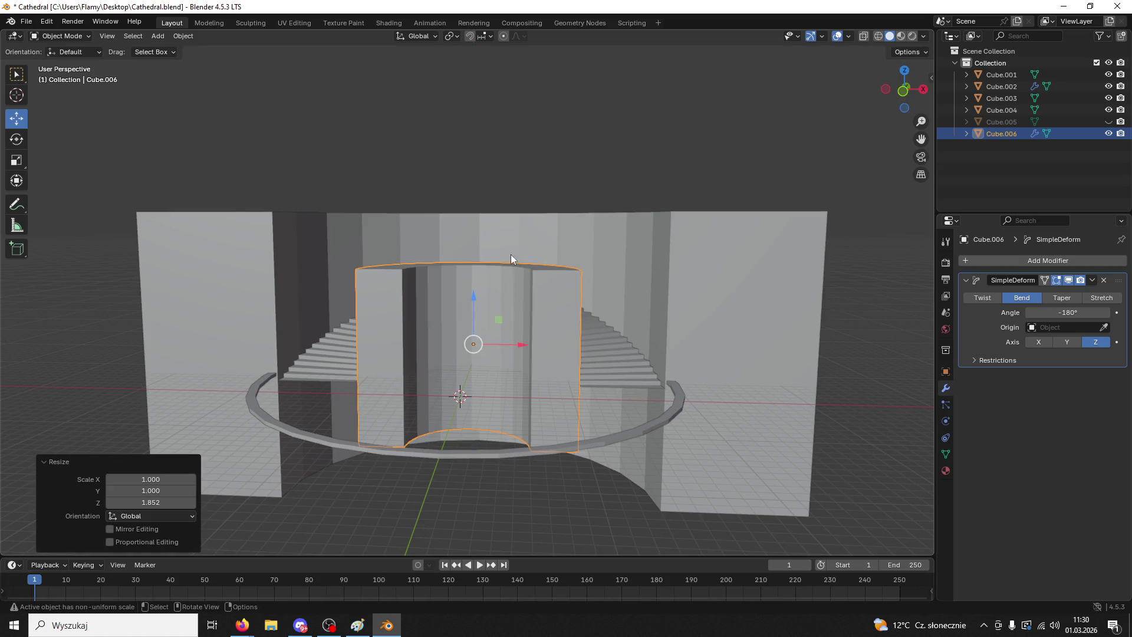
mouse_move(473, 300)
mouse_down()
mouse_move(473, 223)
mouse_move(474, 239)
mouse_up()
- Select the outer wall ring again from a front view
click(663, 289)
middle_drag(669, 290, 674, 281)
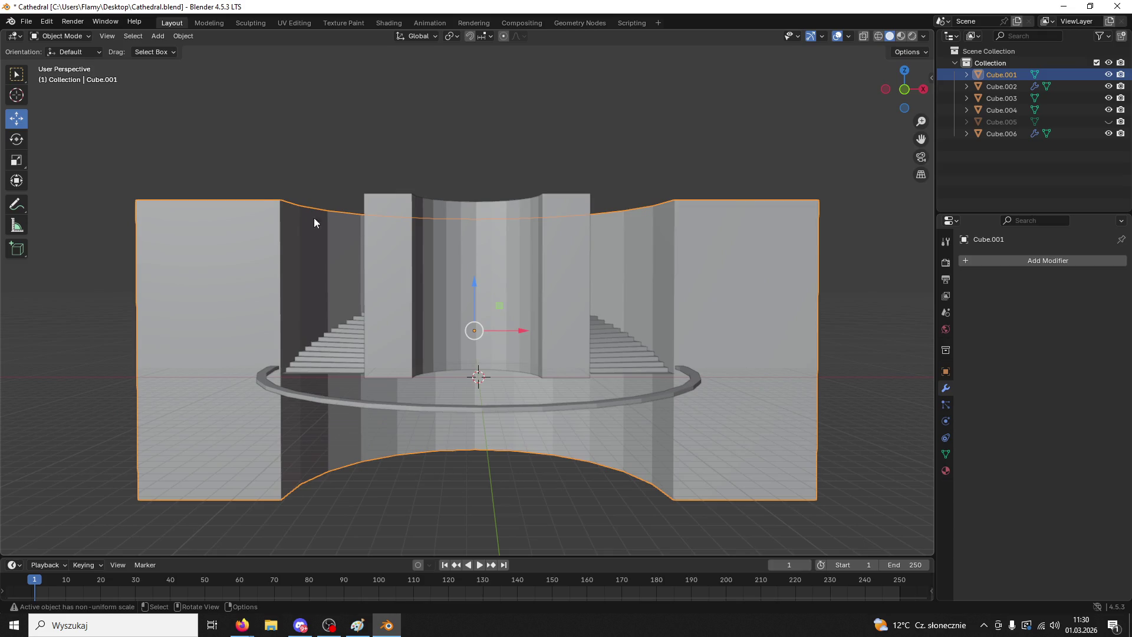
click(59, 36)
- Enter Edit Mode on the outer wall and briefly preview rendered shading before returning to solid
click(64, 61)
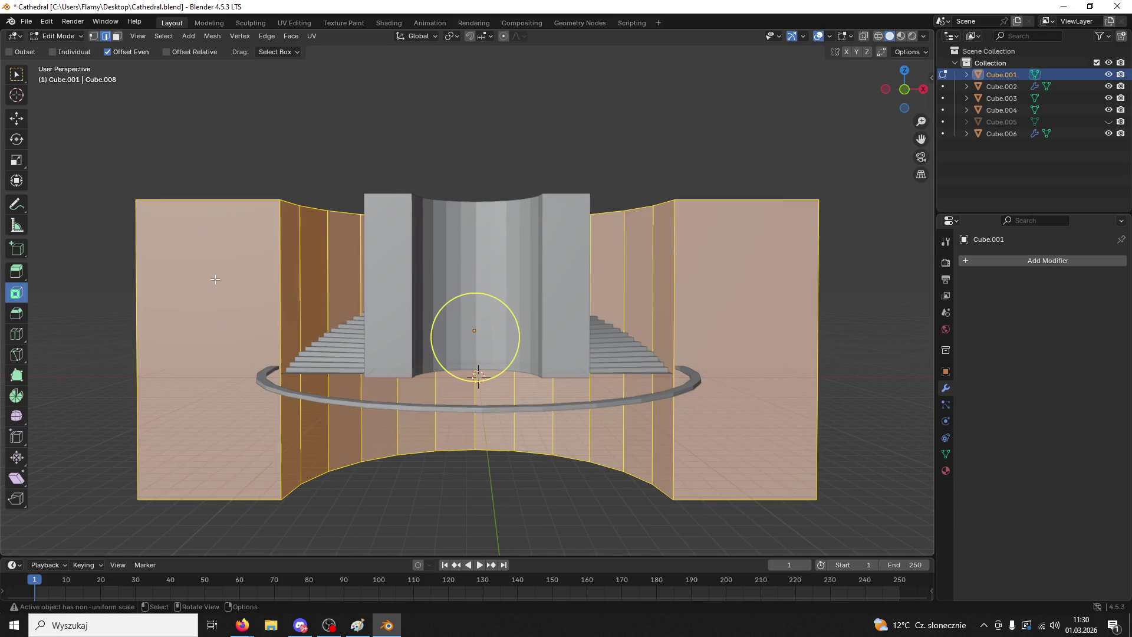
key(z)
click(283, 154)
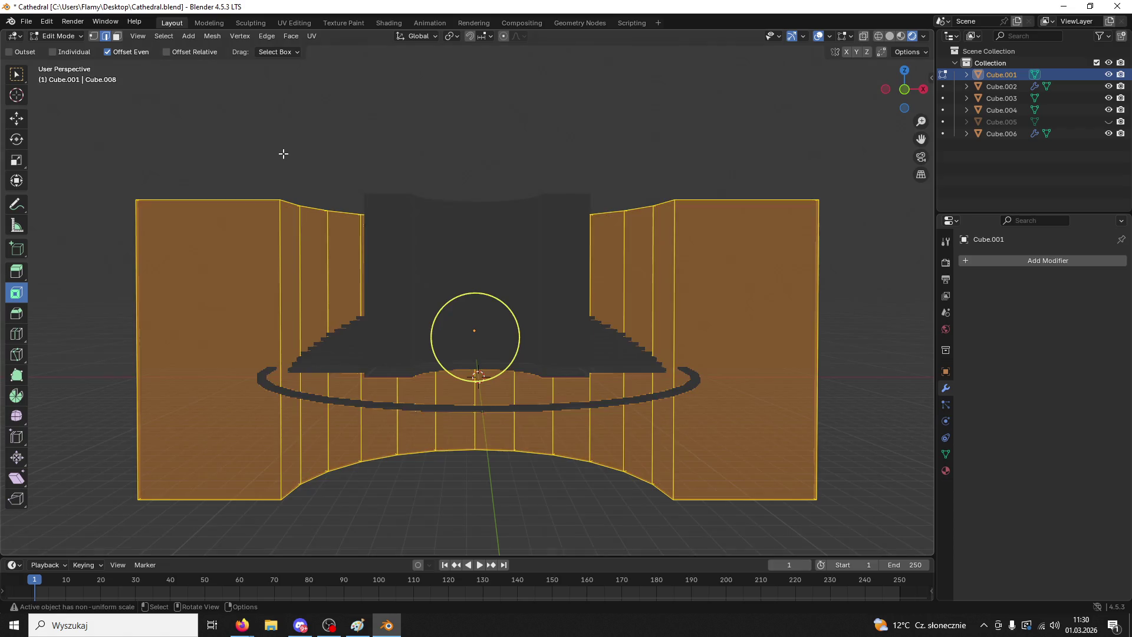
click(890, 36)
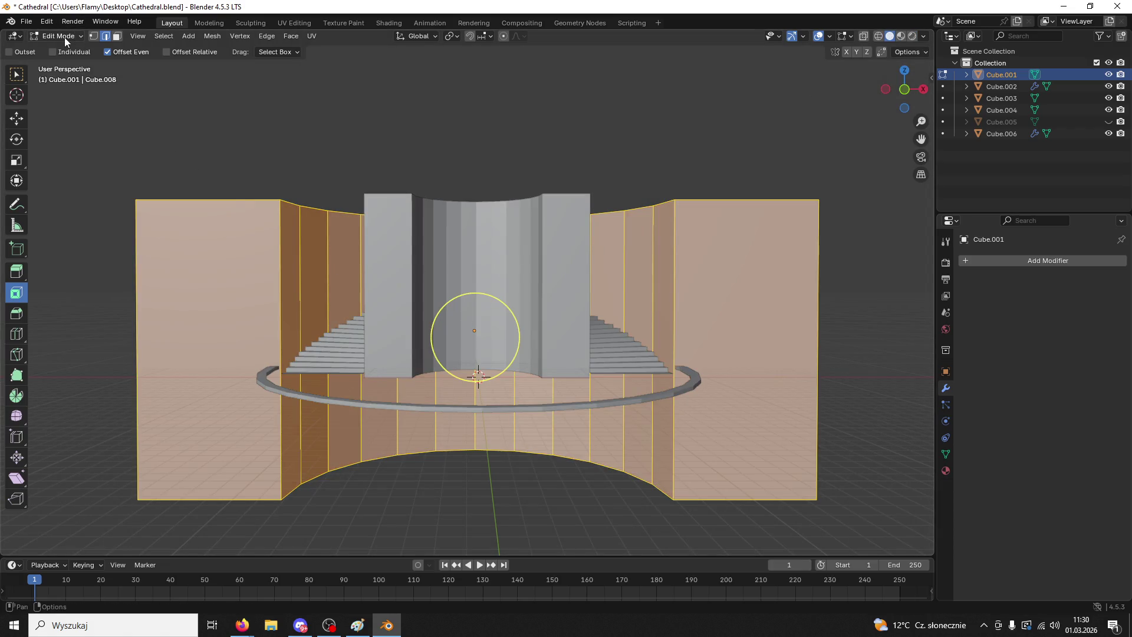
- Shrink the wall mesh to 0.598 height and lift it 6.55 m on Z
key(s)
key(z)
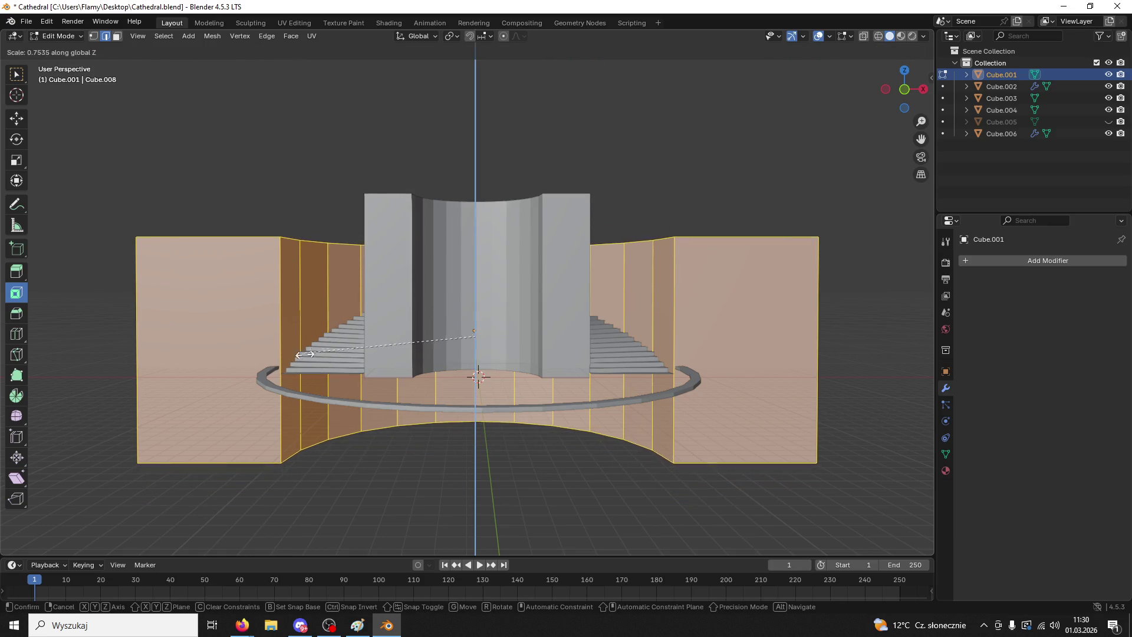
click(357, 403)
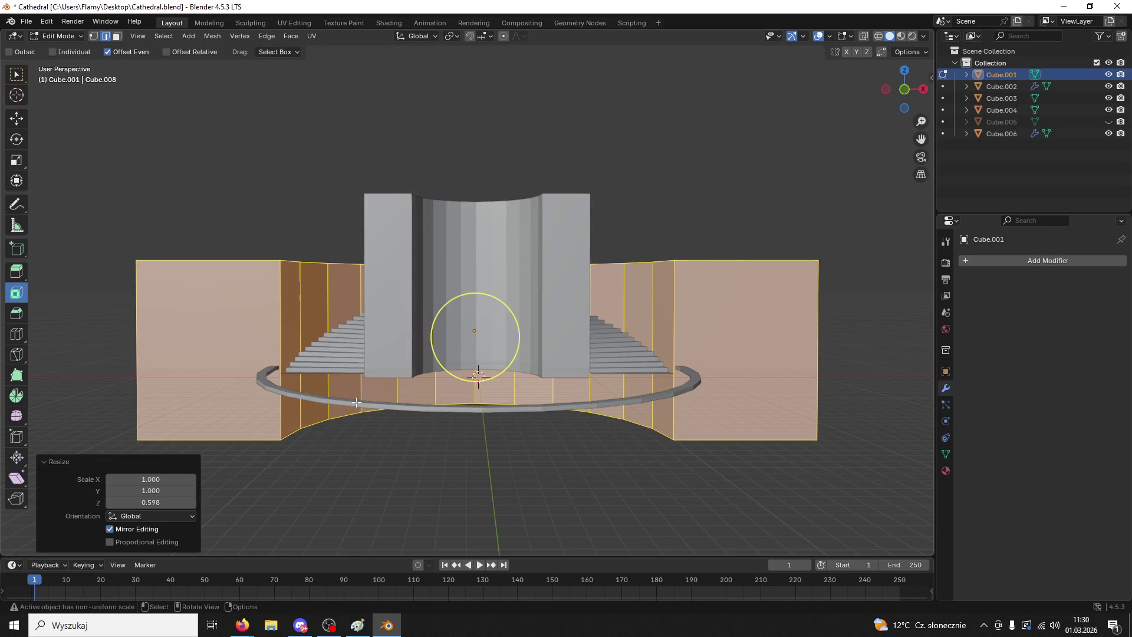
click(24, 124)
drag(476, 290, 457, 234)
- Slightly rescale the ring uniformly, deselect the faces, and select one vertical edge
mouse_move(458, 234)
middle_down()
mouse_move(501, 300)
mouse_move(627, 313)
middle_up()
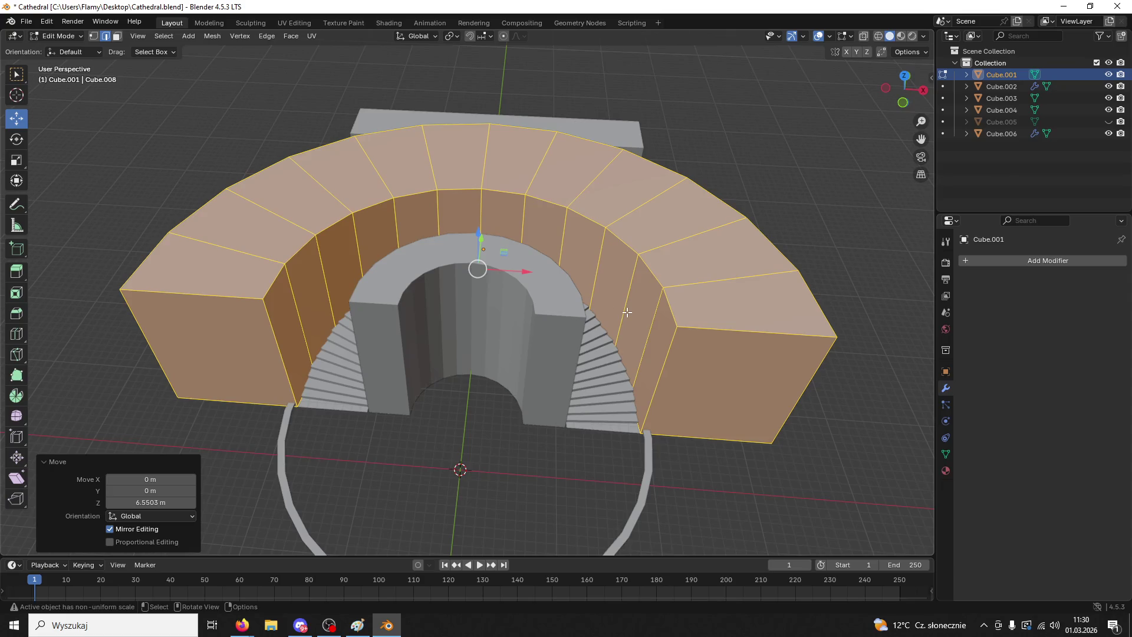
key(s)
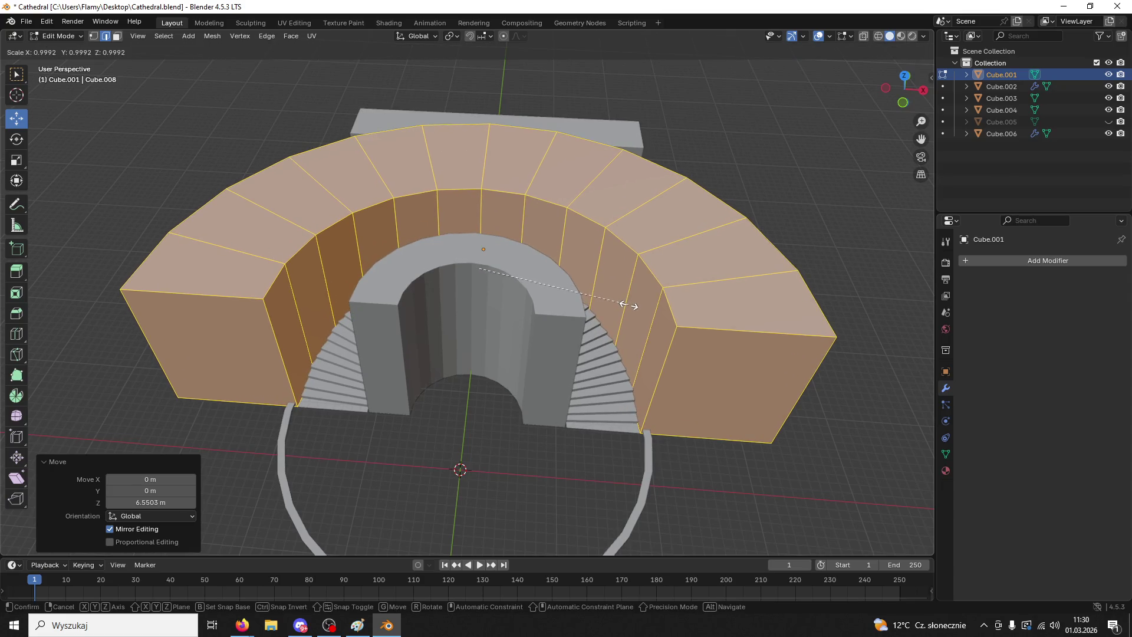
click(629, 306)
middle_drag(629, 306, 620, 128)
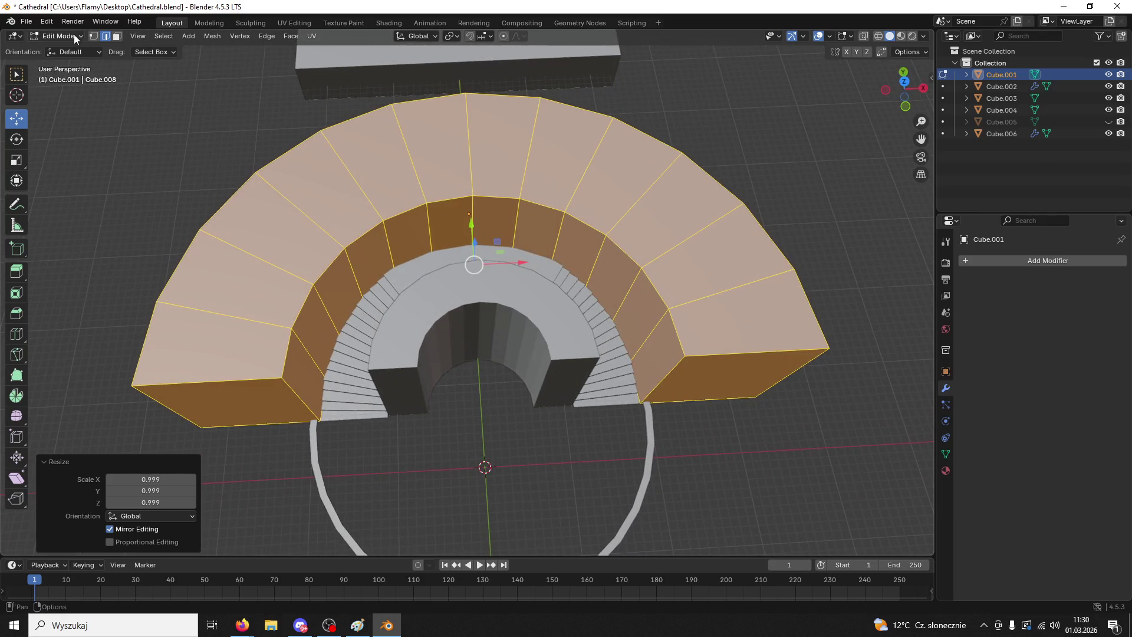
click(70, 63)
mouse_move(413, 295)
middle_down()
mouse_move(530, 384)
mouse_move(580, 404)
middle_up()
click(580, 403)
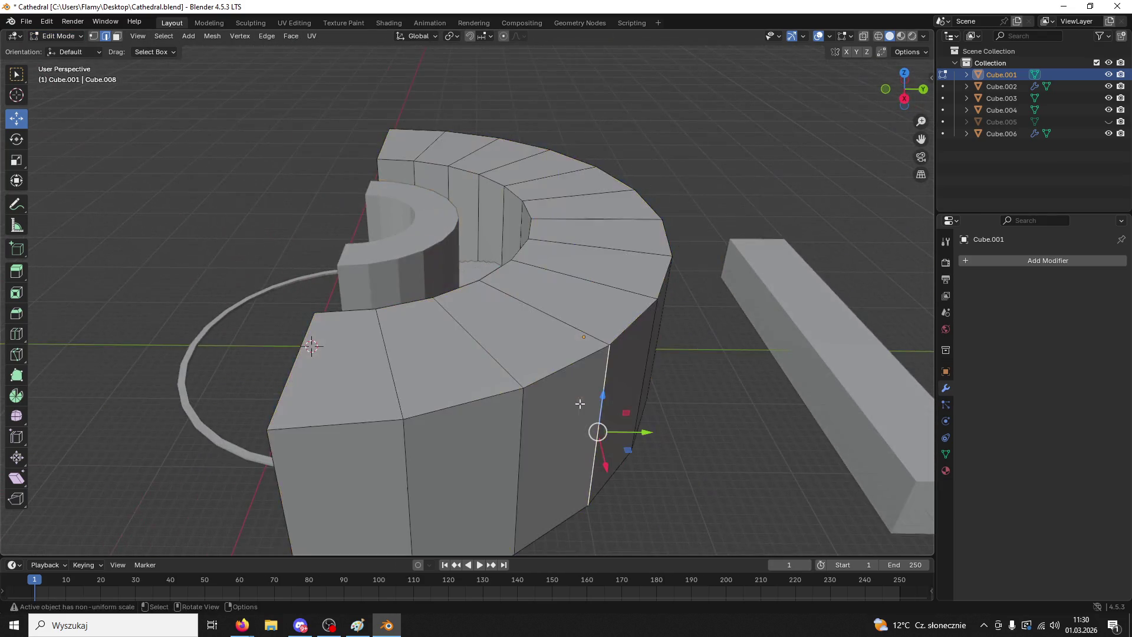
- Select the ring's outer side faces through to the right end face
click(355, 498)
shift+click(460, 472)
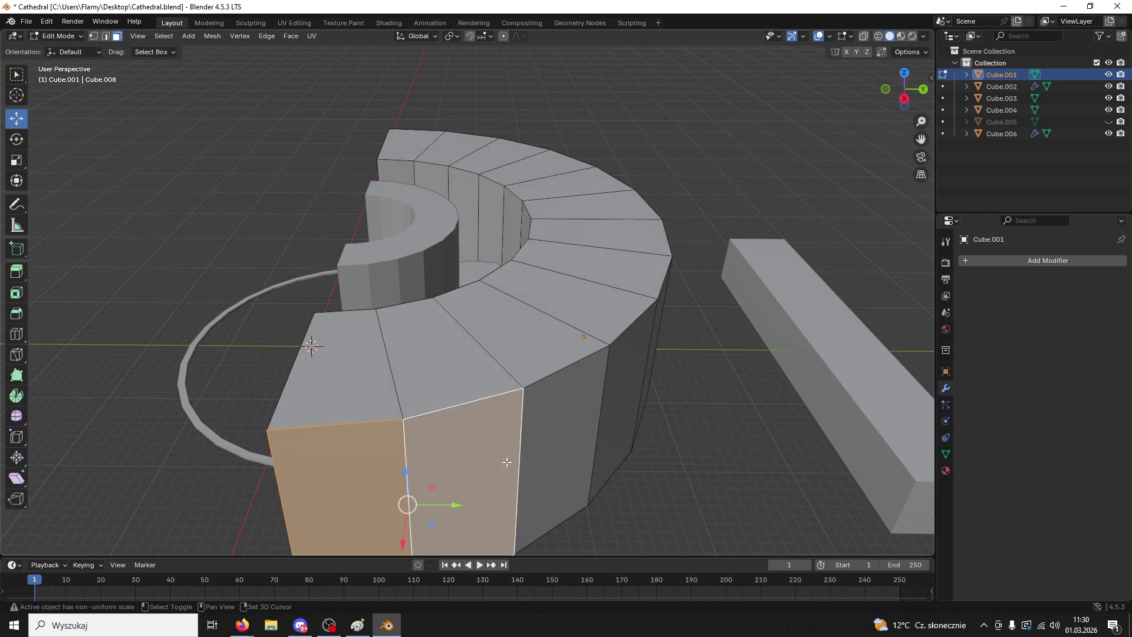
shift+click(563, 436)
shift+click(631, 401)
mouse_move(631, 401)
middle_down()
mouse_move(519, 304)
mouse_move(417, 295)
middle_up()
shift+click(416, 313)
shift+click(501, 318)
shift+click(502, 318)
shift+click(586, 277)
shift+click(640, 273)
middle_drag(640, 273, 650, 362)
shift+click(649, 361)
shift+click(790, 378)
shift+click(828, 377)
- Extrude the faces along normals by -1.44 m, undoing a second -1.57 m extrusion
right_click(796, 384)
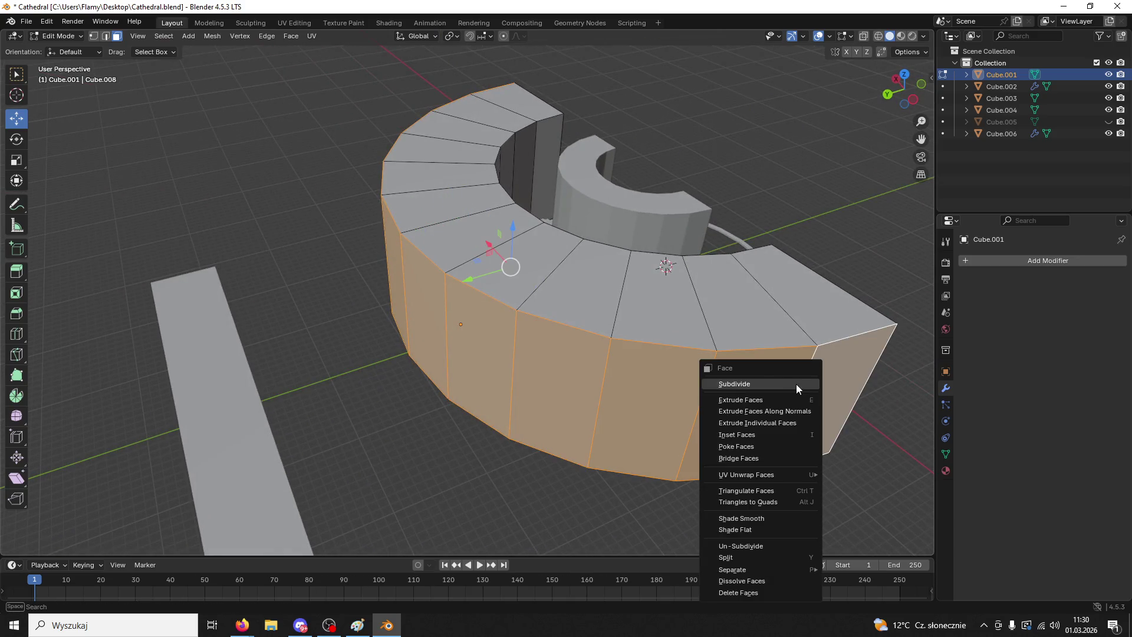
click(772, 406)
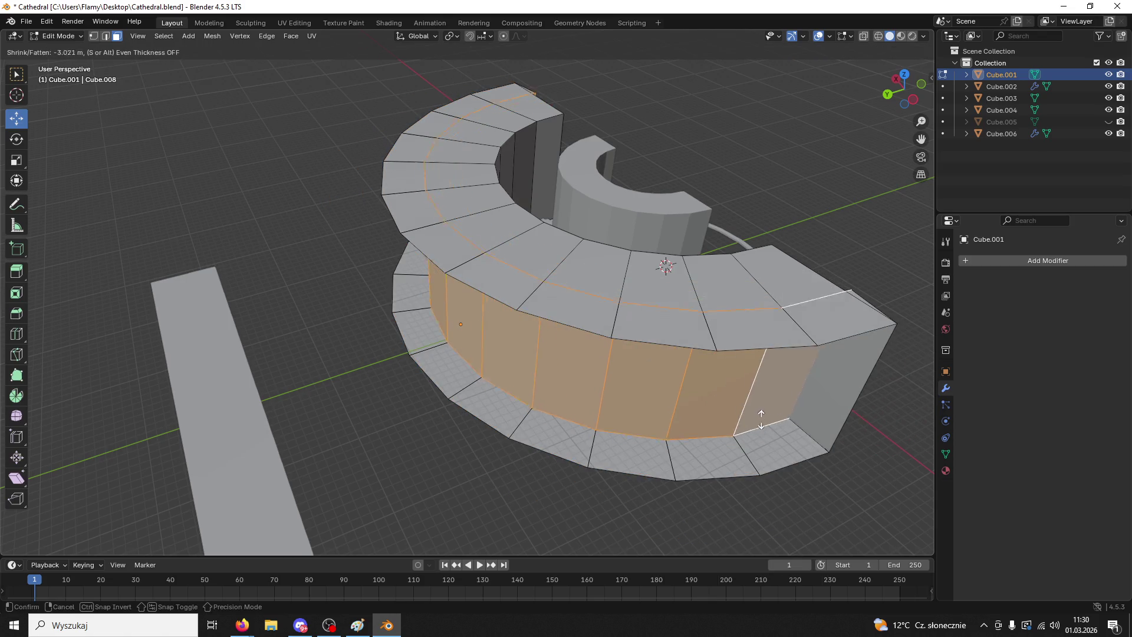
click(760, 413)
mouse_move(761, 413)
middle_down()
mouse_move(708, 311)
mouse_move(676, 382)
middle_up()
scroll(630, 387, down, 2)
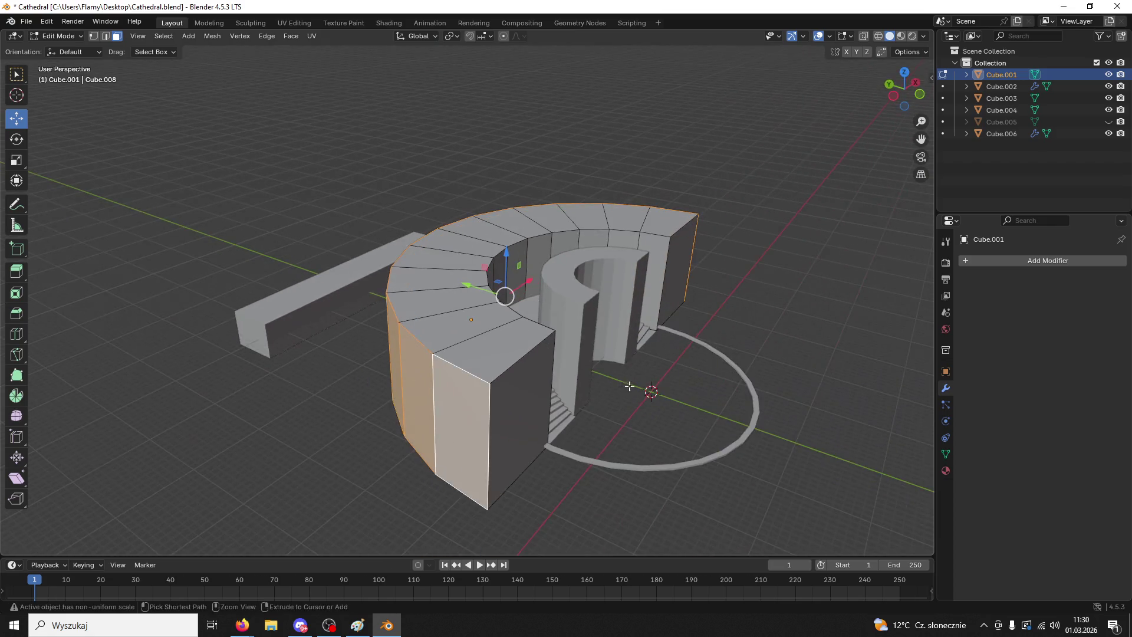
key(ctrl+f)
click(480, 399)
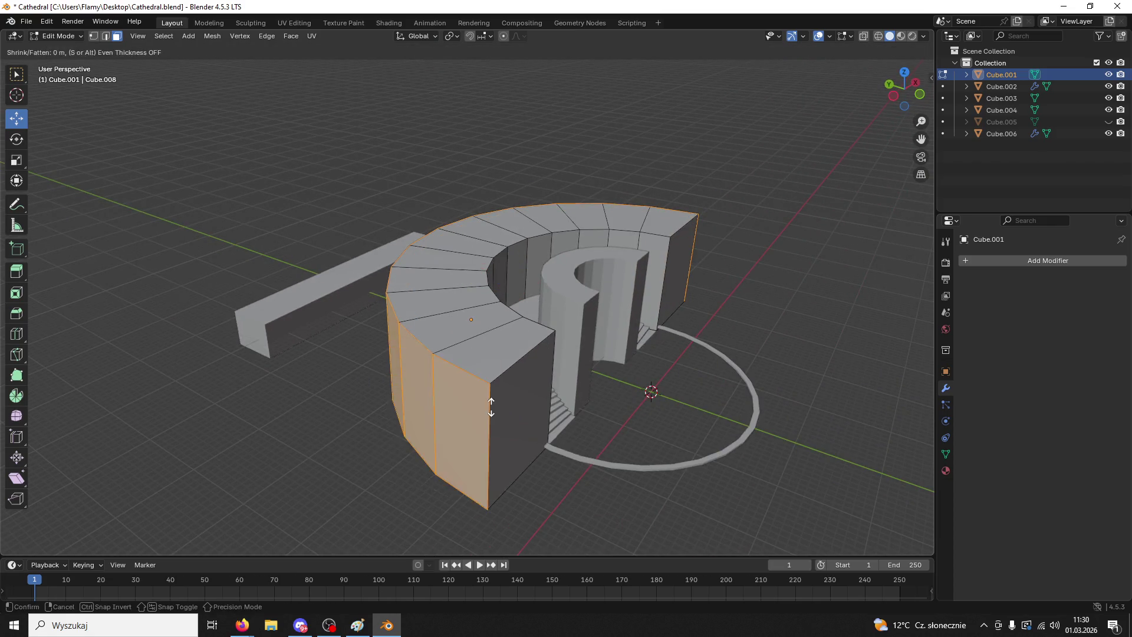
click(529, 388)
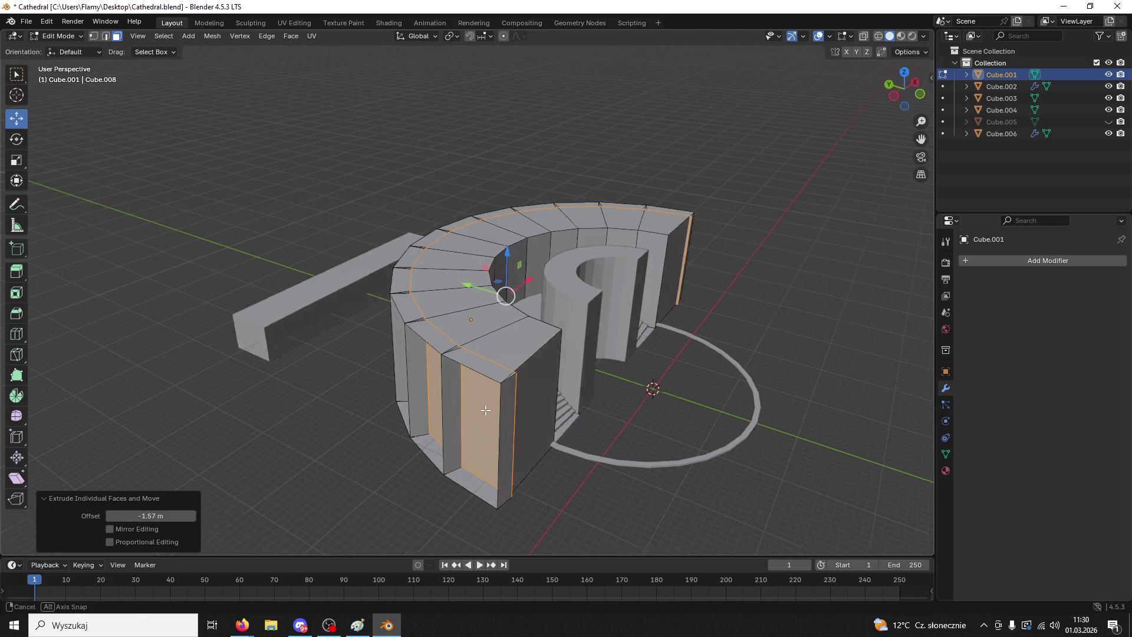
middle_drag(529, 388, 534, 391)
key(ctrl+z)
key(ctrl+f)
key(Escape)
- Undo a trial 1.15 enlargement of the ring and rescale it vertically instead
middle_drag(390, 344, 448, 377)
text(s1.15)
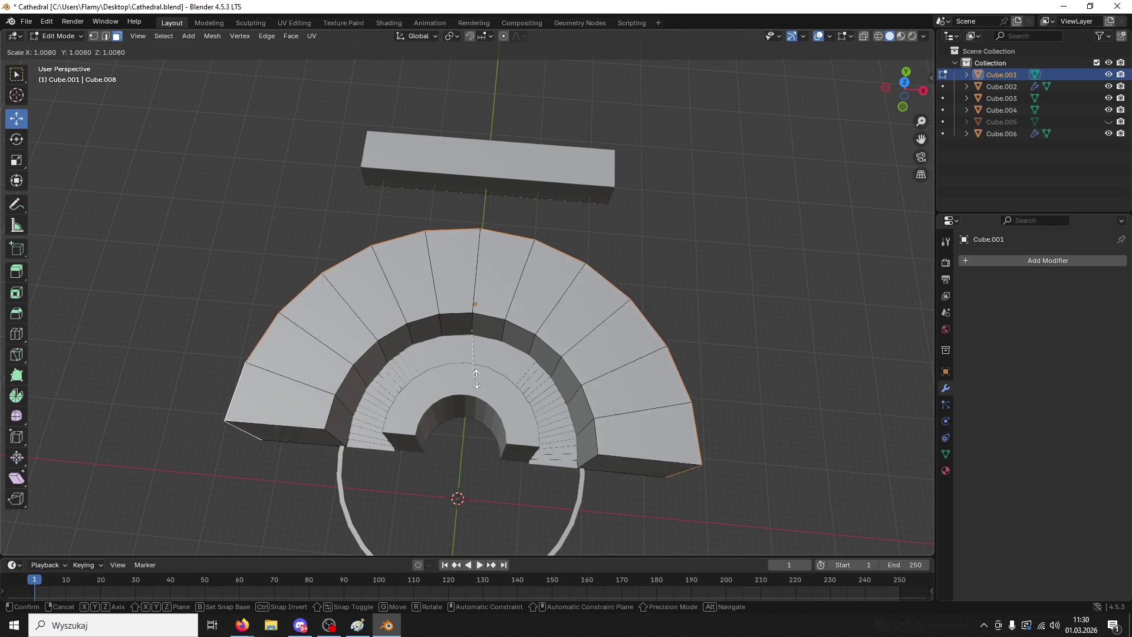
key(Return)
key(ctrl+z)
key(s)
key(z)
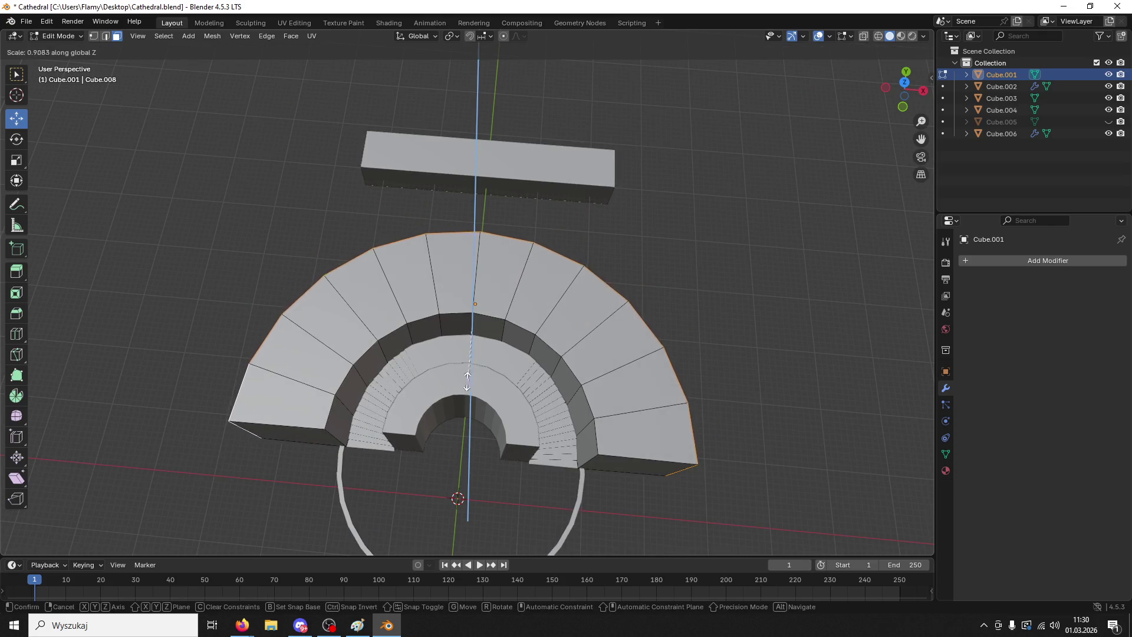
click(538, 242)
- Narrow the ring to 0.797 along X, replacing an undone 0.816 attempt
middle_drag(539, 242, 578, 205)
key(s)
key(x)
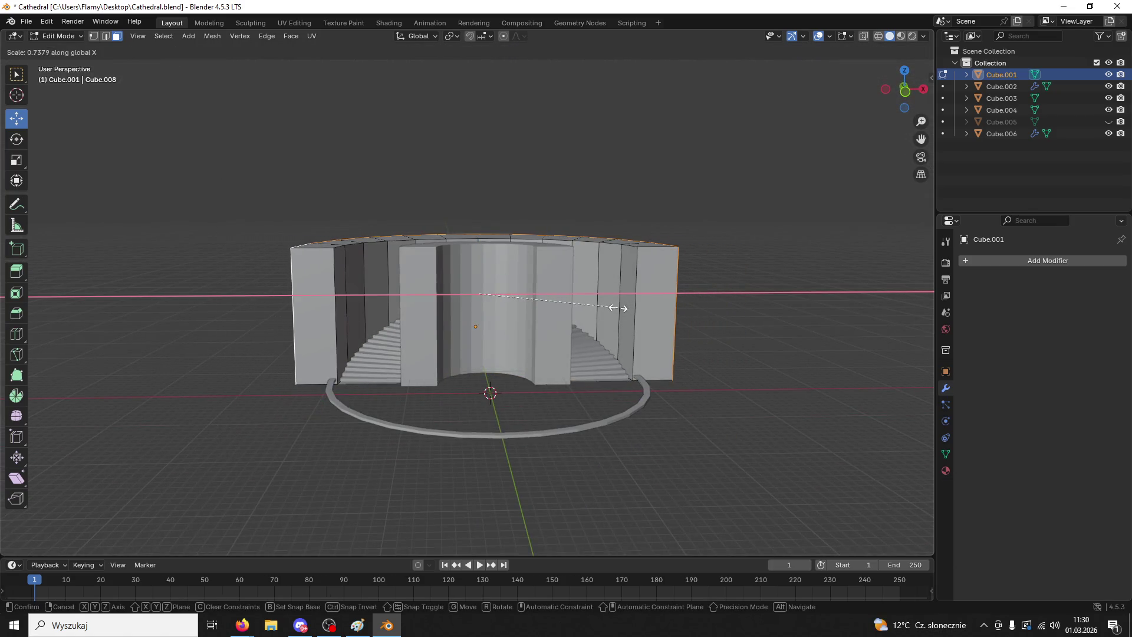
click(635, 331)
middle_drag(634, 330, 628, 407)
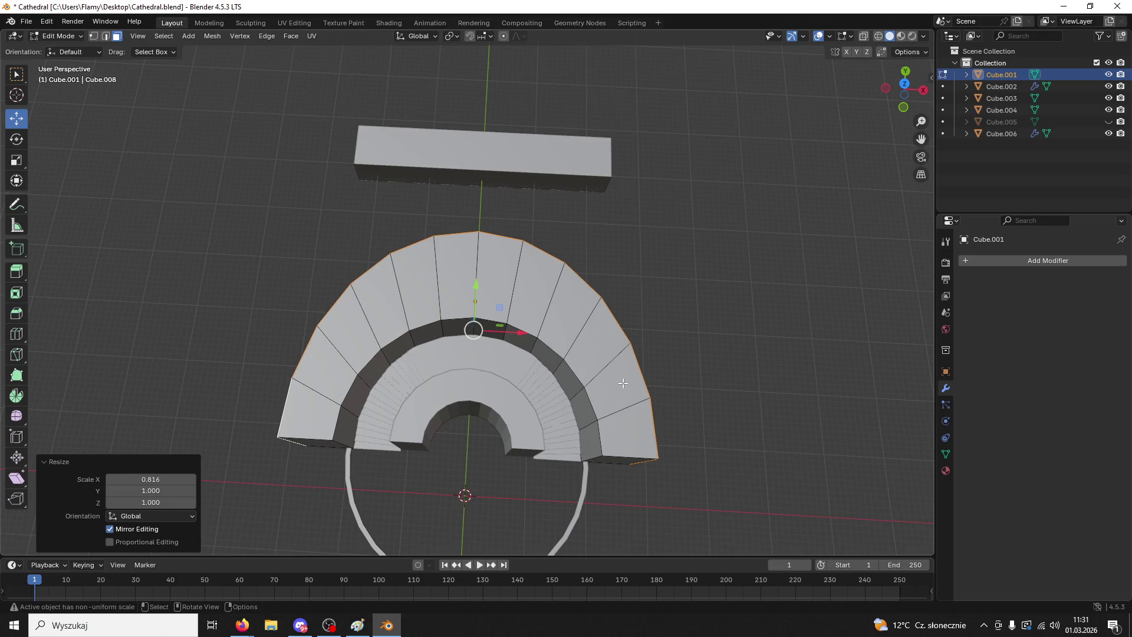
key(ctrl+z)
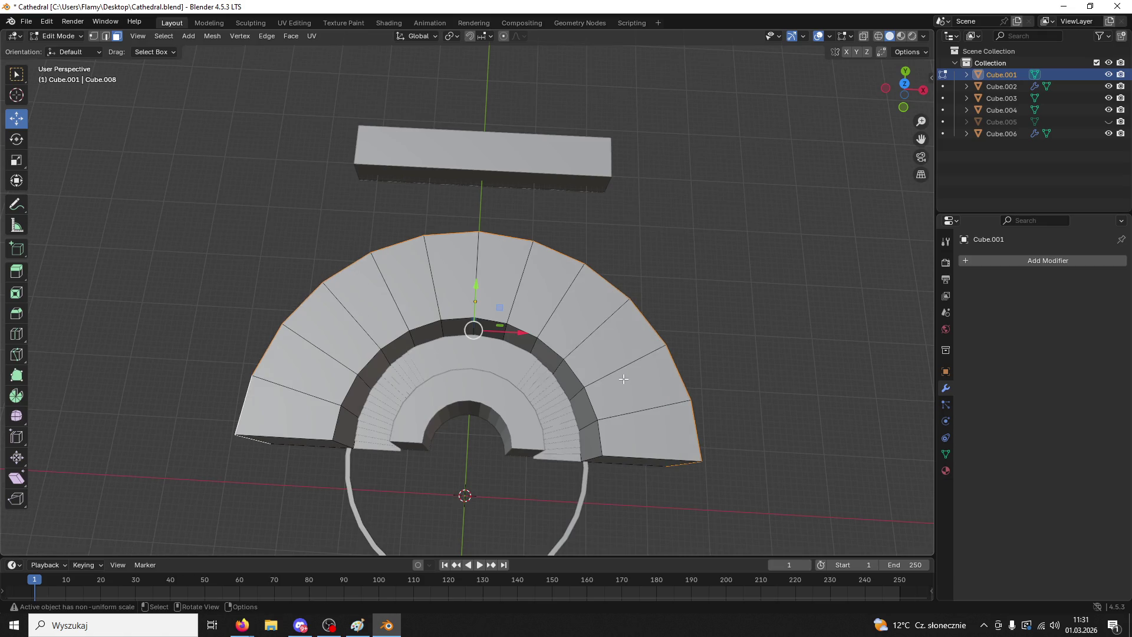
key(s)
key(x)
click(591, 375)
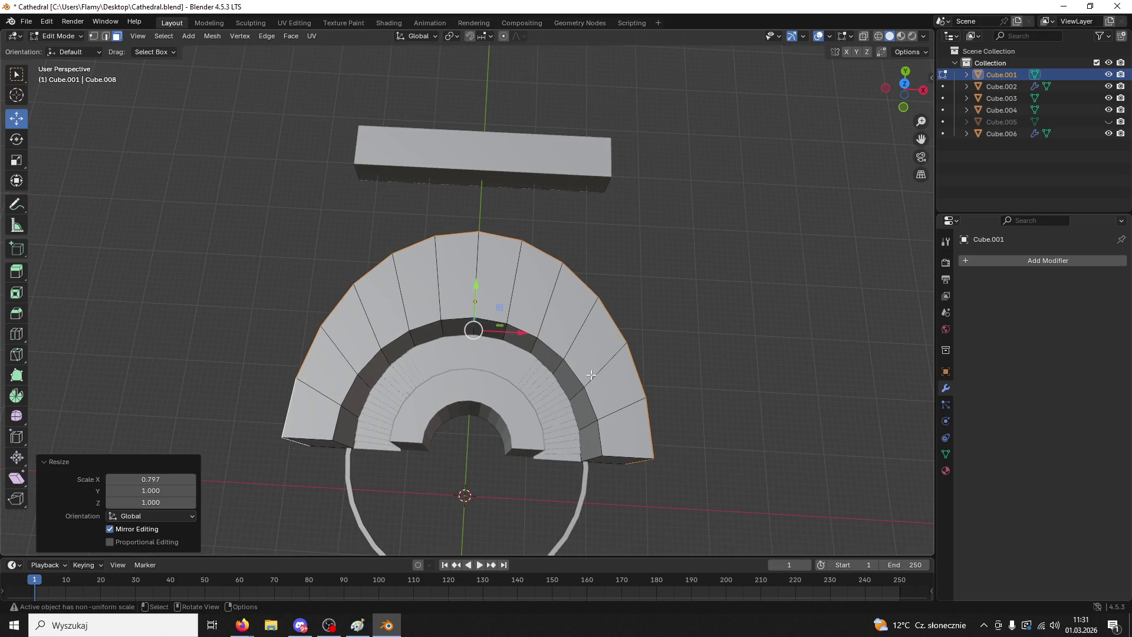
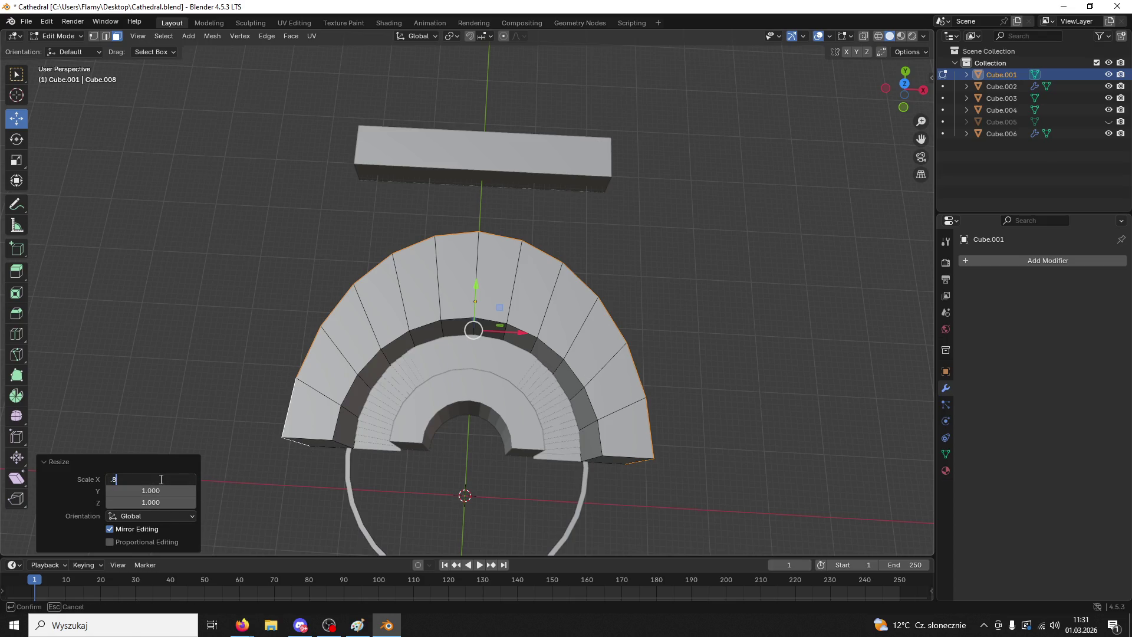
- Scale the arch to 0.8 both horizontally and in depth
key(Return)
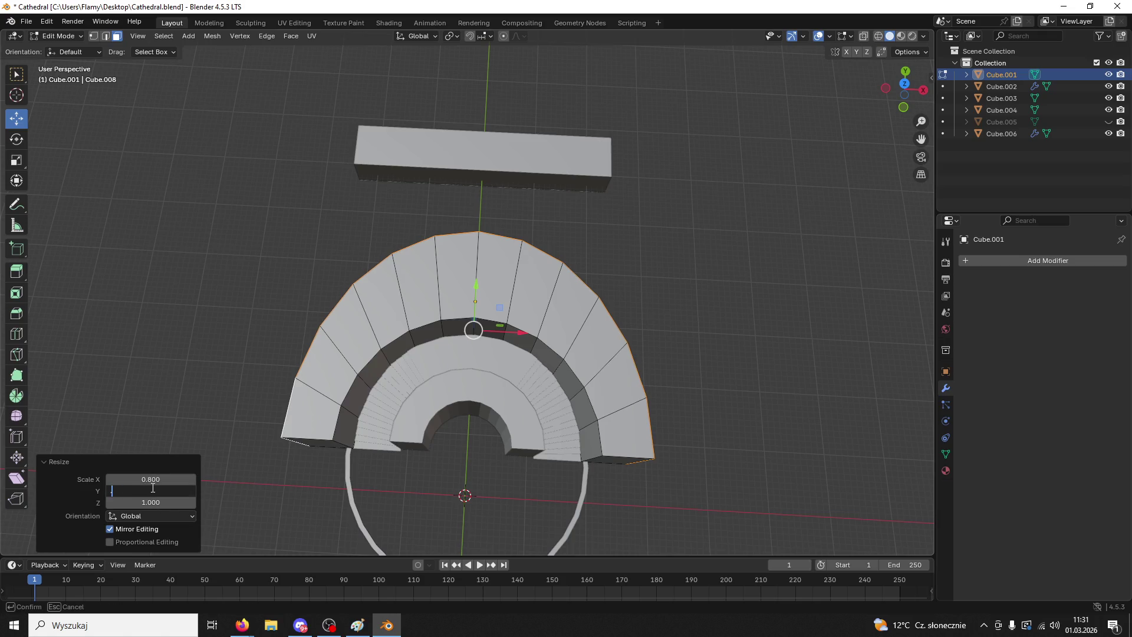
text(.8)
key(Return)
mouse_move(725, 289)
middle_down()
mouse_move(713, 202)
mouse_move(619, 240)
mouse_move(690, 248)
mouse_move(722, 237)
middle_up()
scroll(722, 237, up, 5)
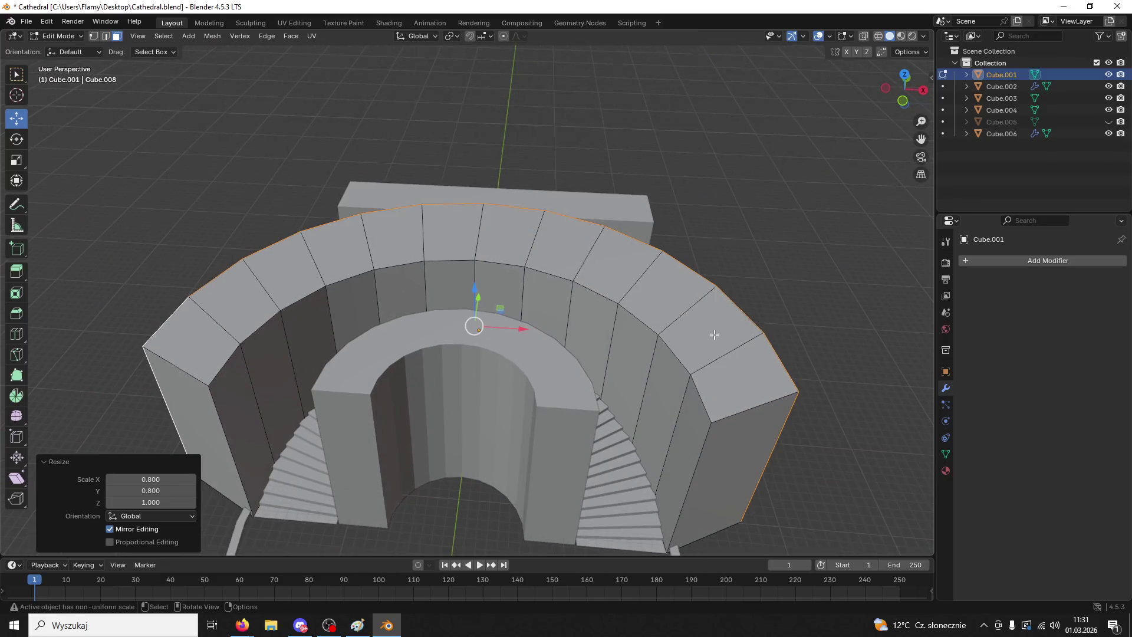
mouse_move(702, 368)
middle_down()
mouse_move(661, 439)
mouse_move(637, 435)
mouse_move(663, 412)
mouse_move(653, 432)
mouse_move(657, 418)
middle_up()
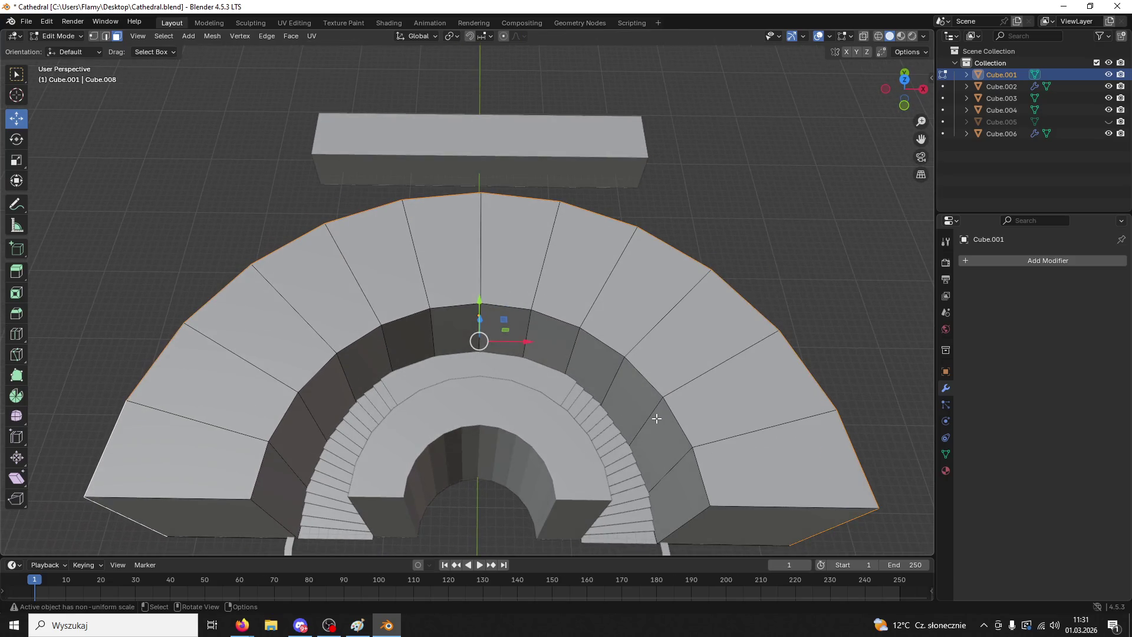
- Shrink the arch uniformly to 0.765 and shift it along Y toward the stairs
key(s)
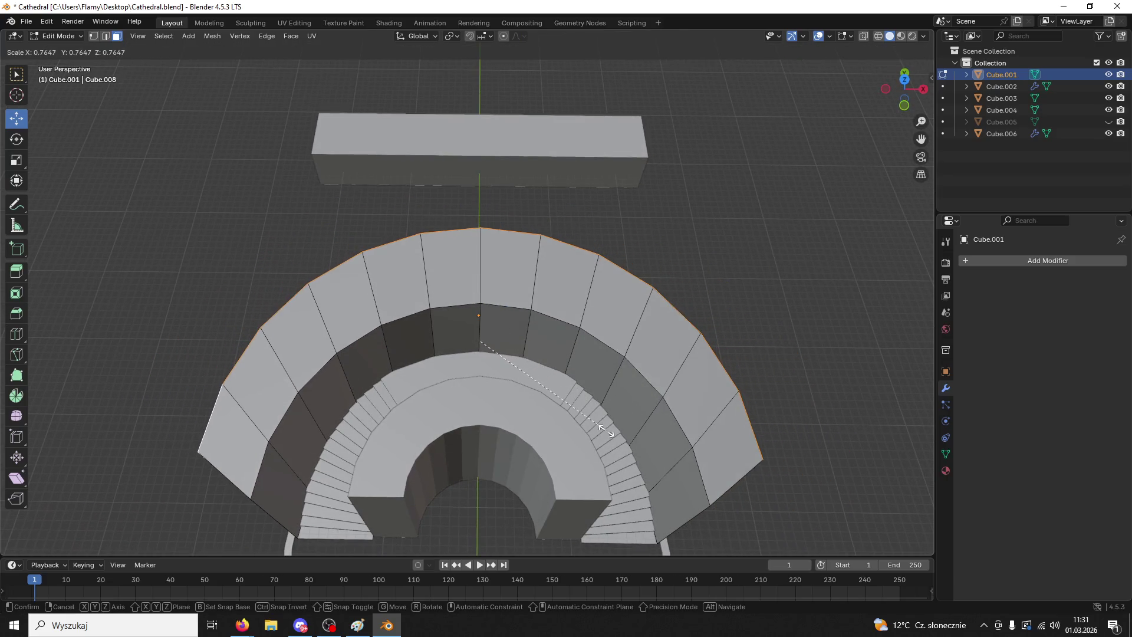
click(607, 431)
key(g)
key(y)
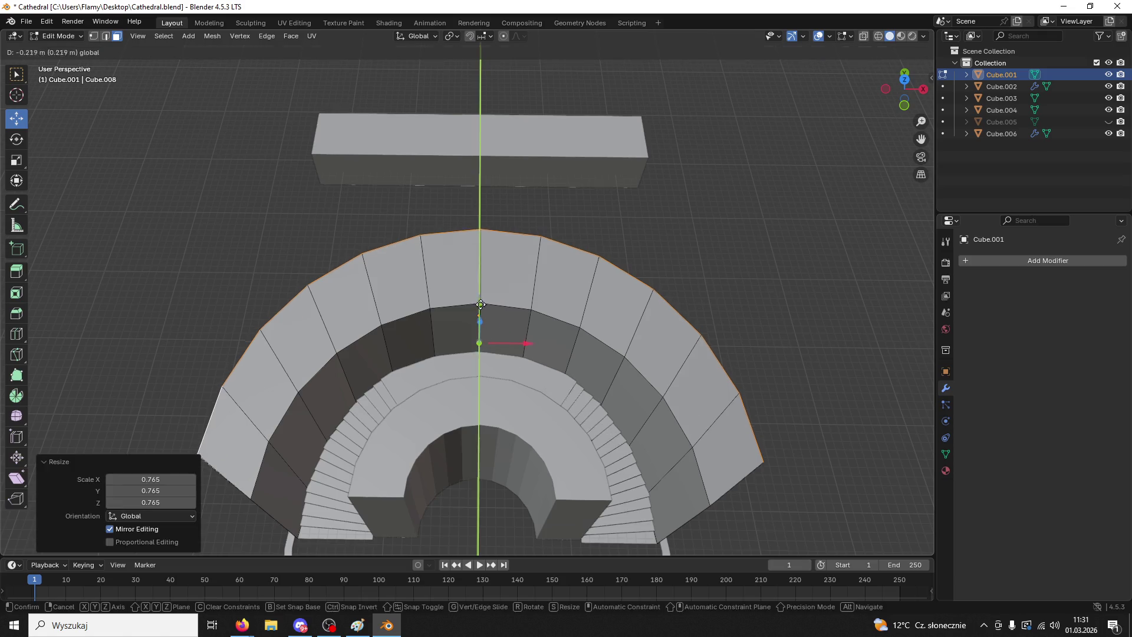
click(477, 340)
- Narrow the arch sideways along X
mouse_move(477, 341)
middle_down()
mouse_move(500, 304)
mouse_move(537, 311)
middle_up()
key(x)
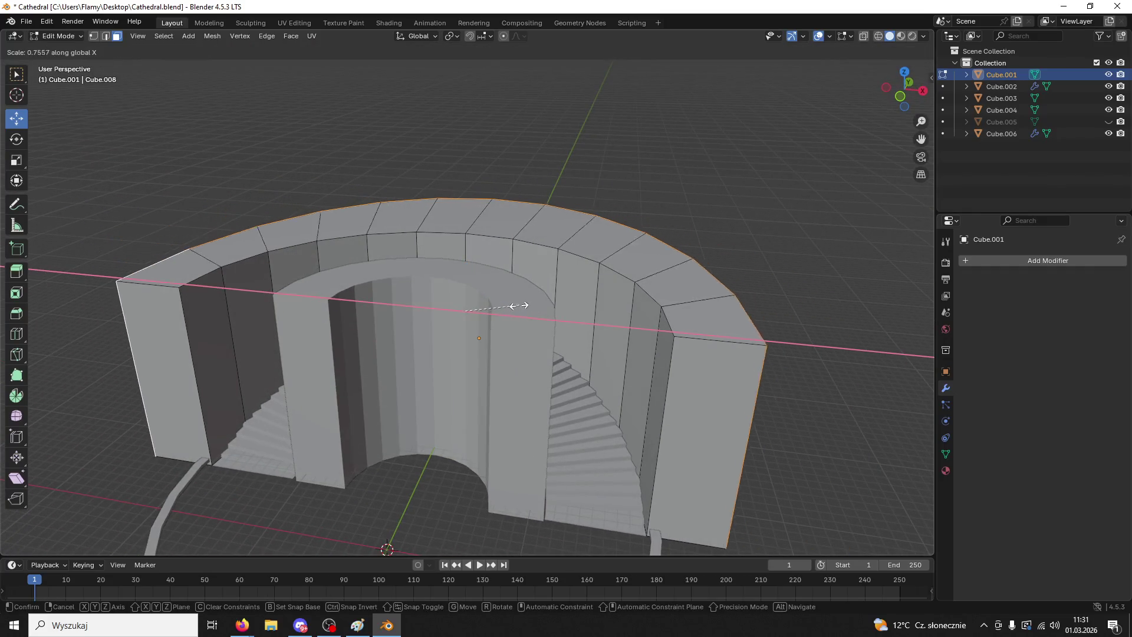
click(514, 304)
- Rescale the arch along Y after cancelling an accidental height scale
key(s)
key(z)
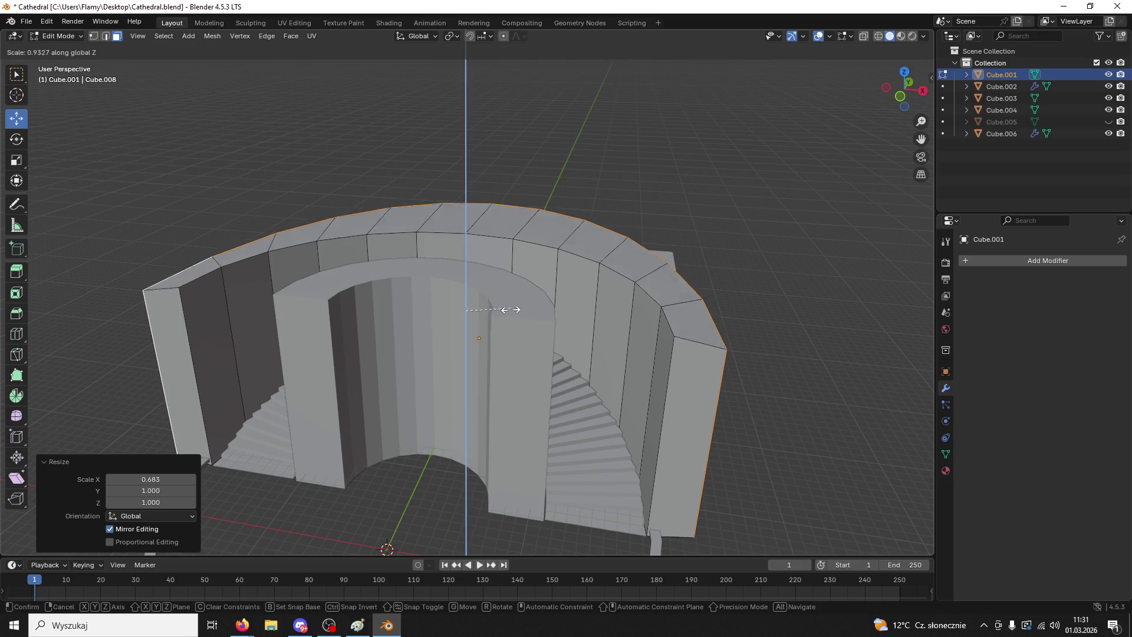
key(Escape)
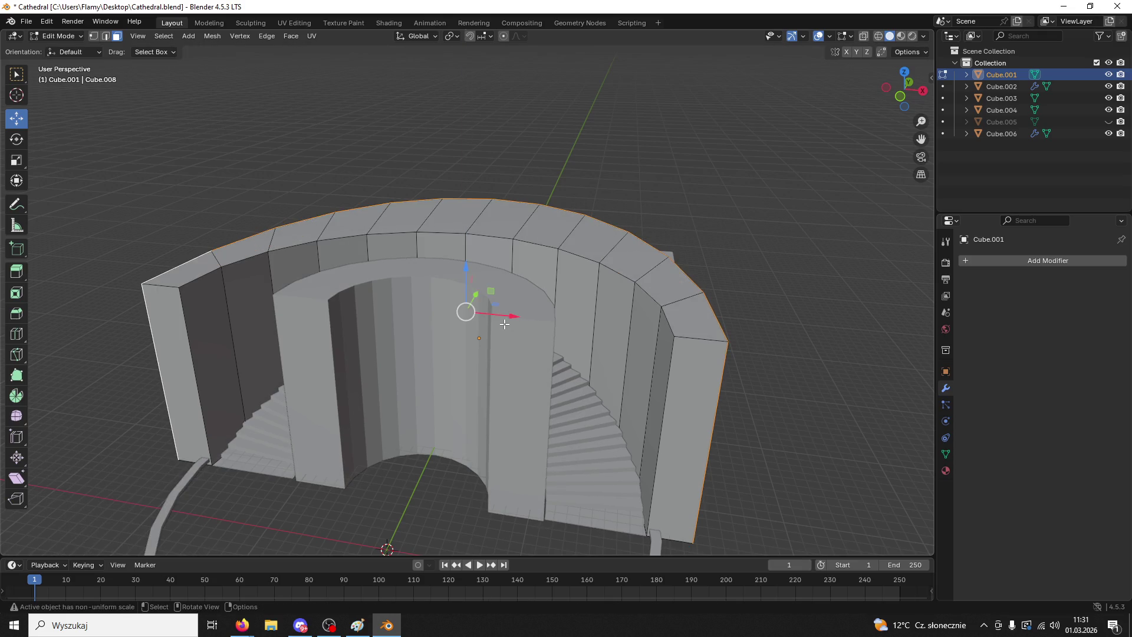
key(s)
key(y)
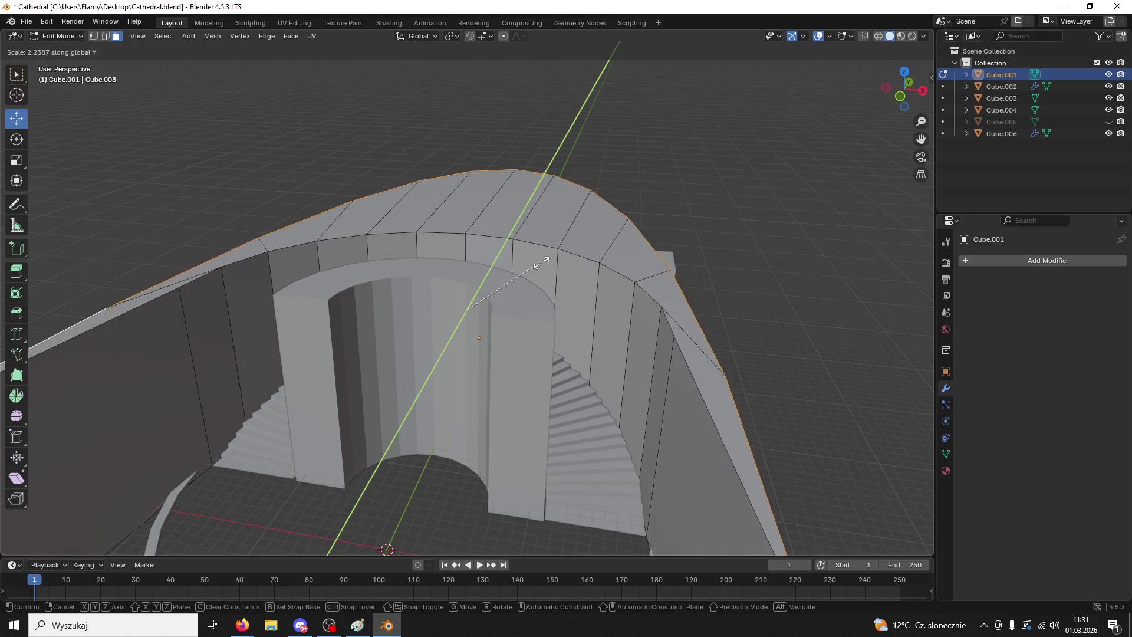
click(518, 346)
- In Top Ortho view, narrow the arch along X to 0.835
middle_drag(517, 346, 787, 92)
click(906, 81)
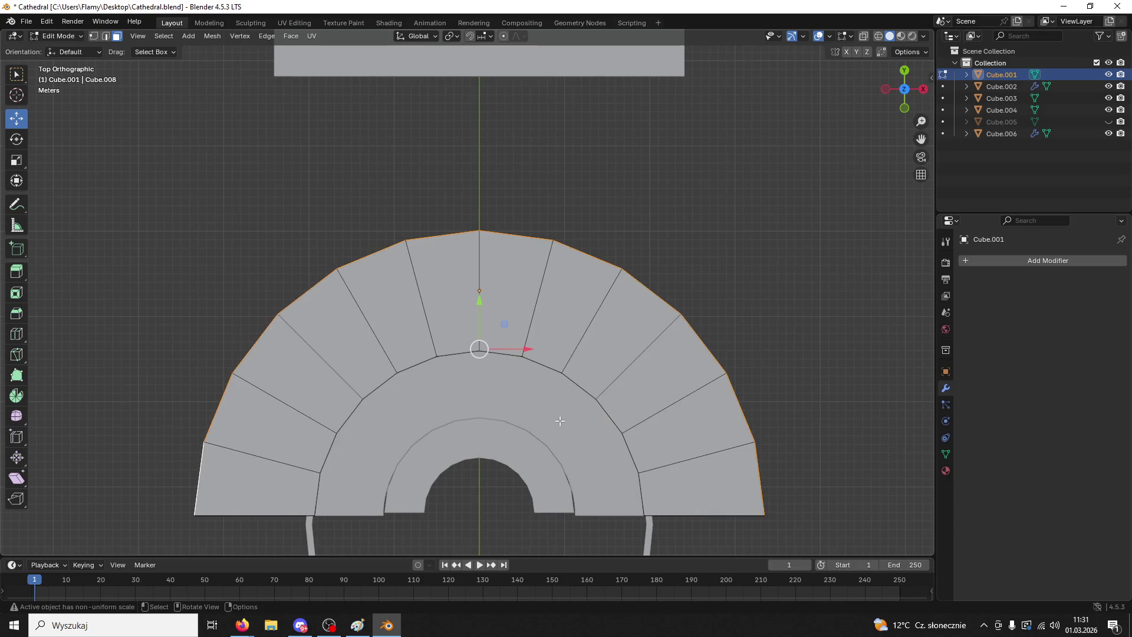
key(s)
key(x)
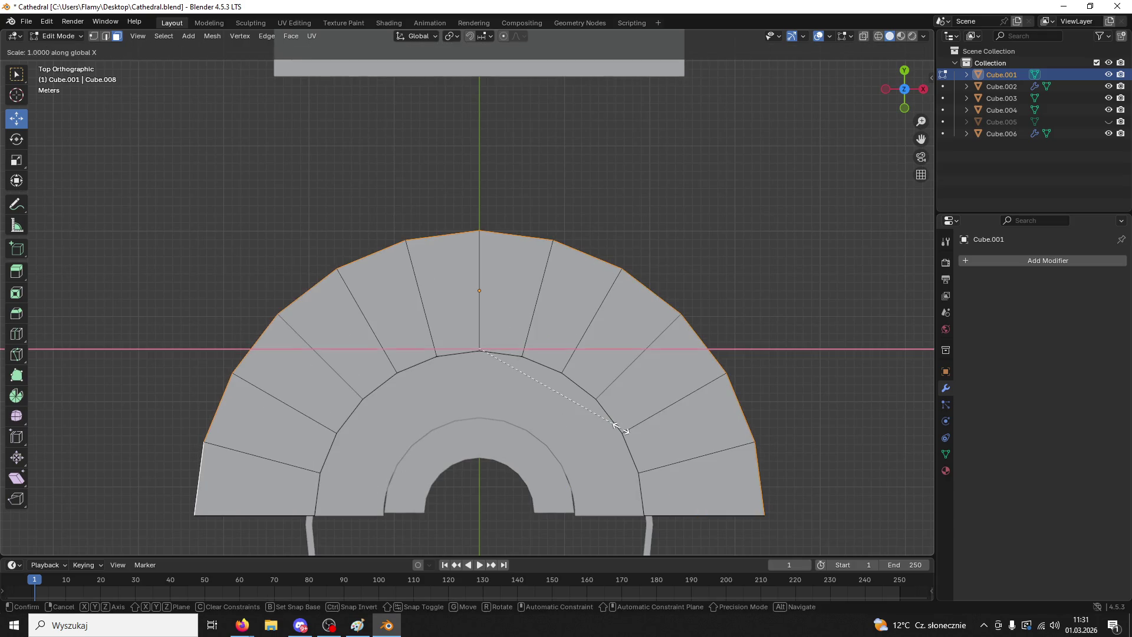
click(578, 441)
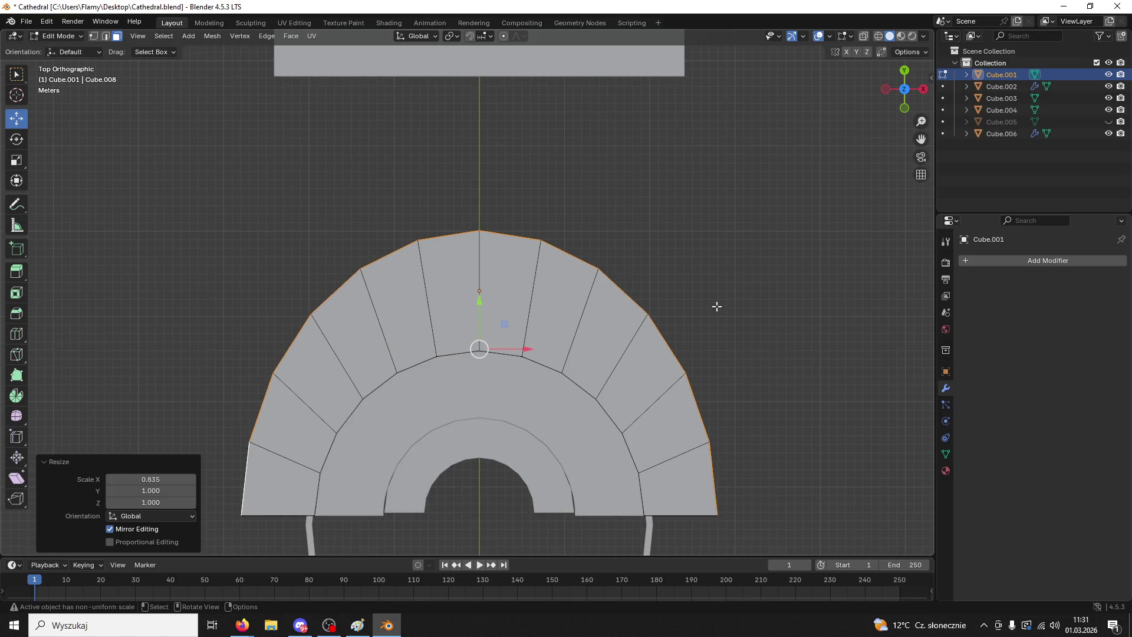
- Scale the arch along Y to 1.010, keeping its faces selected
key(s)
key(y)
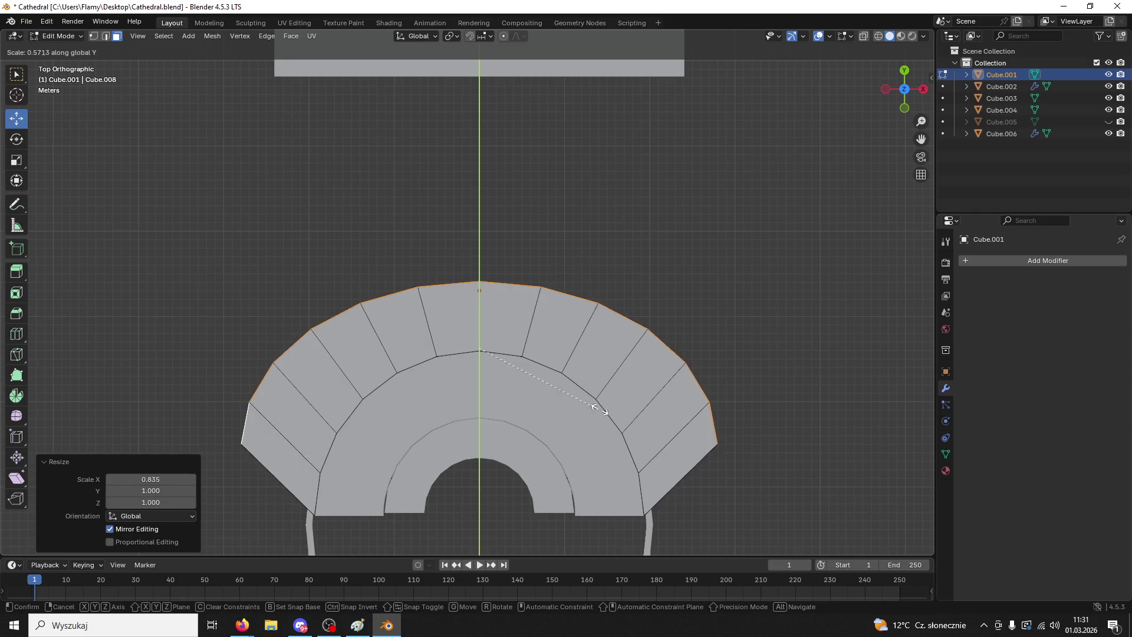
click(708, 414)
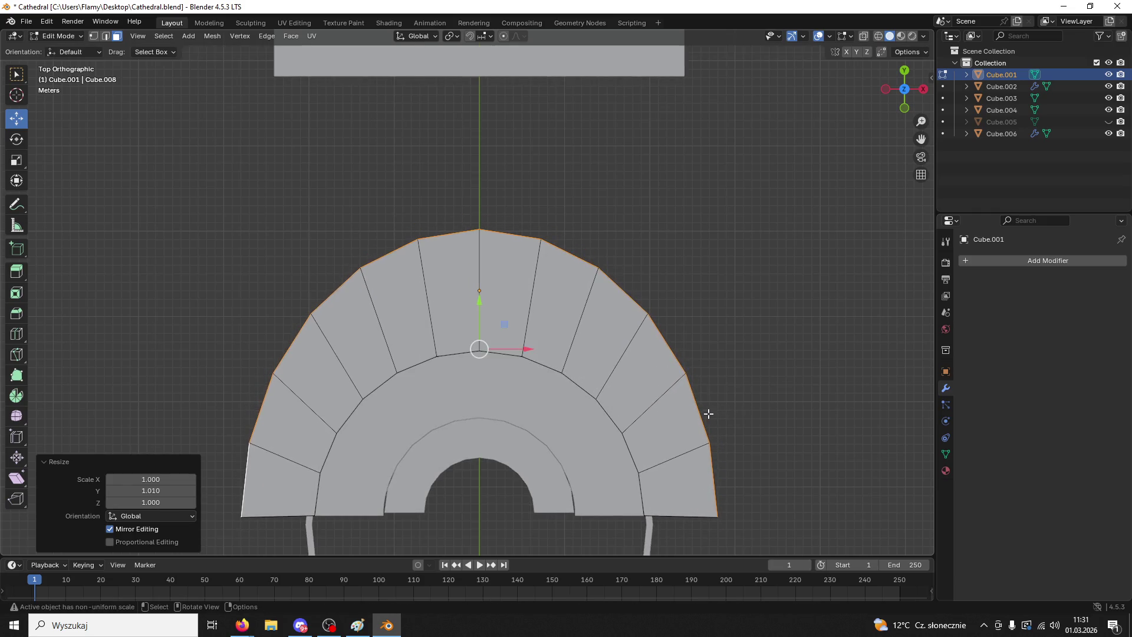
mouse_move(741, 331)
middle_down()
mouse_move(738, 265)
mouse_move(576, 262)
mouse_move(541, 352)
mouse_move(635, 397)
mouse_move(566, 409)
middle_up()
click(635, 397)
key(ctrl+z)
- Try Poke Faces and shrinking the arch faces, then undo both
right_click(437, 346)
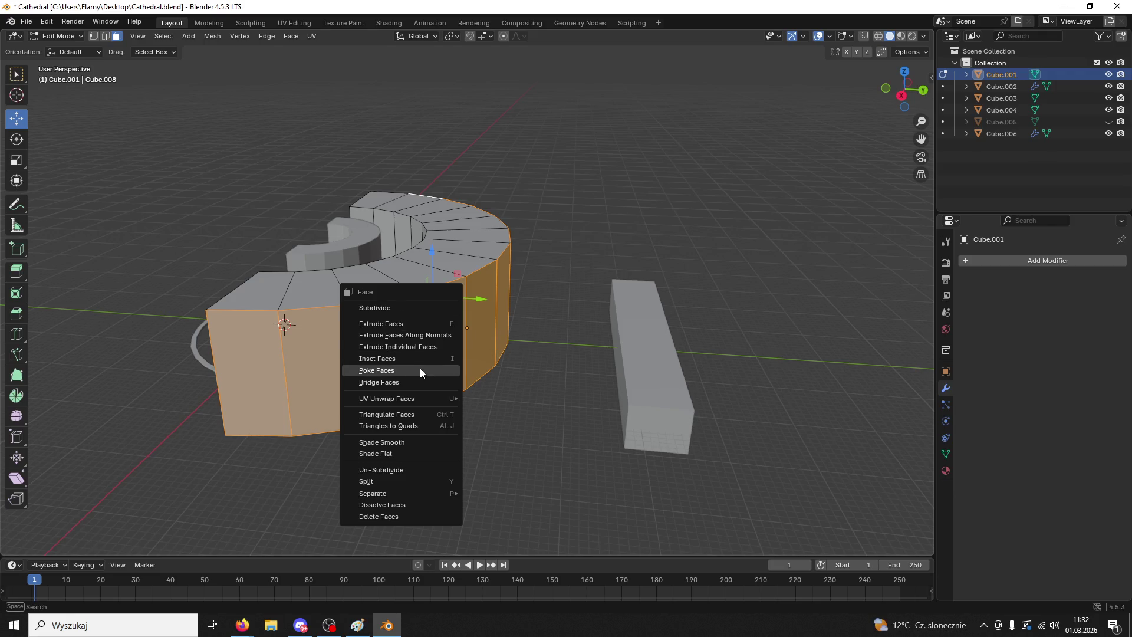
click(420, 368)
key(alt+a)
middle_drag(387, 333, 409, 315)
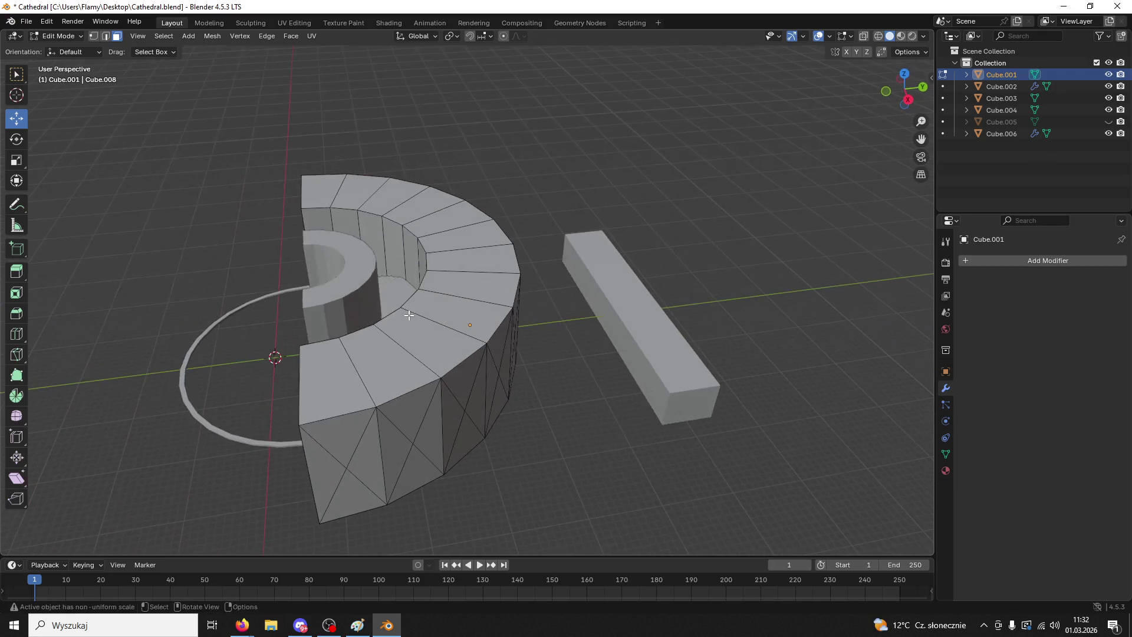
key(ctrl+z)
key(s)
click(439, 325)
key(ctrl+z)
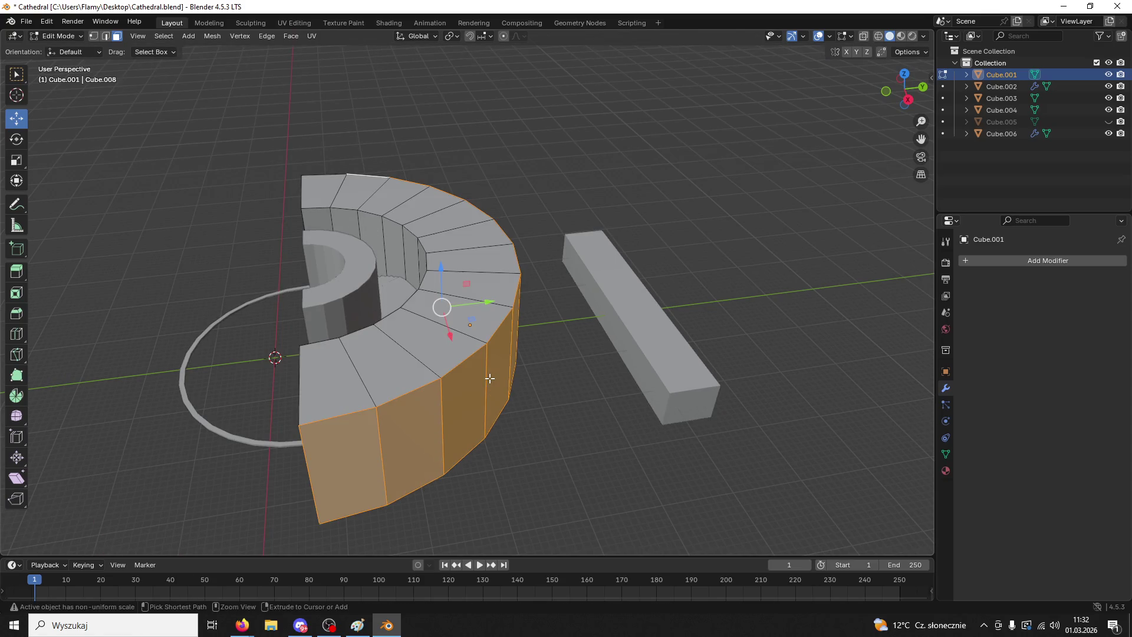
- Select the end blocks' front faces and all the arch's top faces
mouse_move(460, 362)
middle_down()
mouse_move(561, 366)
mouse_move(603, 348)
middle_up()
click(665, 345)
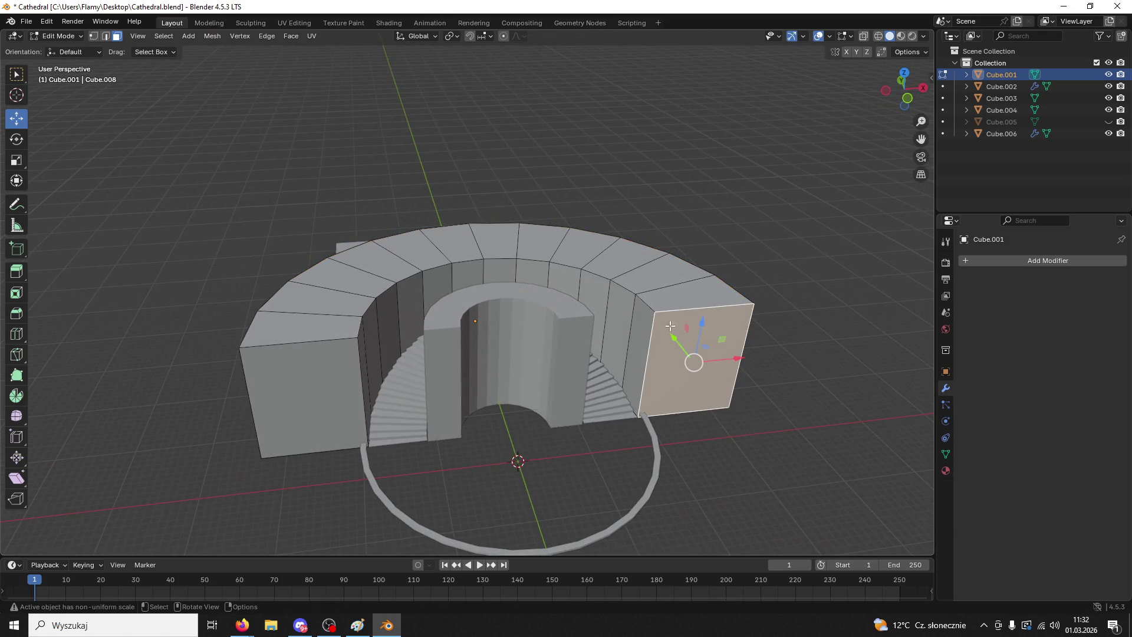
shift+click(684, 288)
shift+click(654, 274)
shift+click(620, 259)
shift+click(584, 248)
shift+click(552, 242)
shift+click(503, 239)
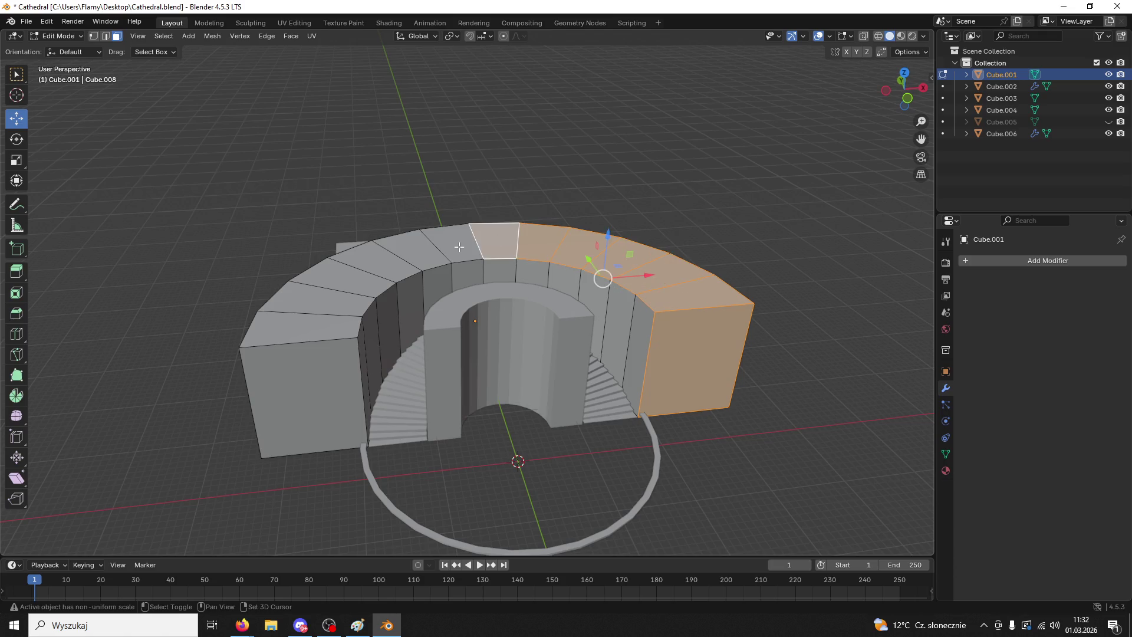
shift+click(446, 250)
shift+click(423, 253)
shift+click(386, 272)
shift+click(345, 295)
shift+click(345, 300)
shift+click(307, 328)
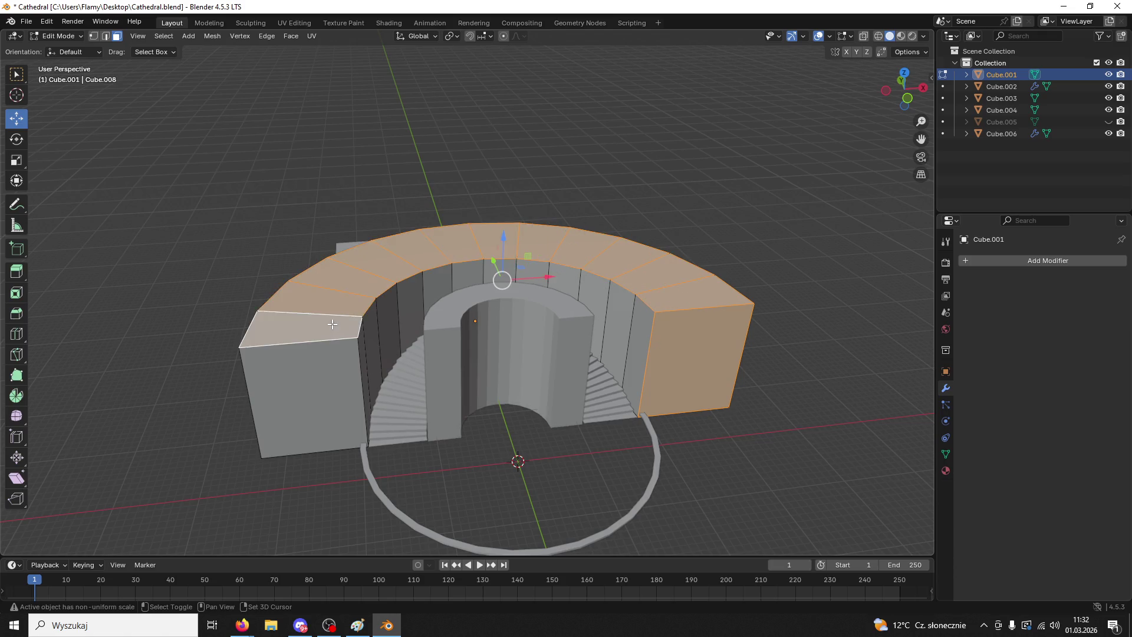
shift+click(304, 395)
- Add the front and right-hand wall faces to the selection
mouse_move(304, 395)
middle_down()
mouse_move(325, 350)
mouse_move(333, 353)
middle_up()
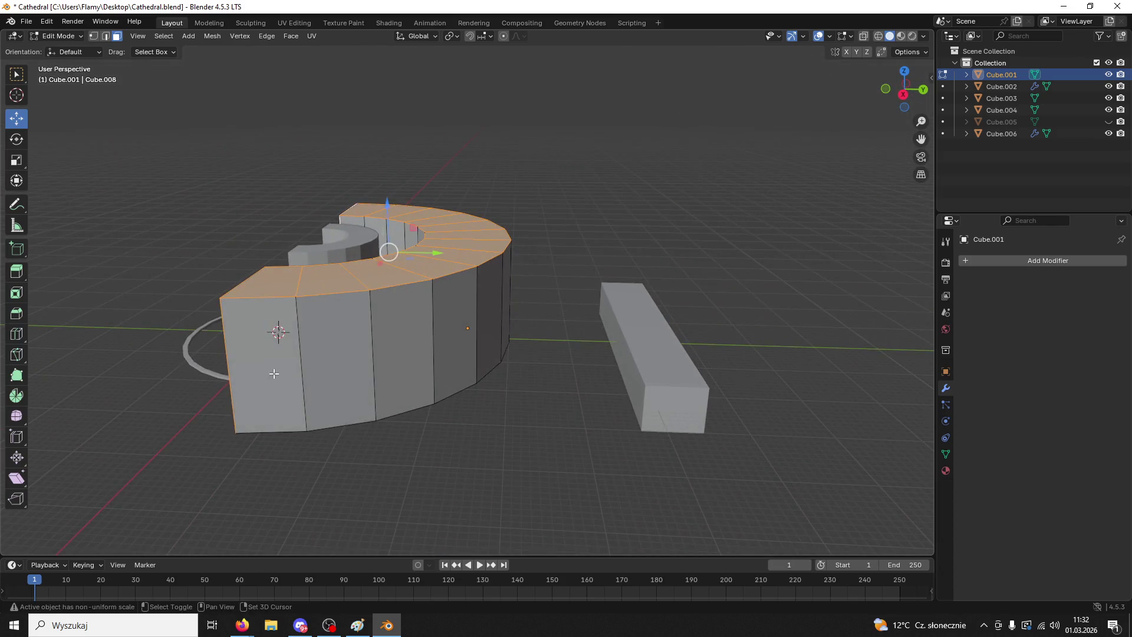
shift+click(339, 357)
shift+click(407, 342)
shift+click(454, 336)
shift+click(487, 327)
middle_drag(487, 328, 358, 320)
shift+click(420, 295)
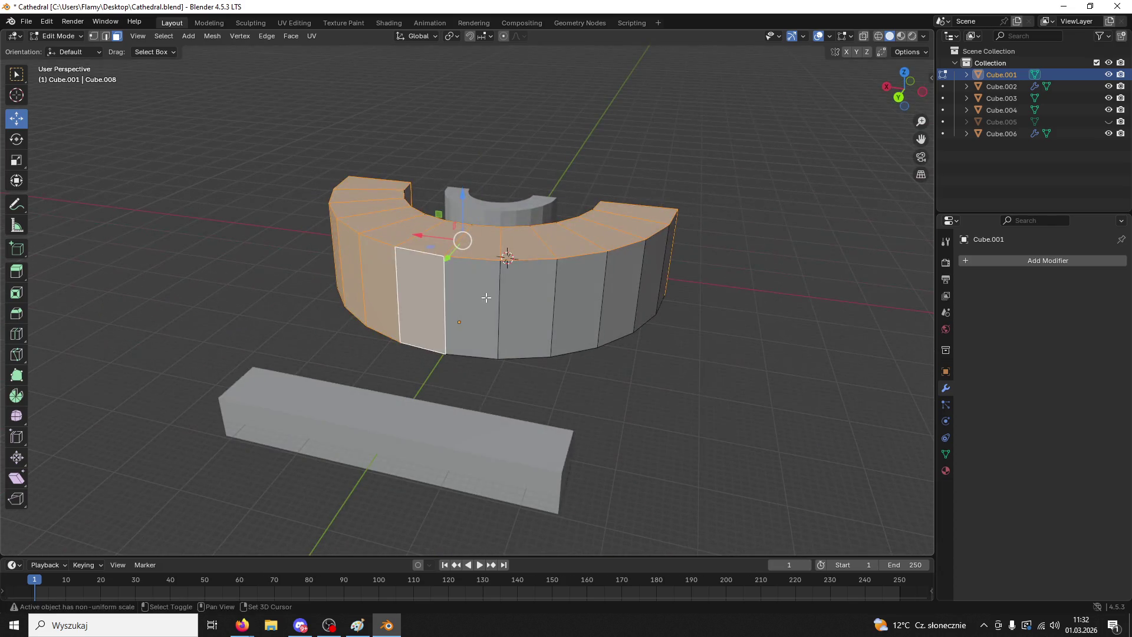
shift+click(472, 301)
shift+click(524, 307)
shift+click(633, 297)
shift+click(577, 301)
shift+click(651, 278)
shift+click(671, 254)
- Add the inner wall faces and delete all the selected faces
mouse_move(671, 254)
middle_down()
mouse_move(616, 210)
mouse_move(702, 304)
middle_up()
shift+click(702, 304)
shift+click(666, 295)
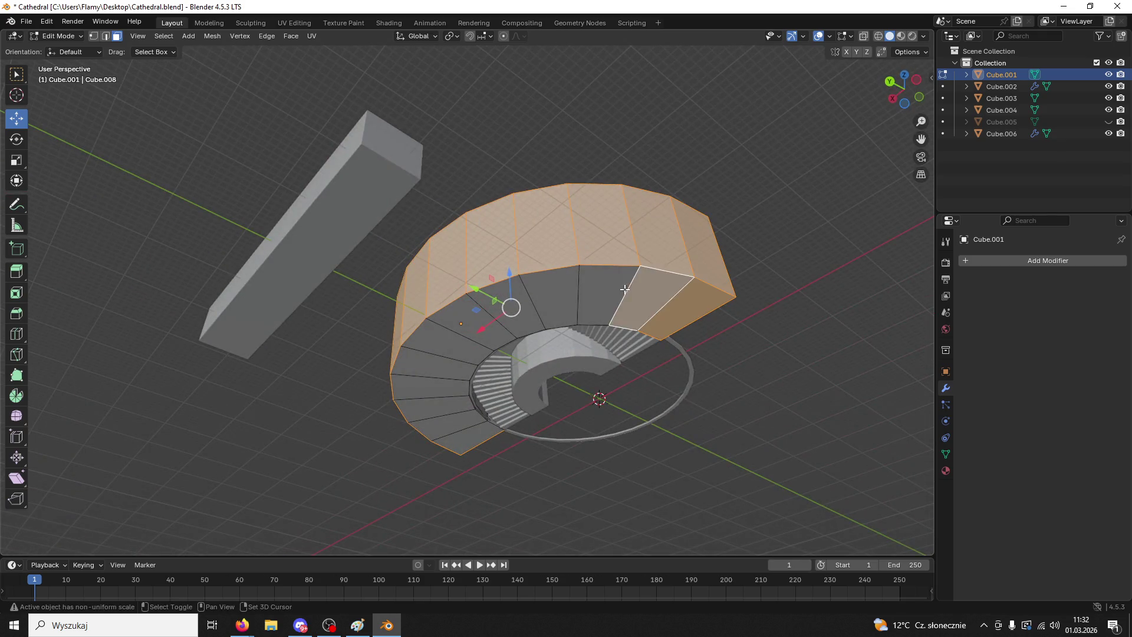
shift+click(609, 295)
shift+click(550, 298)
shift+click(481, 312)
shift+click(451, 333)
shift+click(436, 356)
shift+click(427, 377)
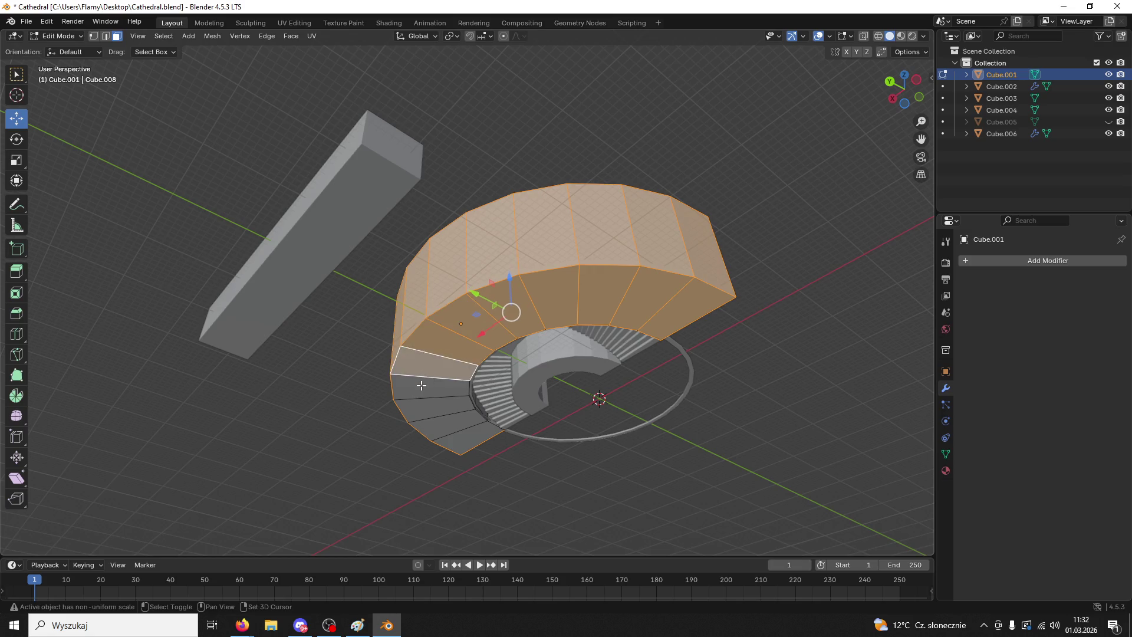
shift+click(425, 398)
shift+click(434, 415)
shift+click(457, 434)
shift+click(460, 438)
middle_drag(460, 437, 382, 493)
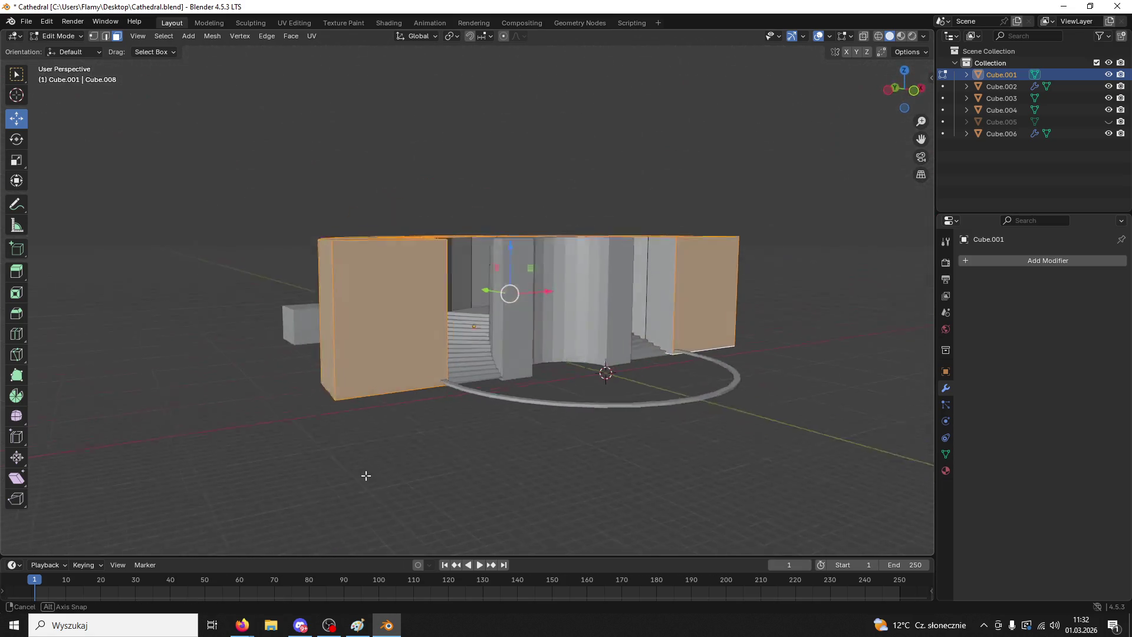
key(x)
click(428, 335)
- Select all the remaining outer wall faces around the arch
middle_drag(428, 334, 545, 330)
click(635, 348)
shift+click(617, 348)
shift+click(590, 330)
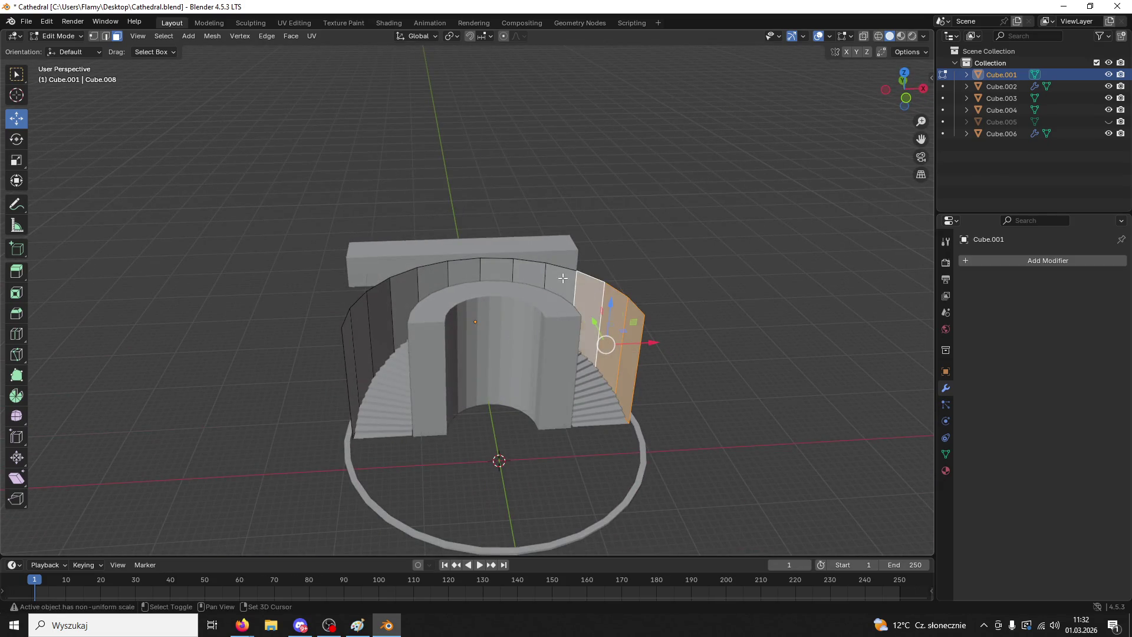
shift+click(561, 313)
shift+click(528, 295)
shift+click(497, 280)
shift+click(464, 275)
shift+click(435, 276)
shift+click(404, 295)
shift+click(379, 313)
shift+click(360, 330)
shift+click(351, 343)
- Extrude the outer wall faces along their normals by -4.03 m into a thick wall
key(ctrl+f)
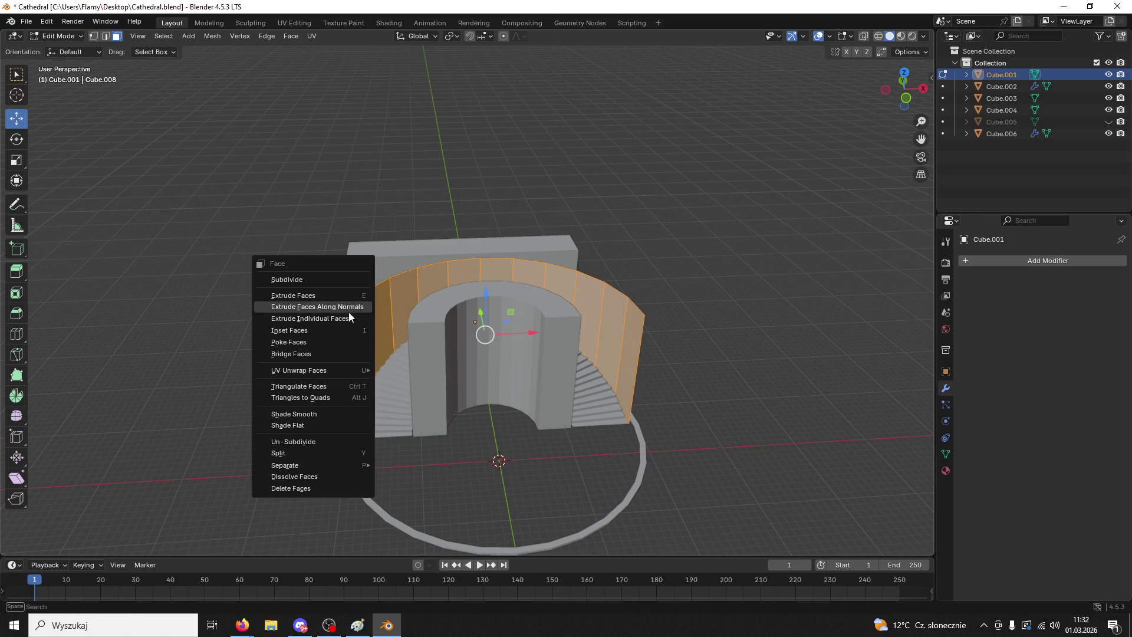
click(349, 307)
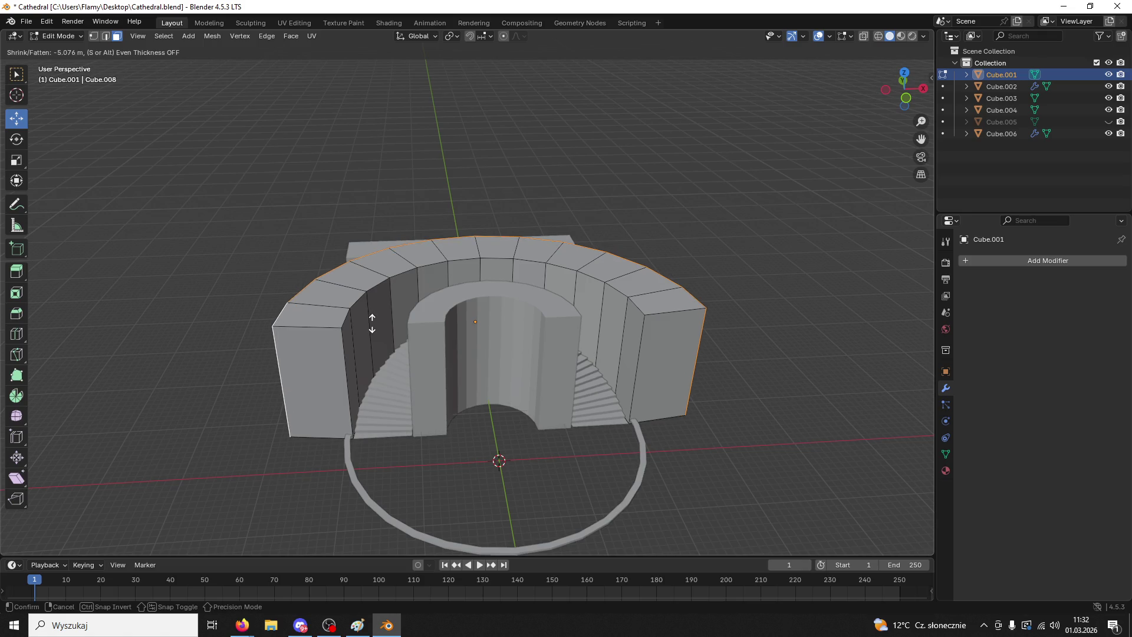
click(367, 323)
mouse_move(366, 323)
middle_down()
mouse_move(426, 432)
mouse_move(445, 428)
mouse_move(484, 375)
middle_up()
click(157, 181)
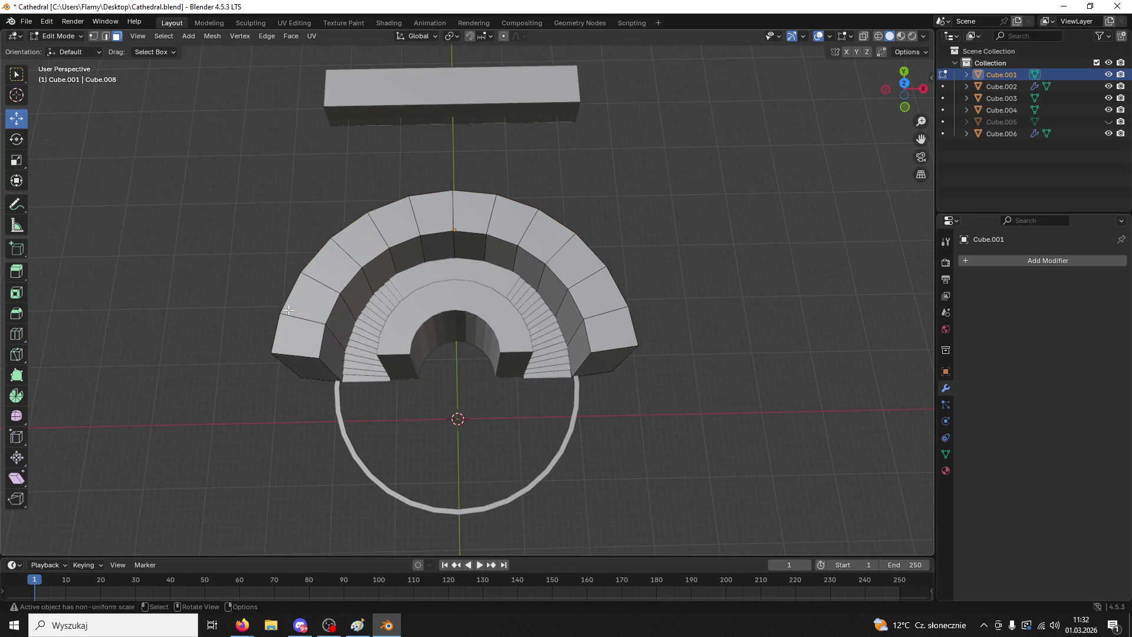
- Select the outer wall's right end face and try a rotation, then undo it
click(332, 371)
shift+click(595, 360)
click(596, 361)
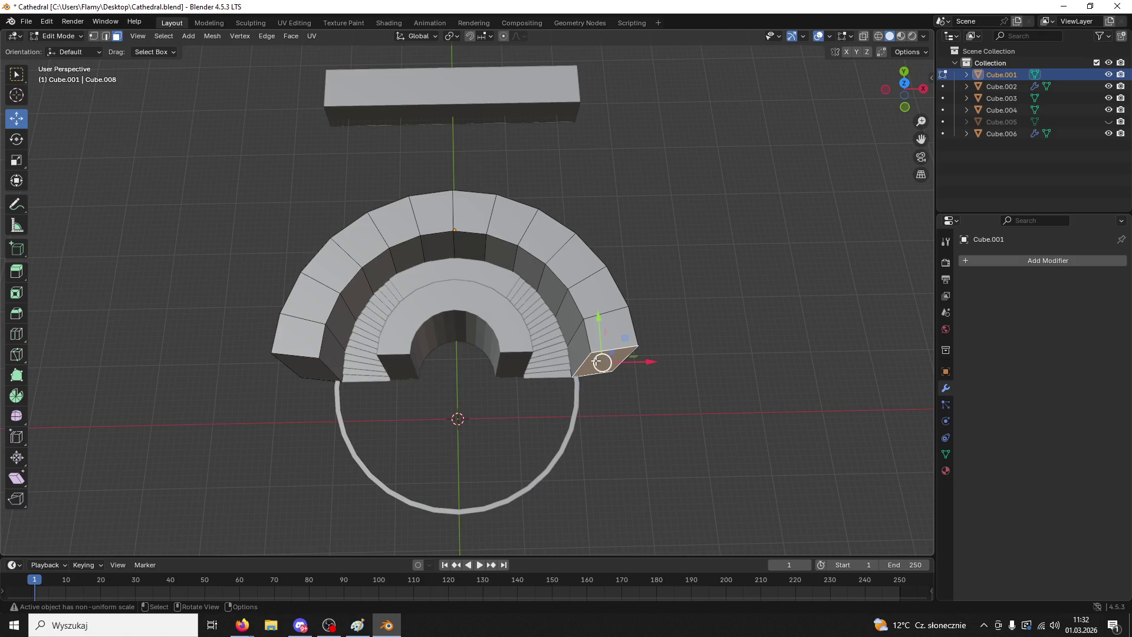
key(r)
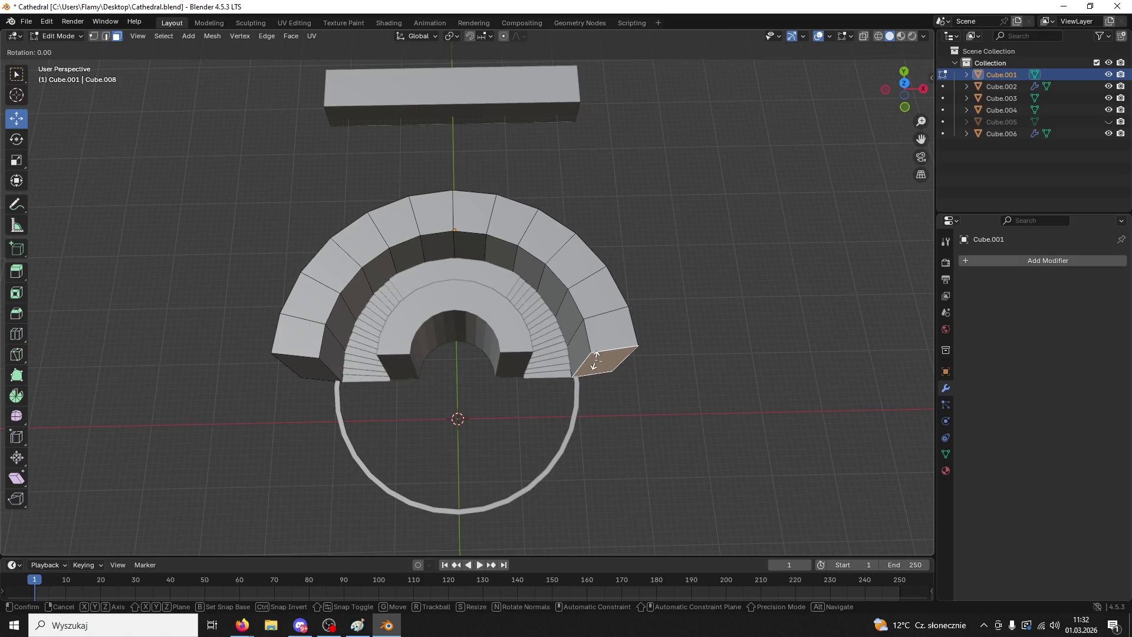
click(601, 361)
scroll(601, 361, up, 2)
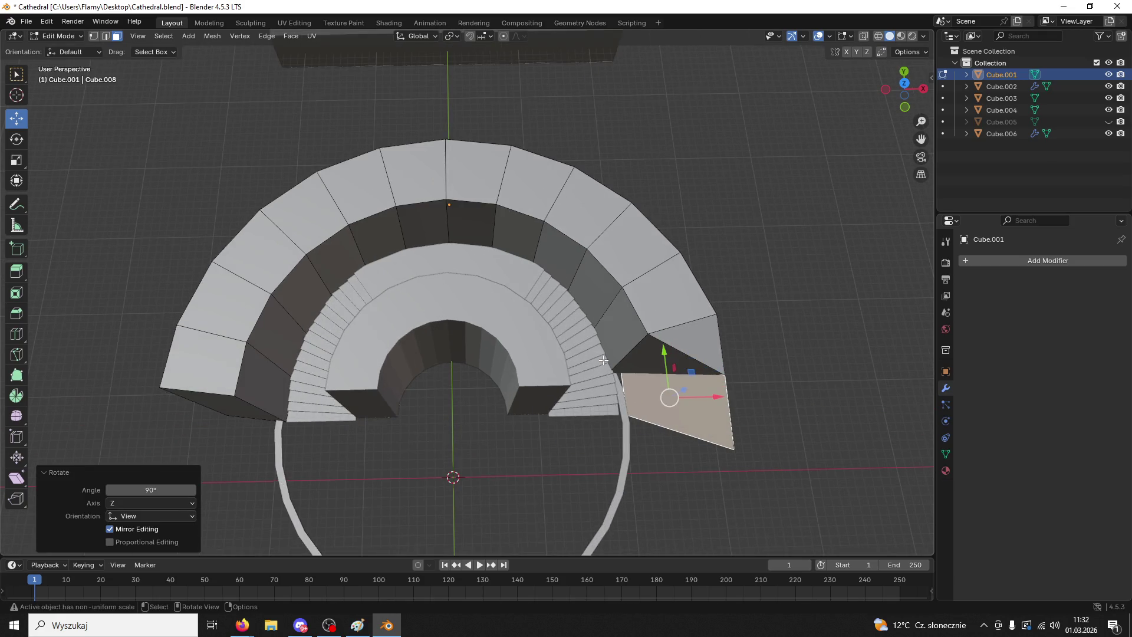
key(ctrl+z)
- In top view, rotate the right end face to line up with the stairs' baseline
click(905, 83)
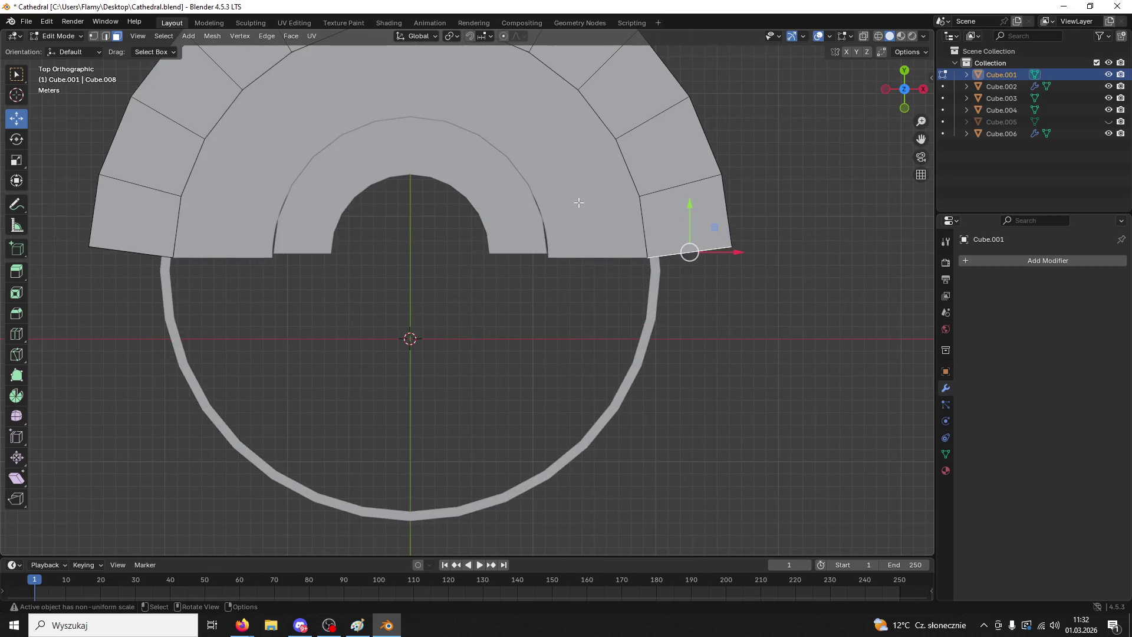
click(16, 139)
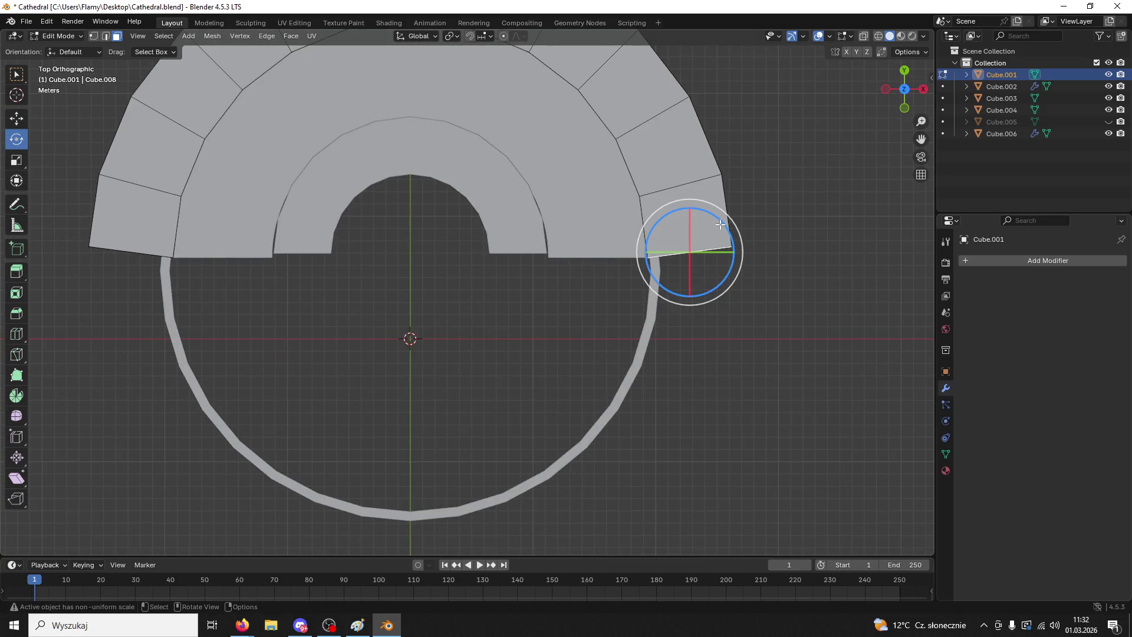
drag(716, 224, 731, 236)
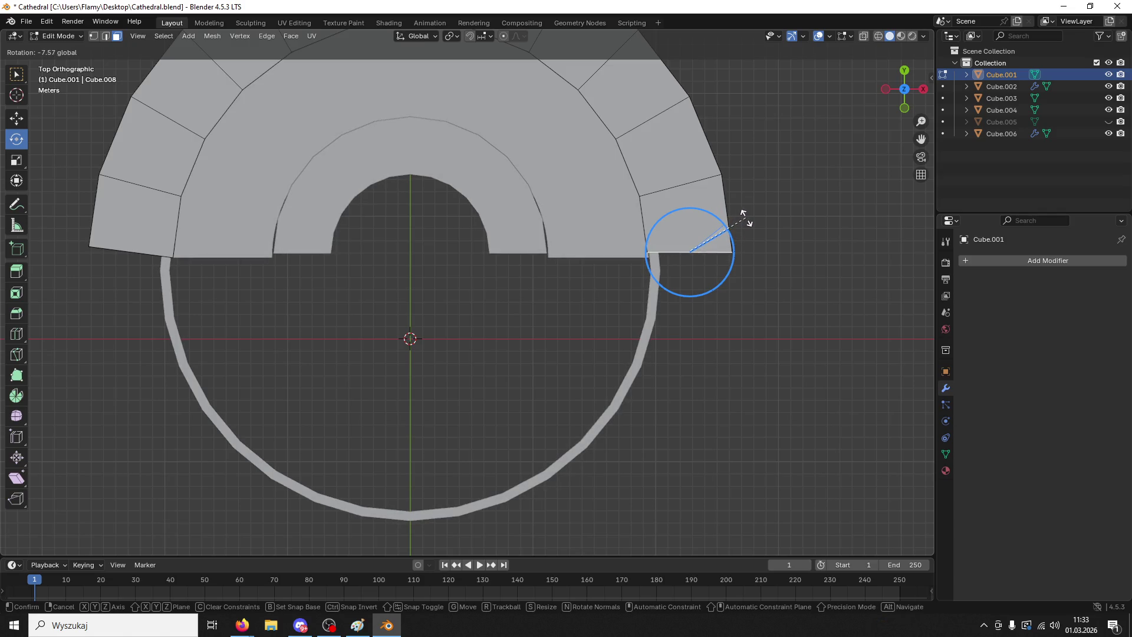
drag(745, 217, 747, 218)
click(747, 219)
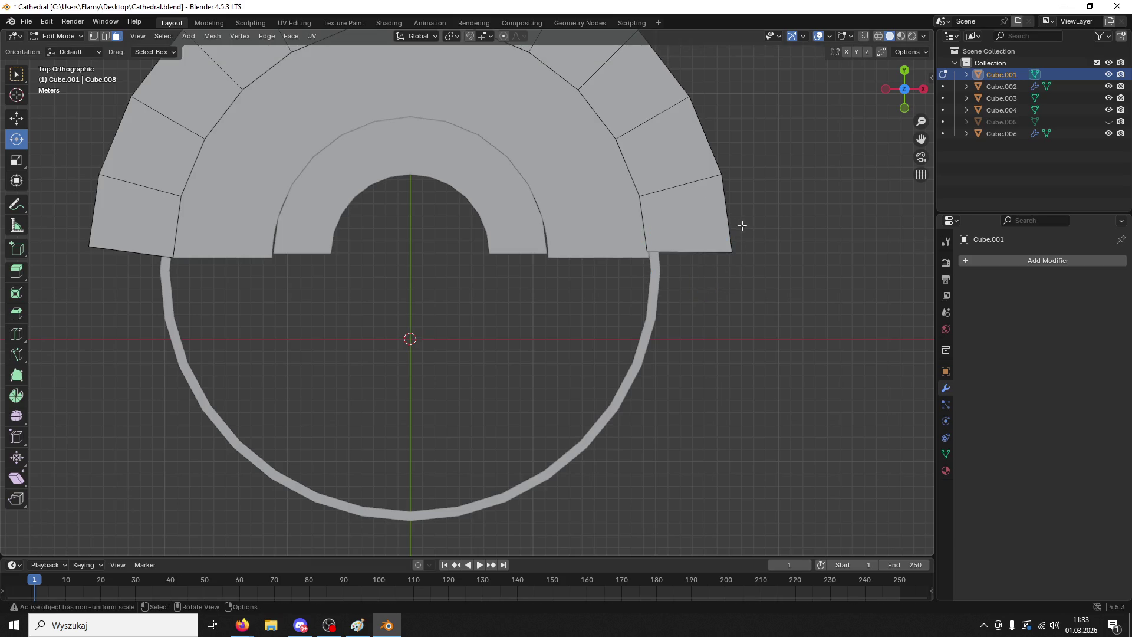
- Select the wall face right of the stairs and move it down along Y
scroll(741, 225, up, 2)
mouse_move(780, 240)
middle_down()
mouse_move(770, 222)
mouse_move(791, 221)
middle_up()
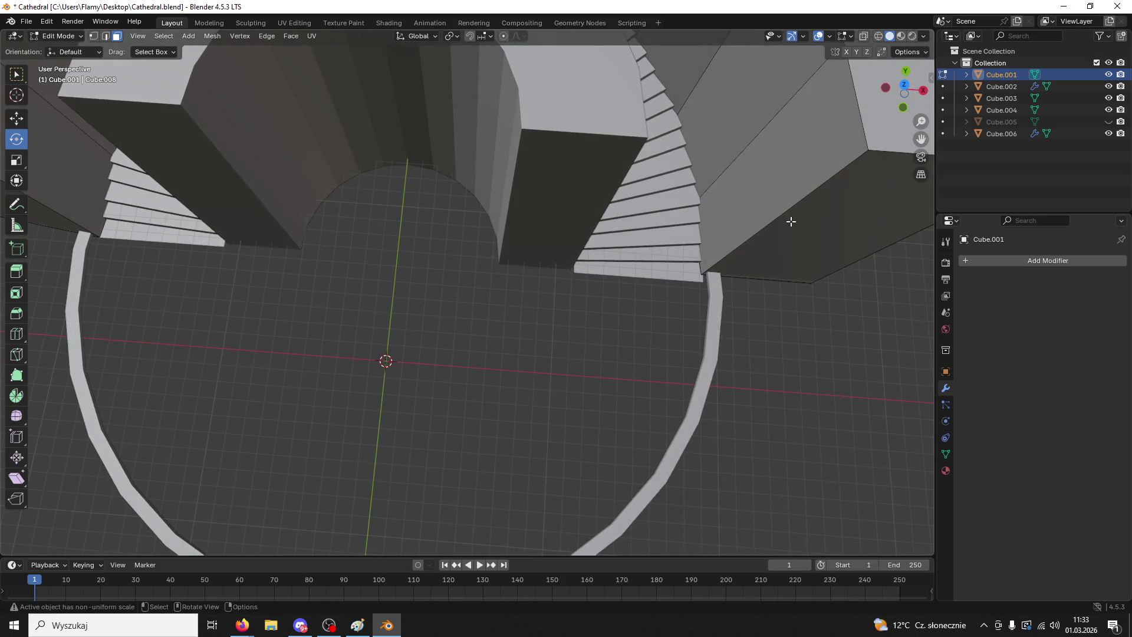
click(873, 176)
click(904, 84)
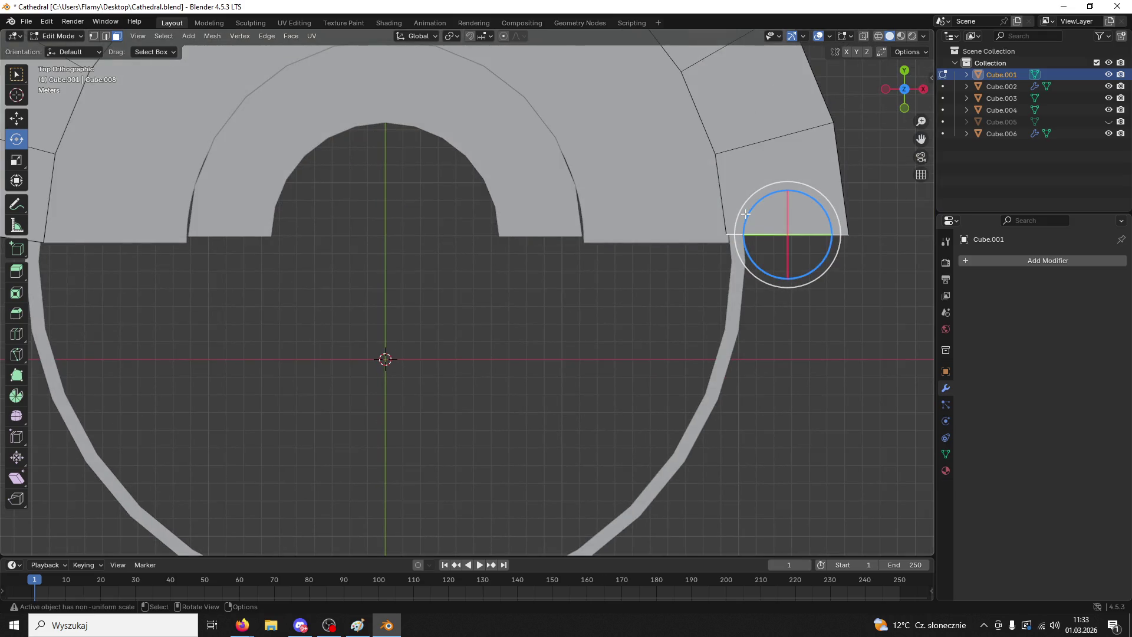
click(22, 120)
drag(779, 135, 771, 155)
mouse_move(430, 290)
middle_down()
mouse_move(601, 293)
mouse_move(330, 174)
middle_up()
- Rotate that end face 7.18° about Z and slide it -0.43 m along Y onto the baseline
click(905, 84)
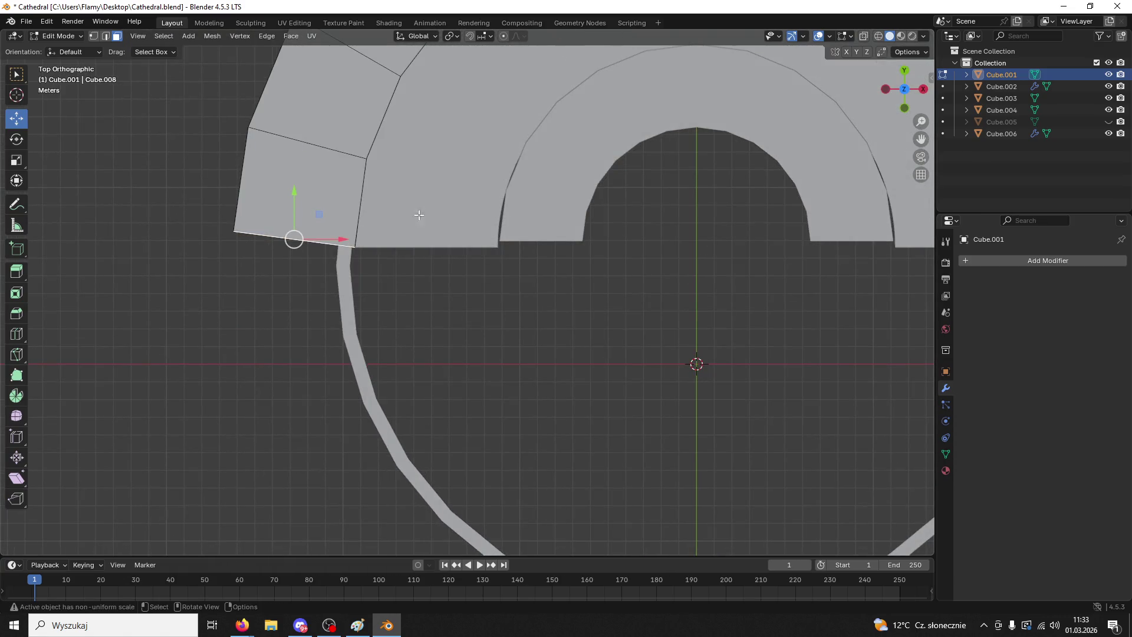
click(17, 140)
click(325, 207)
mouse_move(325, 207)
mouse_down()
mouse_move(311, 194)
mouse_move(277, 199)
mouse_up()
click(17, 118)
mouse_move(614, 341)
middle_down()
mouse_move(612, 285)
mouse_move(662, 255)
mouse_move(634, 276)
middle_up()
click(59, 36)
click(58, 36)
- Switch to Object Mode and apply Shade Auto Smooth to the outer wall
click(58, 36)
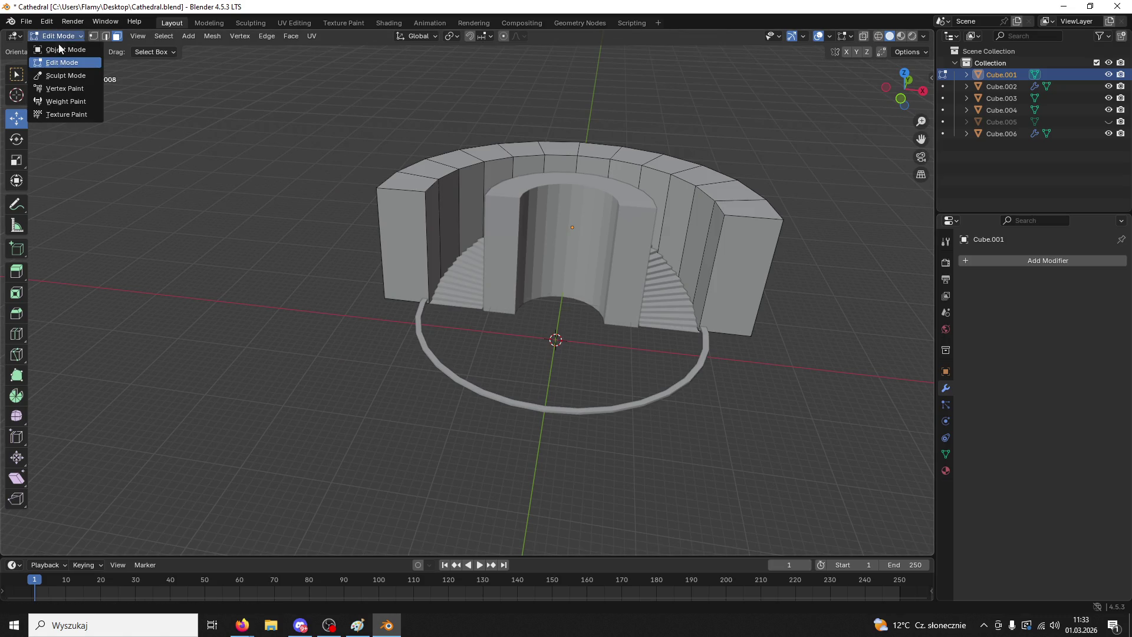
click(59, 49)
click(614, 294)
click(728, 227)
right_click(726, 227)
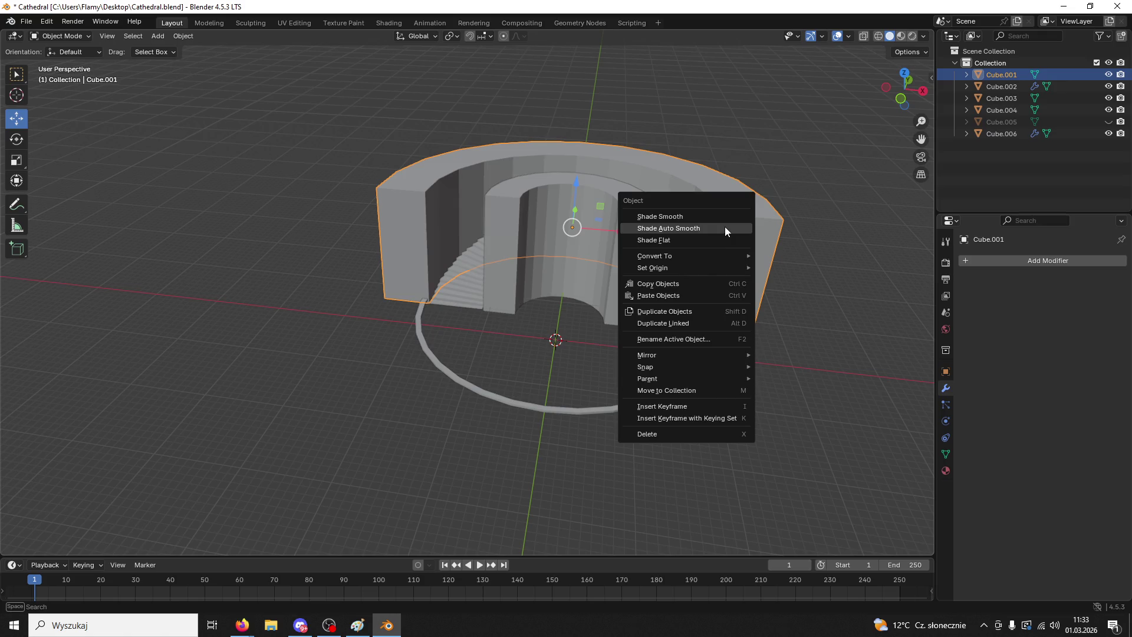
click(724, 228)
- Apply Shade Auto Smooth to the inner arch as well
click(624, 235)
right_click(624, 235)
click(624, 235)
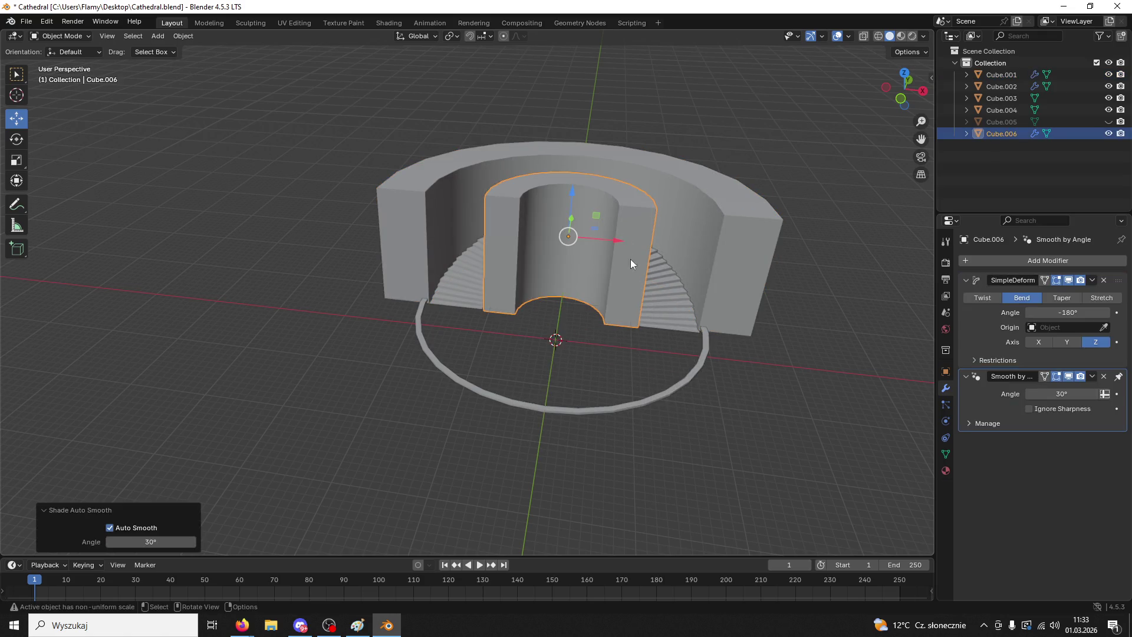
right_click(647, 304)
scroll(677, 193, up, 2)
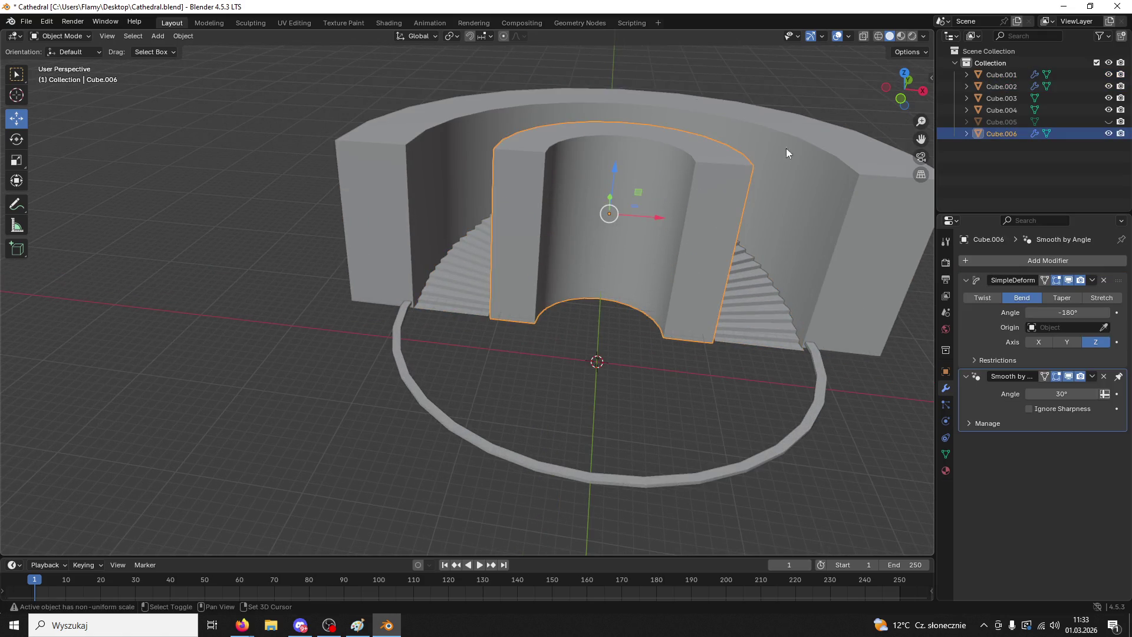
mouse_move(692, 246)
middle_down()
mouse_move(708, 317)
mouse_move(585, 185)
middle_up()
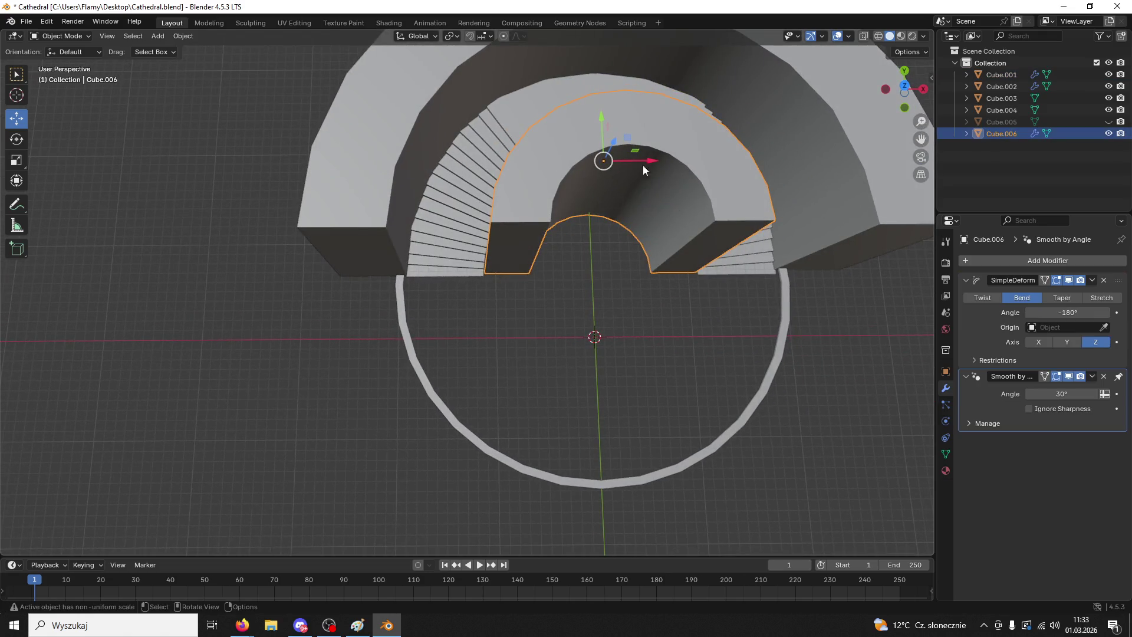
- Apply the inner arch's Smooth by Angle and SimpleDeform bend modifiers
mouse_move(646, 239)
middle_down()
mouse_move(594, 249)
mouse_move(649, 208)
mouse_move(674, 234)
mouse_move(623, 215)
mouse_move(635, 224)
middle_up()
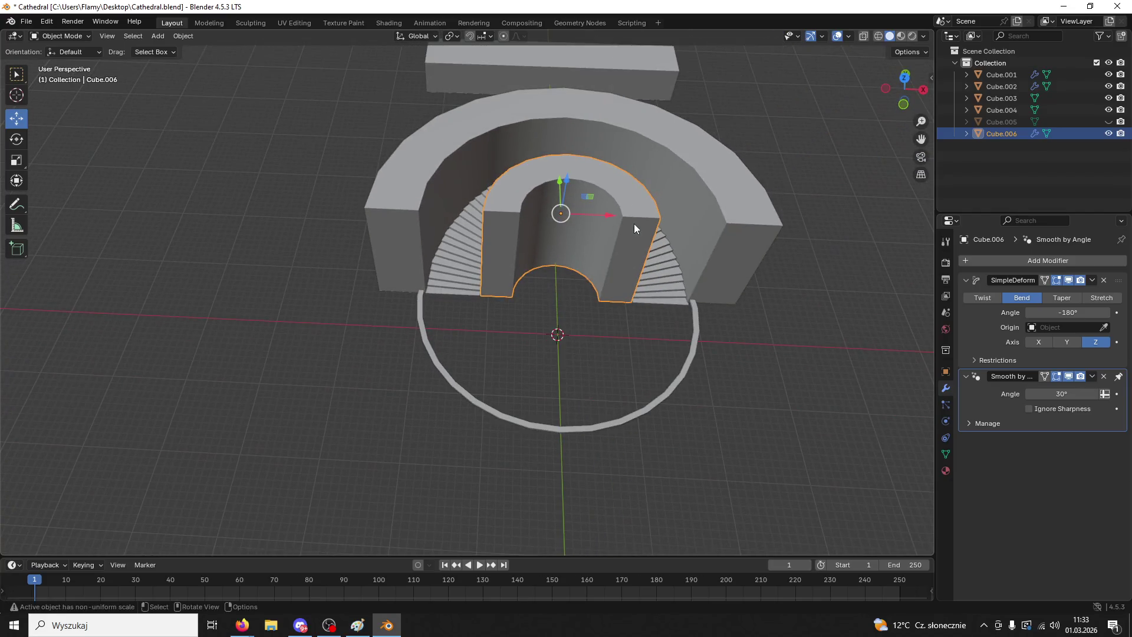
click(1093, 377)
click(1075, 389)
click(1092, 280)
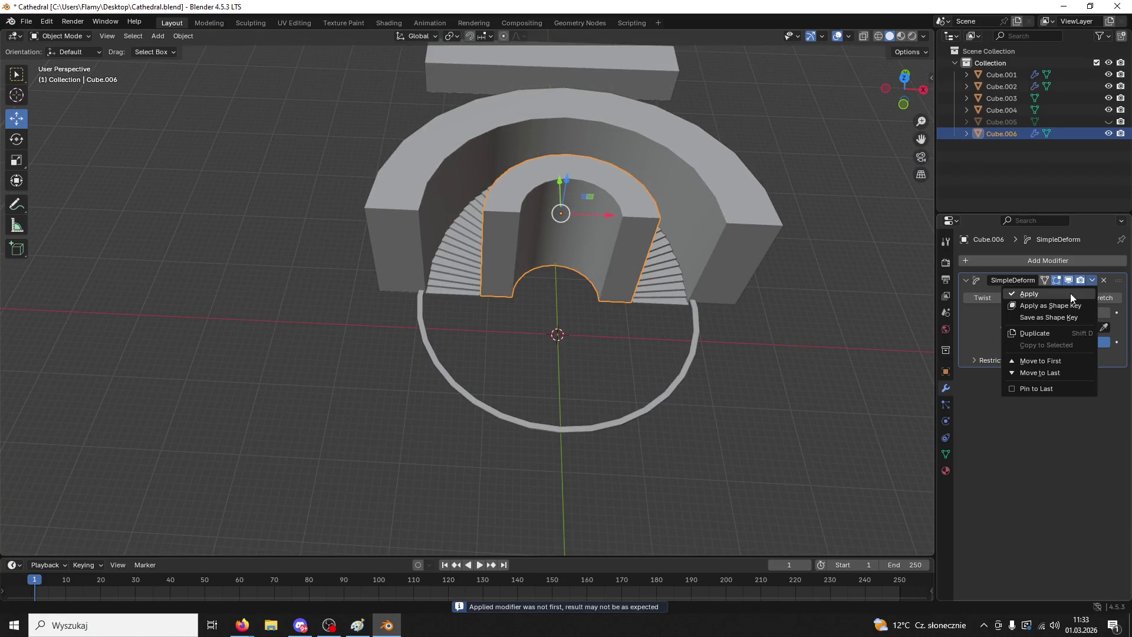
click(1070, 292)
- Apply the outer wall's Smooth by Angle modifier
click(760, 253)
click(1093, 280)
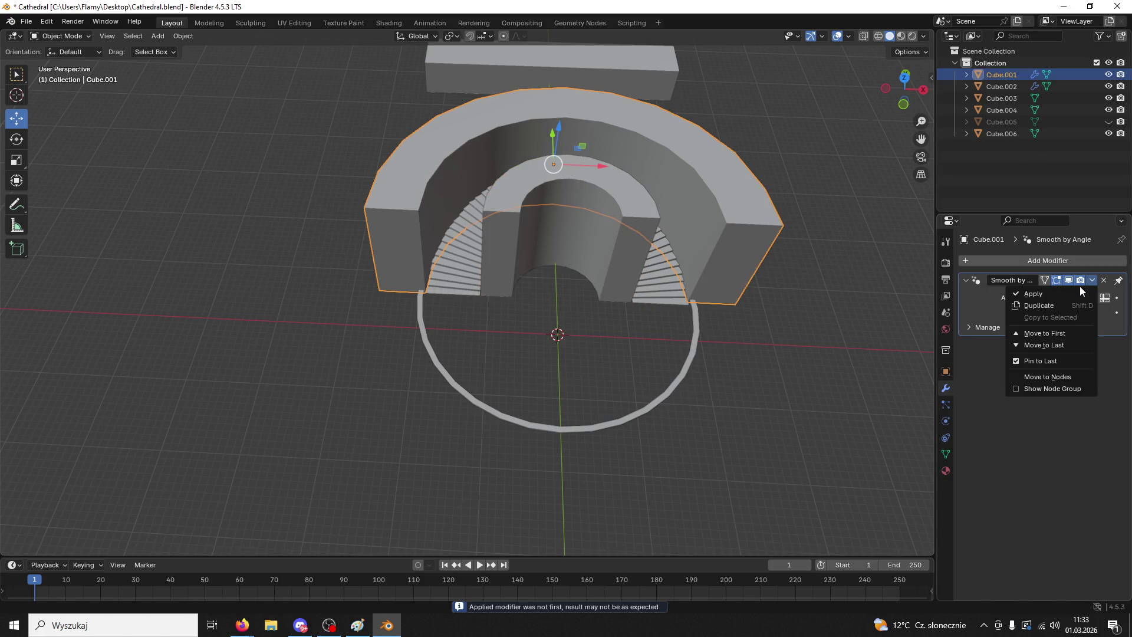
click(1081, 286)
key(ctrl+z)
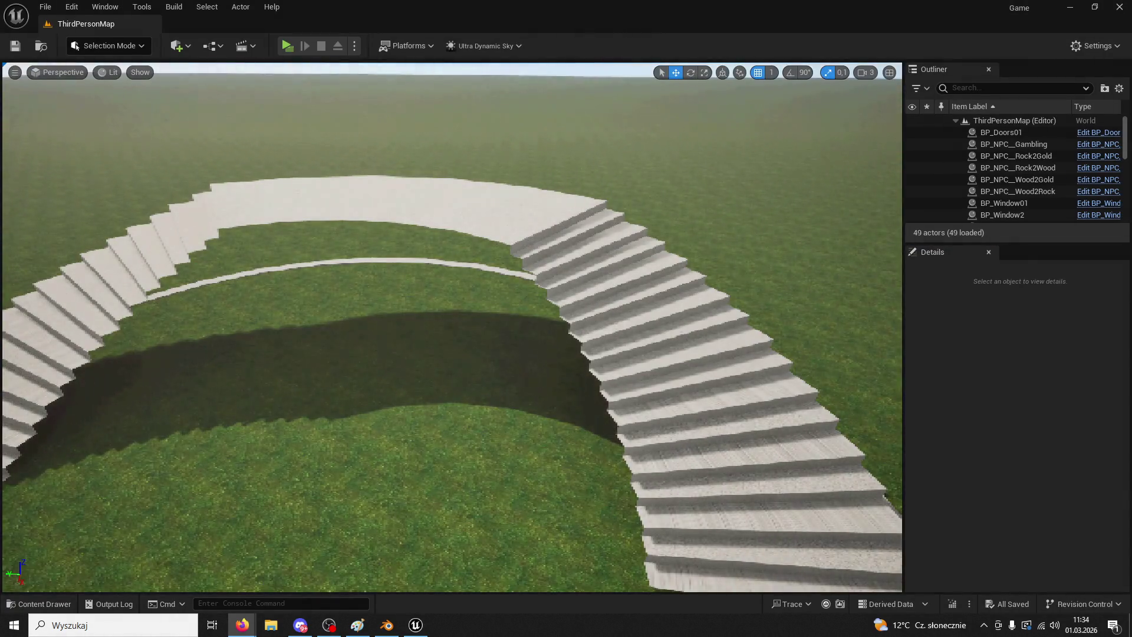
- Reimport the StairsTest static mesh from the Content Drawer and fly around the updated curved stairs
click(76, 604)
click(261, 325)
right_click(261, 324)
mouse_move(353, 274)
click(329, 300)
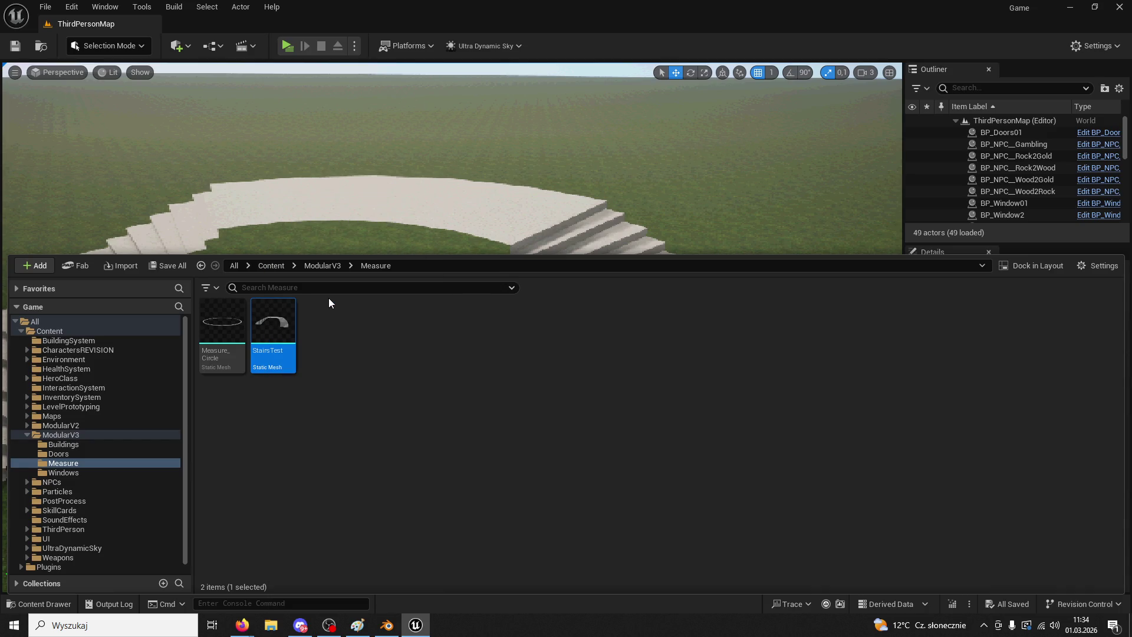
right_drag(373, 189, 659, 67)
mouse_move(329, 402)
right_down()
mouse_move(321, 389)
mouse_move(347, 396)
mouse_move(330, 401)
right_up()
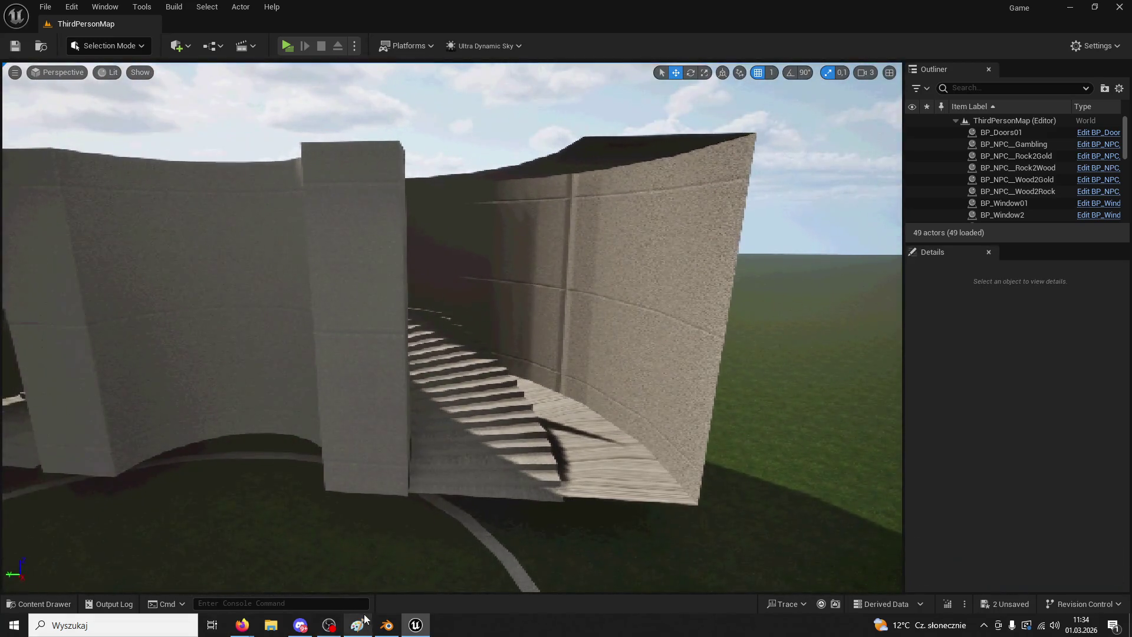
click(387, 625)
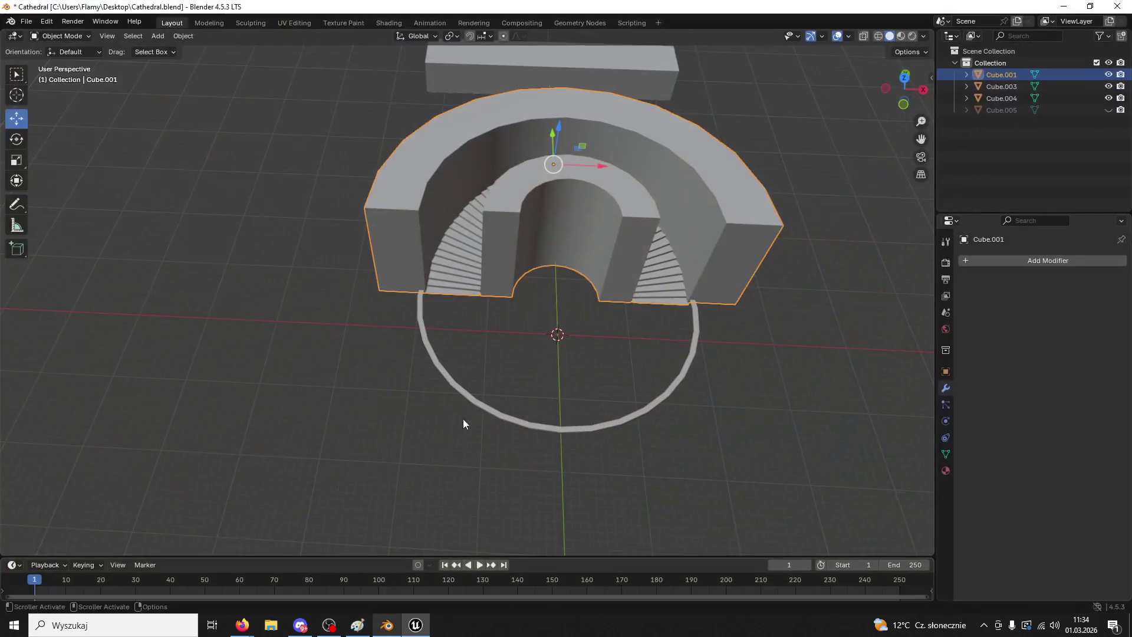
- In Edit Mode, recalculate all the wall mesh's normals outside, then return to Object Mode
click(56, 35)
click(59, 62)
key(a)
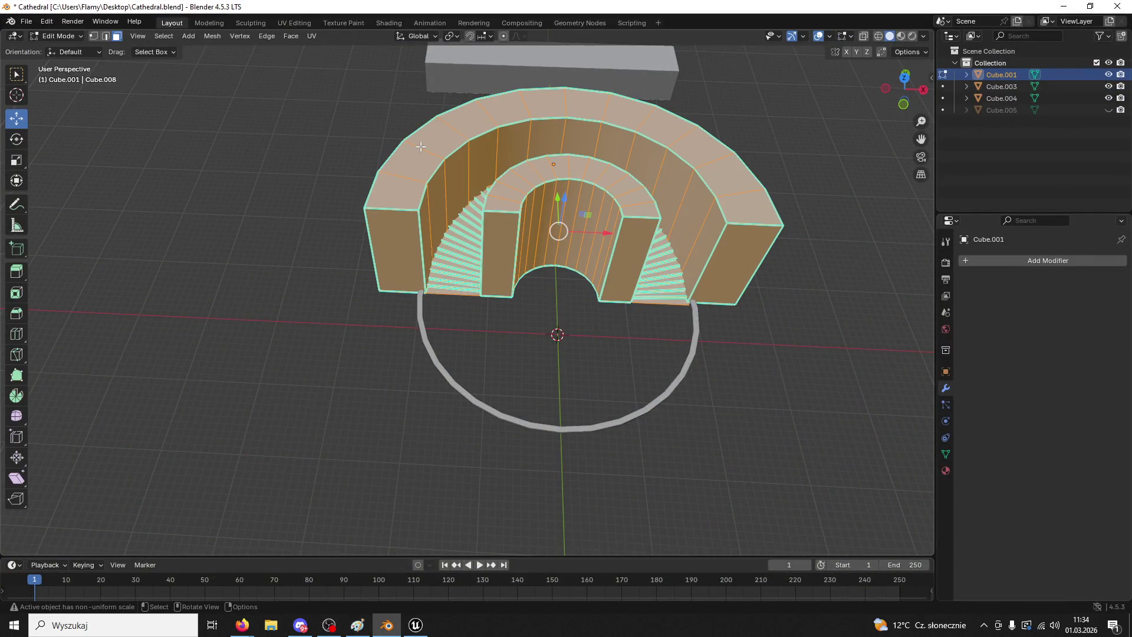
click(267, 36)
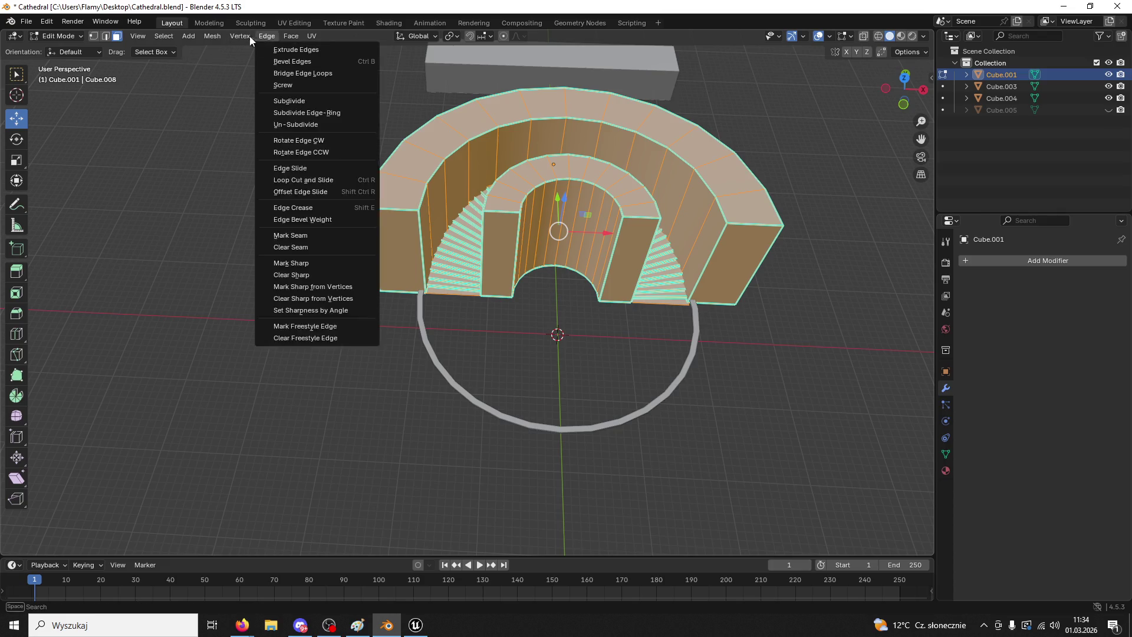
click(210, 35)
mouse_move(243, 236)
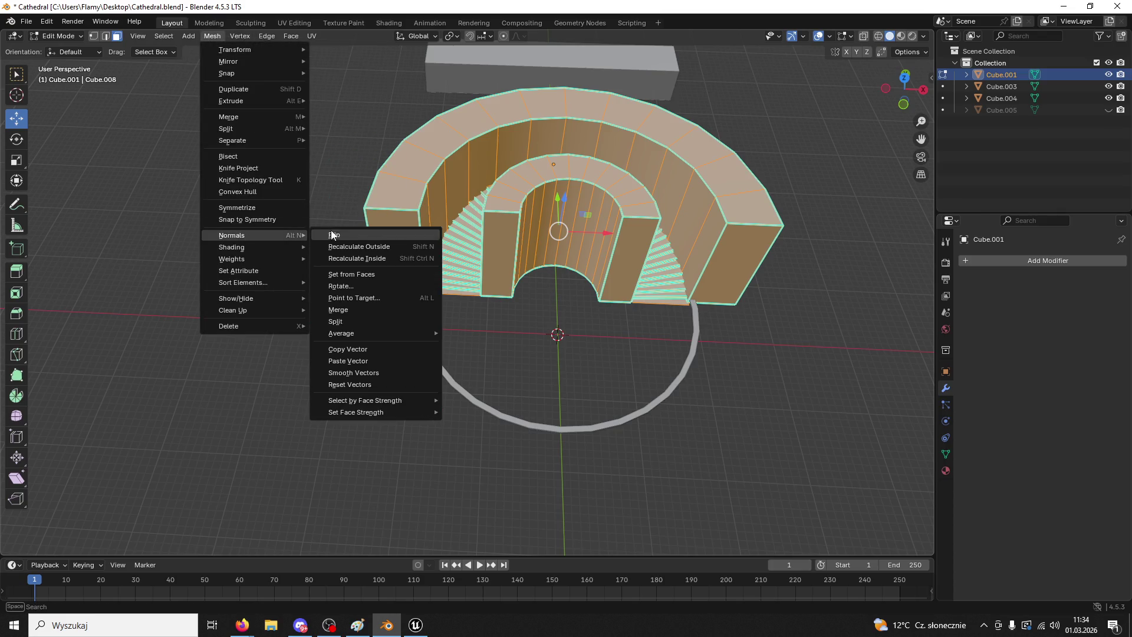
click(363, 247)
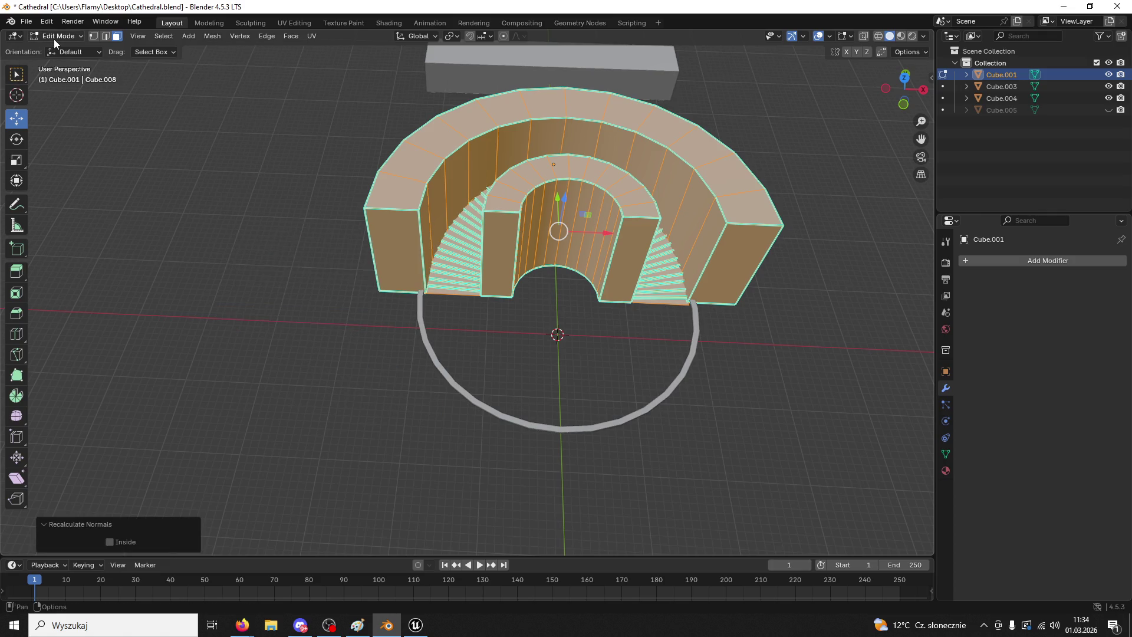
click(273, 237)
click(74, 38)
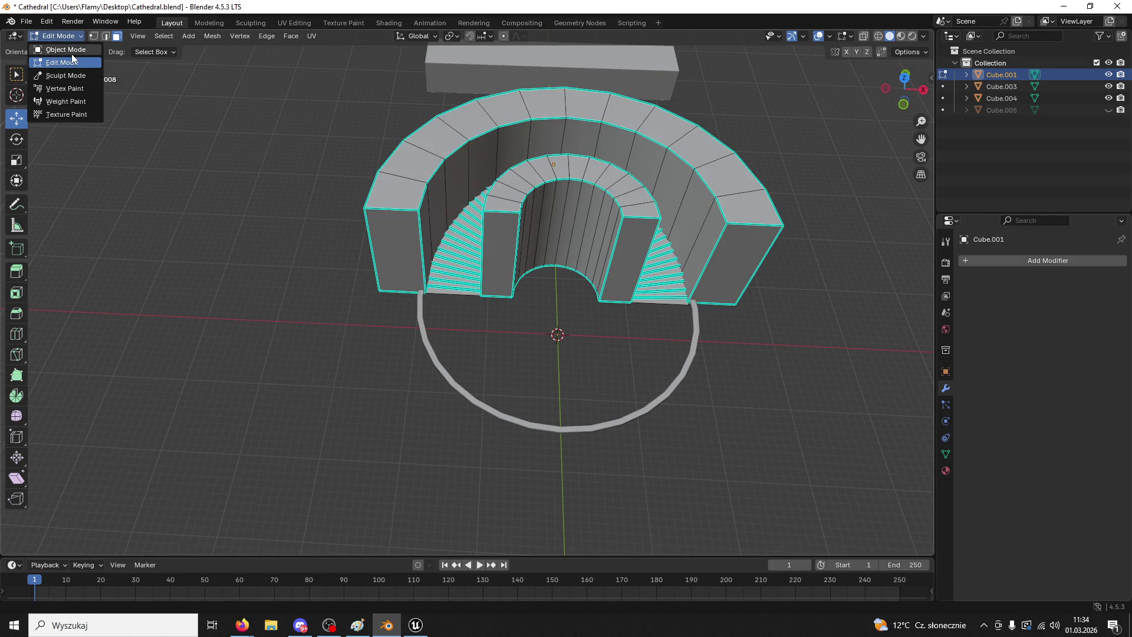
click(62, 45)
click(204, 178)
key(ctrl+z)
- Export the wall mesh as FBX, overwriting StairsTest.fbx
click(26, 21)
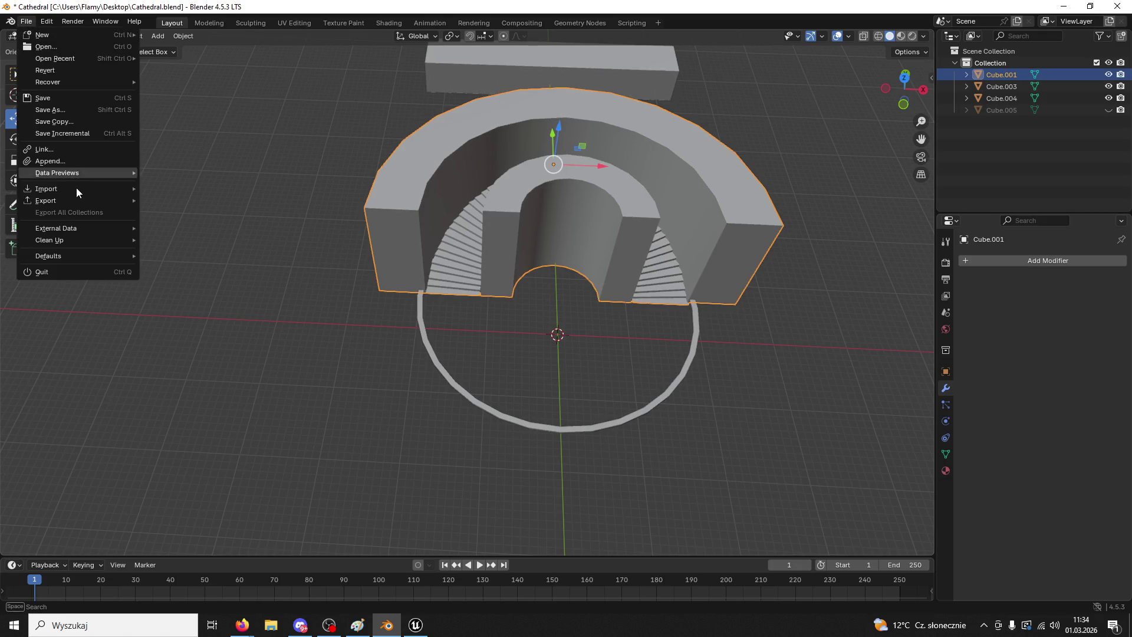
mouse_move(77, 203)
click(218, 305)
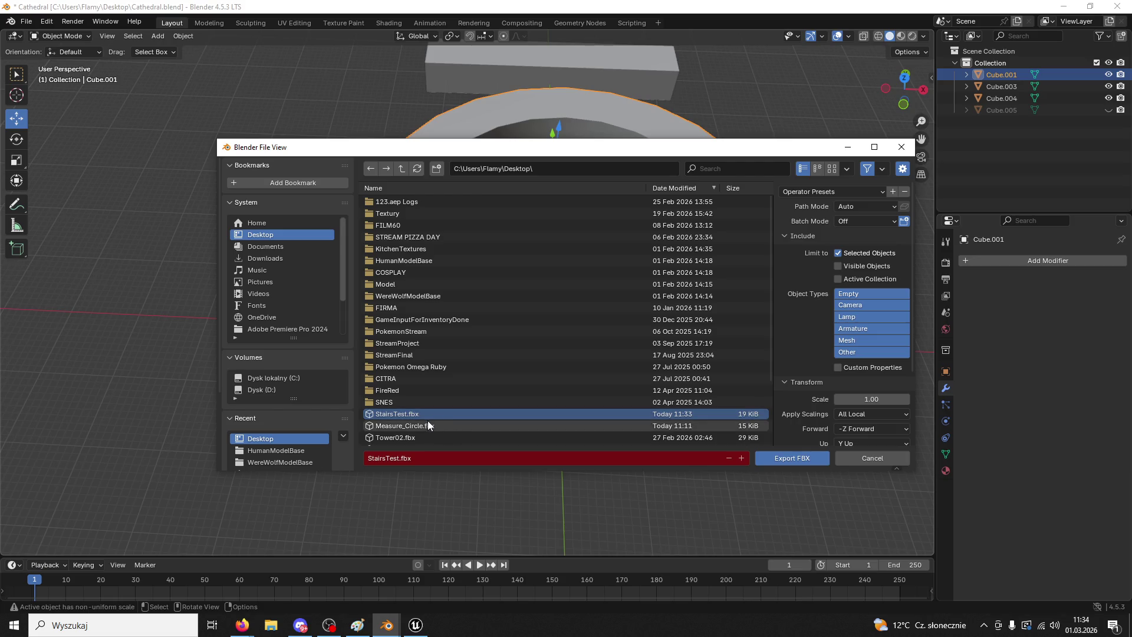
click(419, 416)
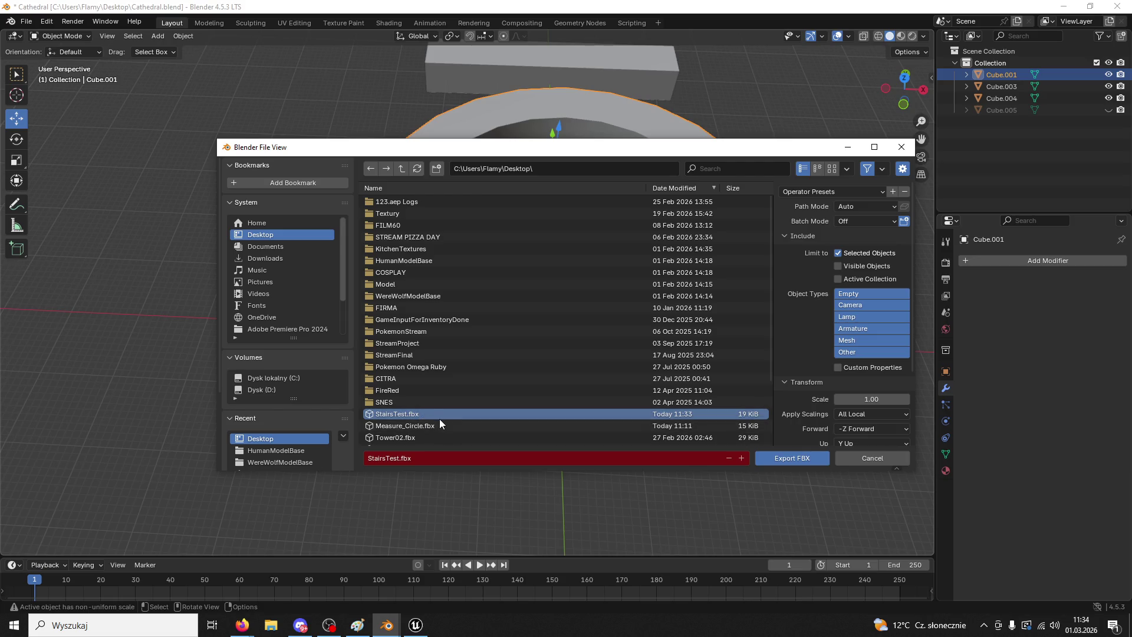
click(790, 459)
click(408, 628)
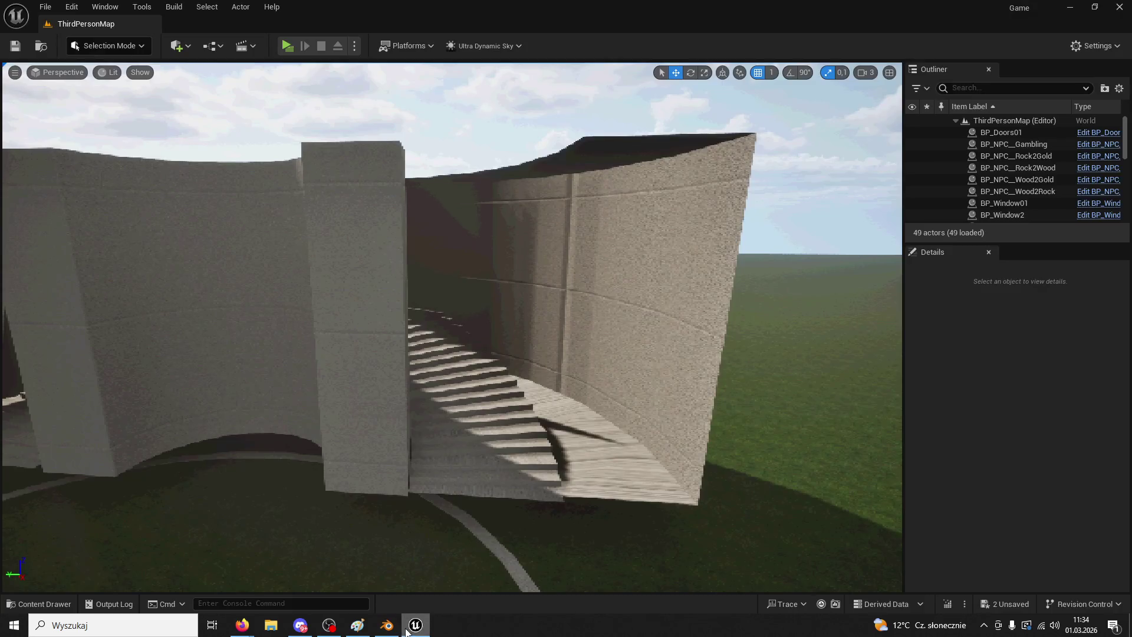
- Reimport StairsTest from its updated FBX and move the view closer to the curved walls
click(38, 604)
right_click(281, 330)
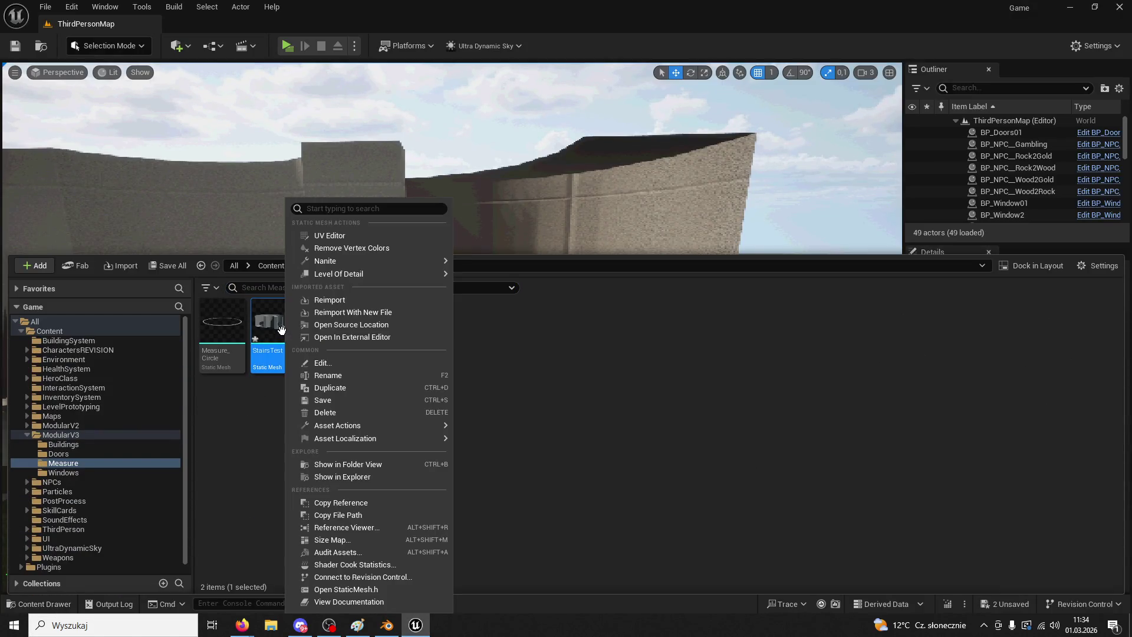
click(330, 299)
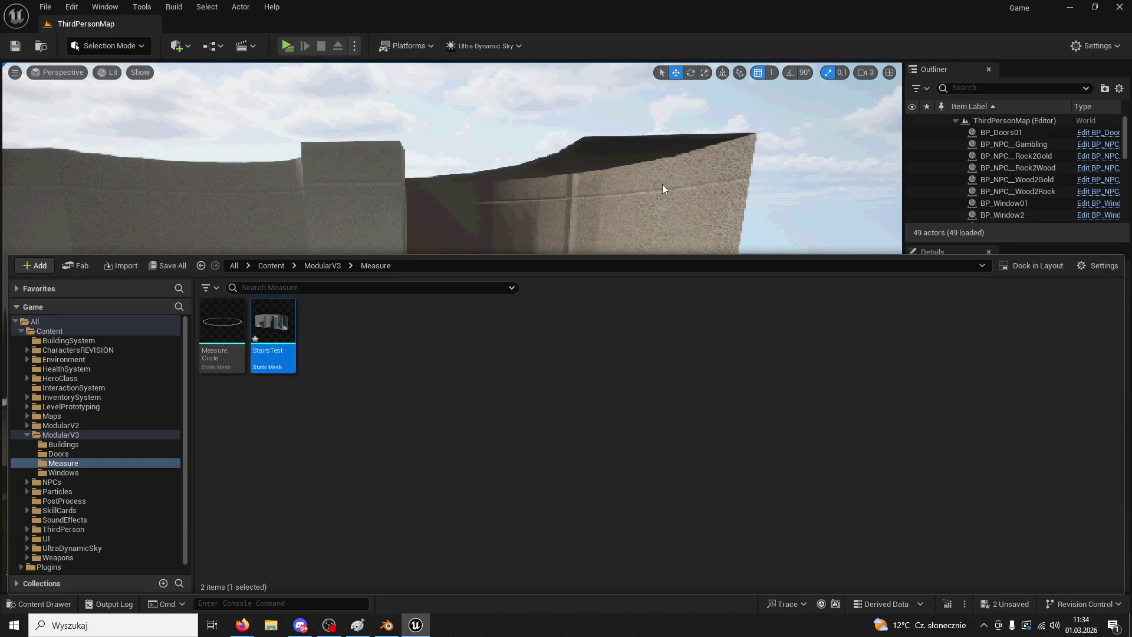
mouse_move(442, 240)
right_down()
mouse_move(442, 266)
mouse_move(413, 271)
mouse_move(433, 265)
mouse_move(434, 277)
mouse_move(436, 230)
mouse_move(440, 262)
right_up()
key(alt+Tab)
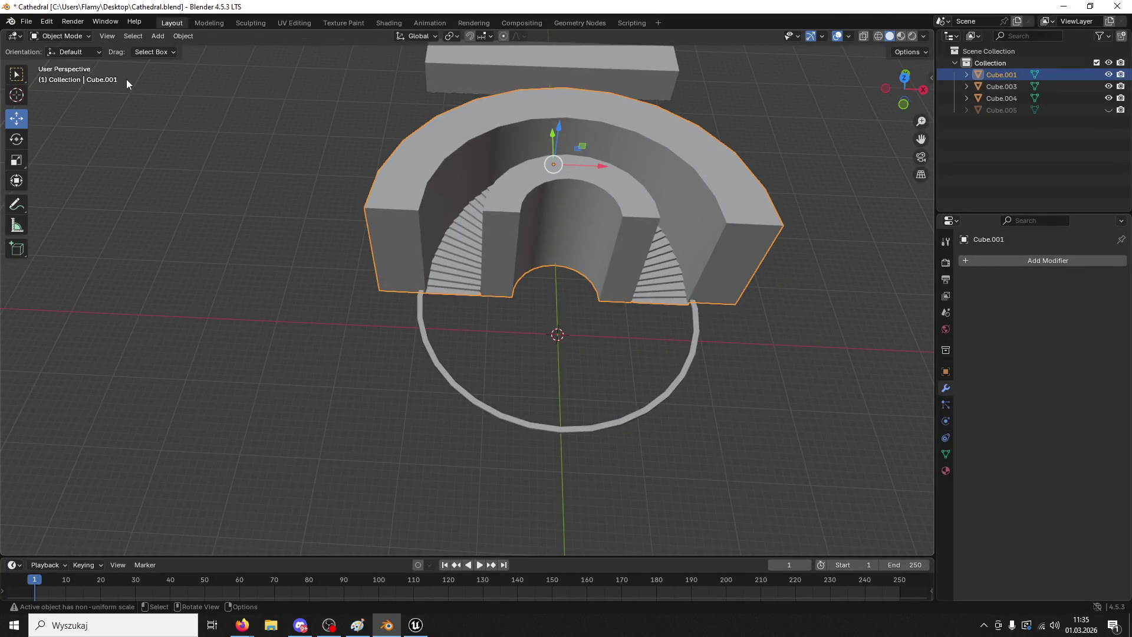
key(alt+Tab)
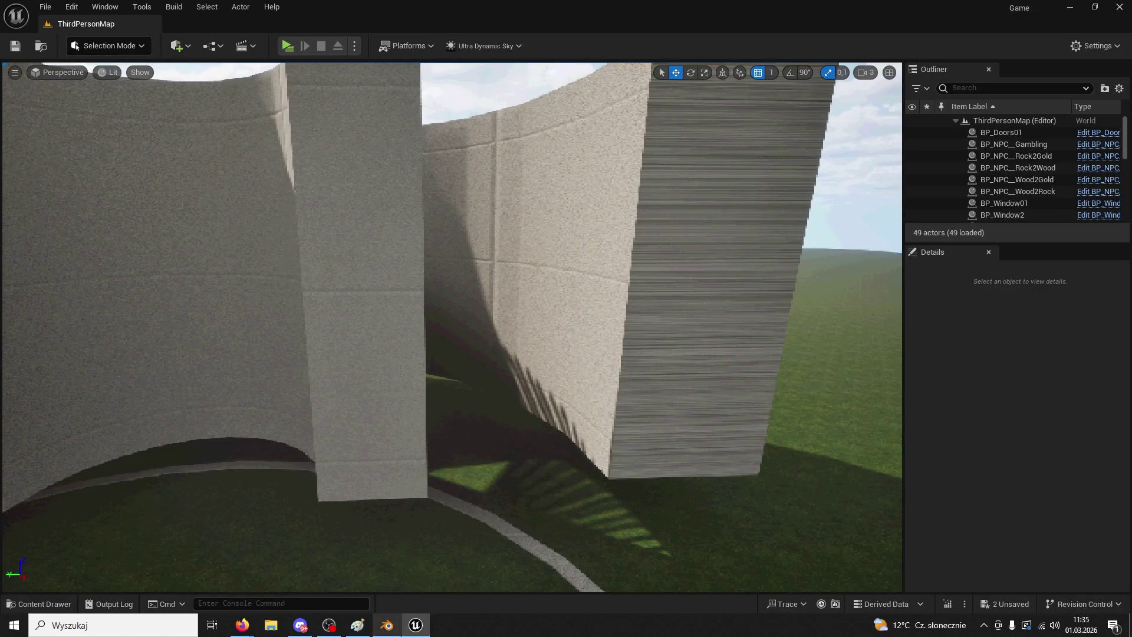
- In Modeling Mode, run Edit Normals on StairsTest and accept the recomputed normals
key(alt+Tab)
key(alt+Tab)
click(136, 46)
click(125, 116)
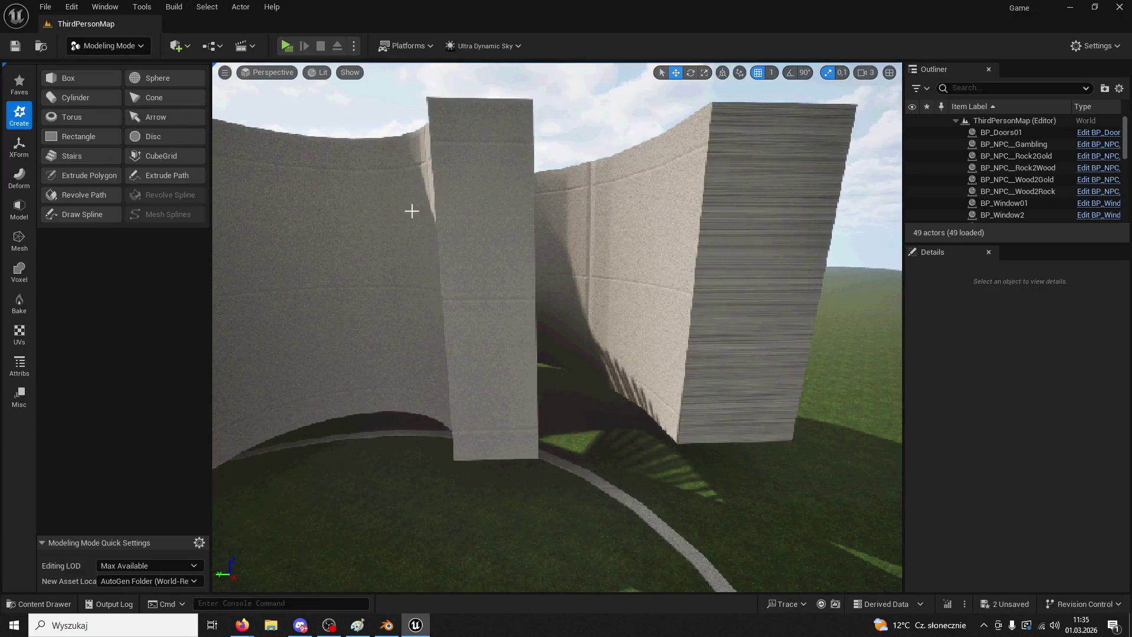
click(411, 211)
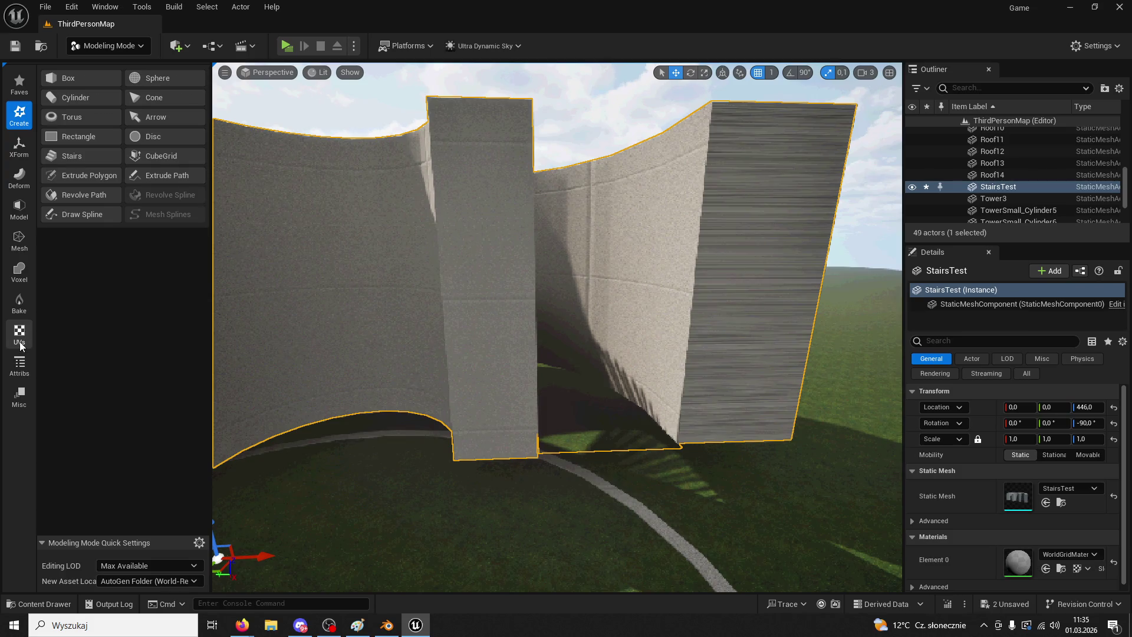
click(19, 365)
click(81, 104)
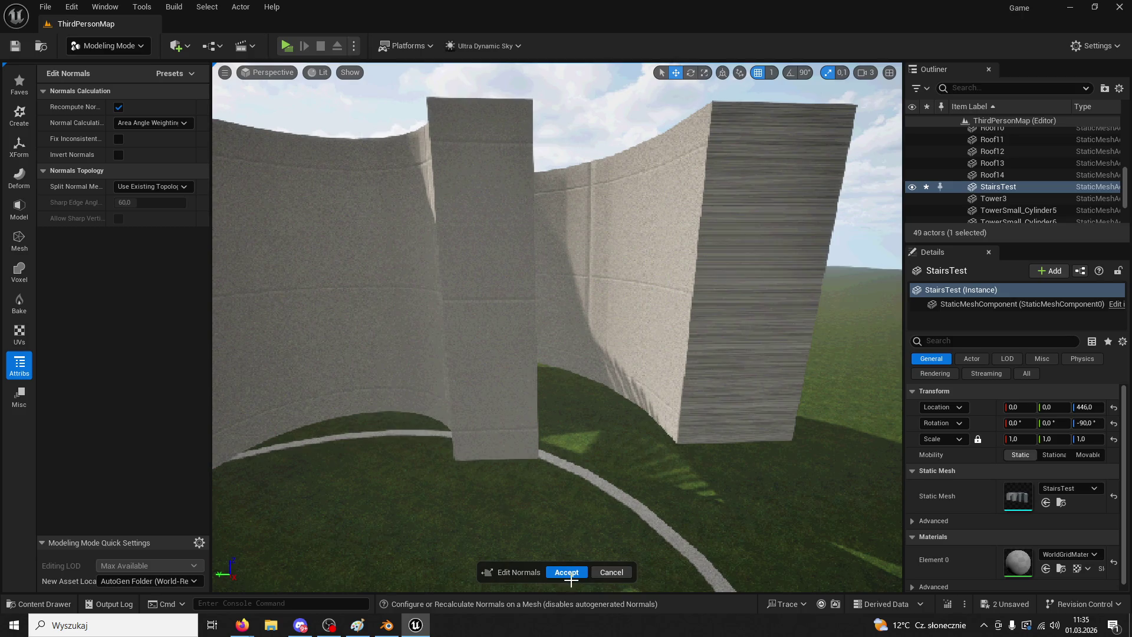
click(567, 572)
mouse_move(594, 523)
right_down()
mouse_move(594, 460)
mouse_move(620, 530)
mouse_move(613, 507)
right_up()
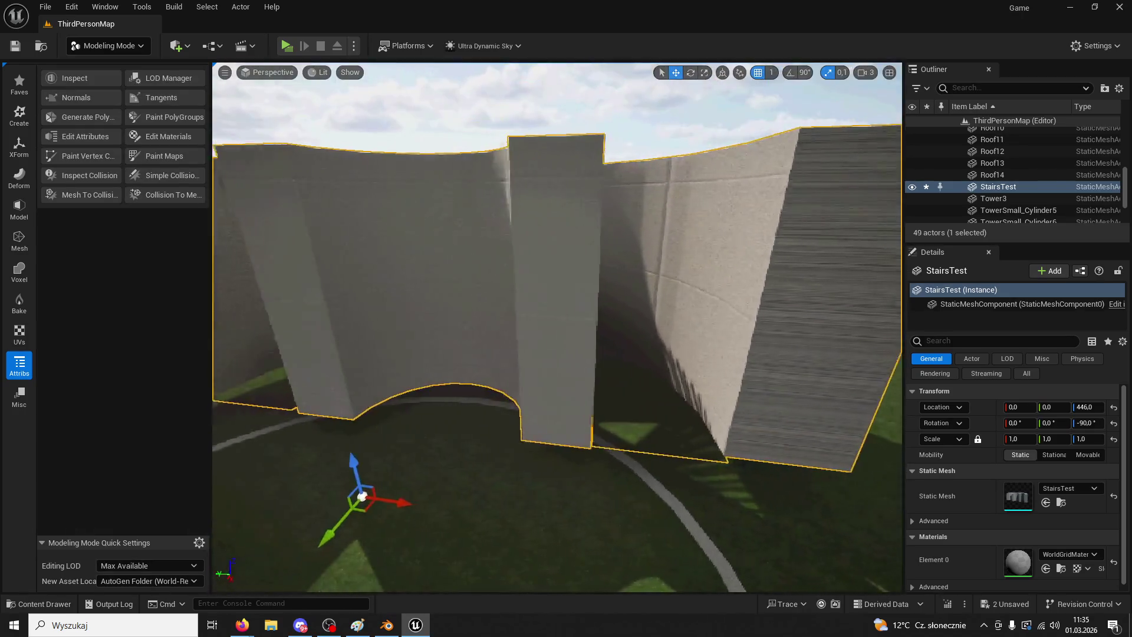
scroll(226, 247, up, 3)
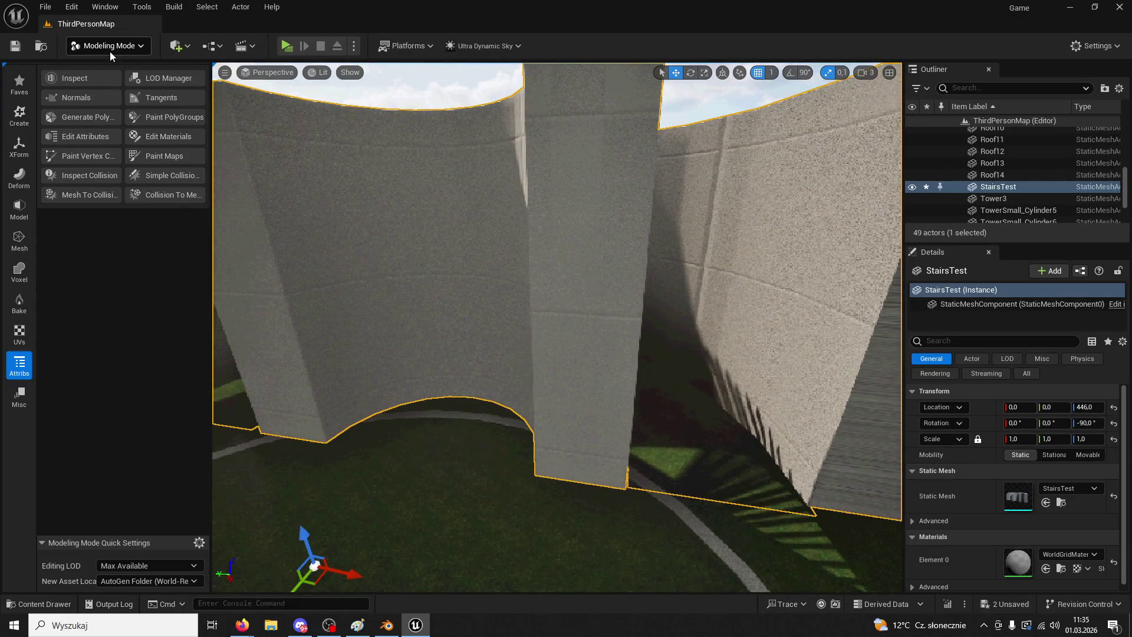
- Try Edit Normals with recompute and fix-inconsistent off and normals inverted, then cancel
click(111, 53)
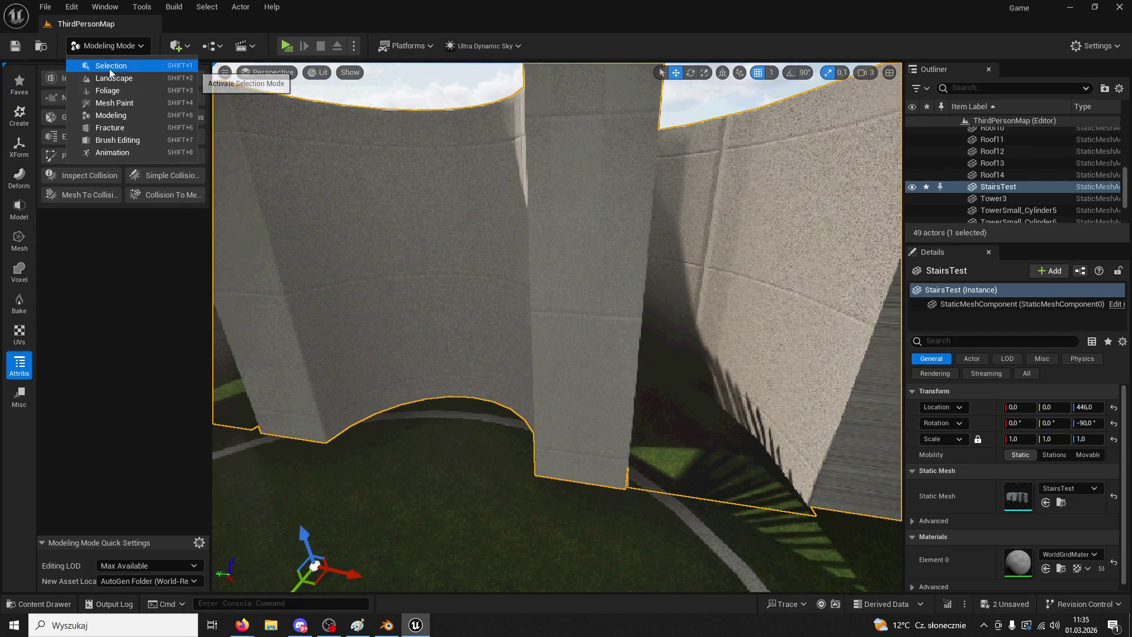
click(101, 333)
click(82, 98)
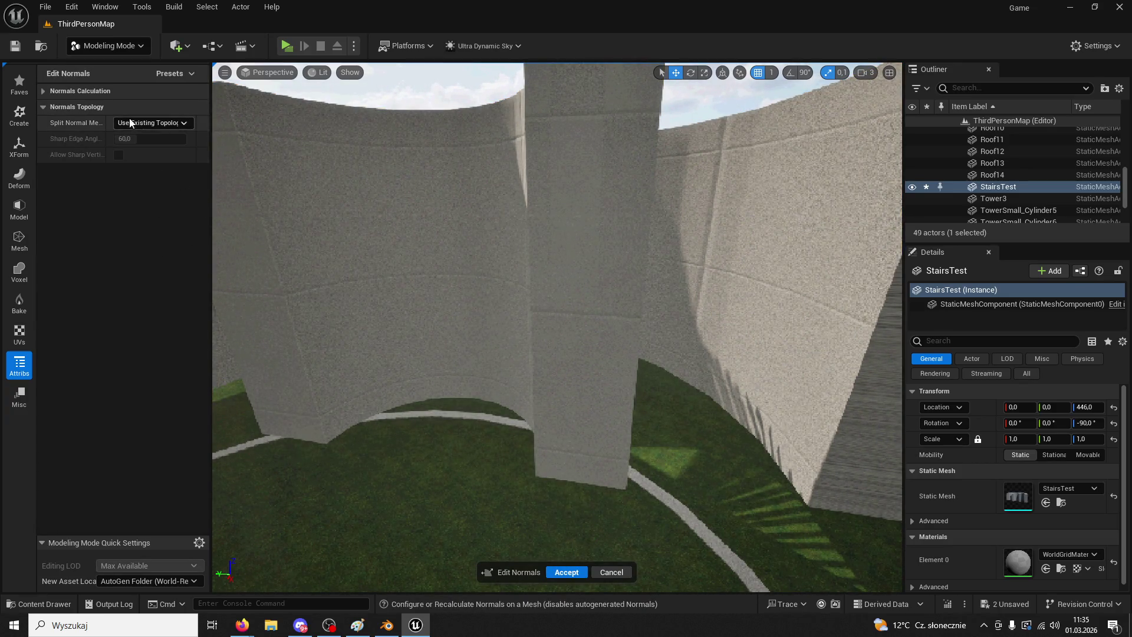
click(45, 91)
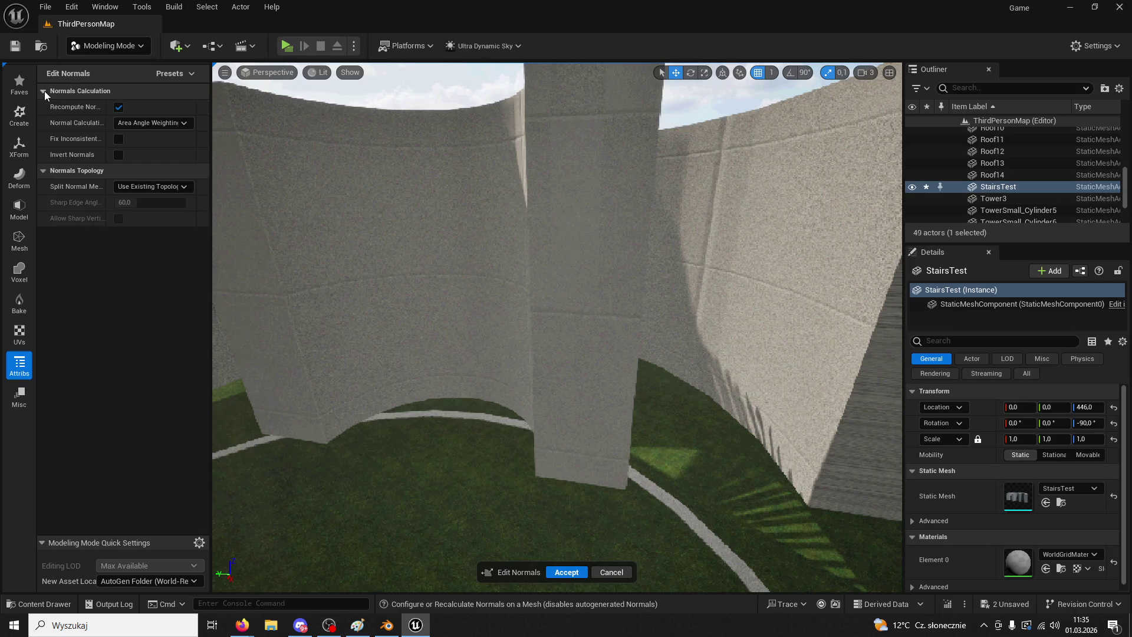
click(119, 107)
click(119, 139)
click(119, 155)
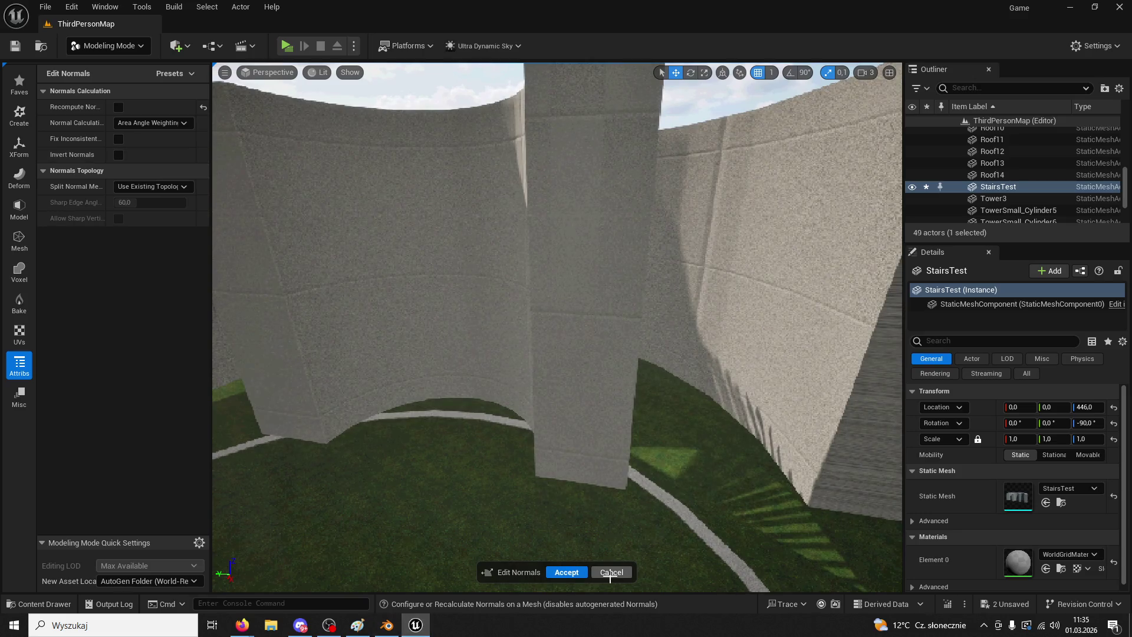
click(611, 572)
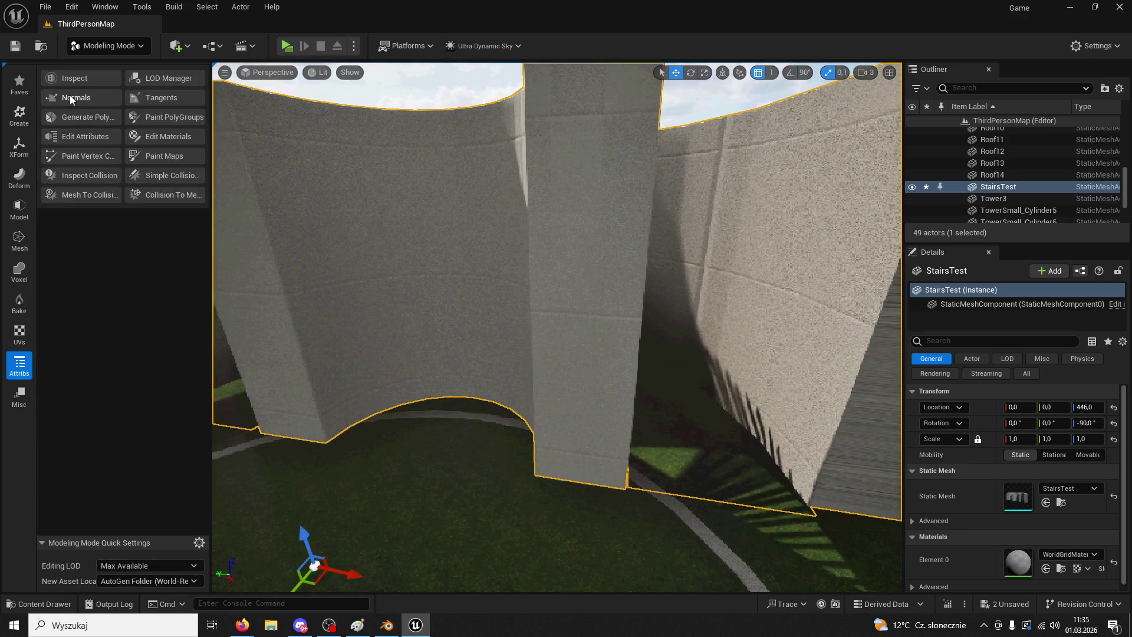
- Reopen Edit Normals and try face-angle, per-vertex and existing-topology split normal methods
click(88, 100)
click(151, 186)
click(152, 210)
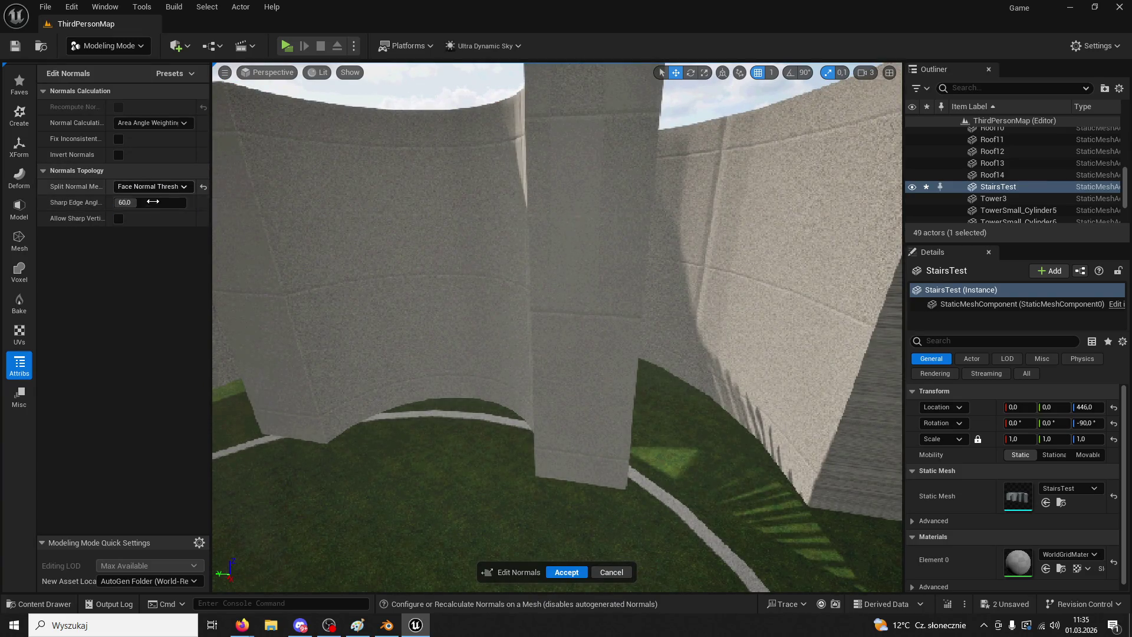
click(142, 188)
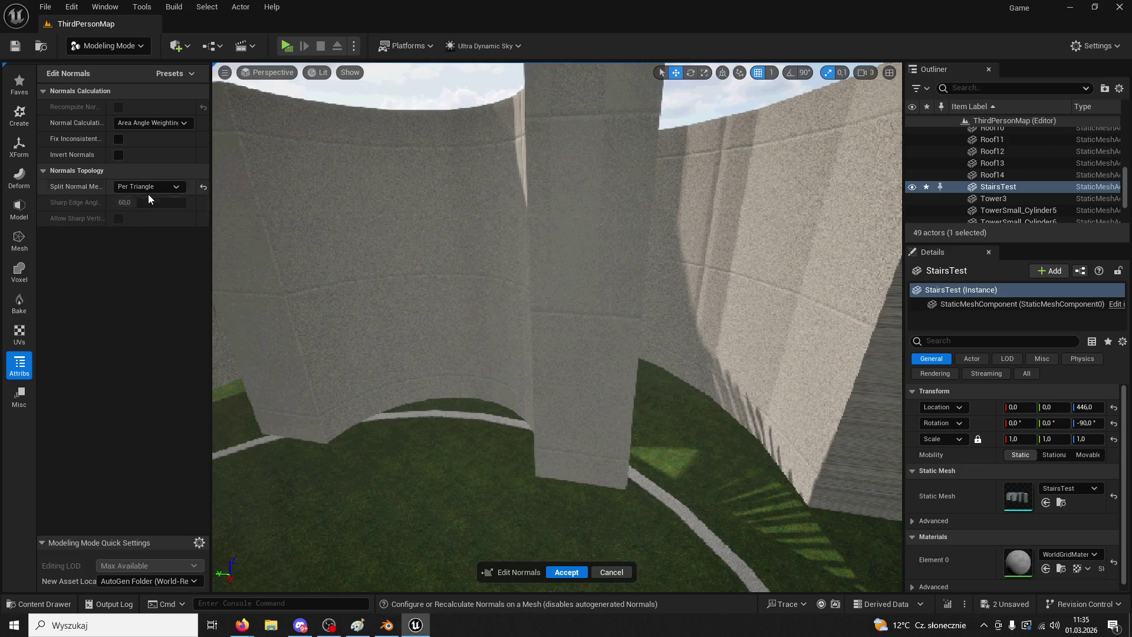
click(149, 186)
click(149, 240)
click(149, 186)
click(149, 187)
click(149, 187)
click(146, 189)
- Try area and angle normal weighting, toggle fixing inconsistent normals, then cancel the edit
click(148, 123)
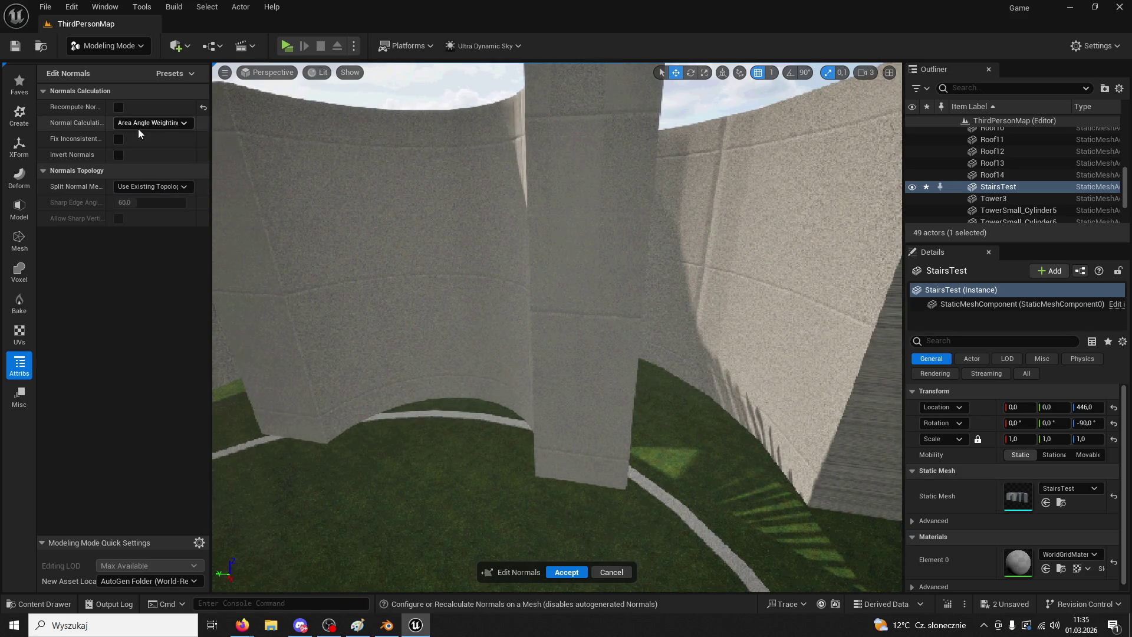
click(141, 135)
click(149, 123)
click(152, 147)
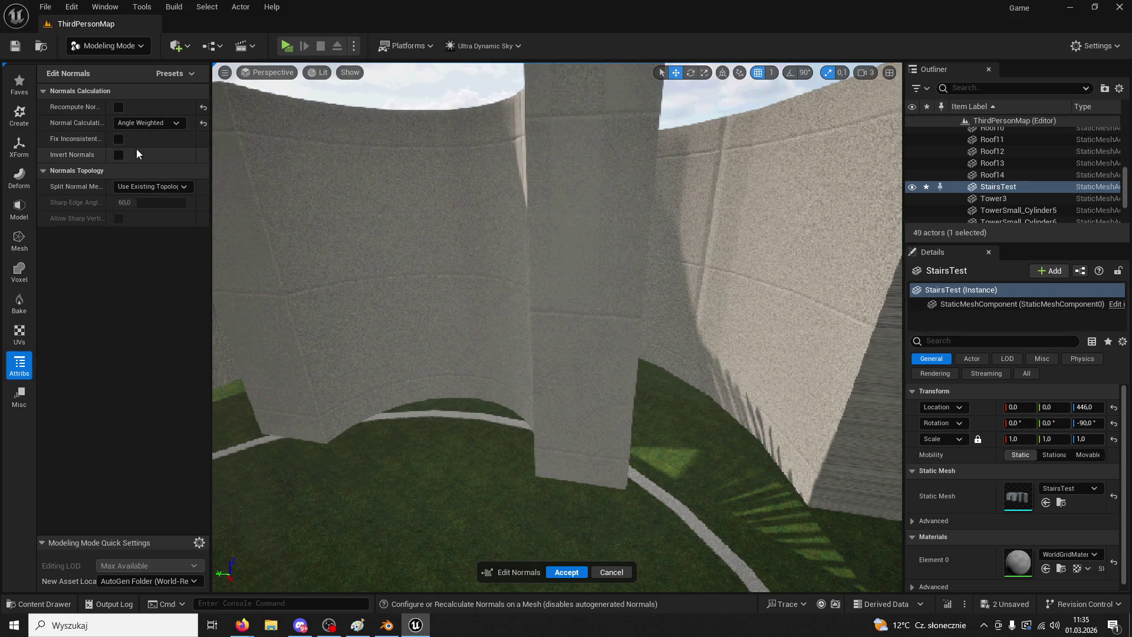
click(118, 140)
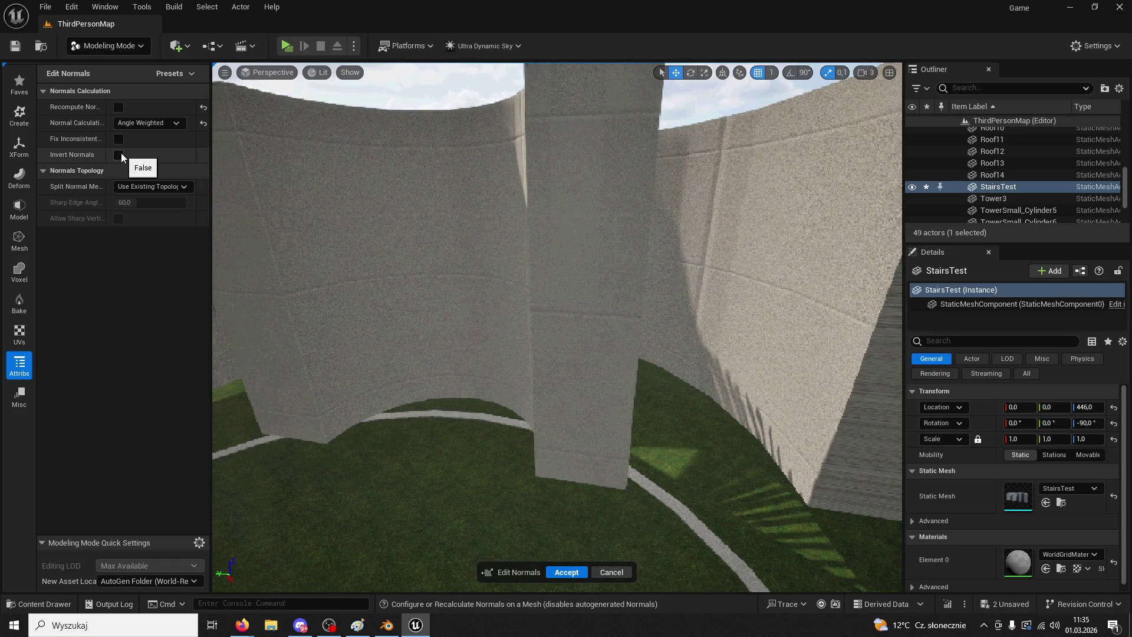
click(395, 630)
click(415, 625)
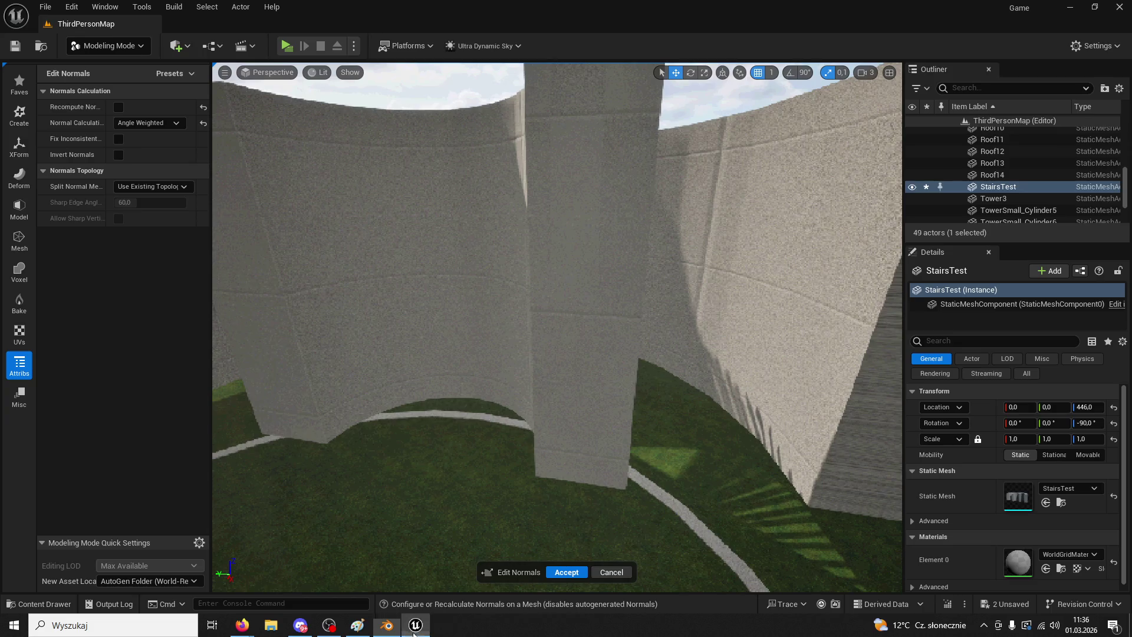
click(612, 572)
click(537, 588)
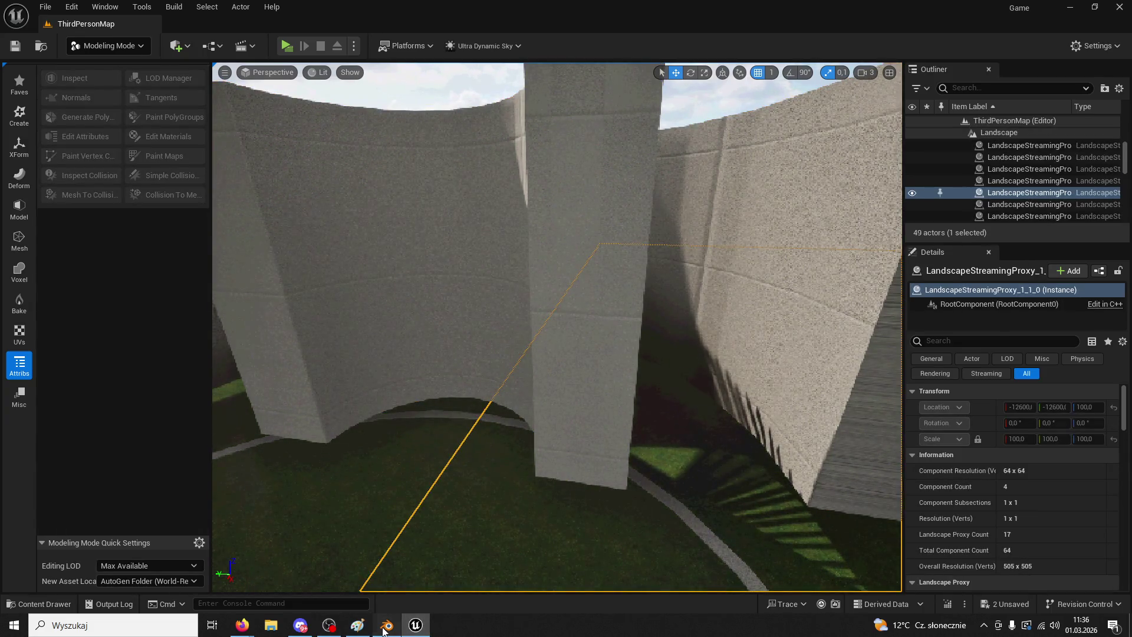
click(386, 625)
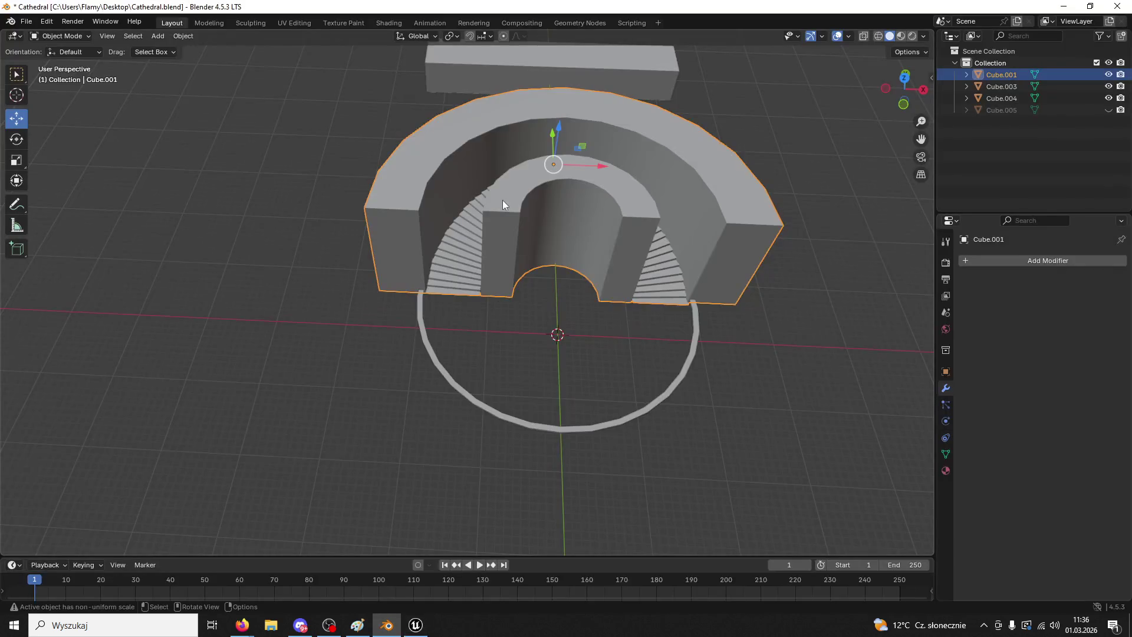
- Turn on backface culling in the viewport shading options
click(924, 36)
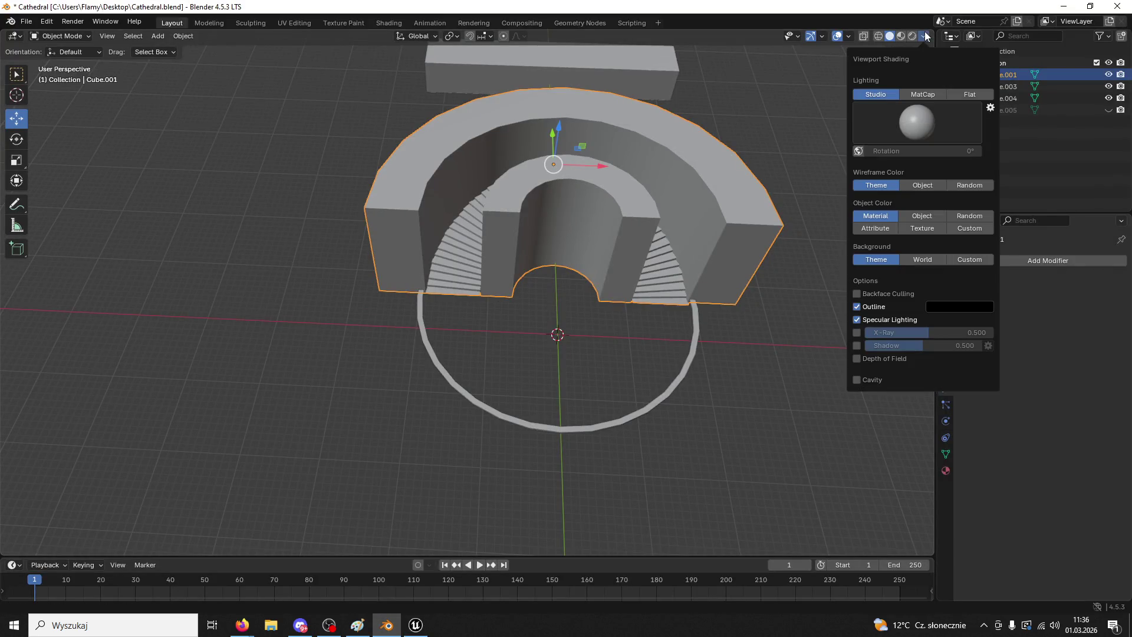
click(856, 294)
click(682, 286)
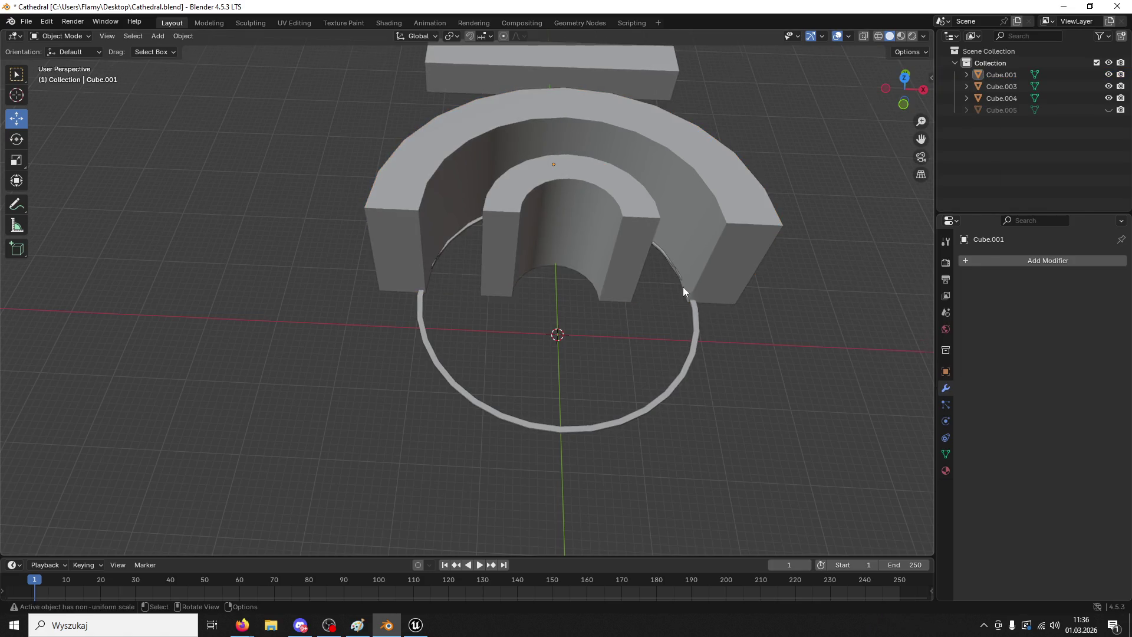
middle_drag(682, 287, 668, 286)
- Select all of the Cube.001 wall's faces in Edit Mode and flip their normals
key(a)
click(619, 288)
click(77, 34)
click(75, 58)
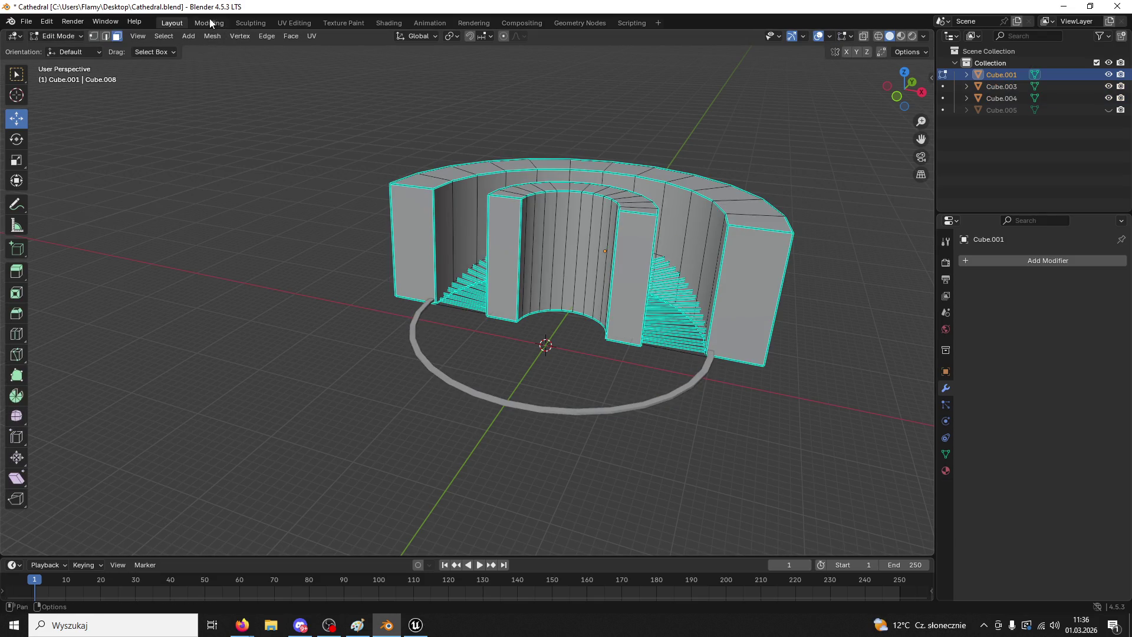
middle_drag(596, 200, 599, 246)
key(a)
scroll(599, 247, up, 3)
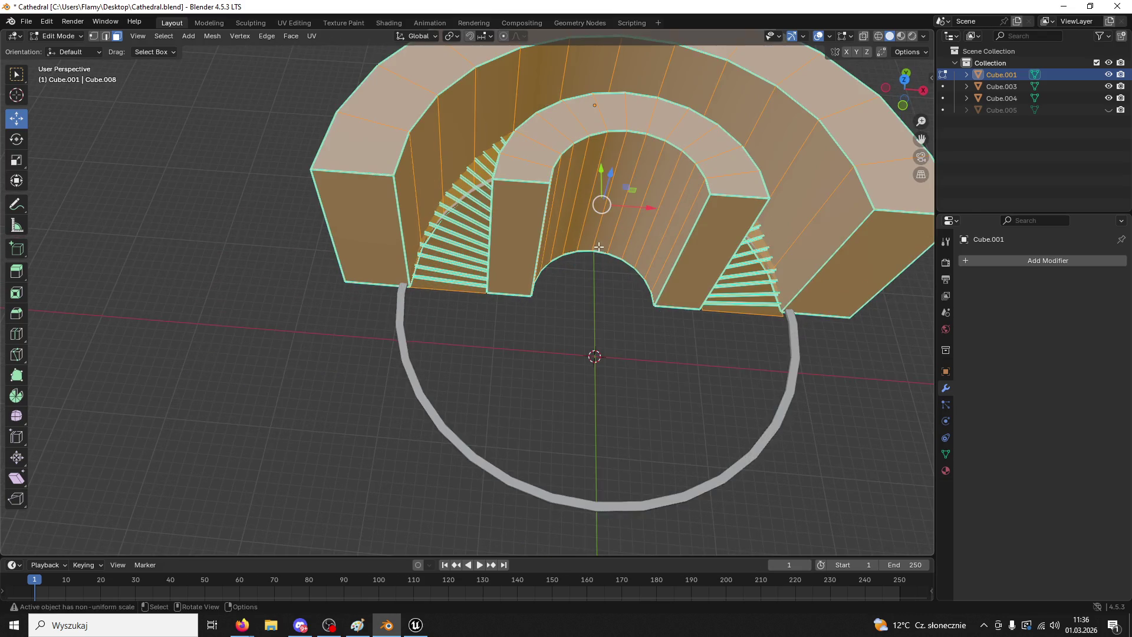
click(211, 37)
mouse_move(270, 236)
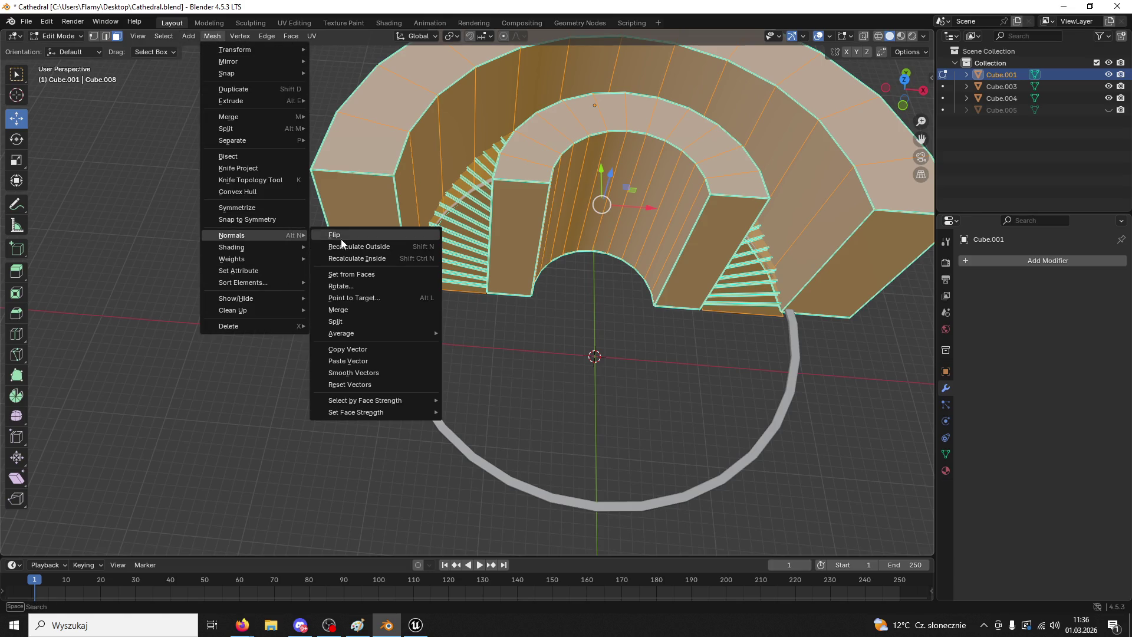
click(339, 236)
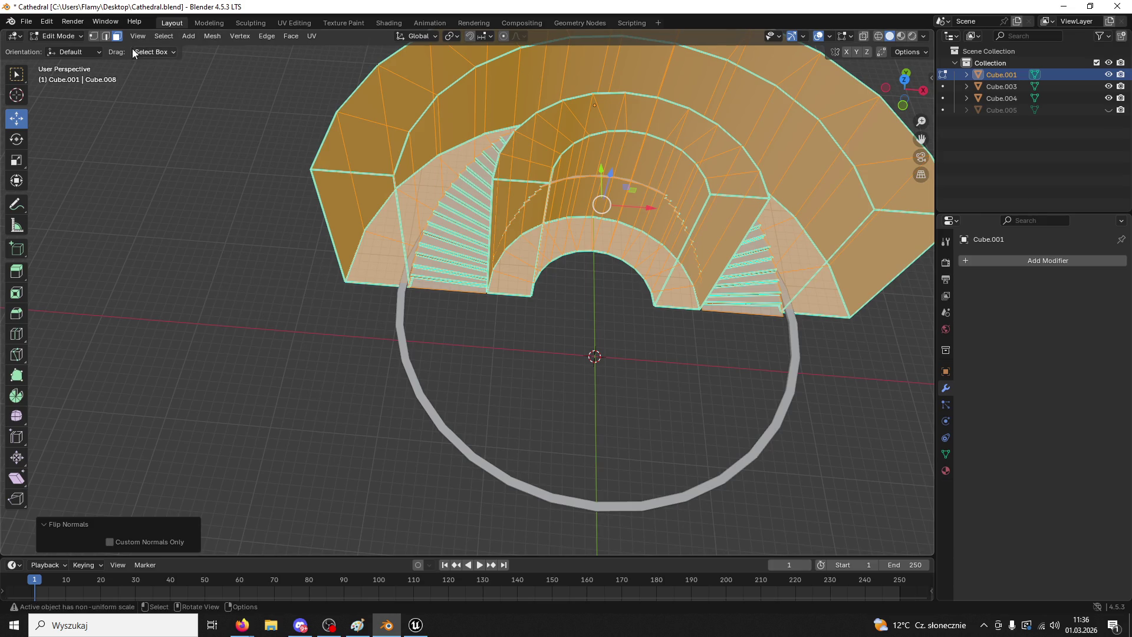
- Recalculate the wall's normals outside, then recalculate them inside
click(212, 36)
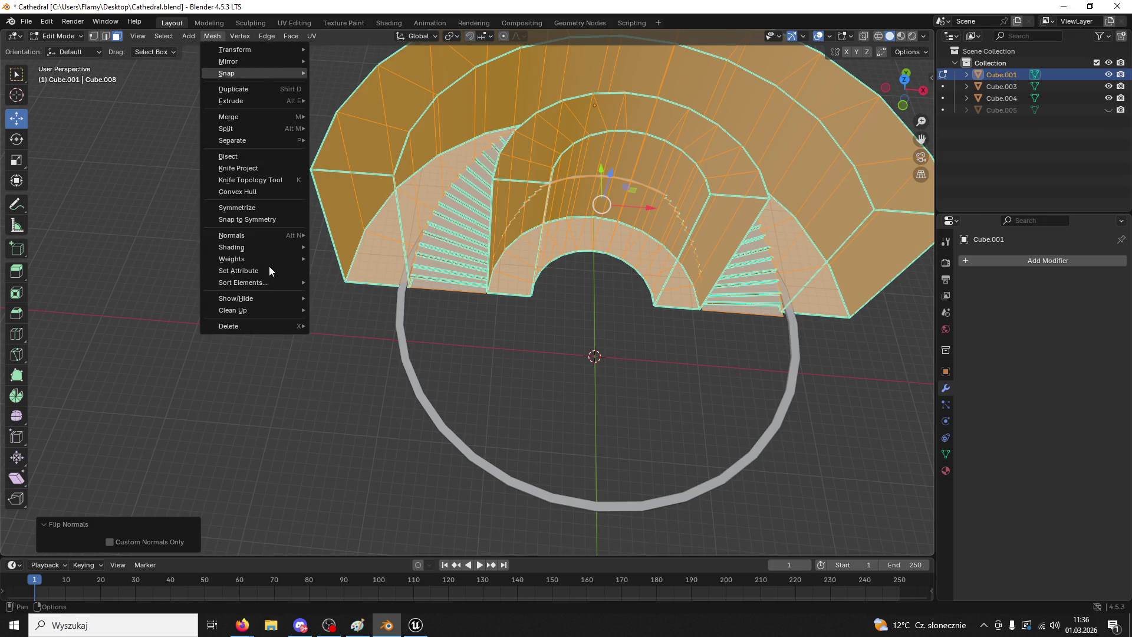
mouse_move(261, 234)
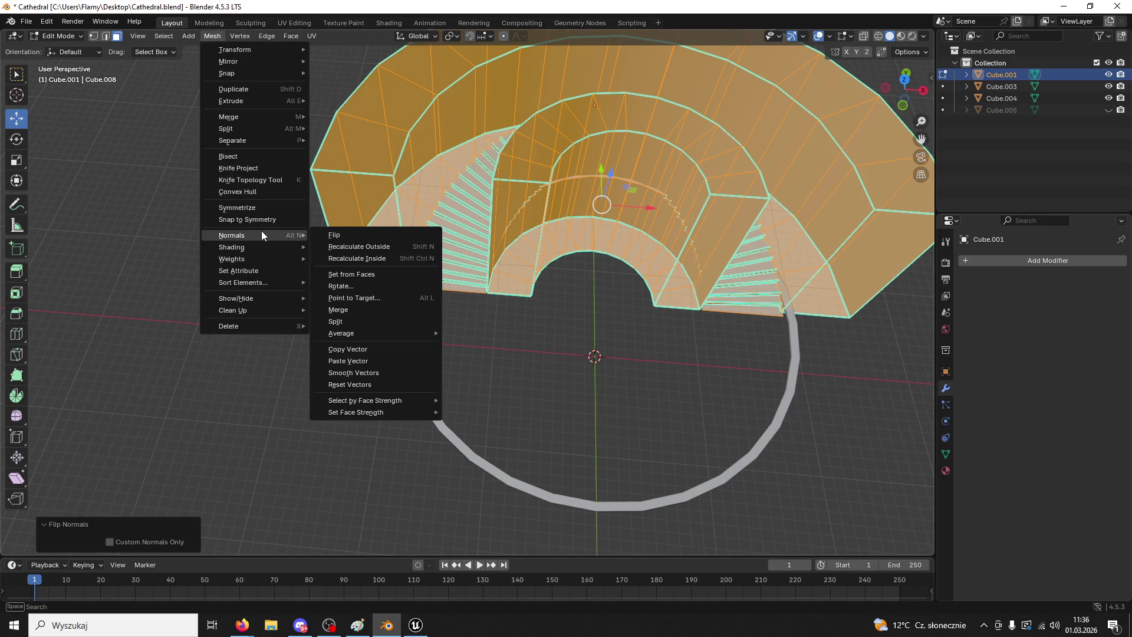
click(360, 246)
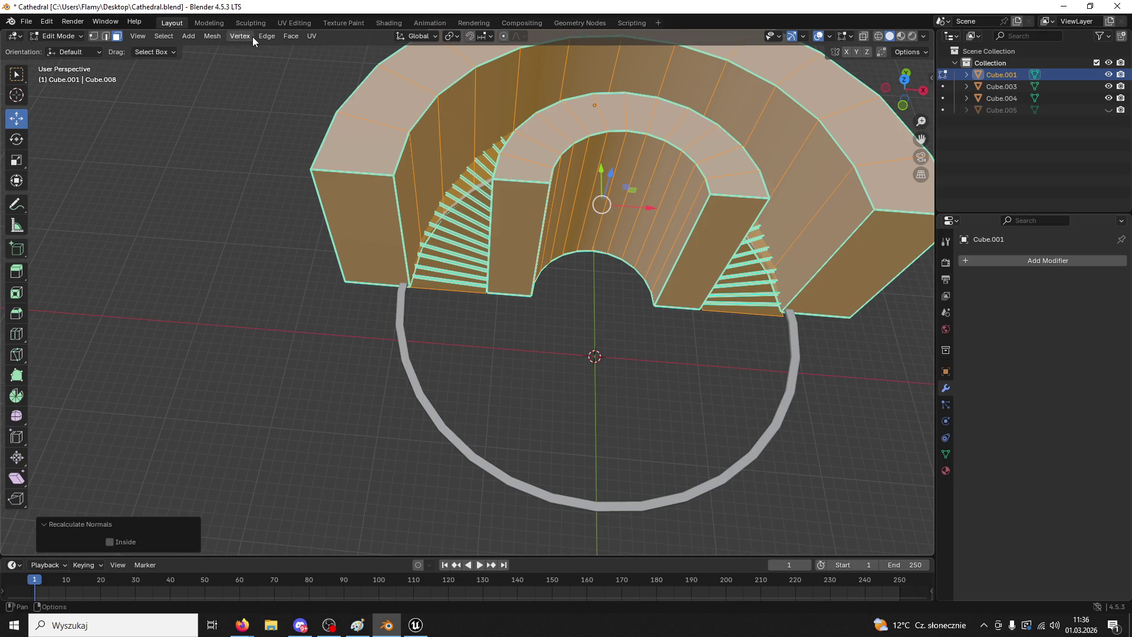
click(213, 37)
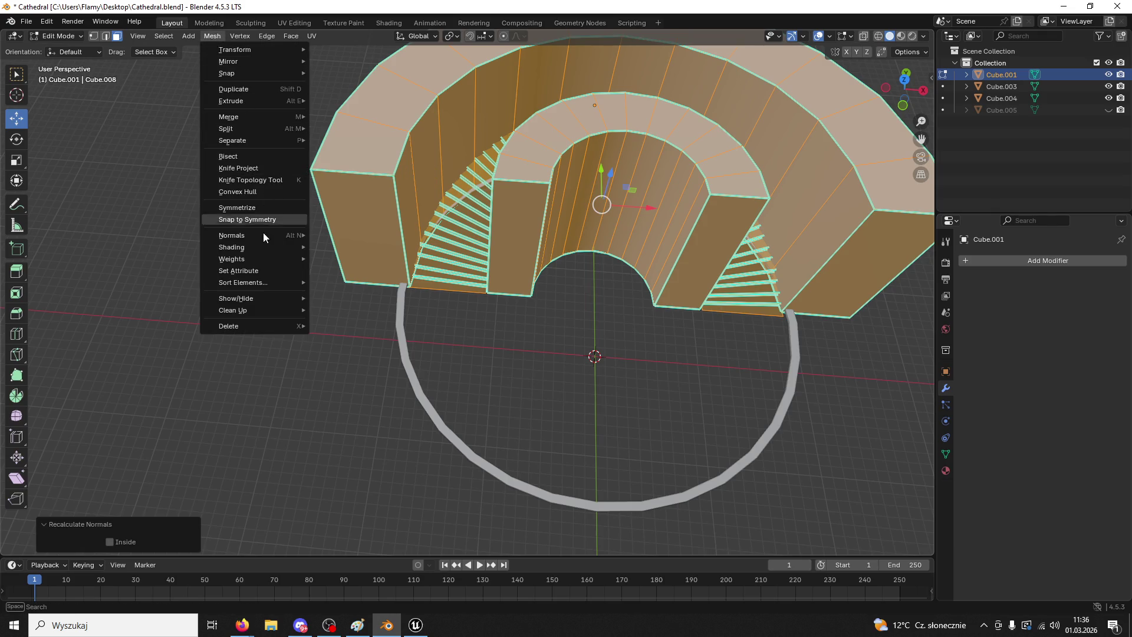
mouse_move(263, 235)
click(355, 257)
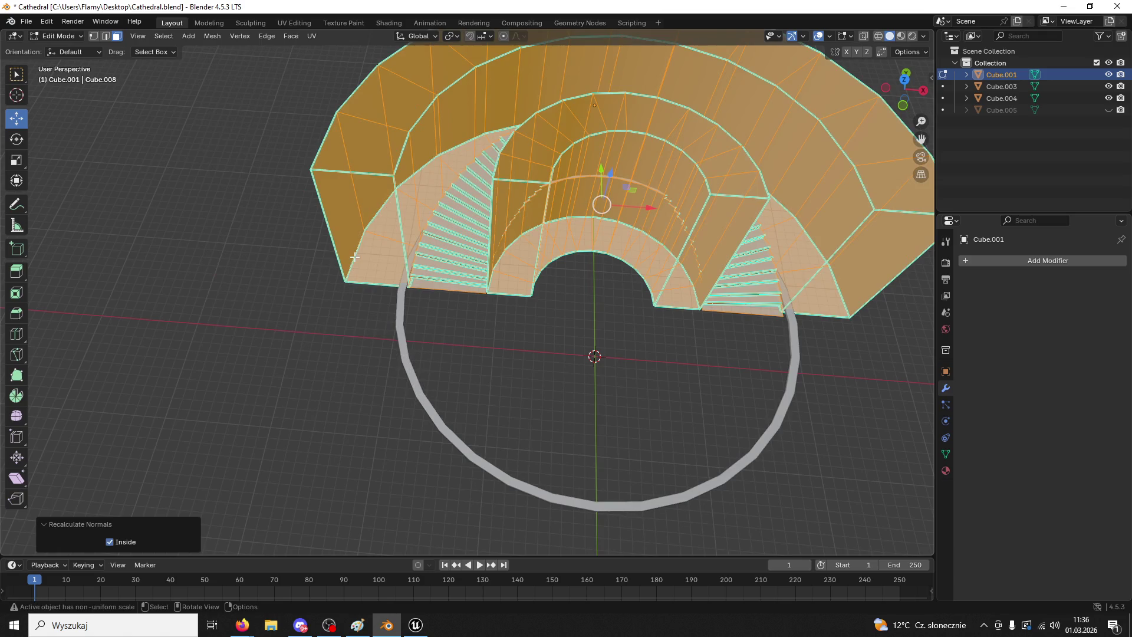
- Return to Object Mode, then reselect the outer wall and enter Edit Mode again
click(541, 364)
scroll(490, 322, up, 2)
click(57, 36)
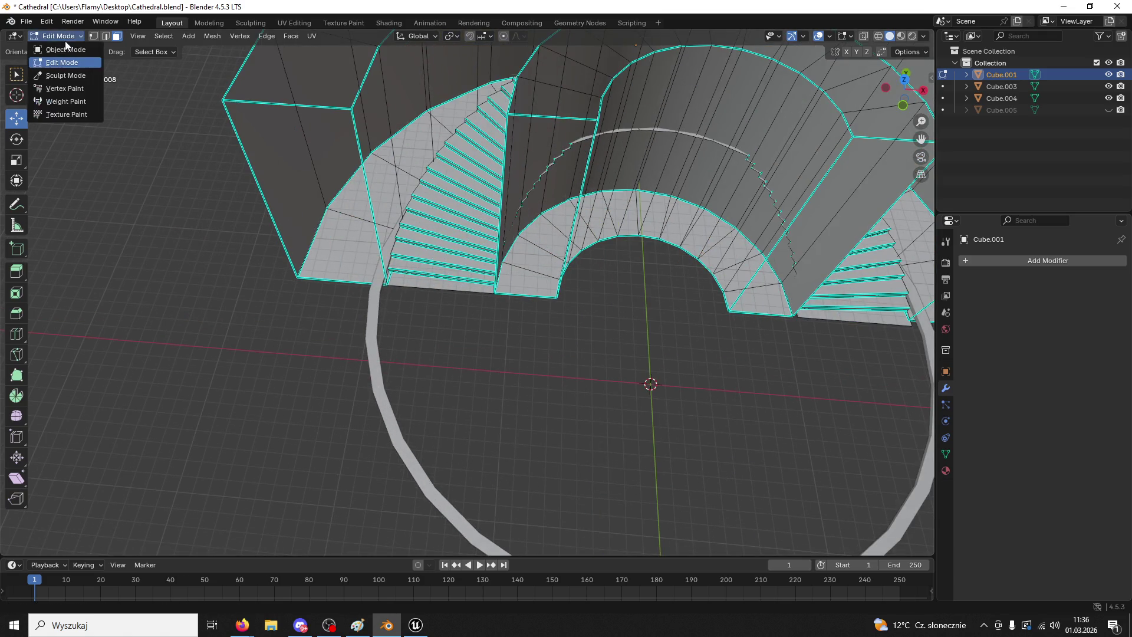
click(66, 51)
click(522, 323)
middle_drag(482, 260, 509, 215)
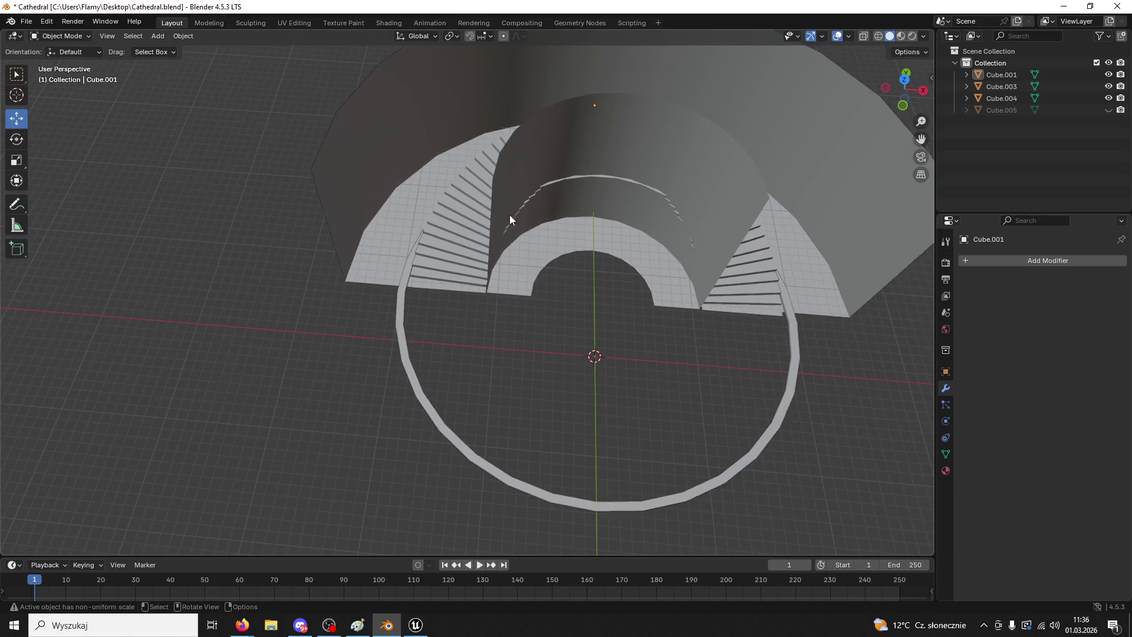
click(511, 187)
click(57, 36)
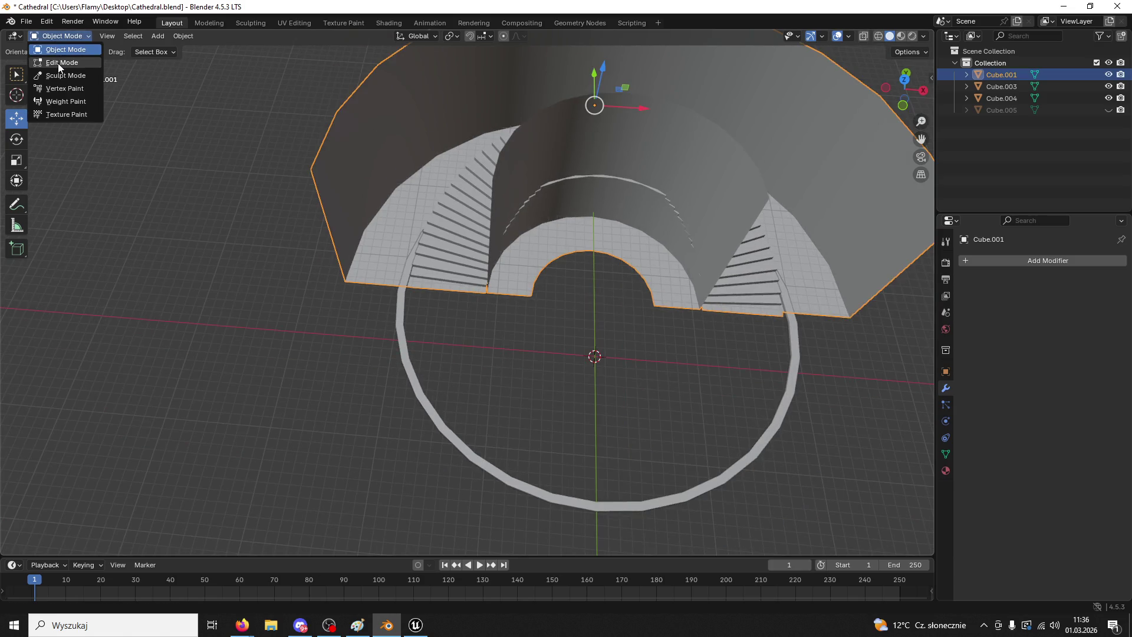
click(58, 62)
- Separate the wall mesh by loose parts and return to Object Mode
key(a)
key(p)
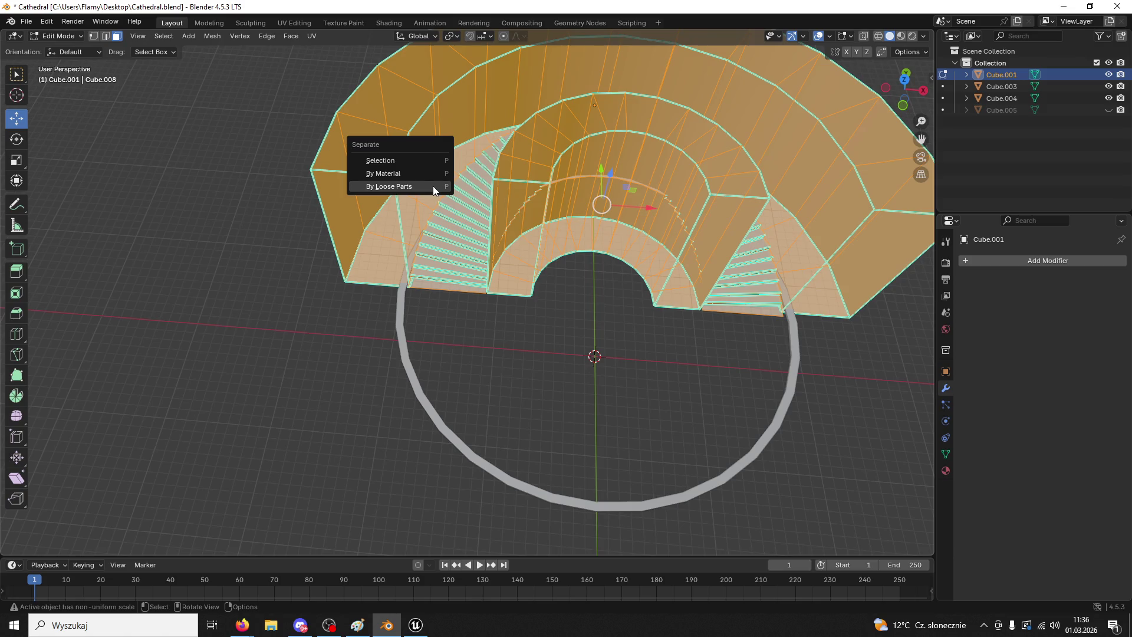
click(433, 186)
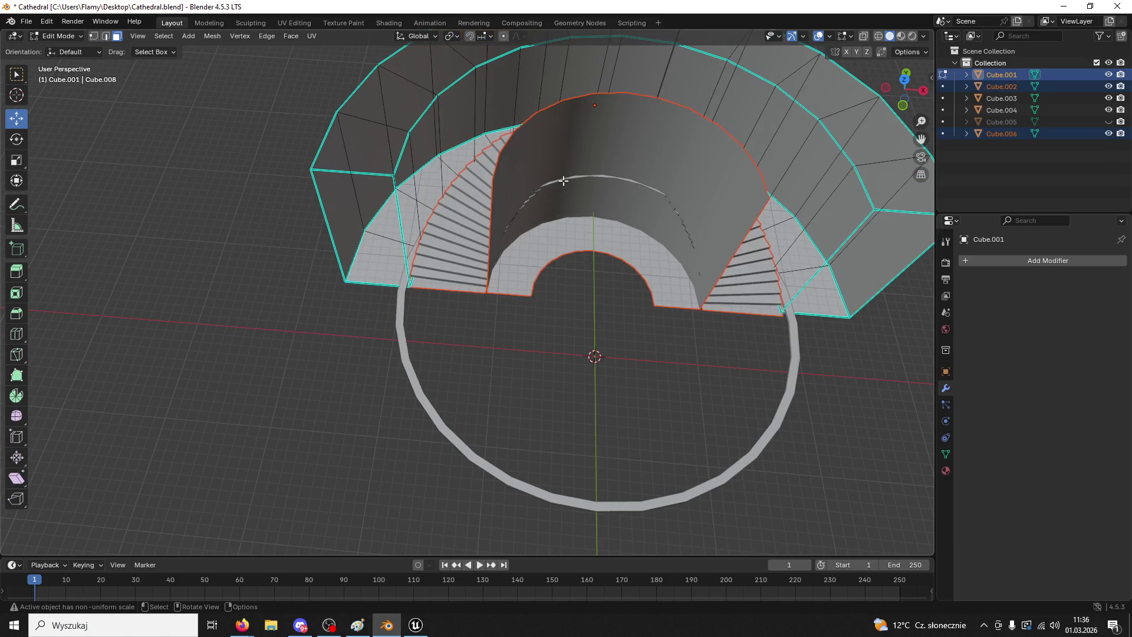
click(81, 36)
click(65, 47)
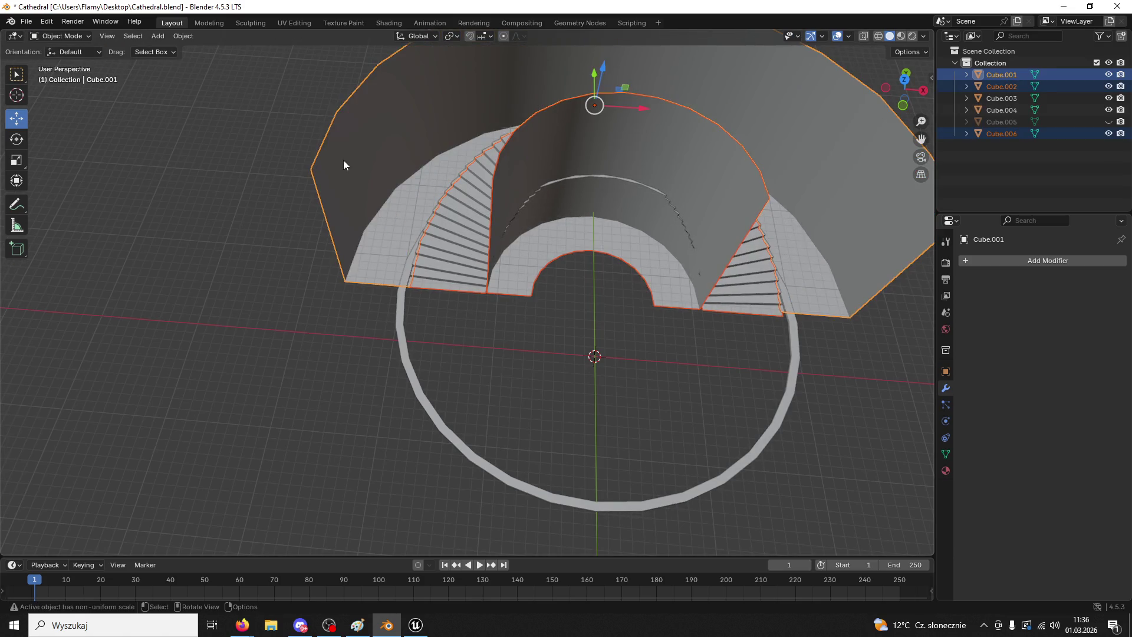
click(286, 329)
- Select the whole outer wall in Edit Mode and recalculate its normals outside
click(338, 183)
click(157, 36)
key(Escape)
click(75, 36)
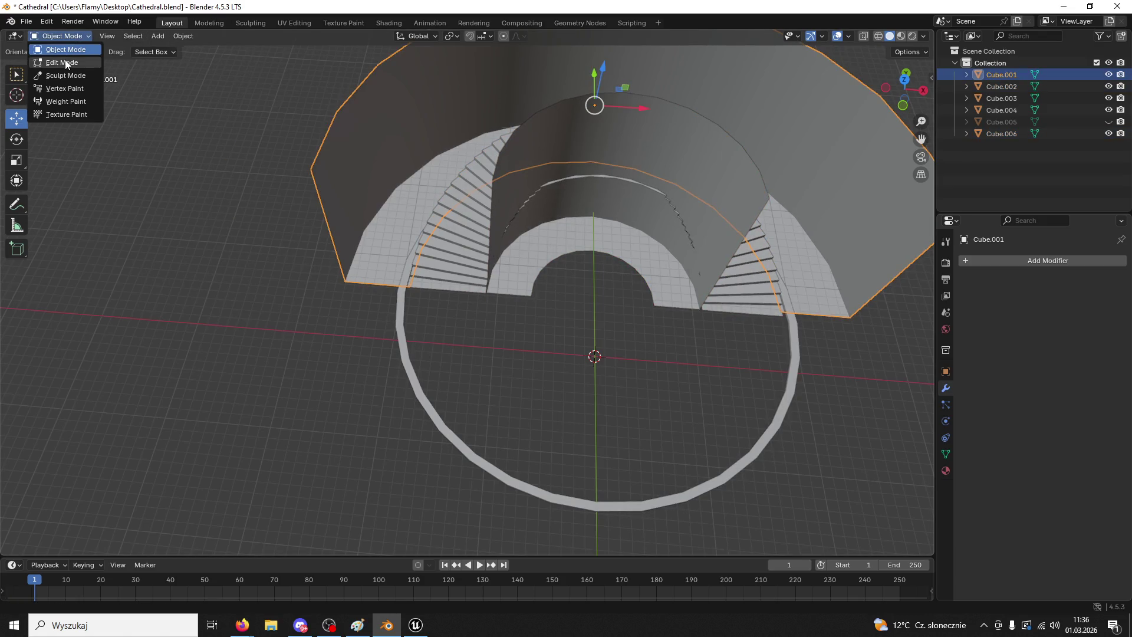
click(65, 62)
click(337, 230)
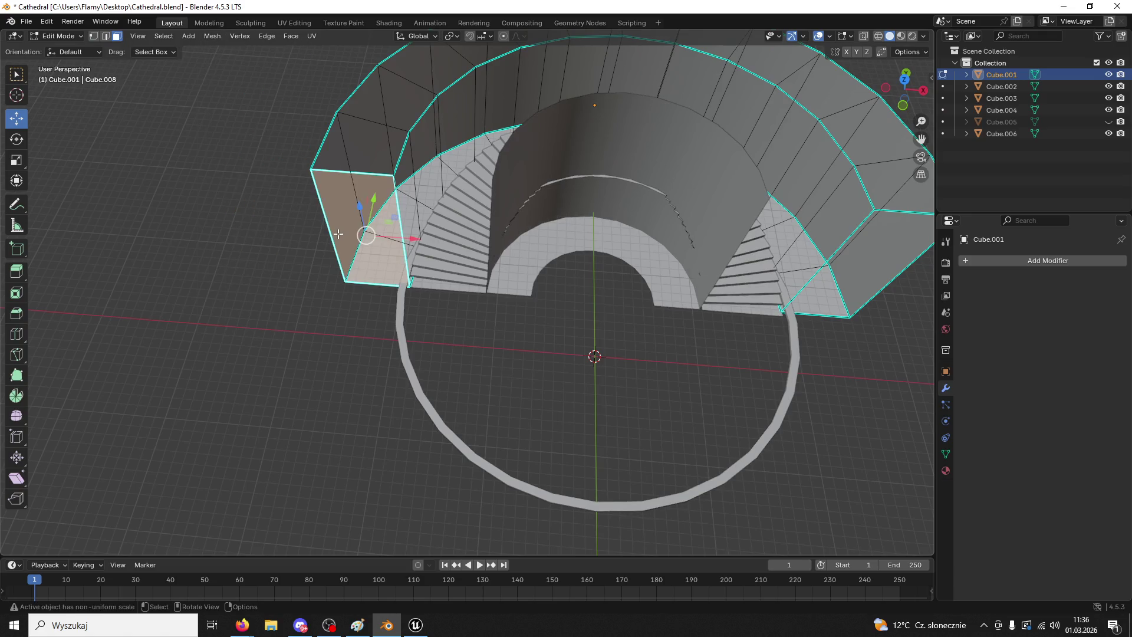
key(a)
click(212, 36)
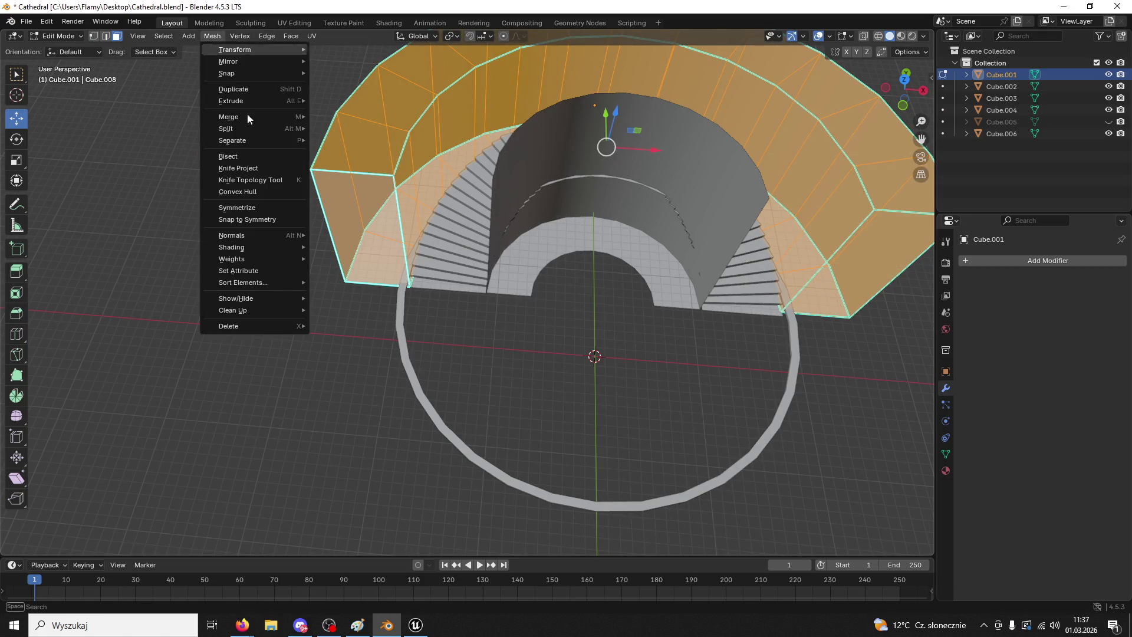
mouse_move(260, 236)
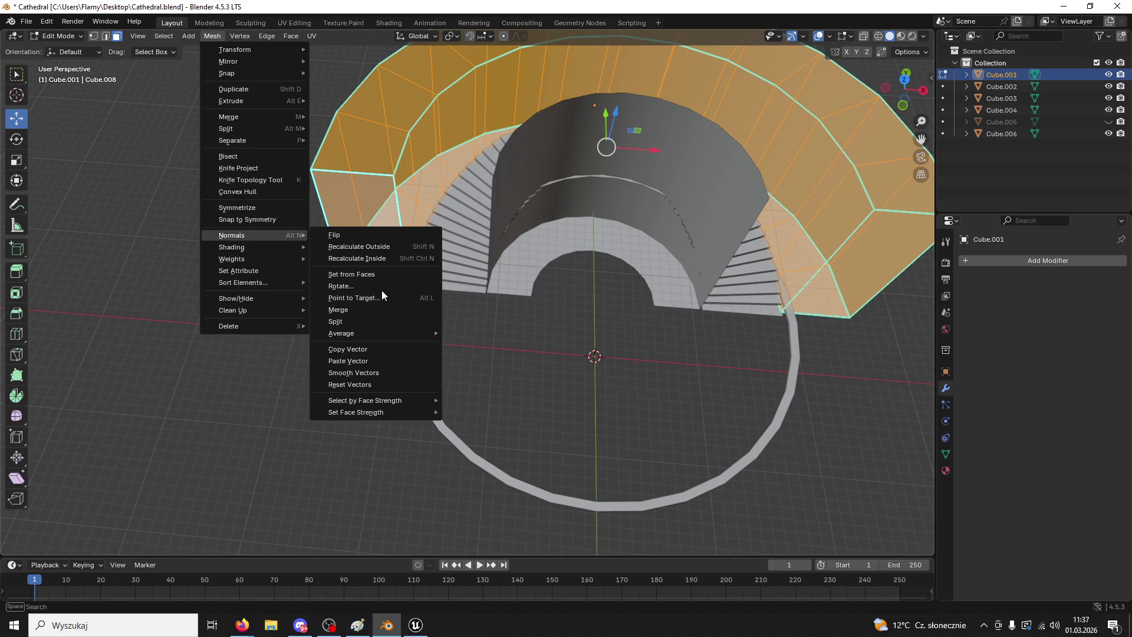
click(388, 248)
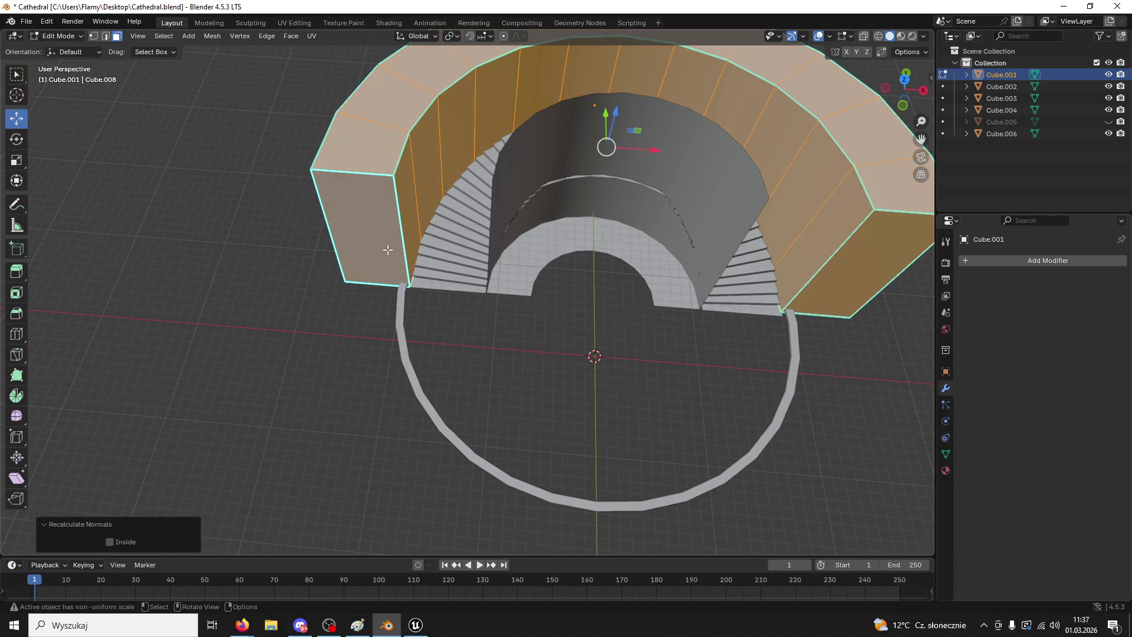
- Return to Object Mode and select the inner arch wall Cube.006
click(227, 85)
click(61, 39)
click(59, 50)
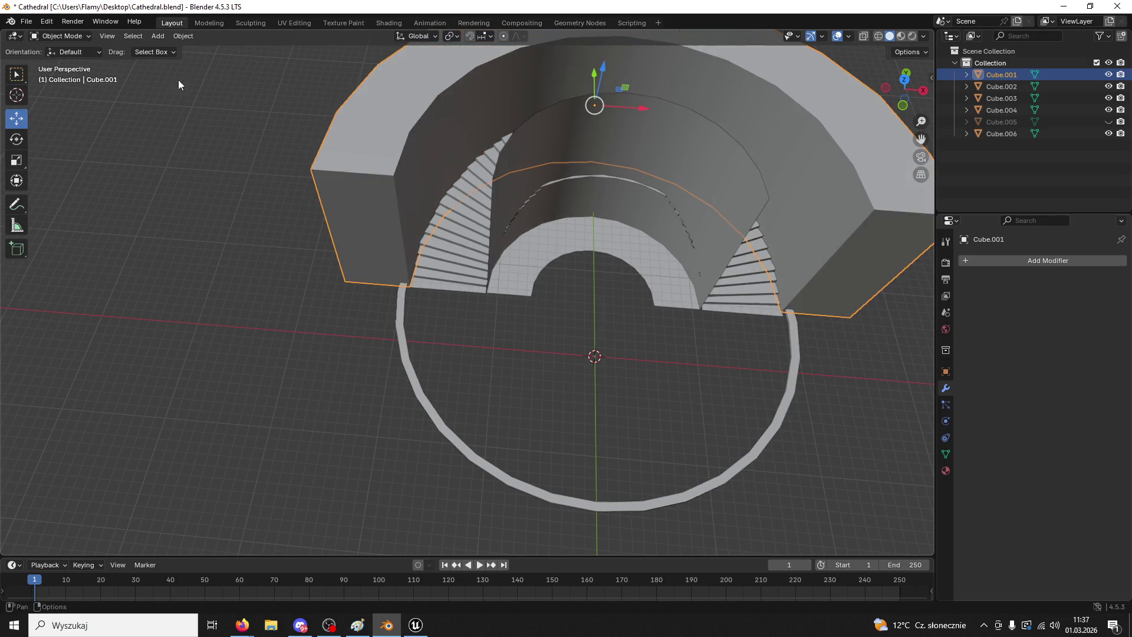
click(551, 143)
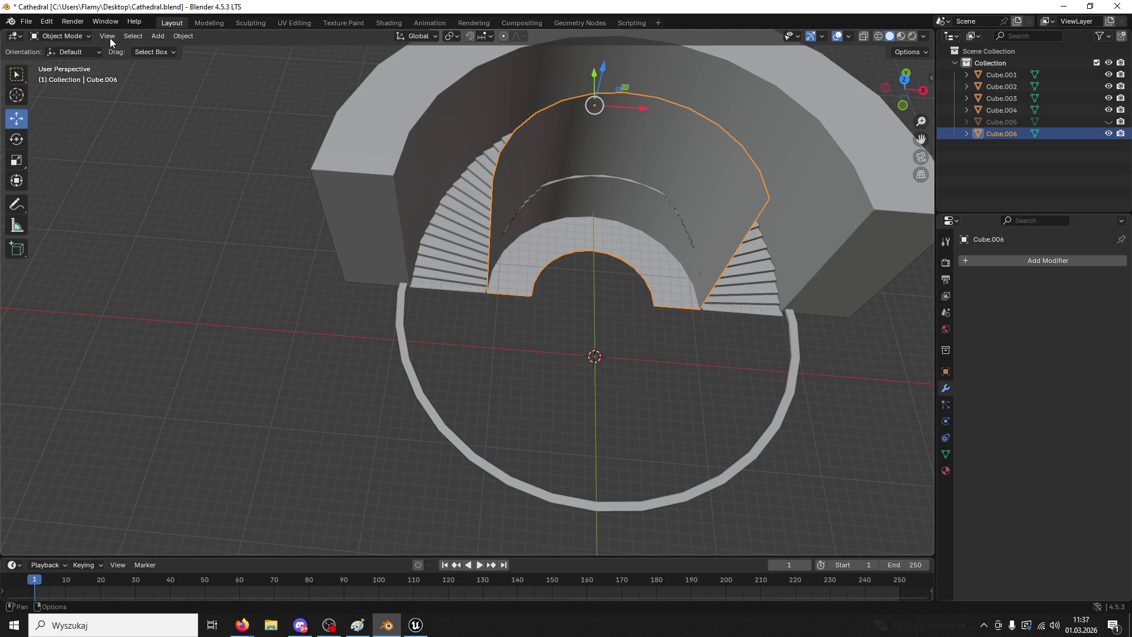
click(82, 41)
- Recalculate all of the inner arch wall's normals to face outside
click(81, 64)
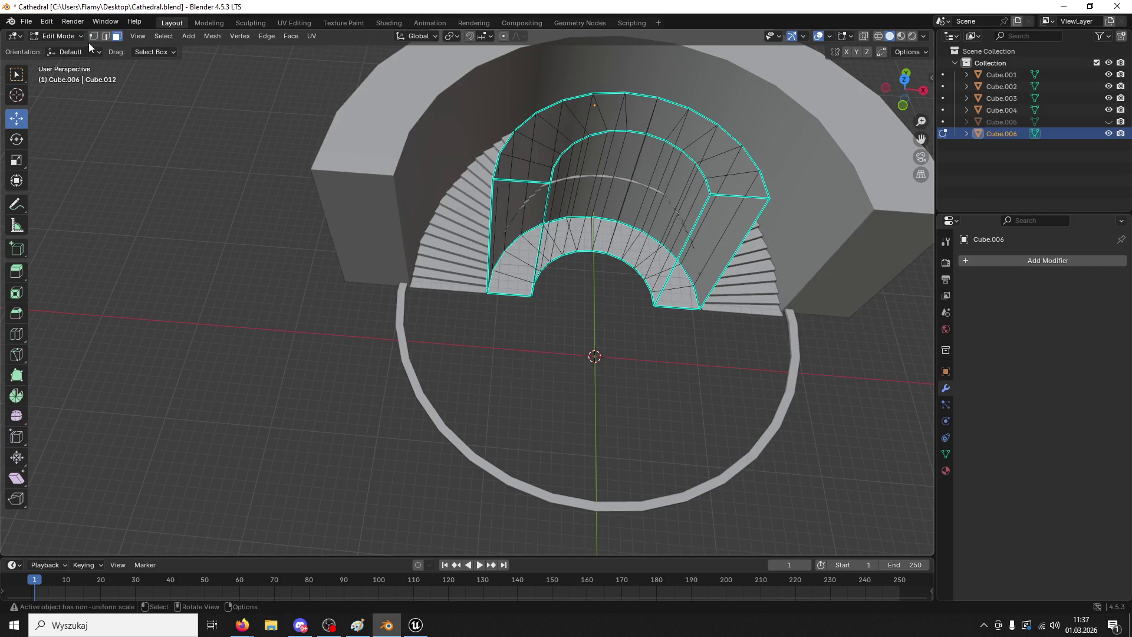
key(a)
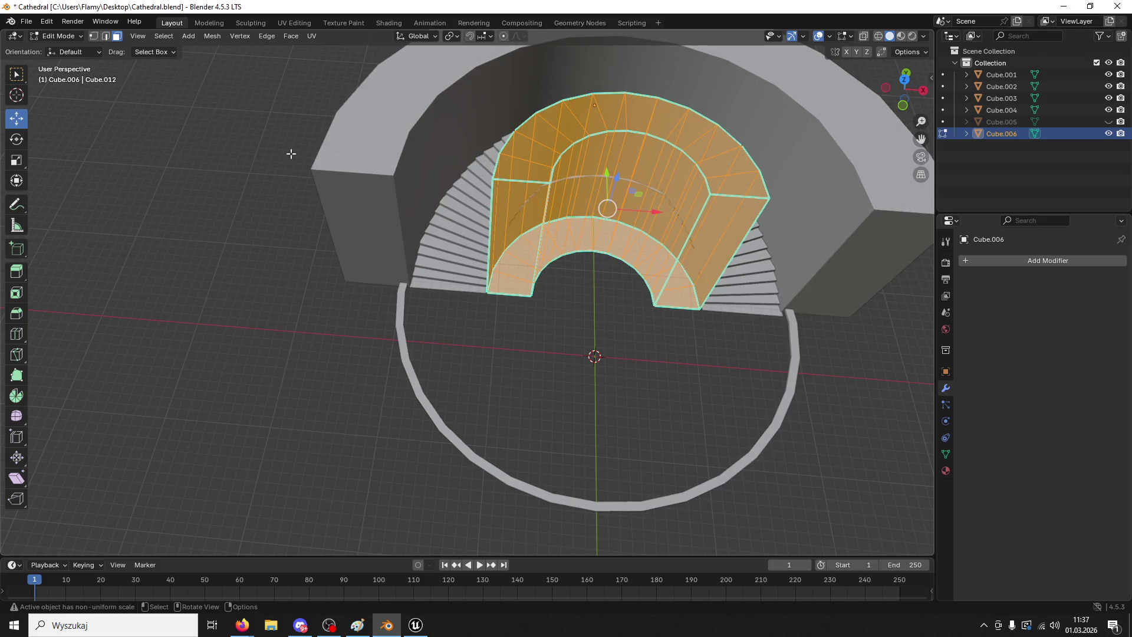
click(67, 37)
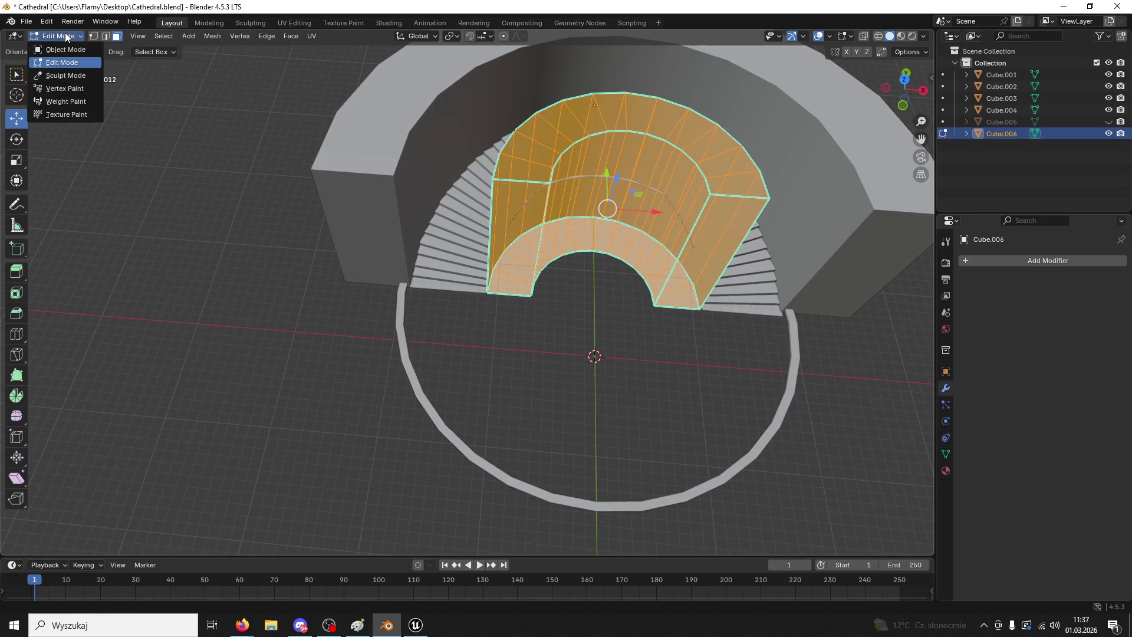
click(213, 38)
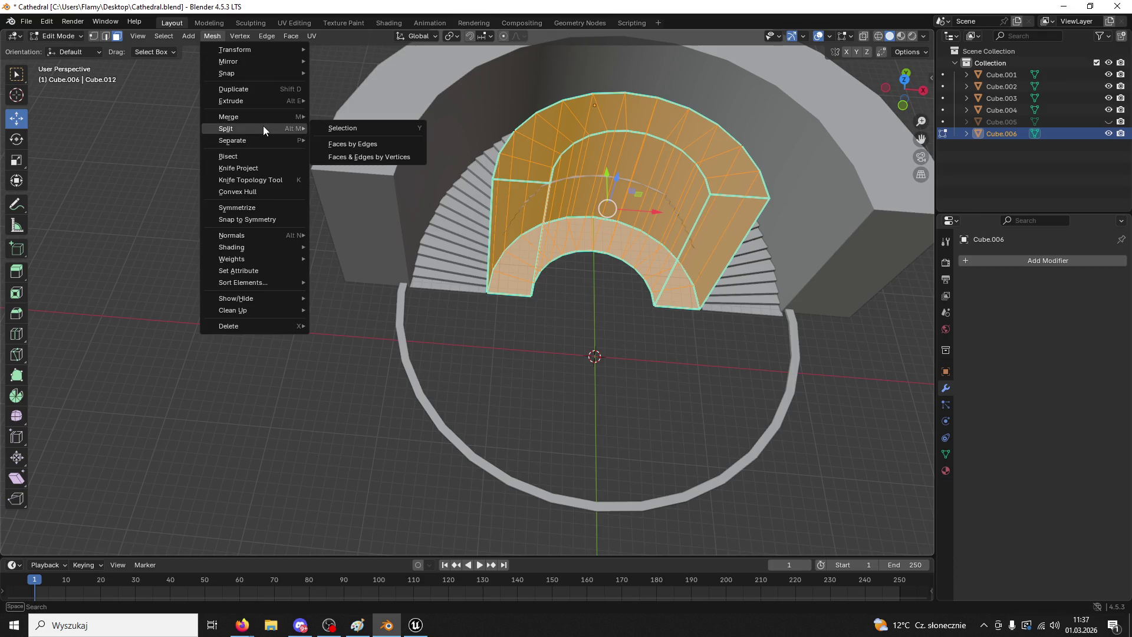
mouse_move(277, 233)
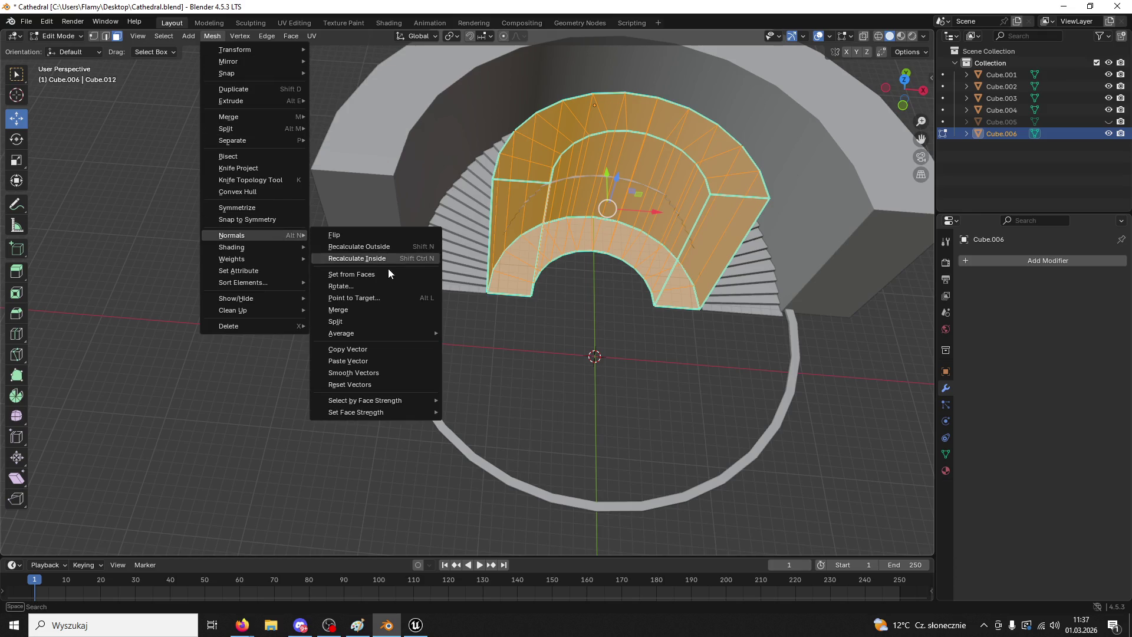
click(375, 246)
- Join the stairs and inner arch back into the outer wall Cube.001, then save Cathedral.blend
click(59, 36)
click(56, 50)
shift+click(473, 248)
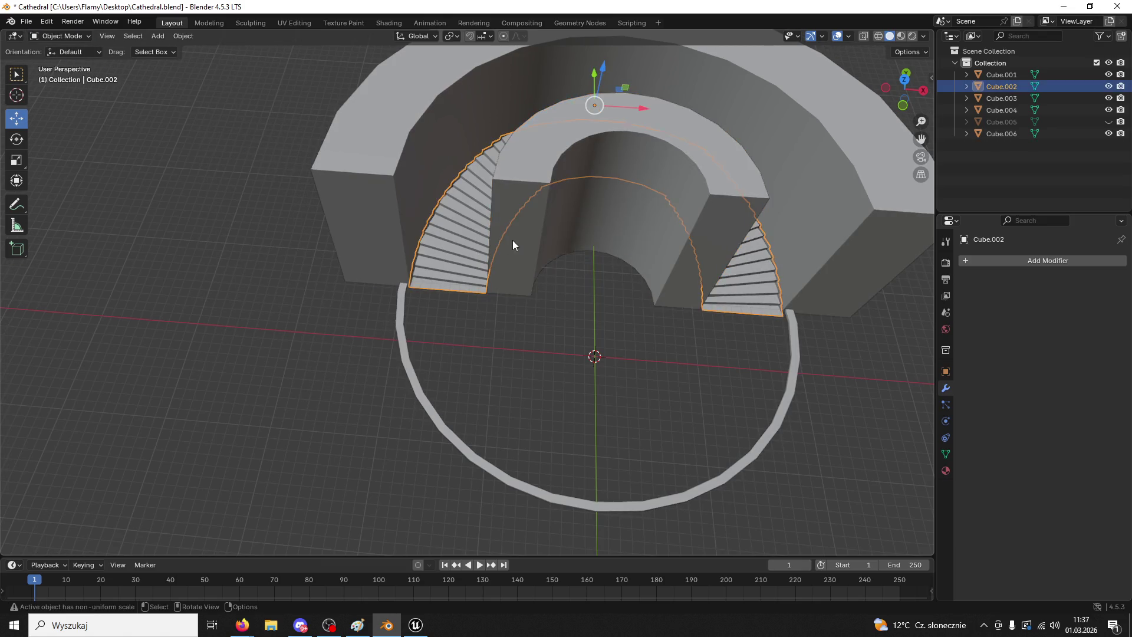
shift+click(511, 207)
shift+click(365, 178)
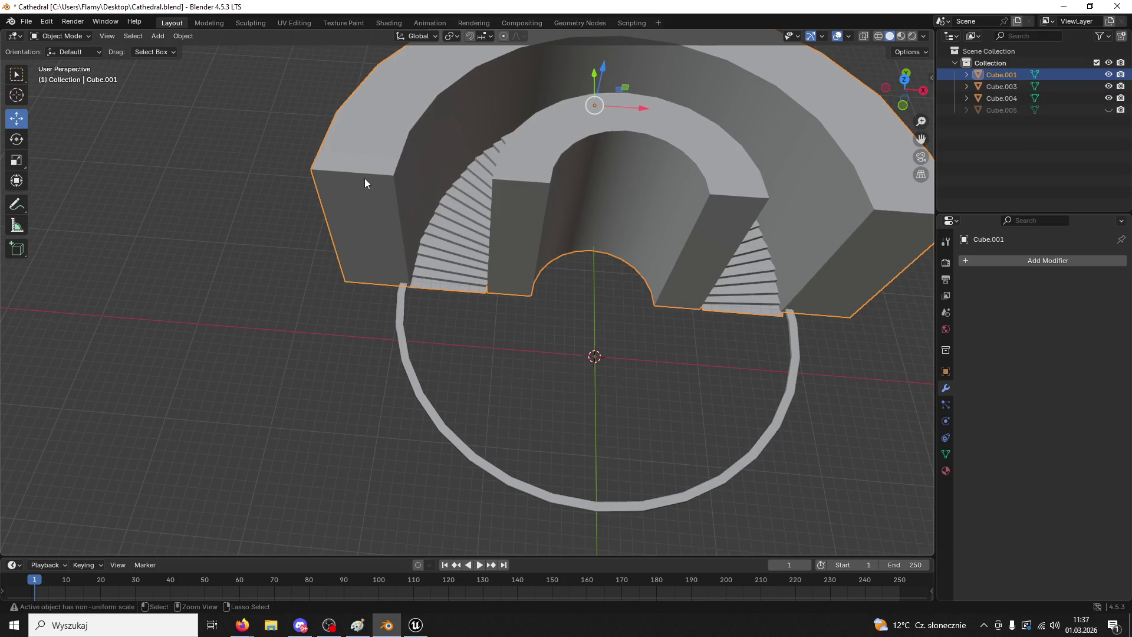
key(ctrl+j)
key(ctrl+s)
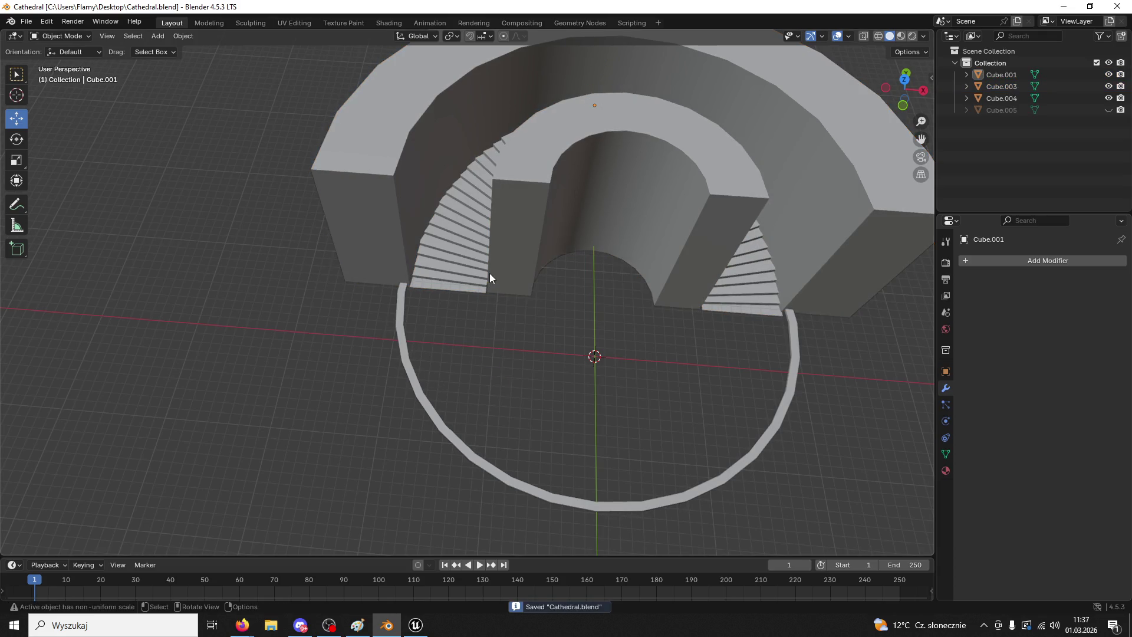
click(26, 21)
mouse_move(97, 196)
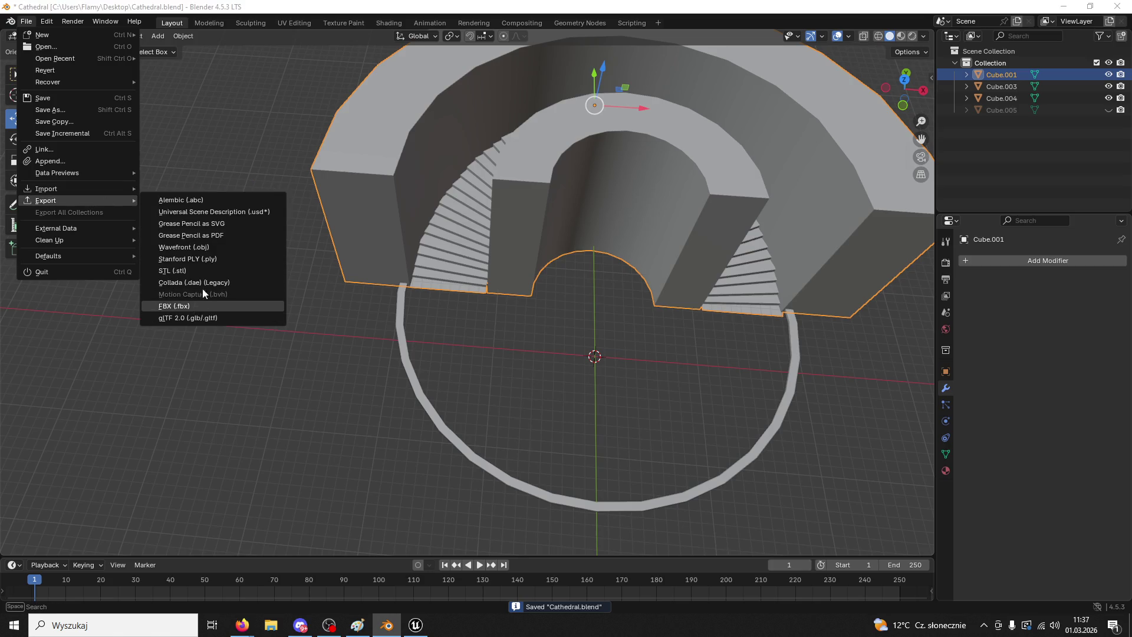
- Export the joined wall as FBX, overwriting StairsTest.fbx on the Desktop
click(198, 306)
click(512, 415)
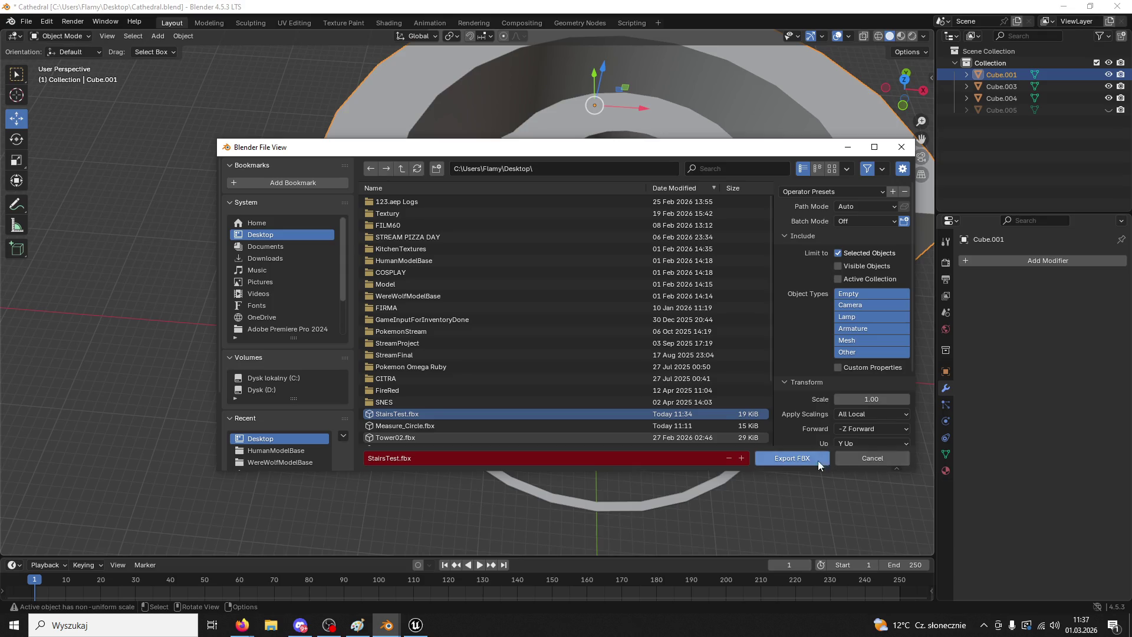
click(792, 458)
- Back in Unreal, switch the editor to Selection mode and bring up the content browser
click(416, 625)
click(102, 46)
click(102, 45)
click(102, 45)
click(109, 65)
click(39, 603)
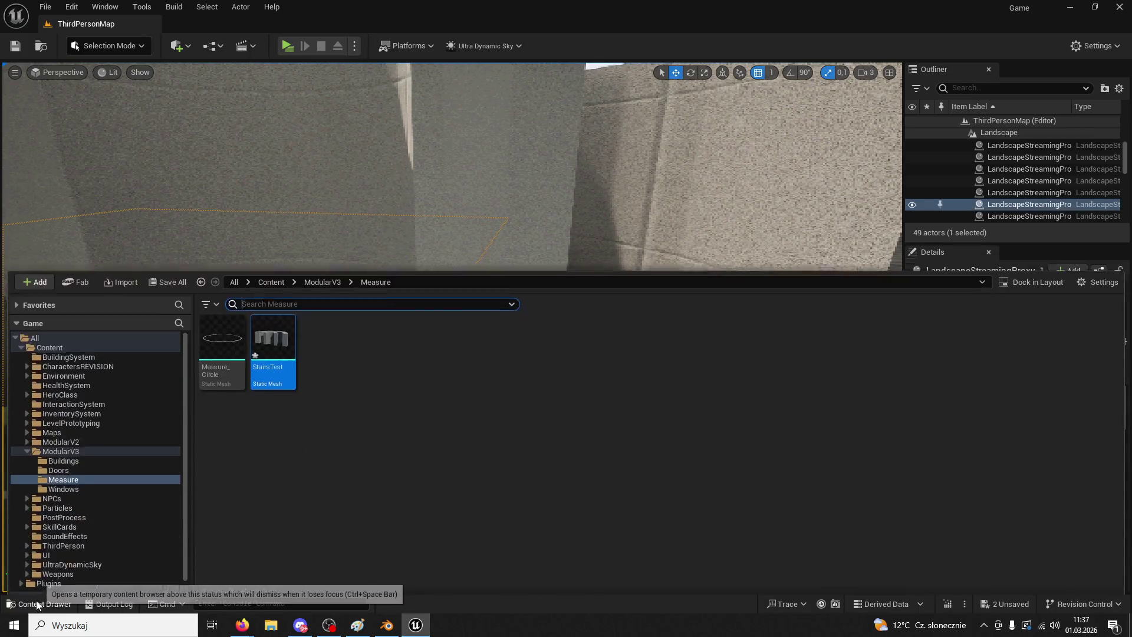
- Reimport StairsTest from the updated FBX, frame it, and save the level
right_click(277, 330)
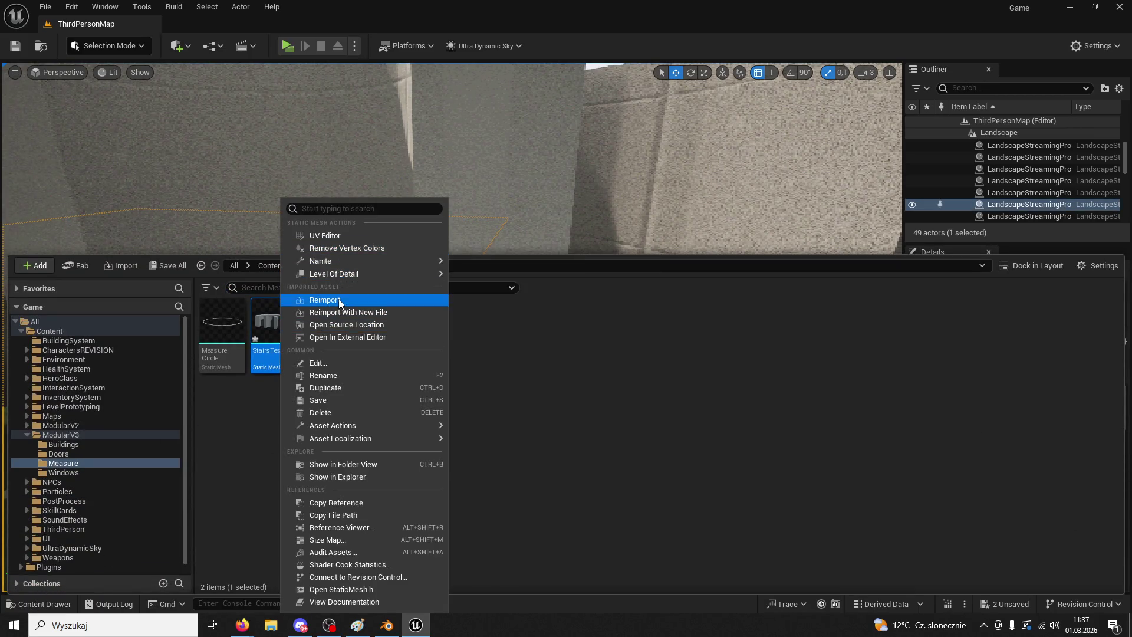
click(338, 299)
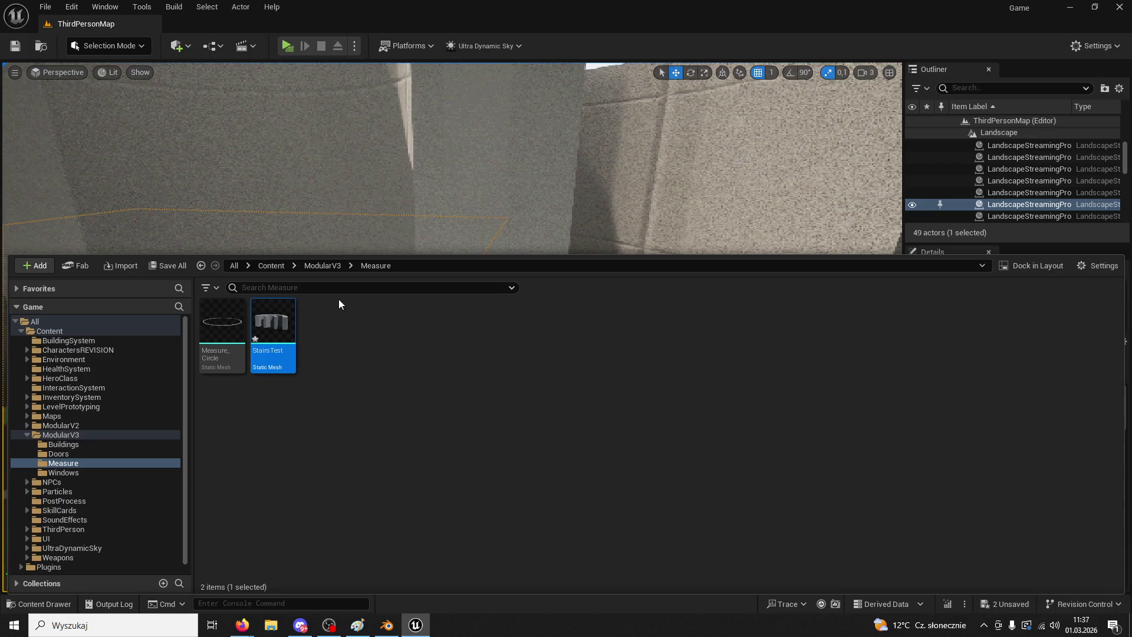
click(506, 207)
key(f)
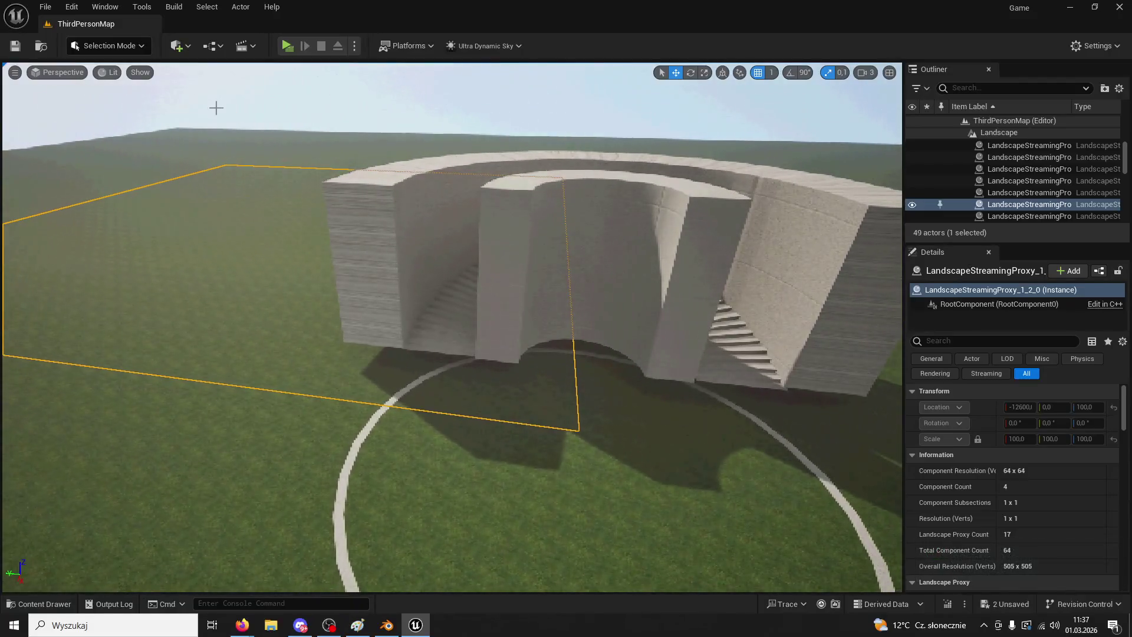
click(16, 48)
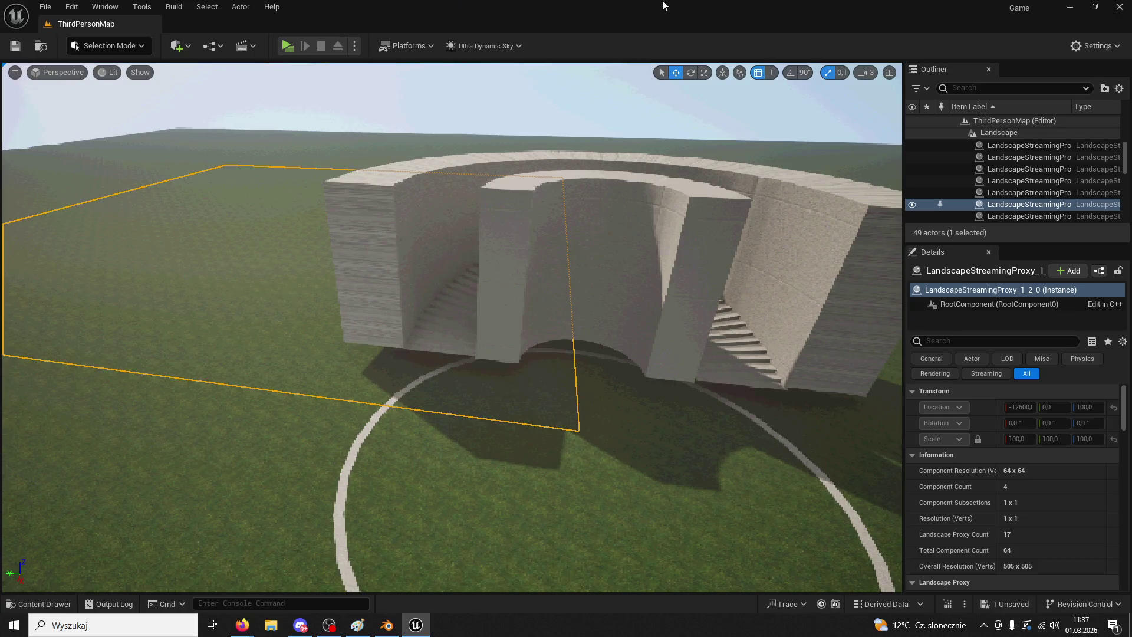
- Run a quick play test of the level and return to the editor
key(alt+Tab)
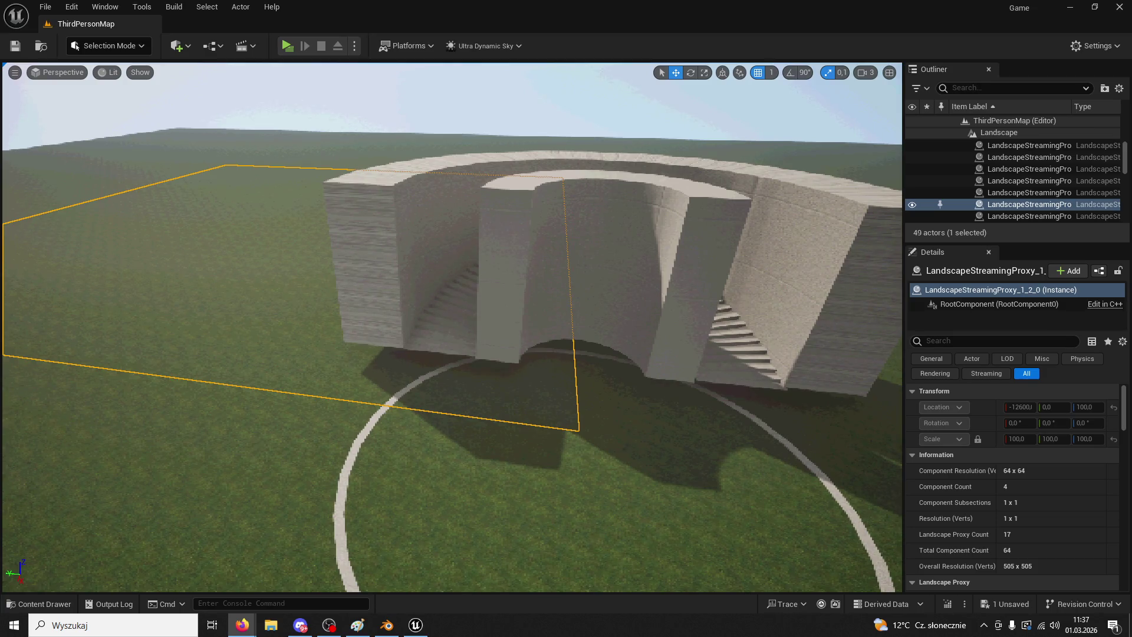
click(287, 45)
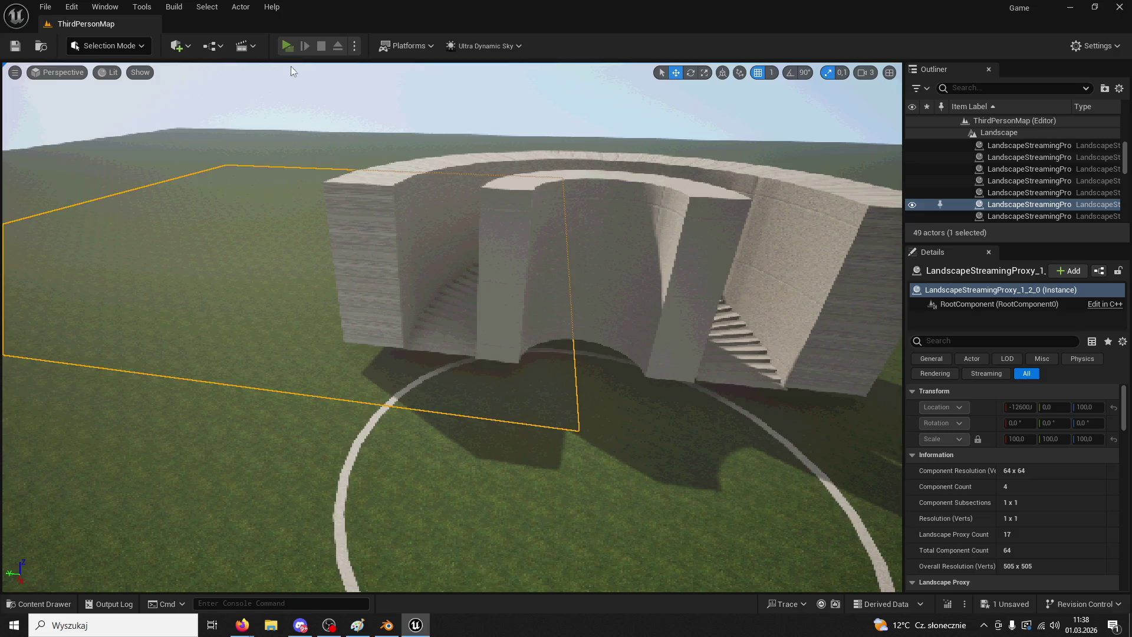
key(Escape)
- Lower the StairsTest stairs from Z 446 to 166 so they sit on the ground
click(634, 239)
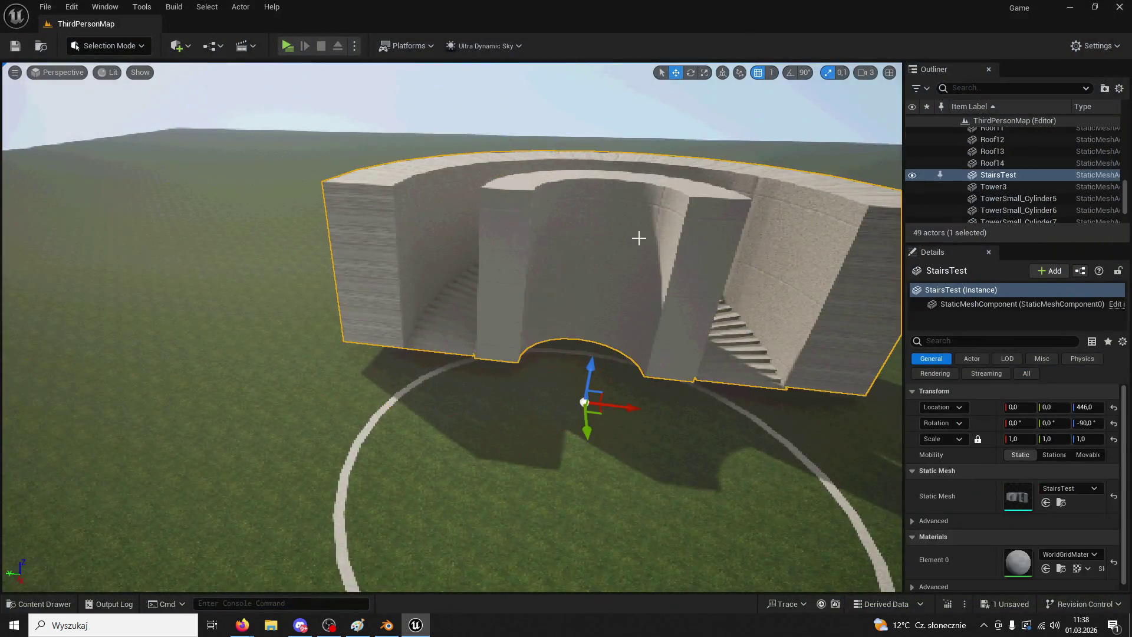
drag(602, 360, 587, 394)
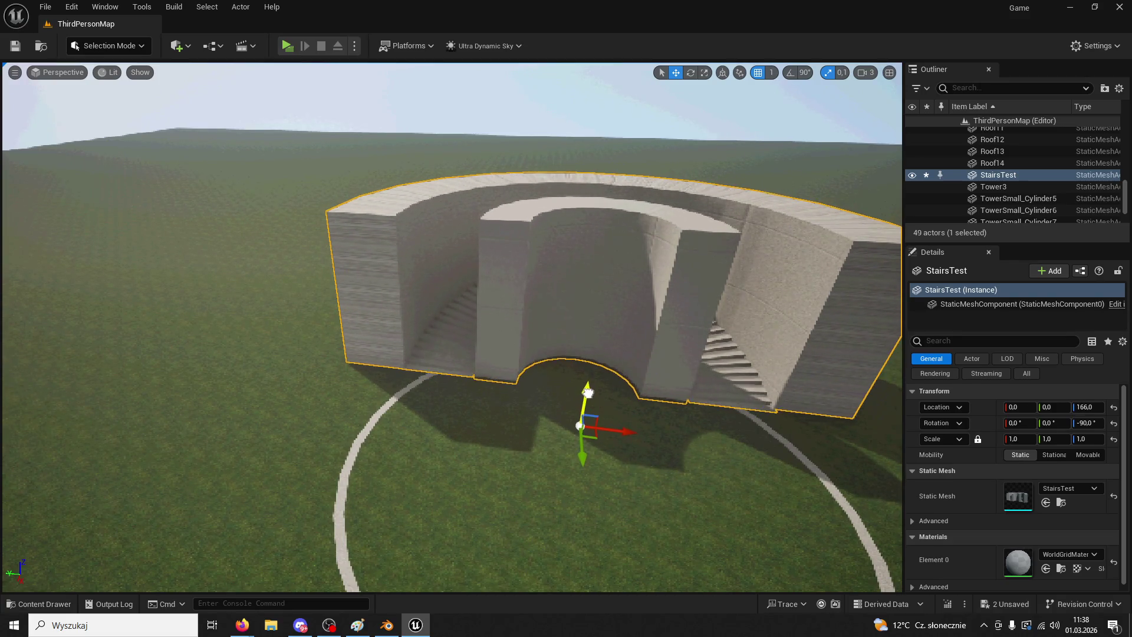
click(595, 448)
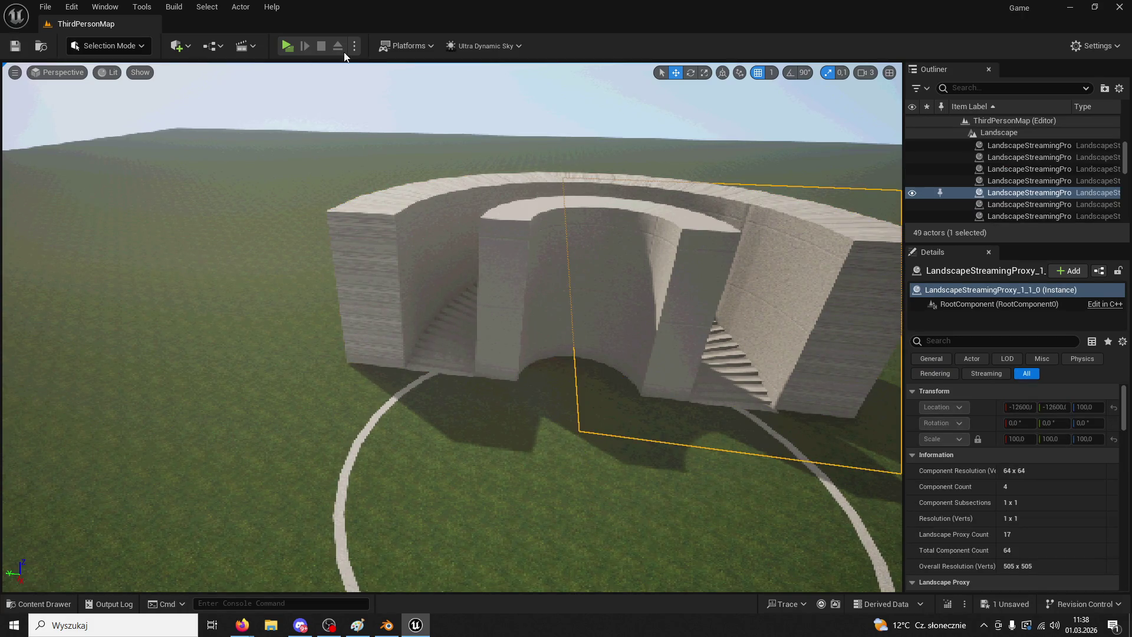
click(288, 46)
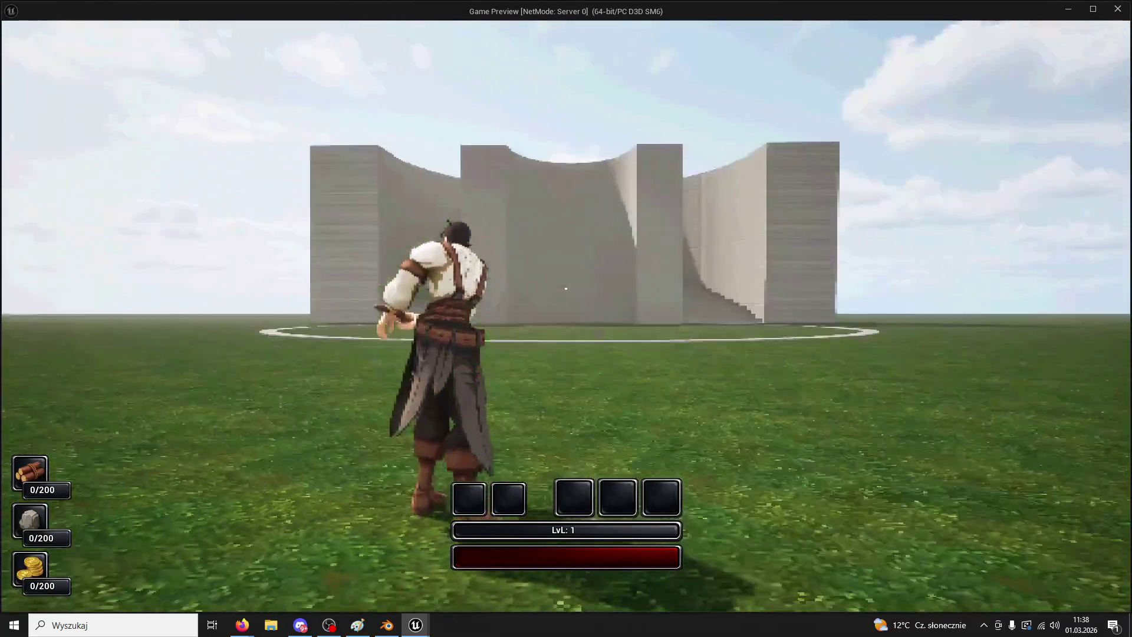
- View the walls in Game Preview, then switch to the zordon base search results
key(super)
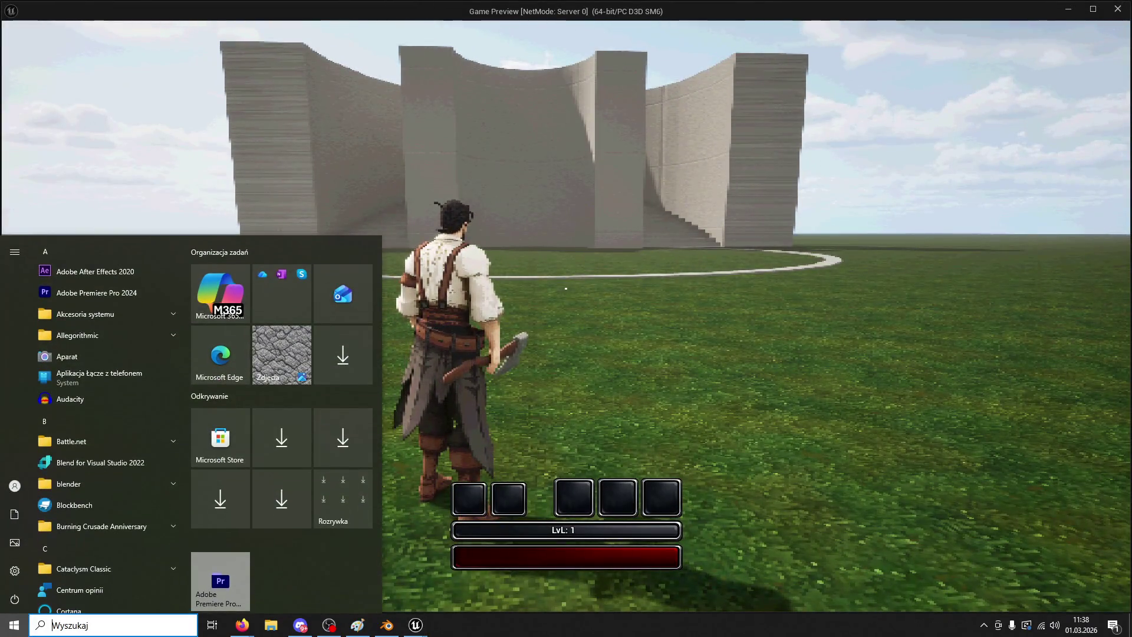
key(Escape)
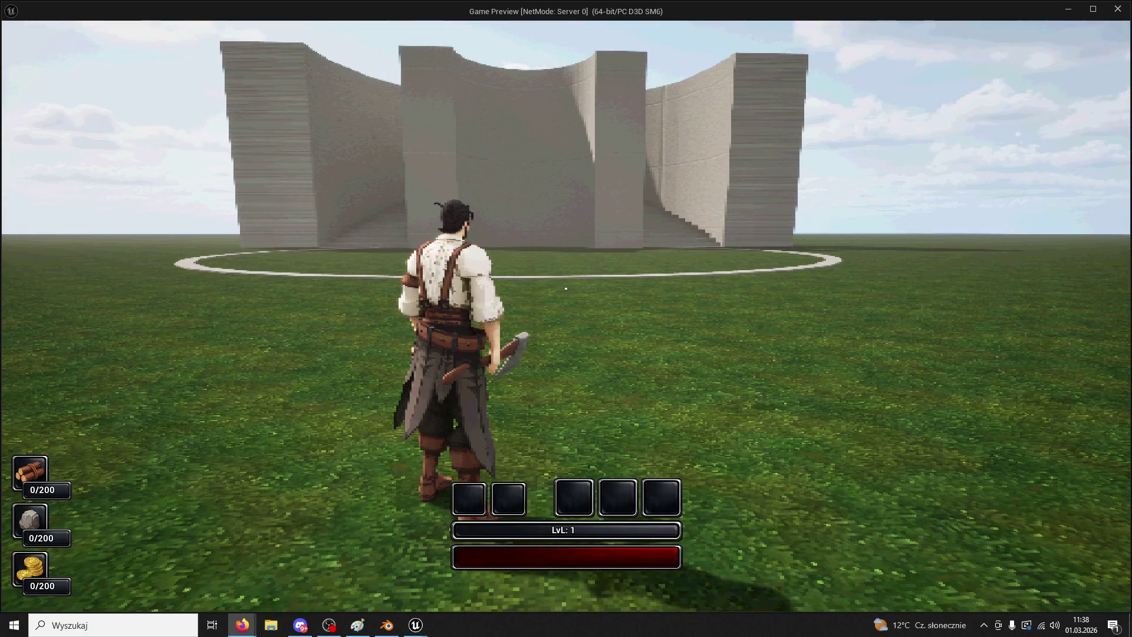
click(626, 291)
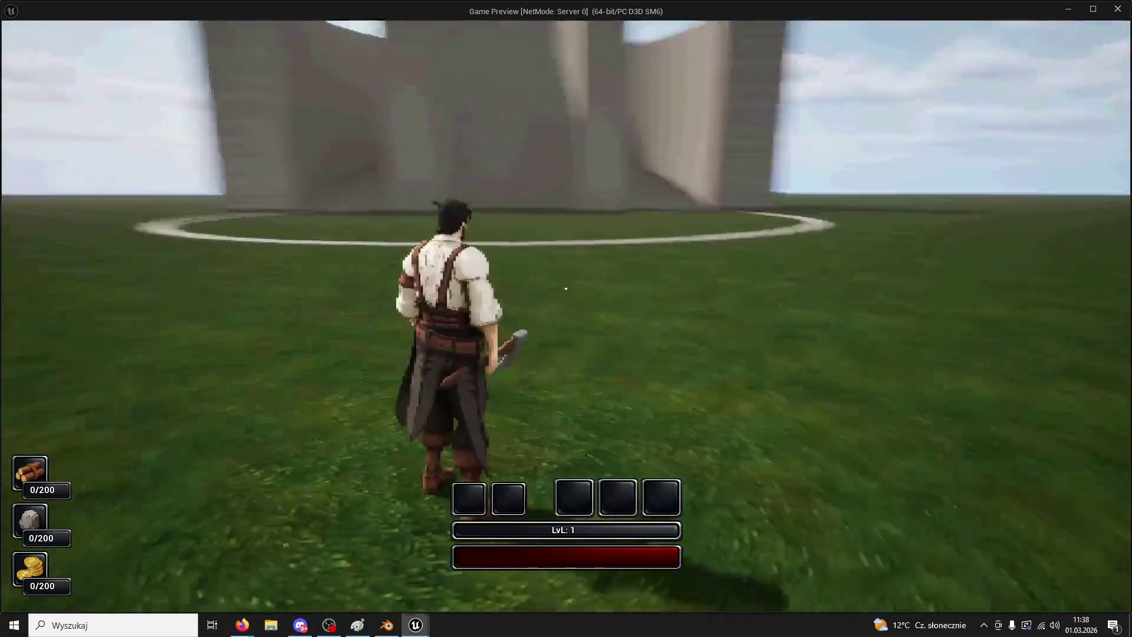
key(super)
mouse_move(243, 625)
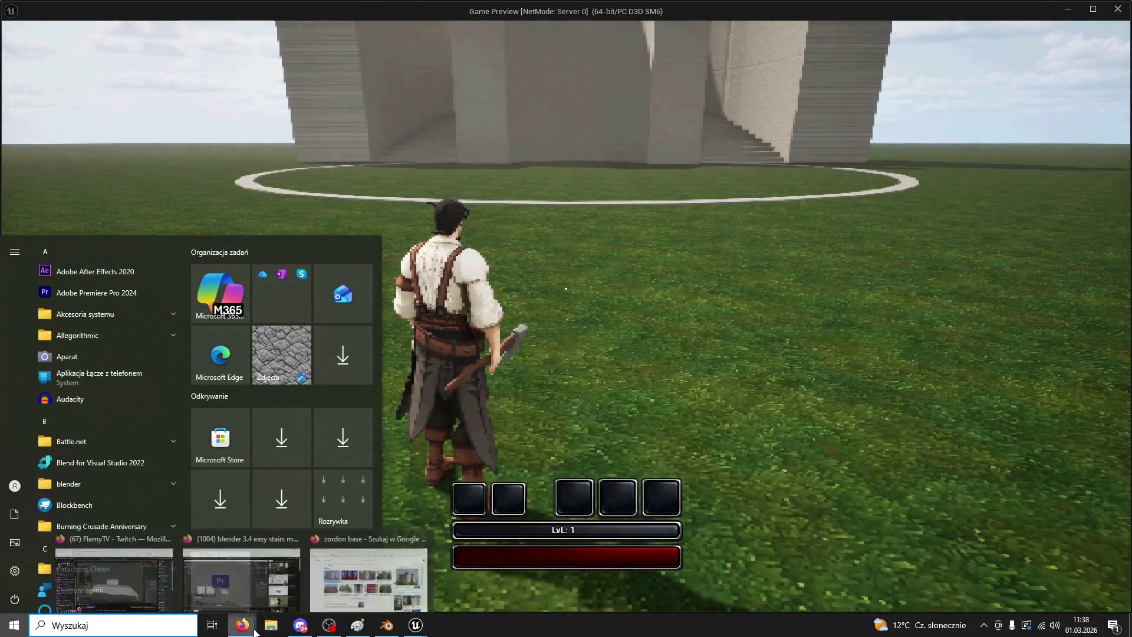
click(366, 579)
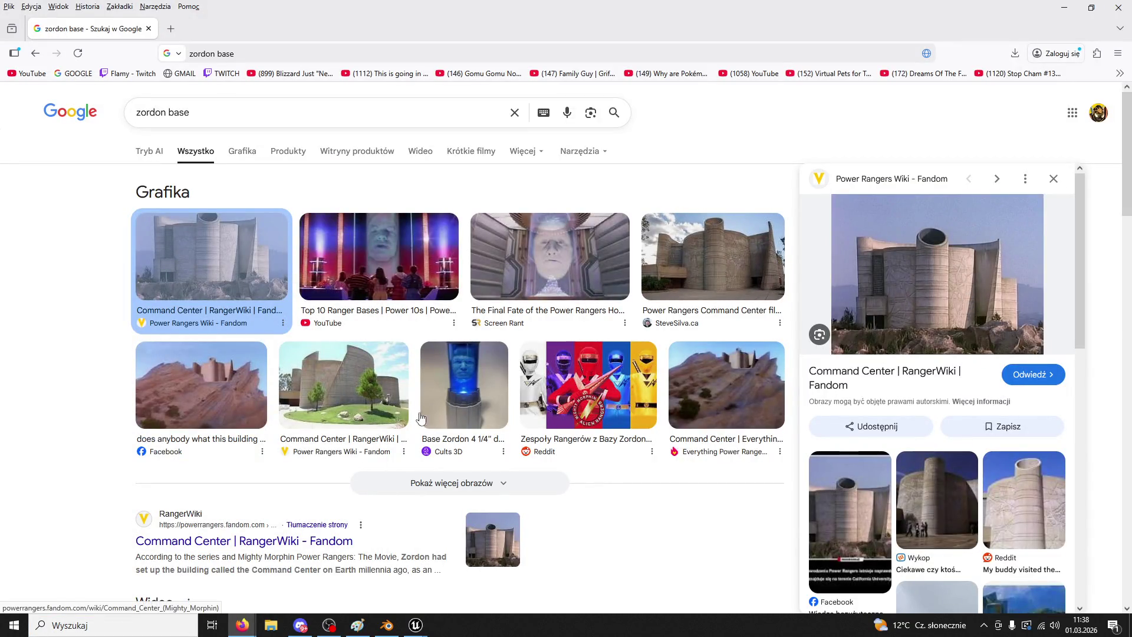
- Enlarge several Command Center reference photos from the zordon base results, then return to the game
click(337, 375)
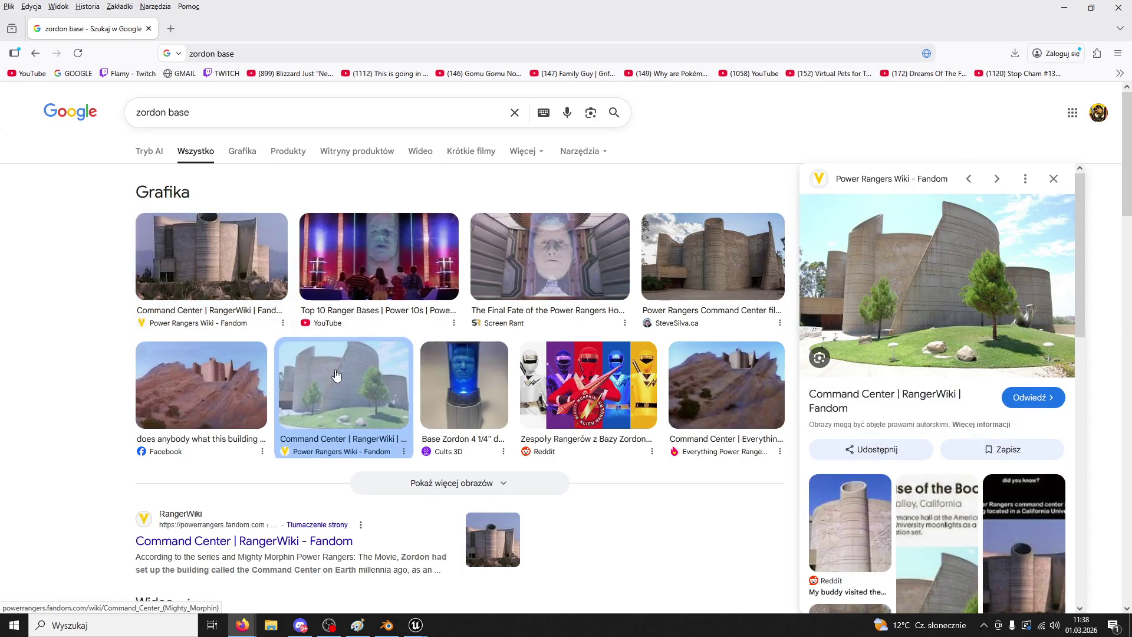
click(711, 239)
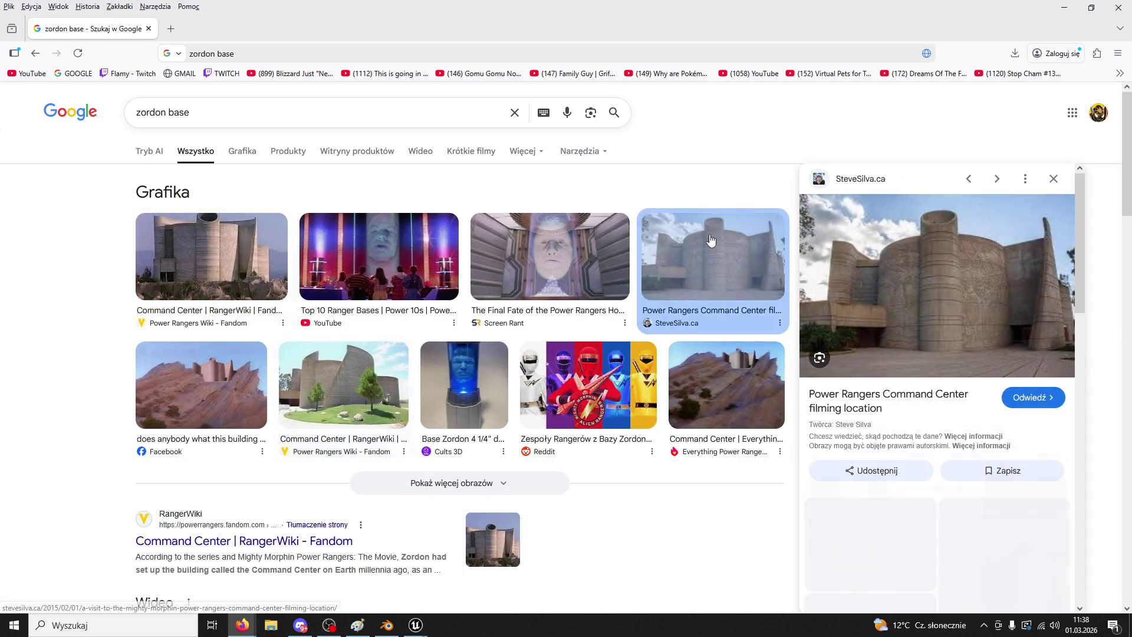
click(211, 276)
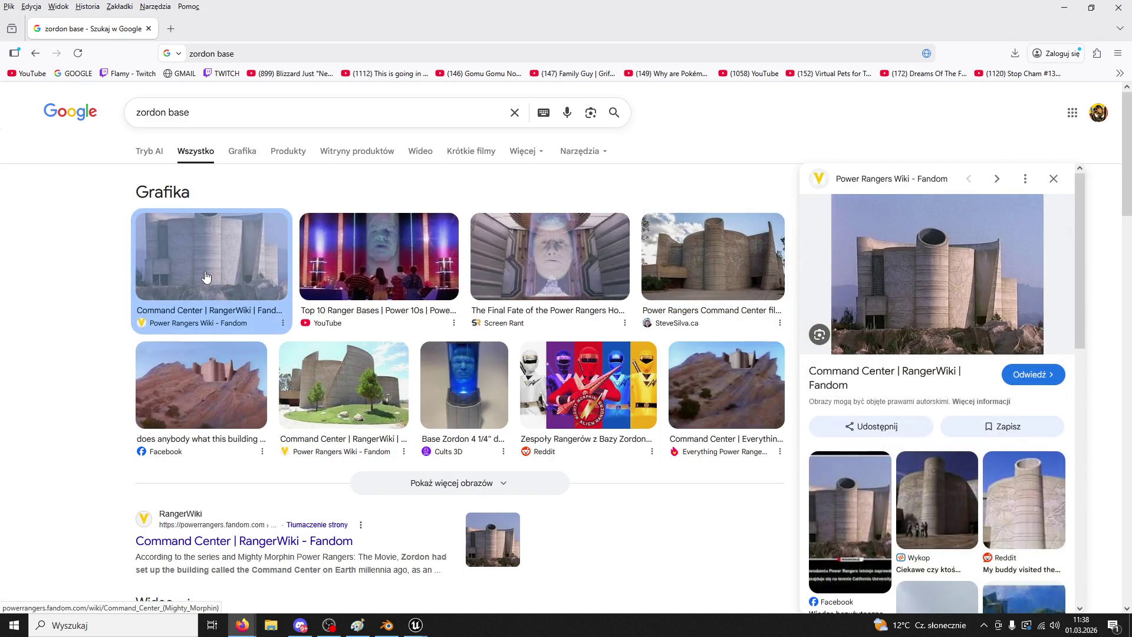
scroll(915, 428, down, 5)
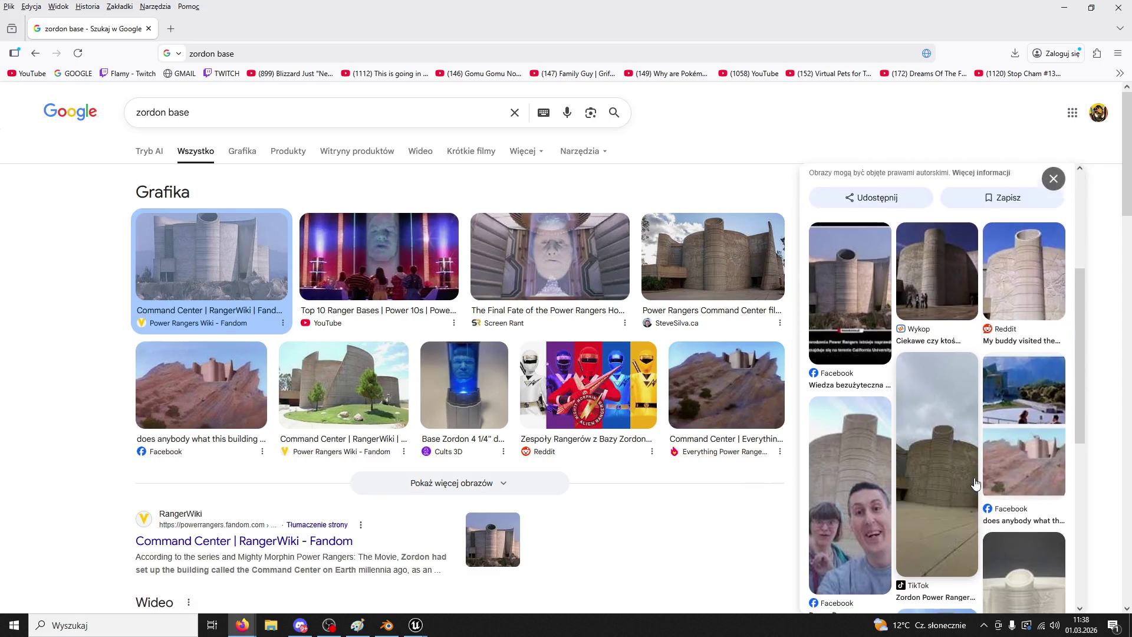
click(865, 396)
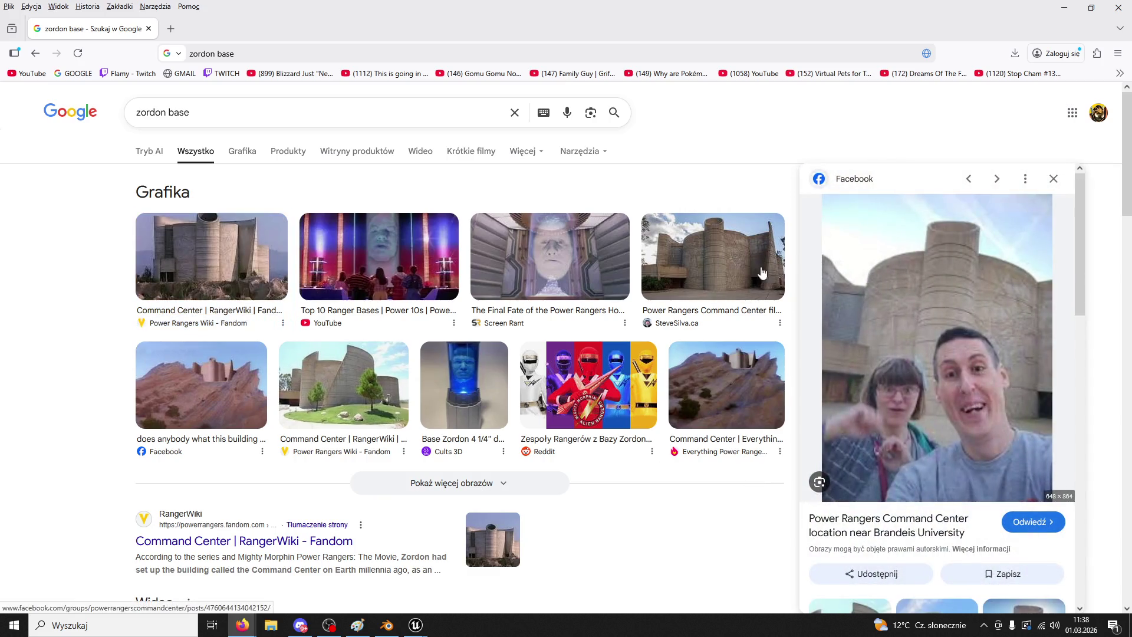
click(230, 387)
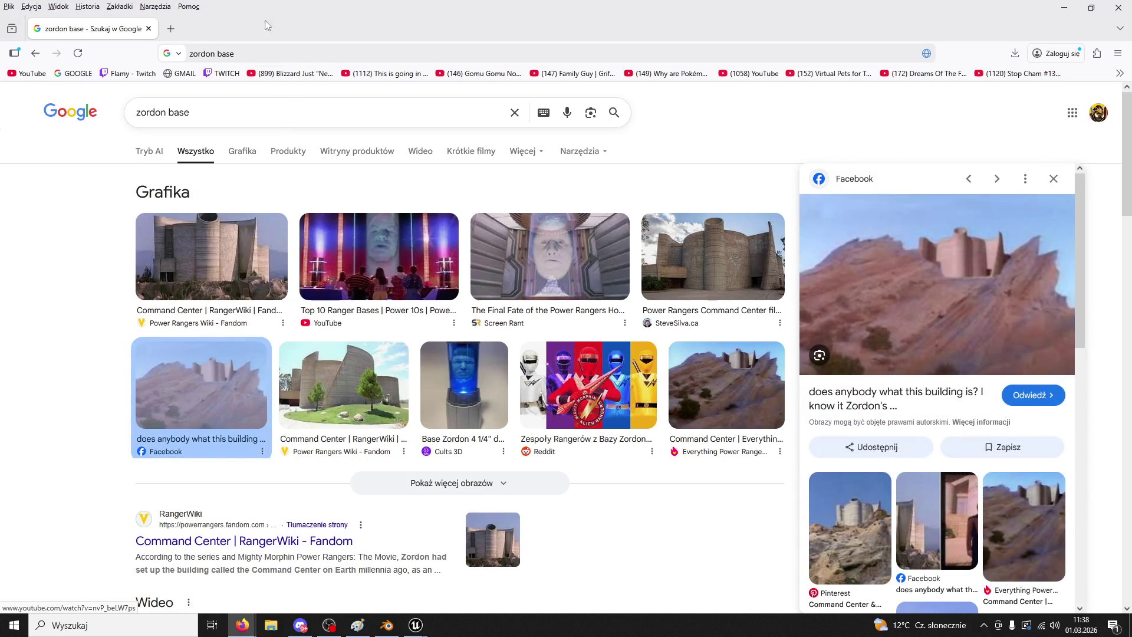
key(alt+Tab)
- Run the character past the tall grey walls and toward the inner stairs, then end the play test
key(w)
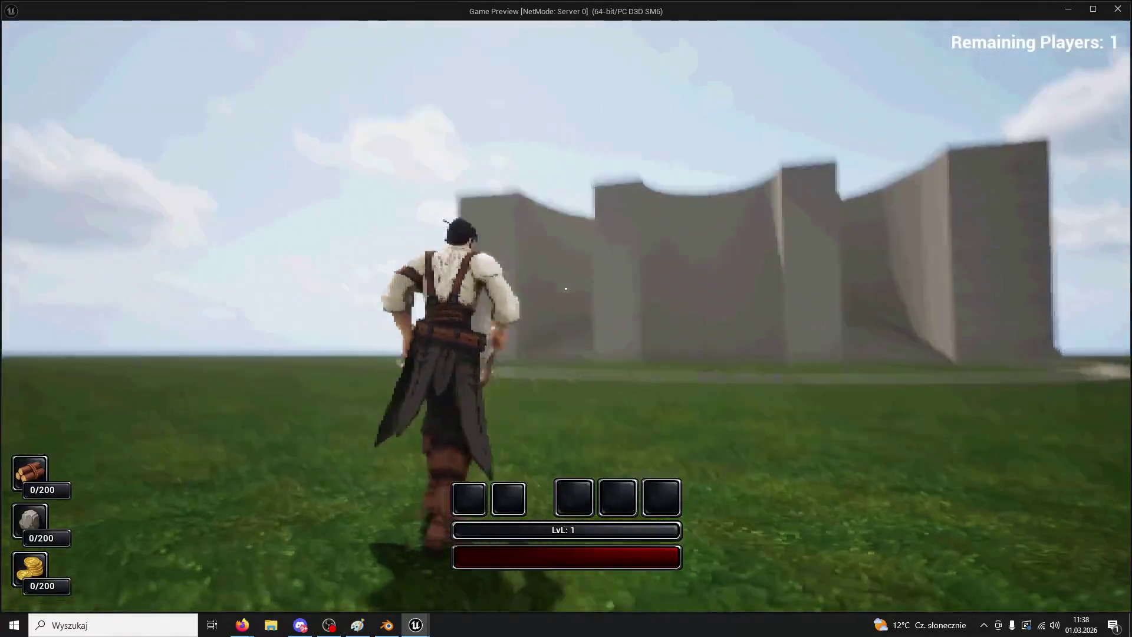
key(w)
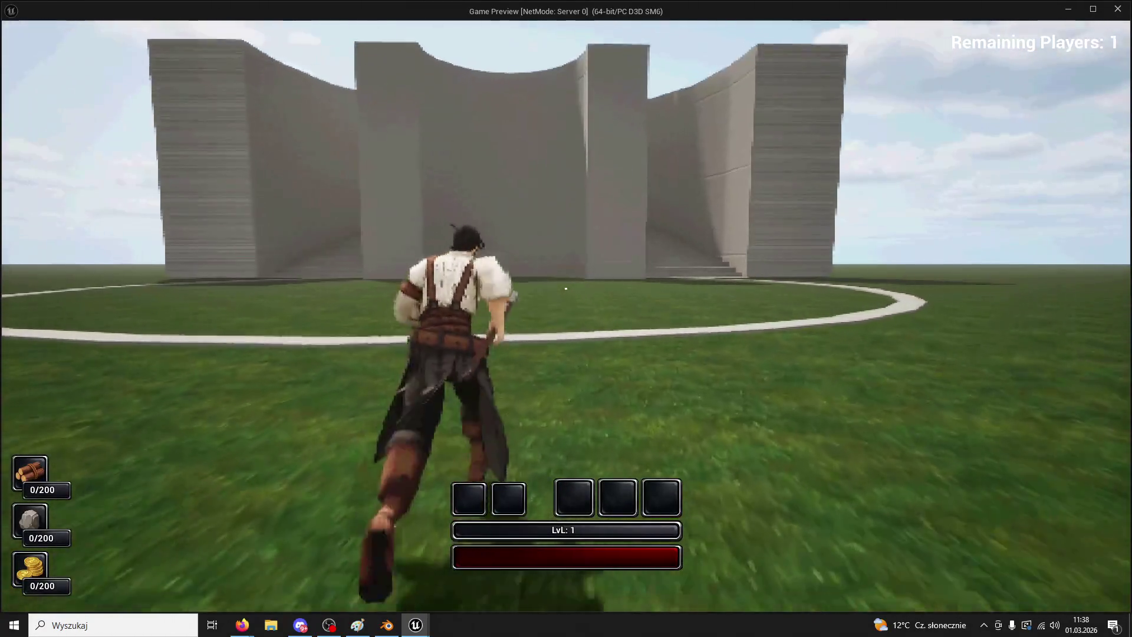
key(w)
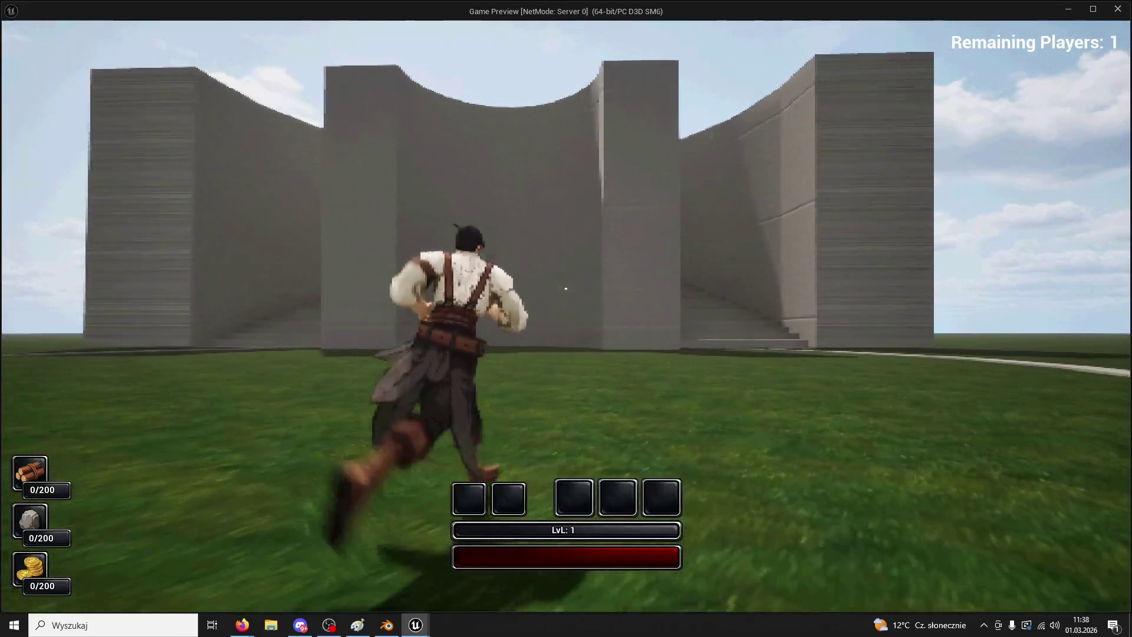
key(w)
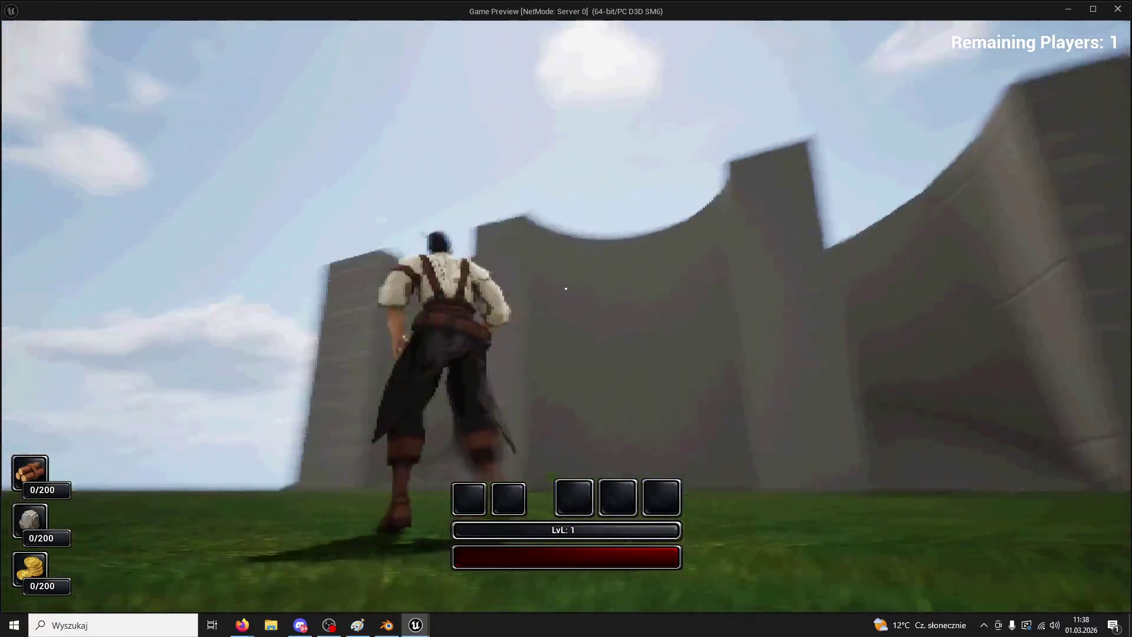
key(w)
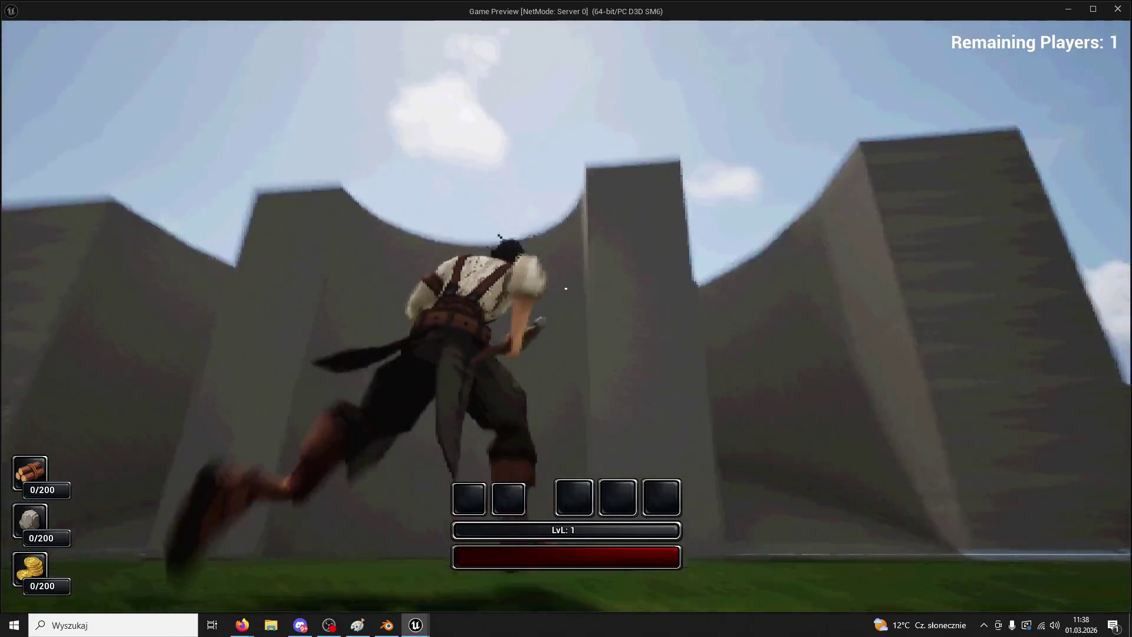
key(w)
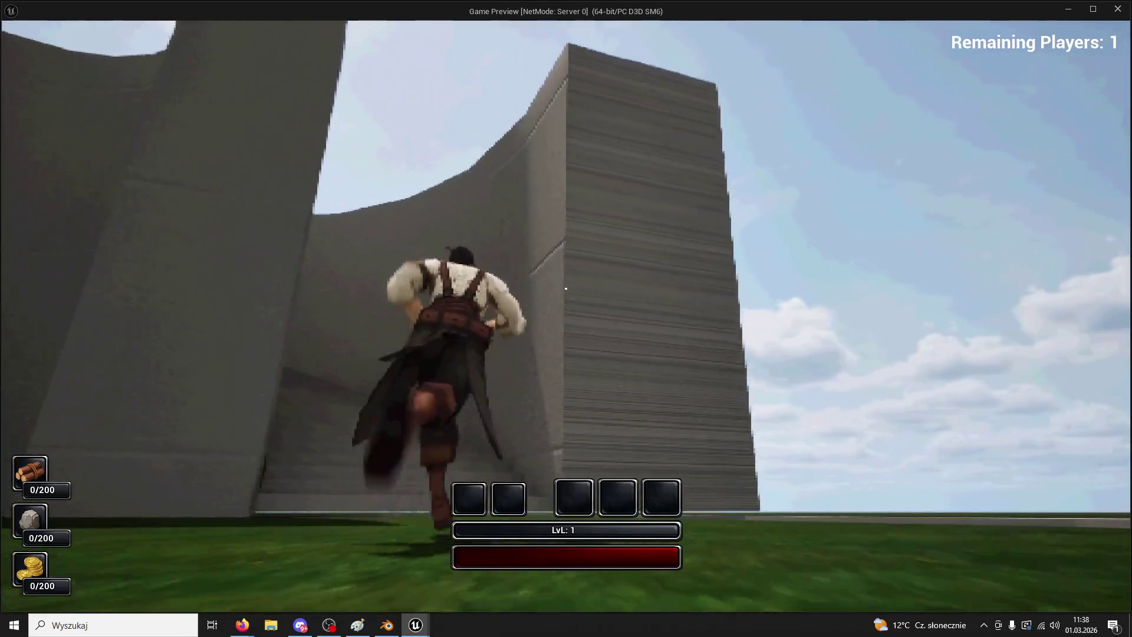
key(w)
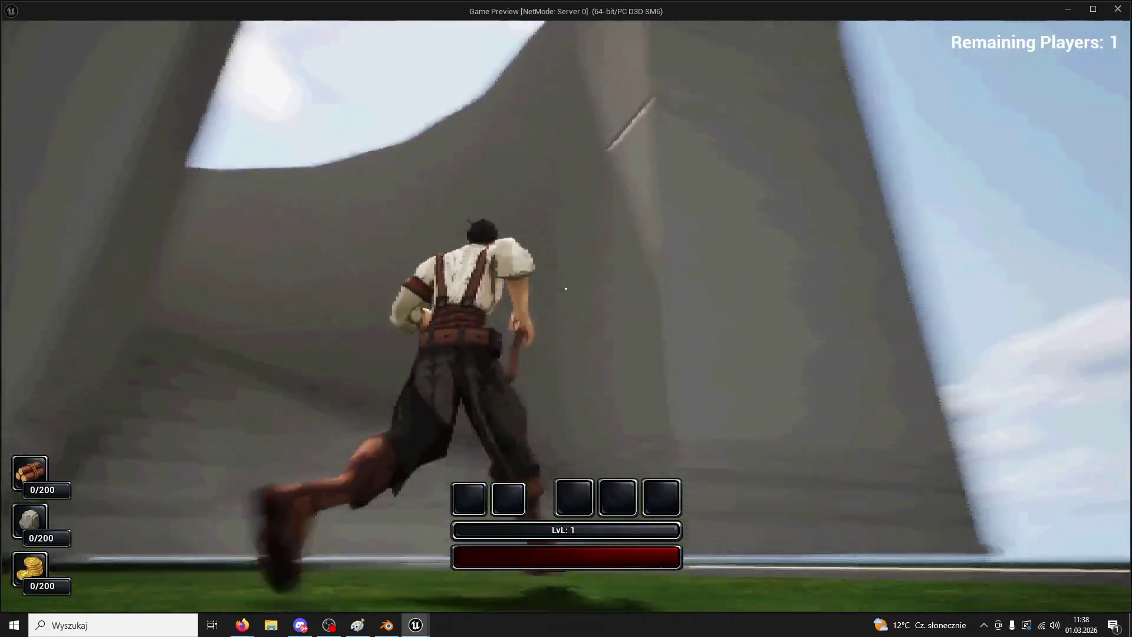
key(w)
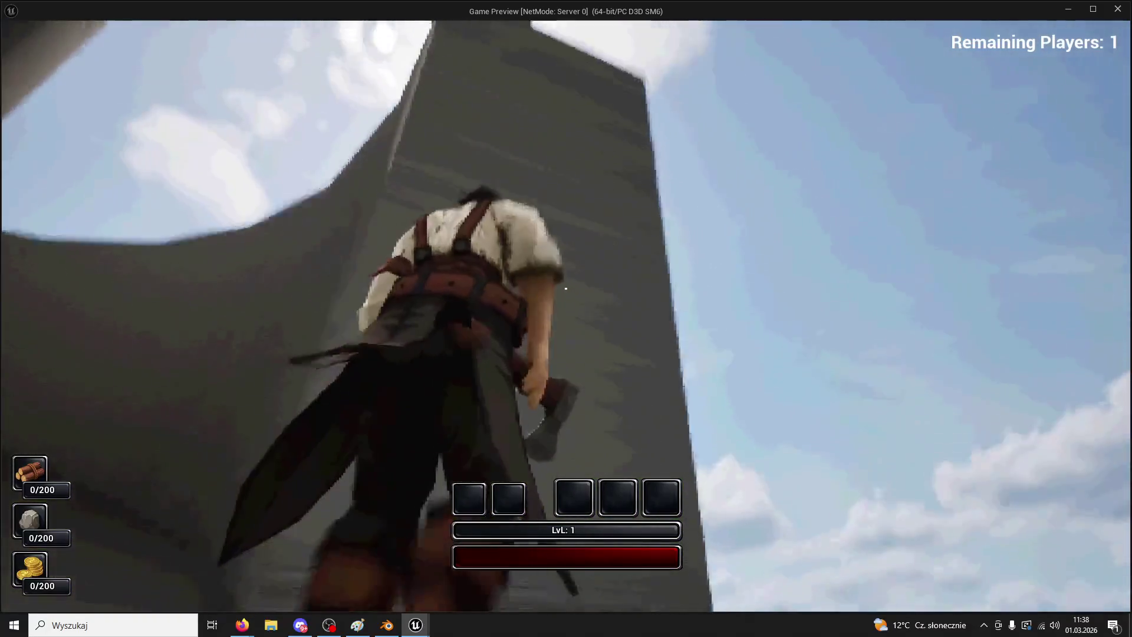
key(w)
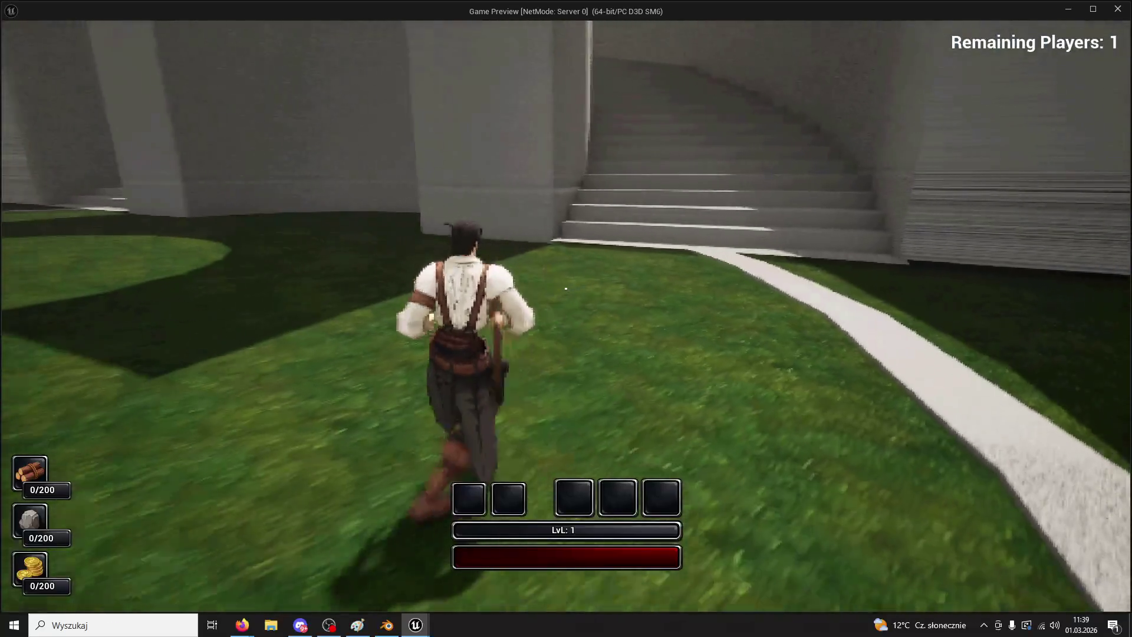
key(Escape)
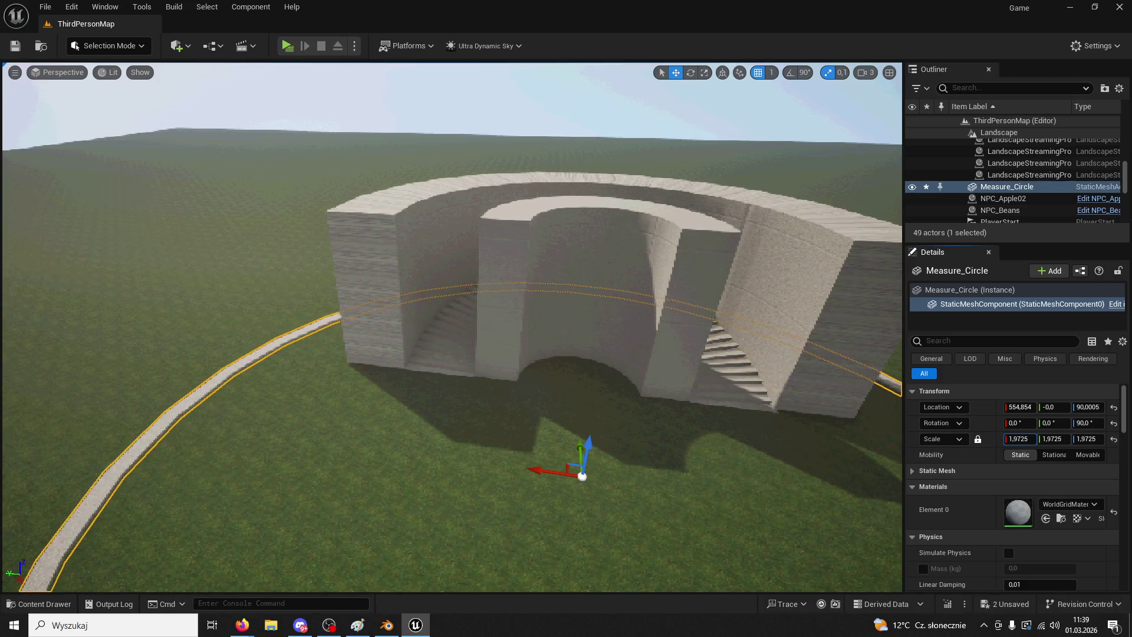
- Enlarge the Measure_Circle ring to 2.455 and pull the view back over the curved wall
mouse_move(448, 318)
right_down()
mouse_move(448, 354)
mouse_move(449, 294)
right_up()
scroll(47, 134, down, 3)
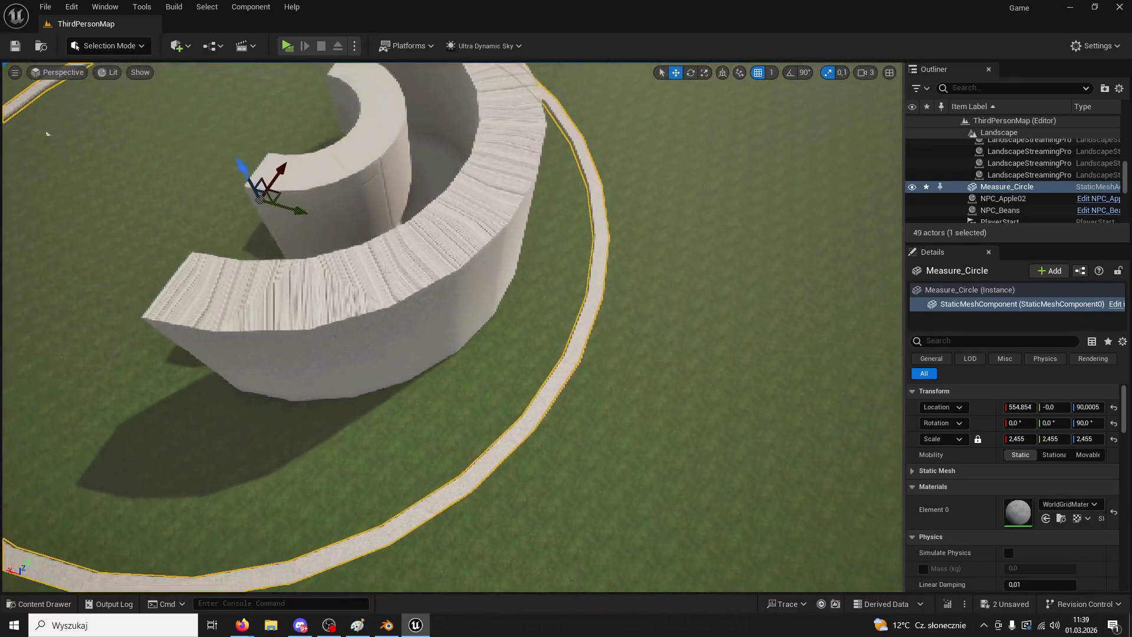
right_drag(50, 135, 32, 100)
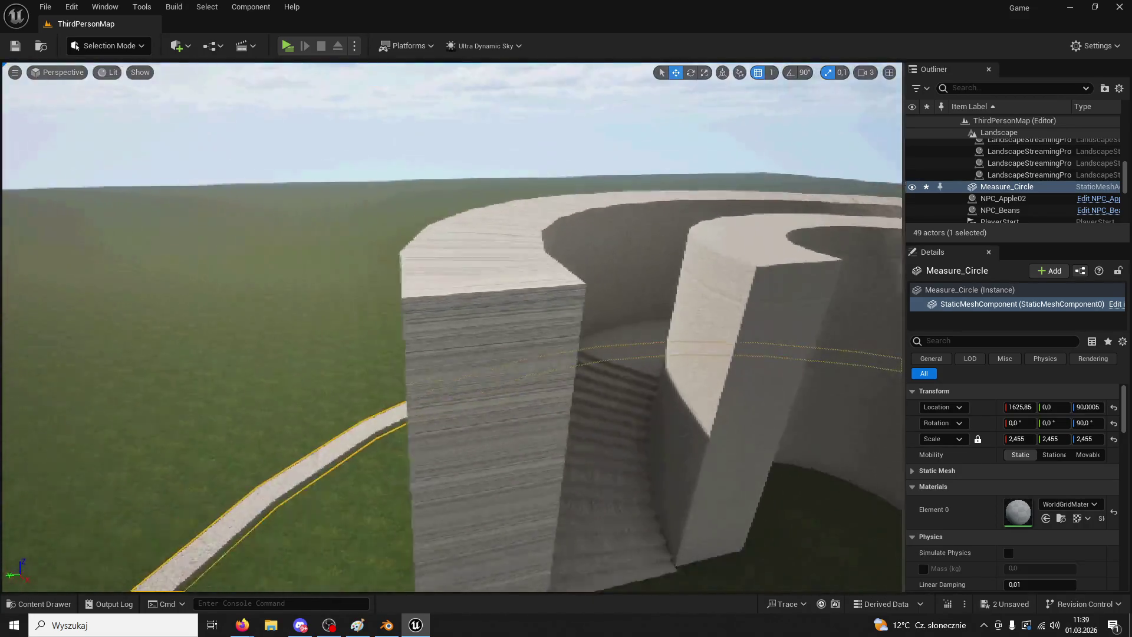
right_drag(24, 211, 24, 210)
- Save the level and play-test it, running toward the curved walls
click(16, 46)
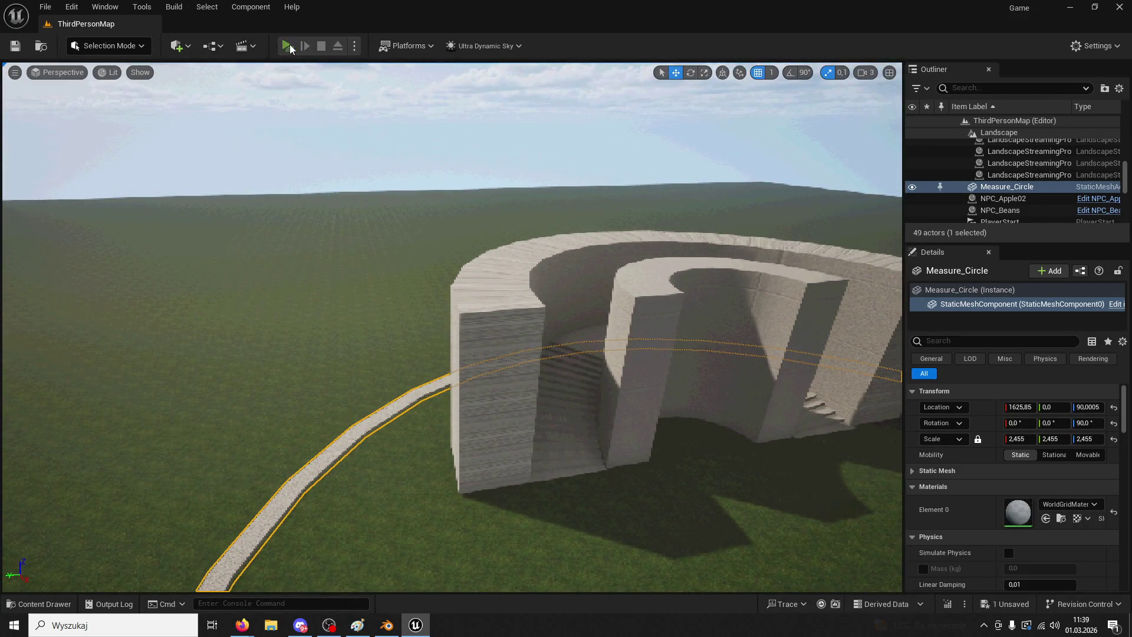
click(287, 46)
key(w)
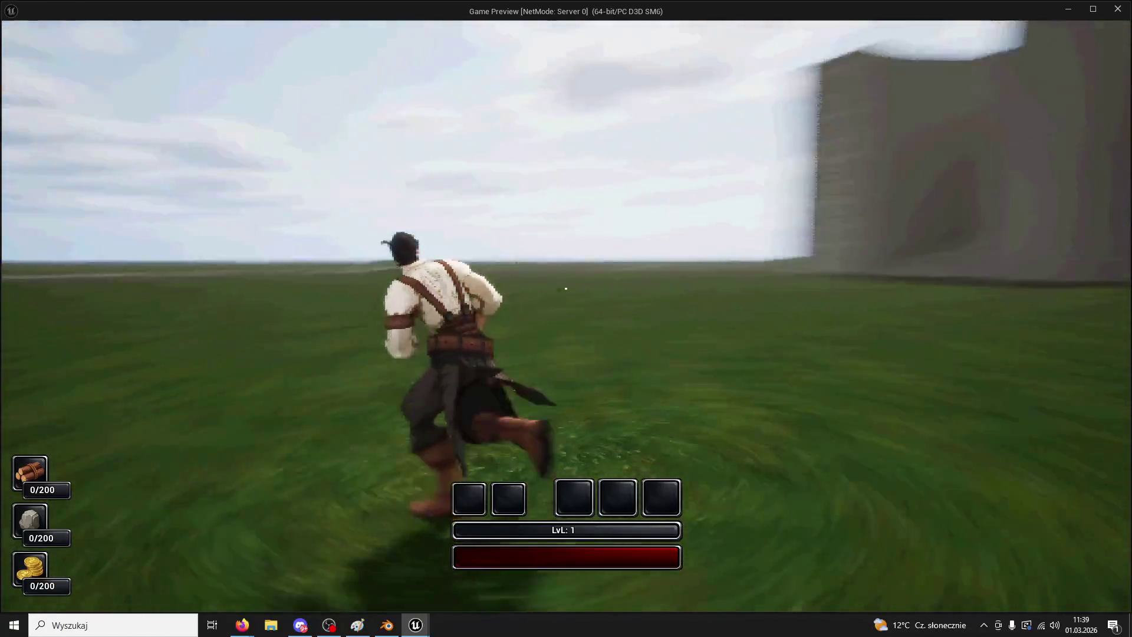
key(Escape)
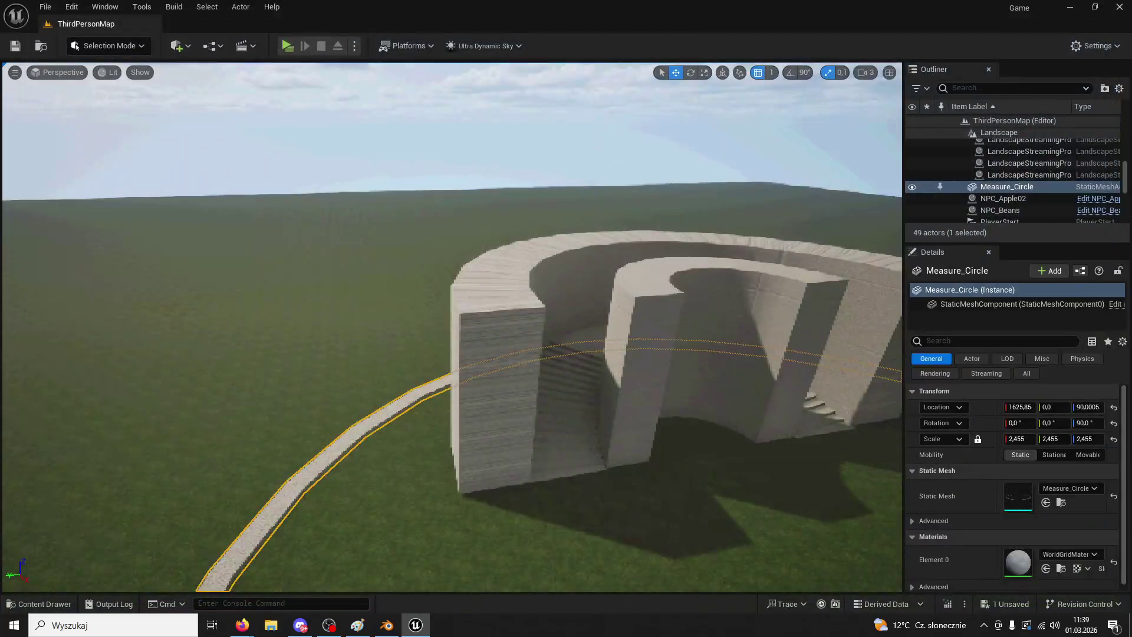
- Set Measure_Circle's scale to 1 and frame it, then undo and clear the selection
click(1020, 439)
text(1)
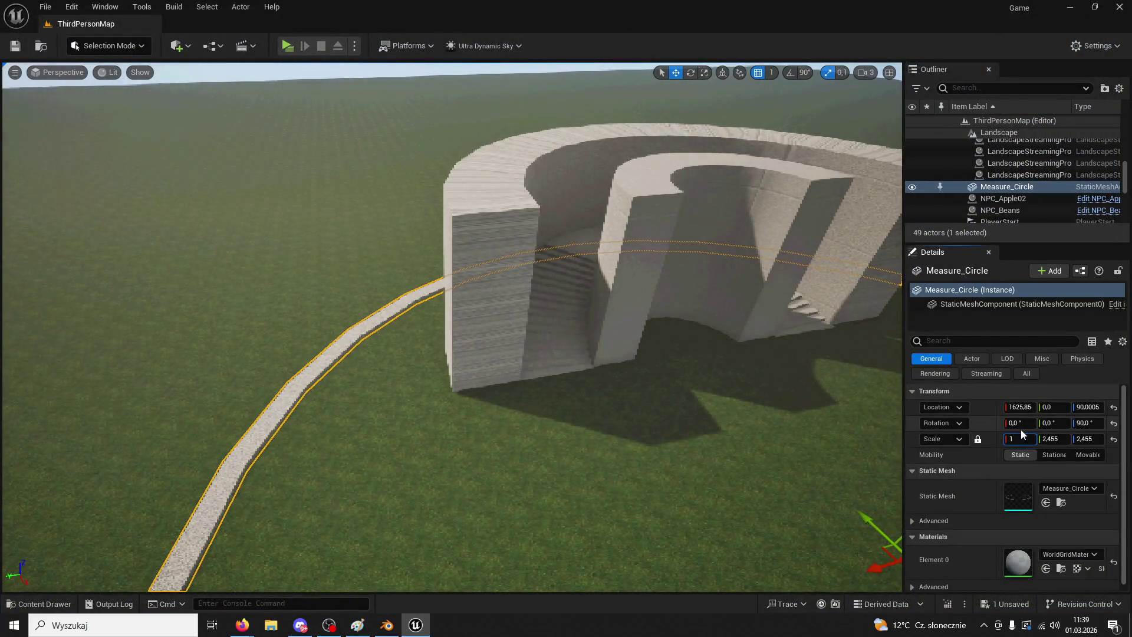
key(Return)
key(f)
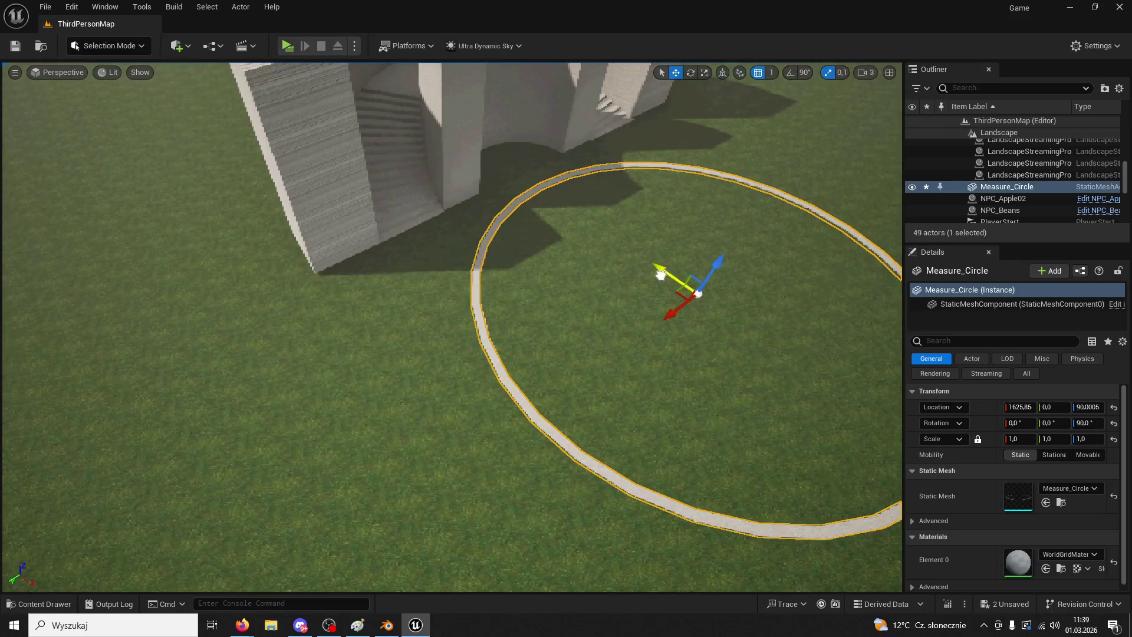
key(ctrl+z)
key(ctrl+z)
key(ctrl+z)
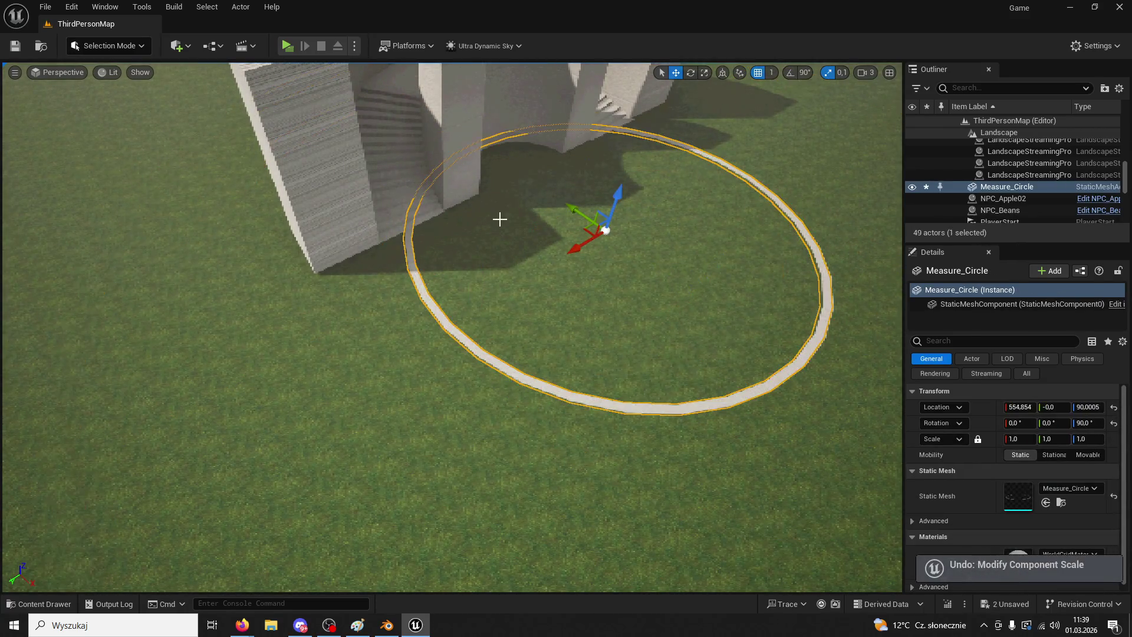
key(ctrl+z)
key(ctrl+z)
key(ctrl+z)
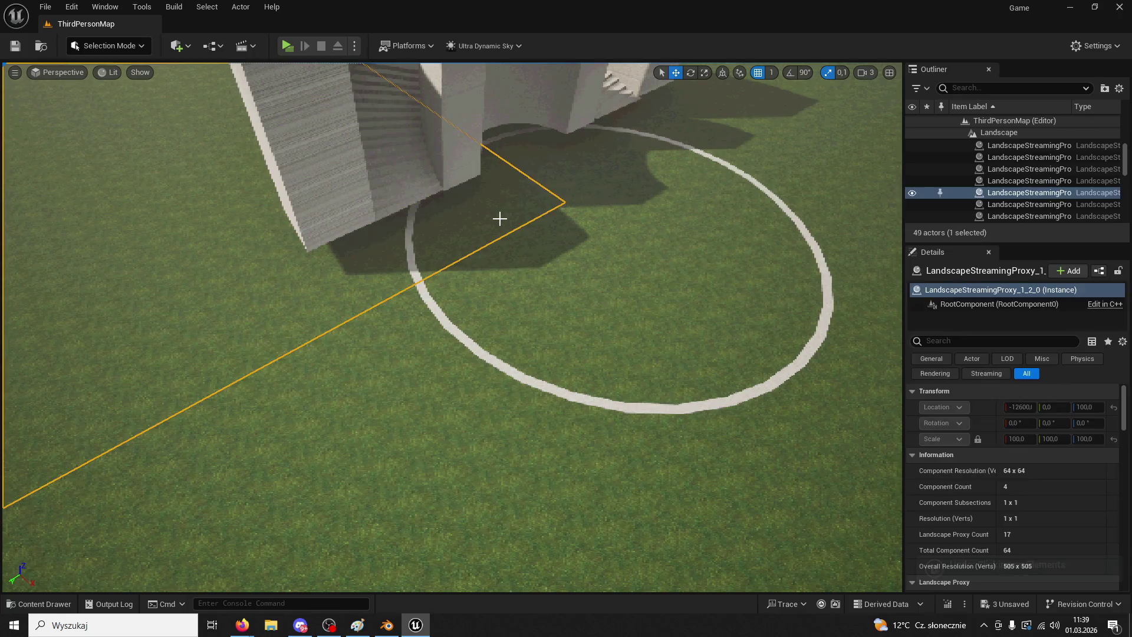
- Lower the StairsTest mesh to a height of 162 and play-test the level
click(459, 139)
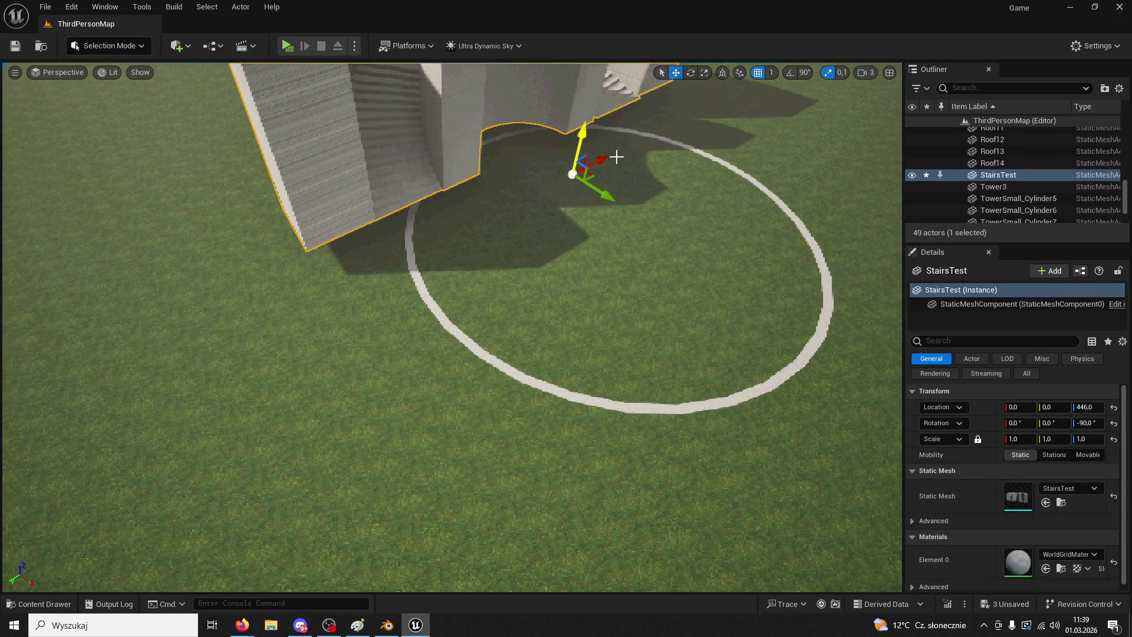
mouse_move(576, 135)
mouse_down()
mouse_move(593, 170)
mouse_move(607, 139)
mouse_up()
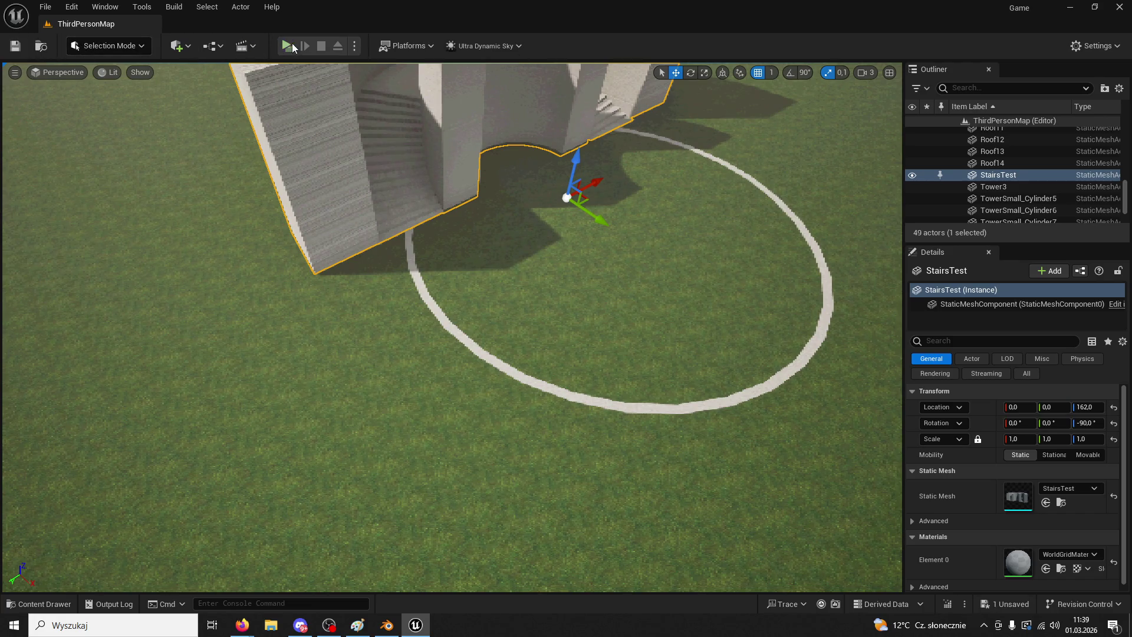
click(287, 46)
key(w)
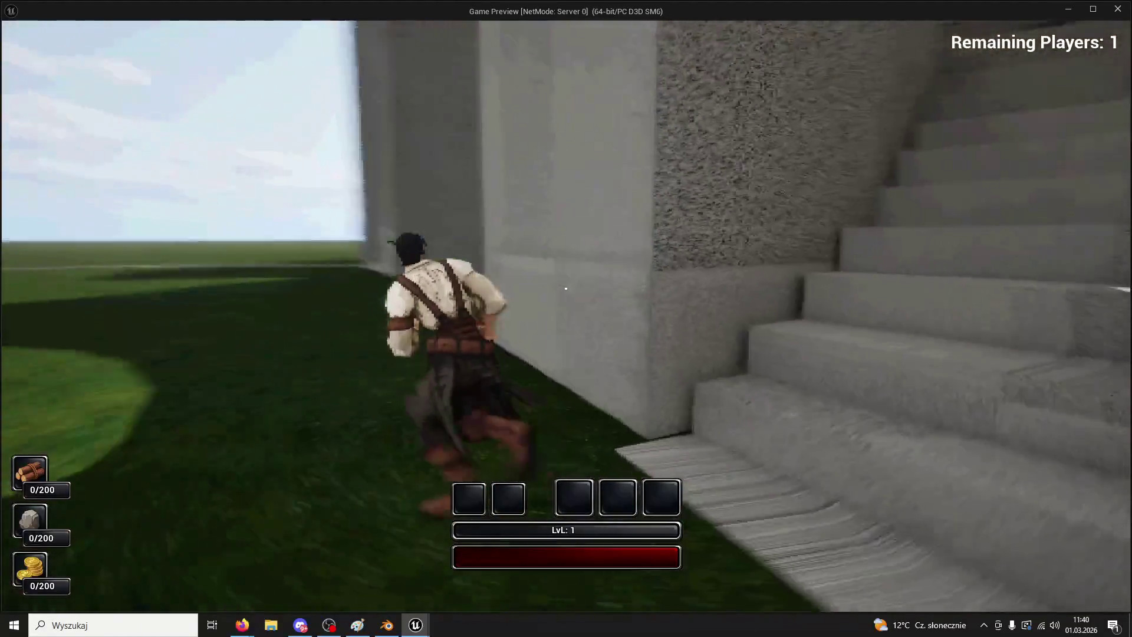
key(space)
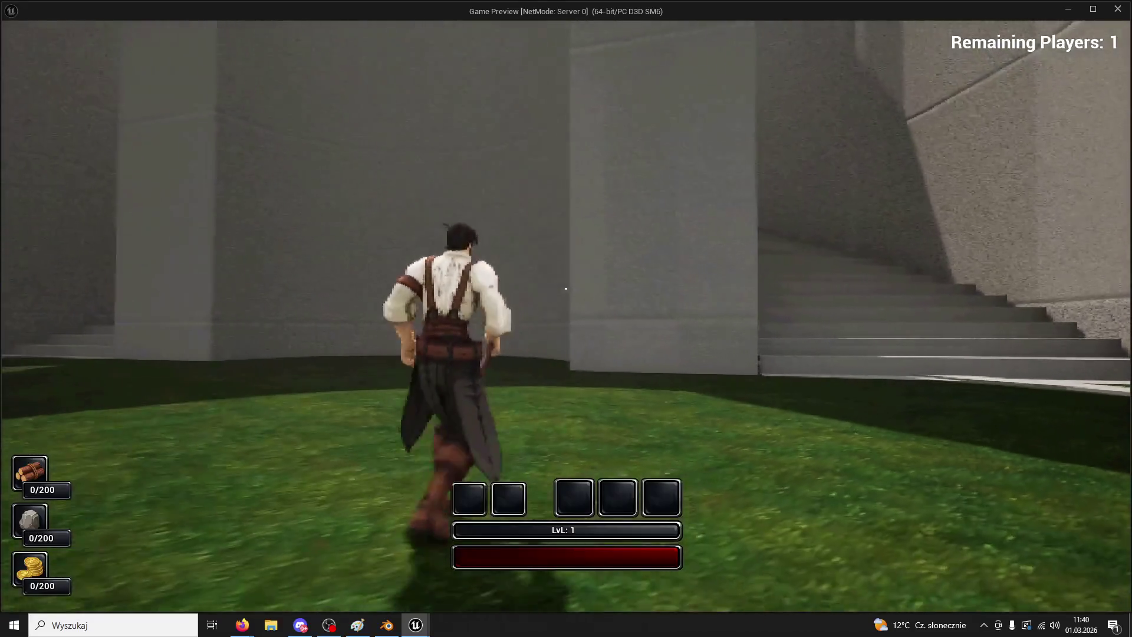
key(Escape)
- Close Unreal, saving the changed content, and rename Cube.004 to Circle in Blender
click(1119, 8)
click(599, 449)
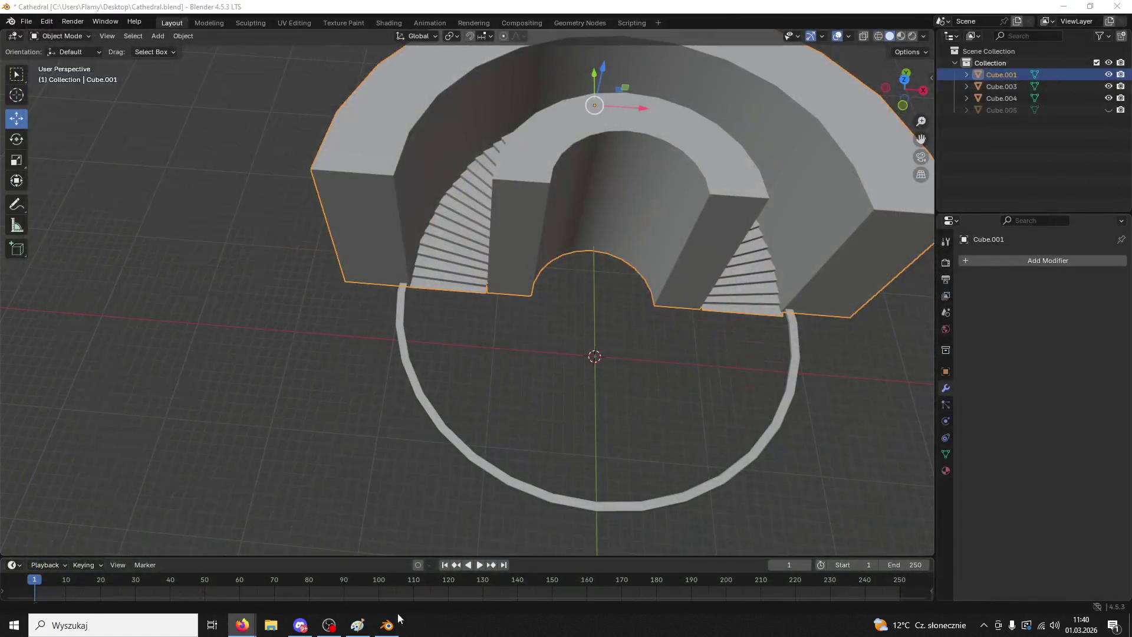
click(789, 376)
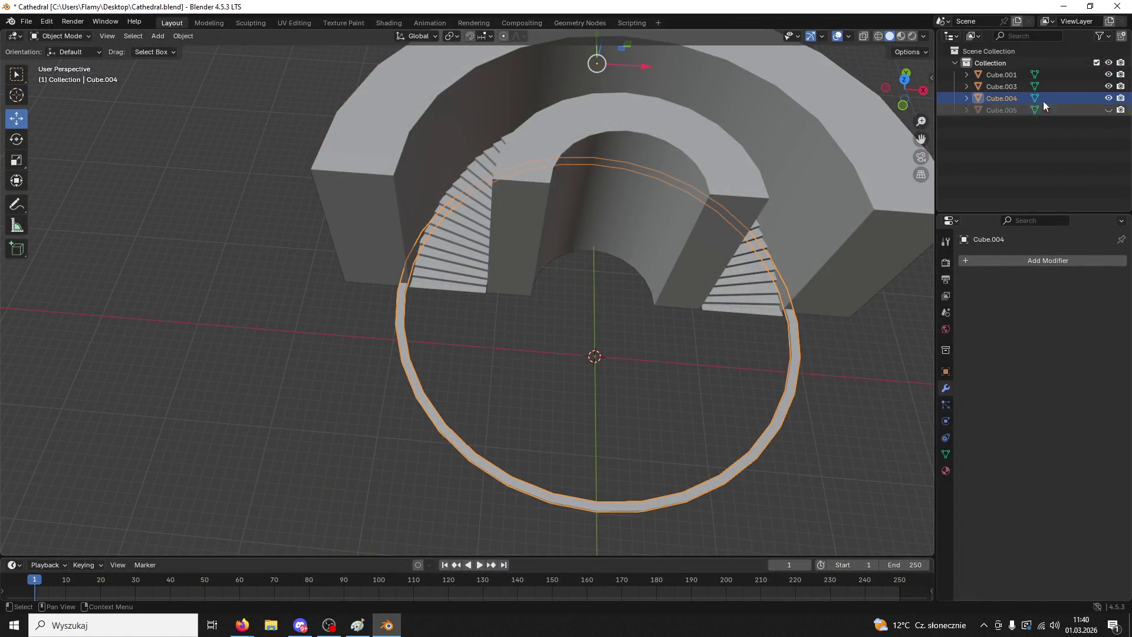
double_click(1010, 99)
text(Circle)
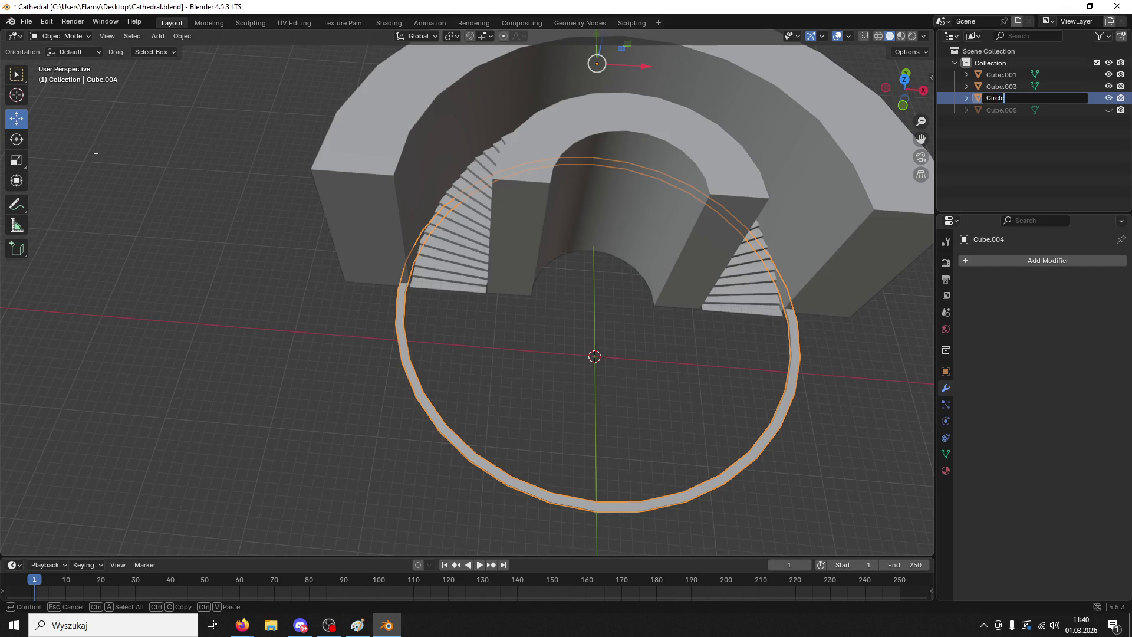
key(Return)
- Rename Cube.003 to Backup and hide it from the viewport
mouse_move(54, 217)
middle_down()
mouse_move(779, 214)
mouse_move(756, 195)
mouse_move(795, 64)
middle_up()
click(1082, 97)
text(Backup)
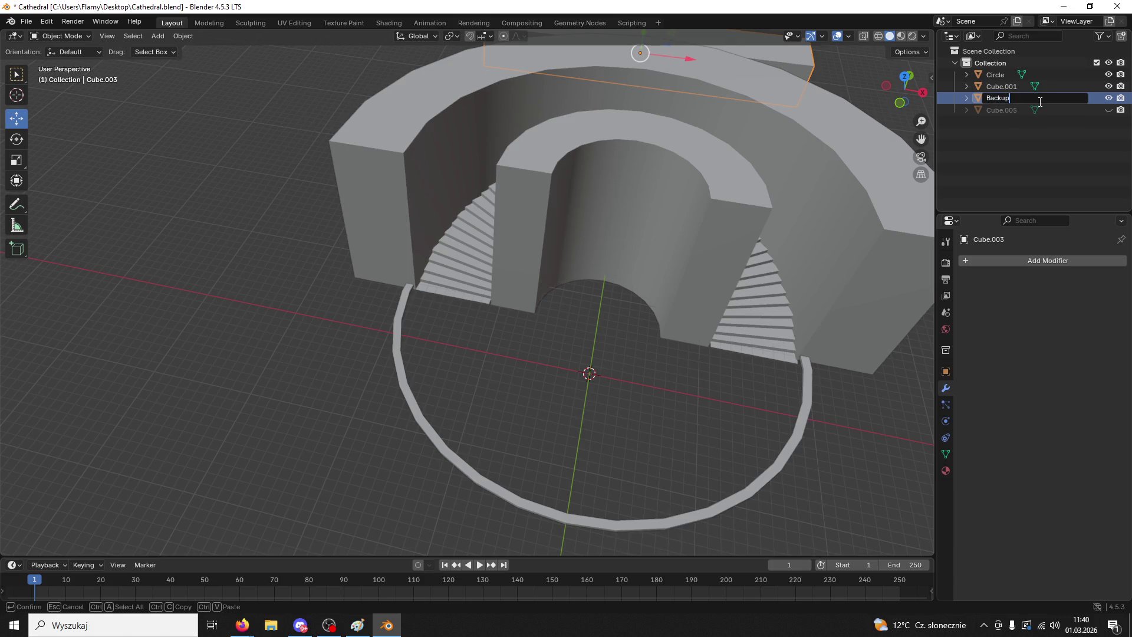
key(Return)
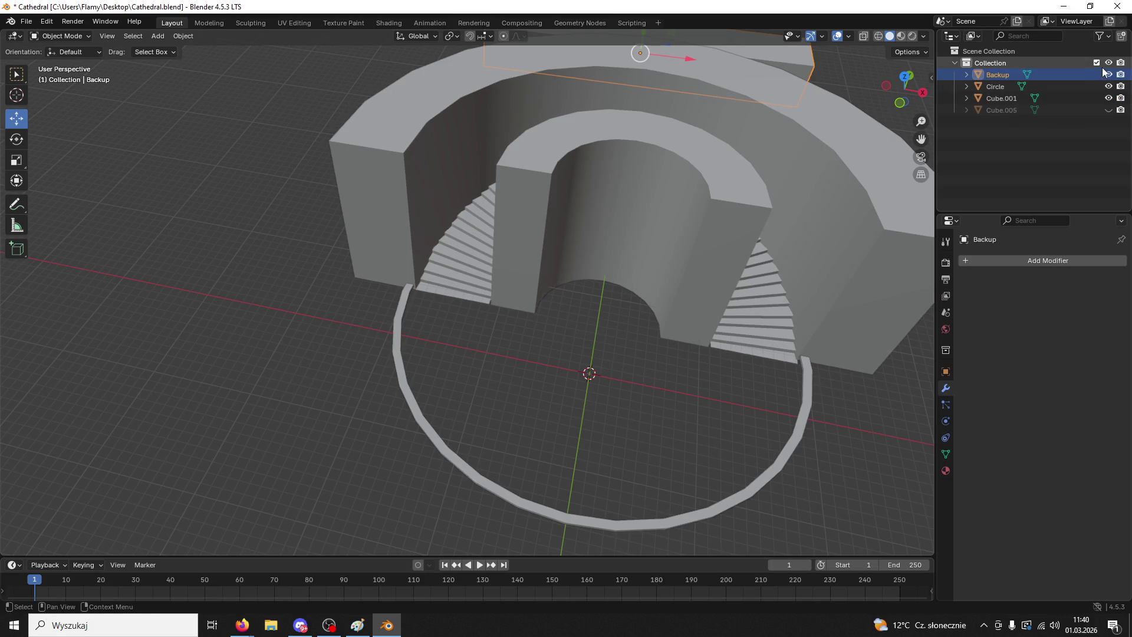
click(1109, 74)
- Separate the Cube.001 wall mesh by loose parts
click(1002, 87)
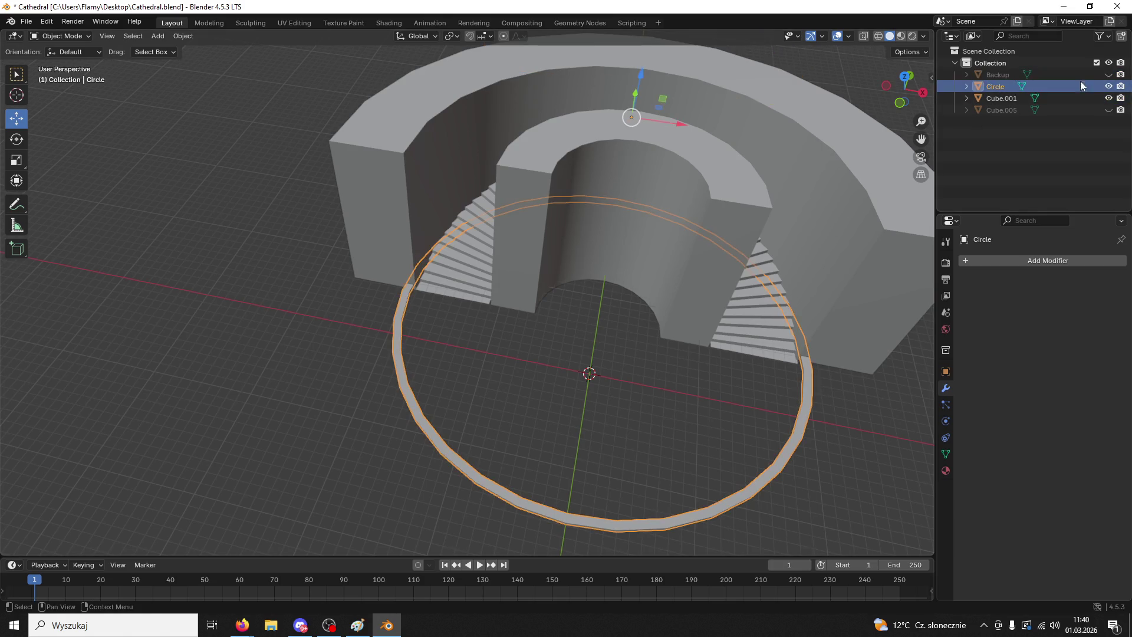
click(1000, 100)
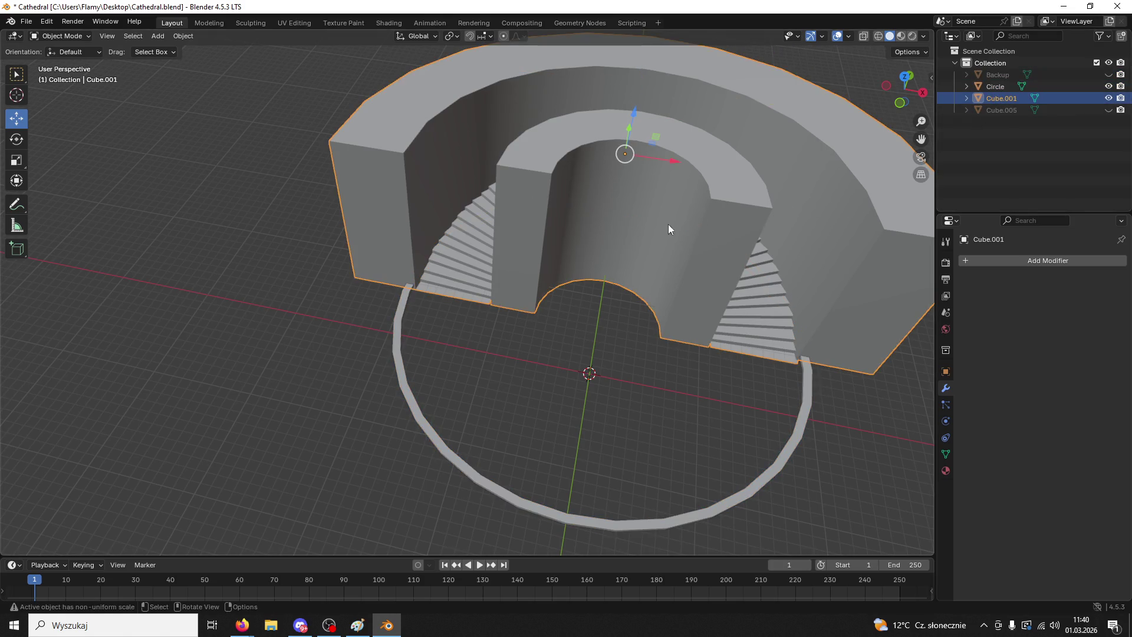
click(59, 36)
click(53, 59)
key(a)
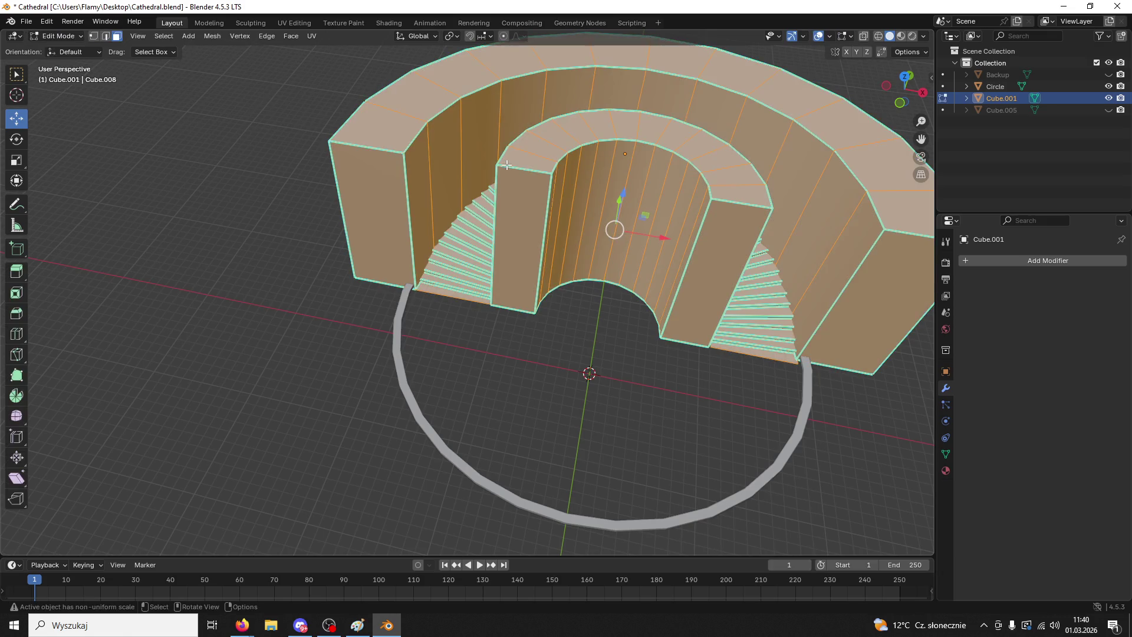
key(p)
click(507, 165)
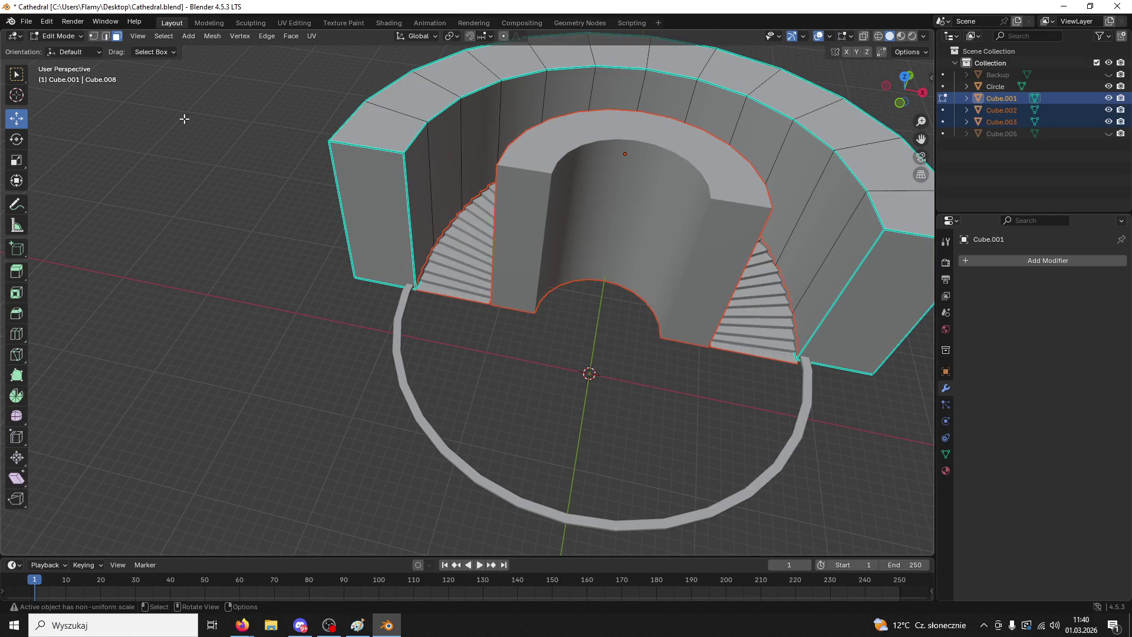
- Scale the inner arch wall Cube.003 up to 1.030
click(74, 41)
click(59, 41)
click(620, 203)
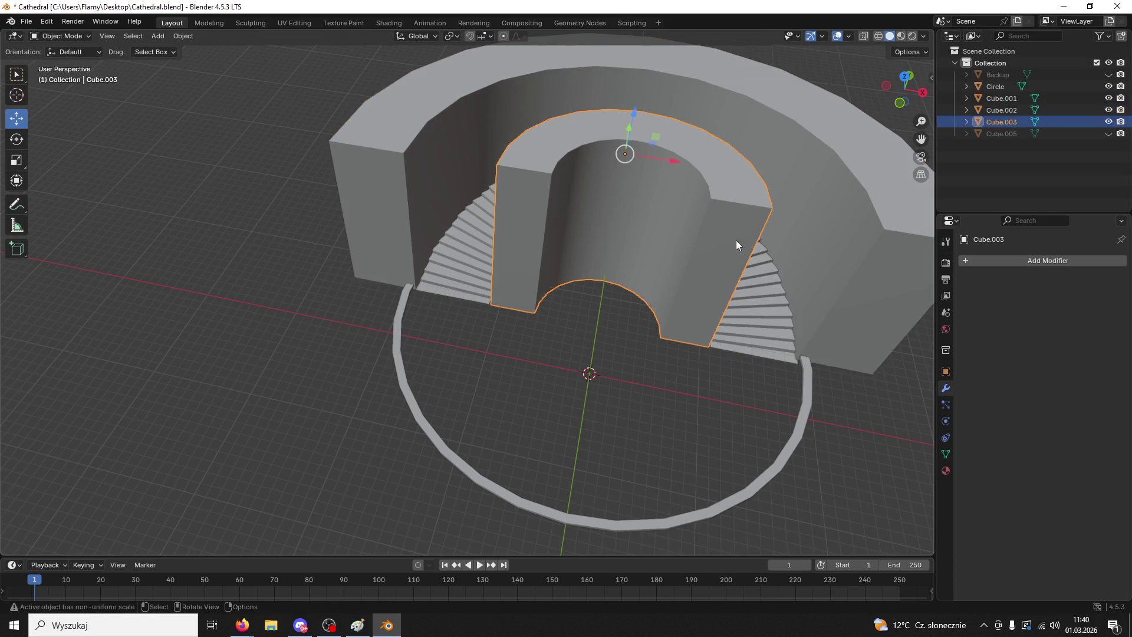
key(s)
click(732, 240)
right_click(756, 325)
- View the enlarged Cube.003 from top orthographic view and bring up its Object operations
mouse_move(560, 372)
middle_down()
mouse_move(541, 377)
mouse_move(466, 334)
middle_up()
mouse_move(528, 306)
middle_down()
mouse_move(543, 340)
mouse_move(587, 368)
mouse_move(609, 352)
mouse_move(530, 333)
mouse_move(491, 382)
mouse_move(454, 368)
mouse_move(384, 403)
middle_up()
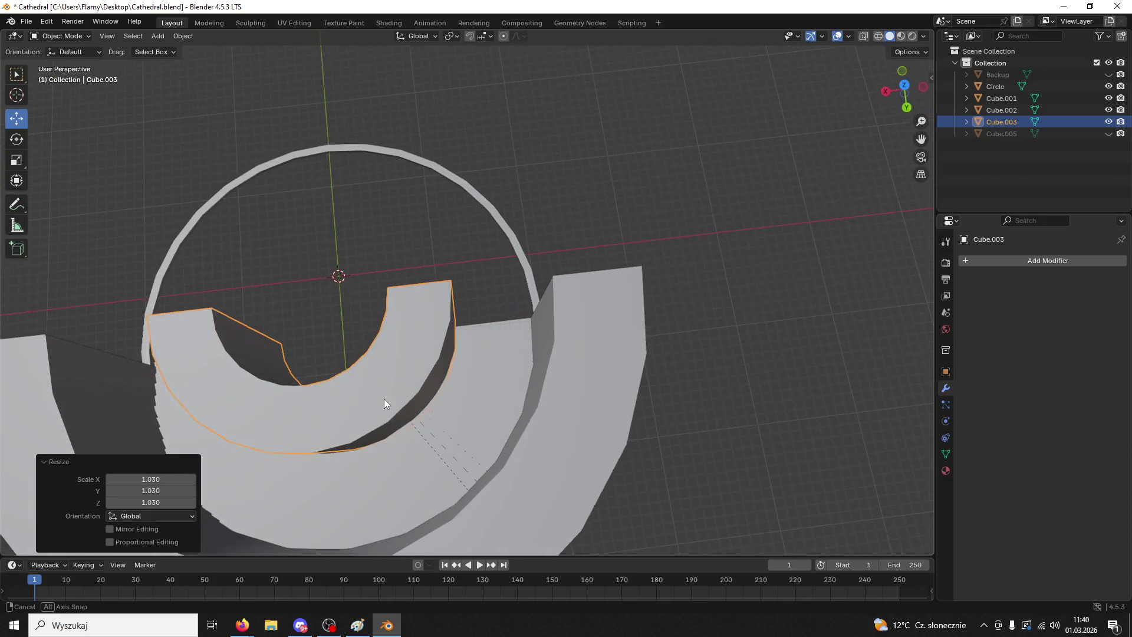
click(903, 86)
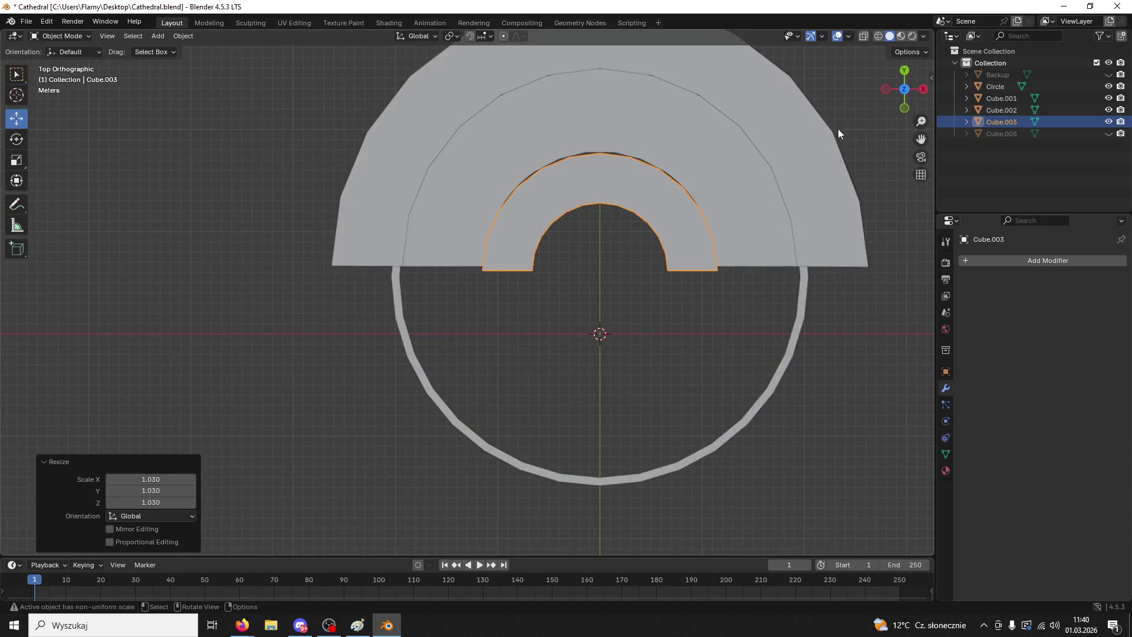
click(589, 178)
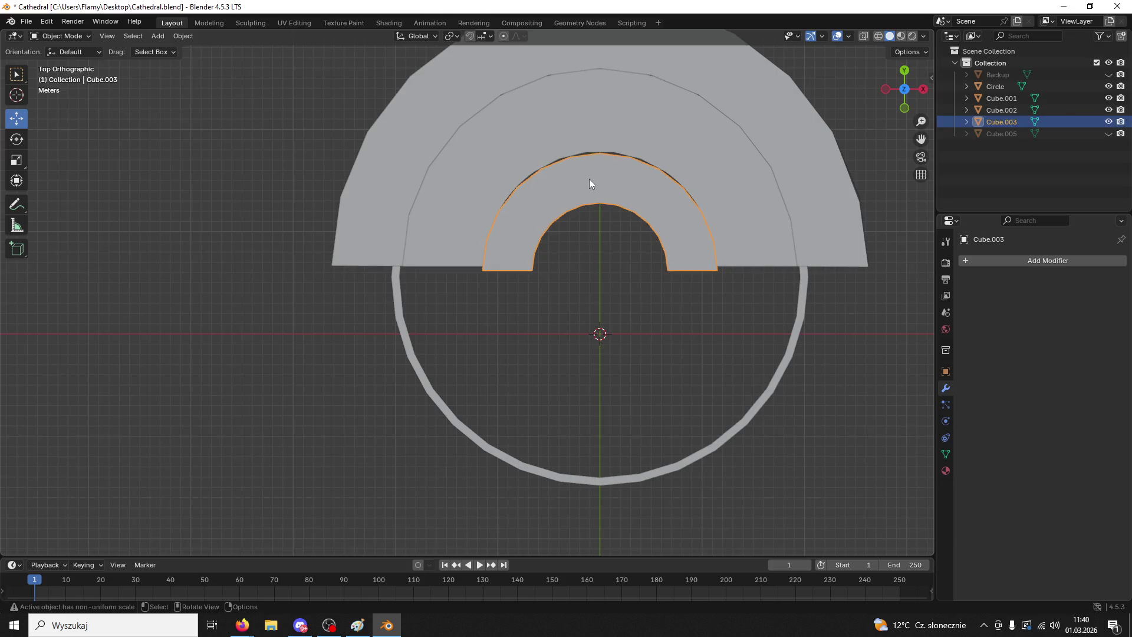
scroll(504, 214, down, 3)
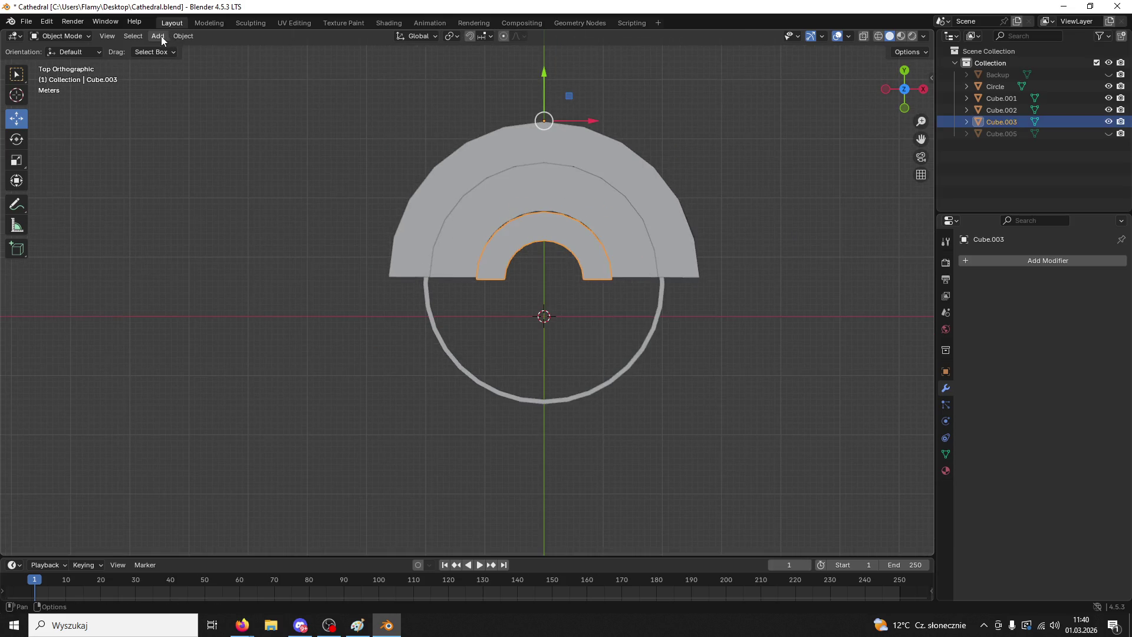
click(186, 41)
- Set the inner arch wall's origin to its geometry and nudge it slightly along Y
mouse_move(207, 62)
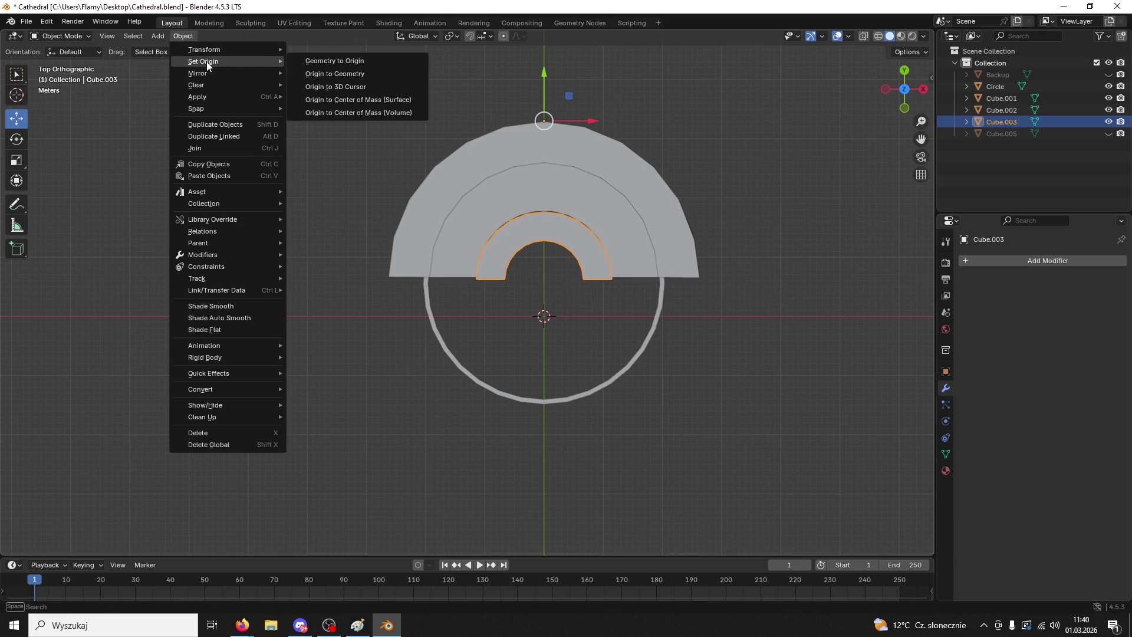
click(384, 75)
drag(546, 197, 540, 197)
click(565, 337)
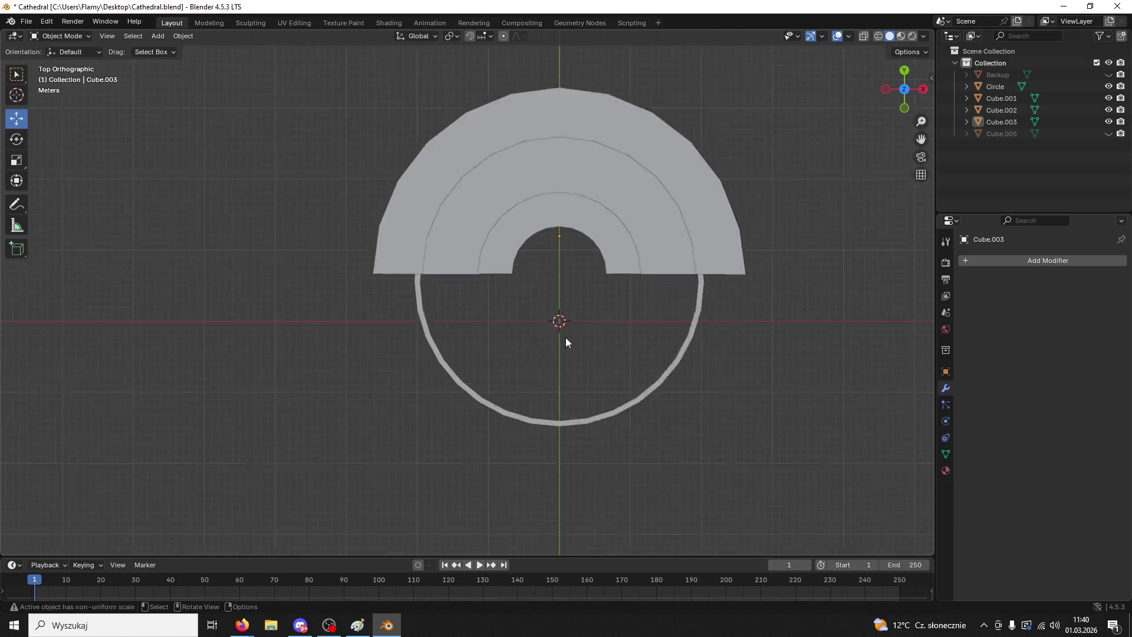
- In Edit Mode, move the arch's two side faces along Y, then undo the move
scroll(567, 336, up, 3)
mouse_move(567, 336)
middle_down()
mouse_move(544, 261)
mouse_move(89, 55)
middle_up()
click(59, 36)
click(59, 61)
click(546, 224)
shift+click(855, 330)
middle_drag(855, 330, 838, 340)
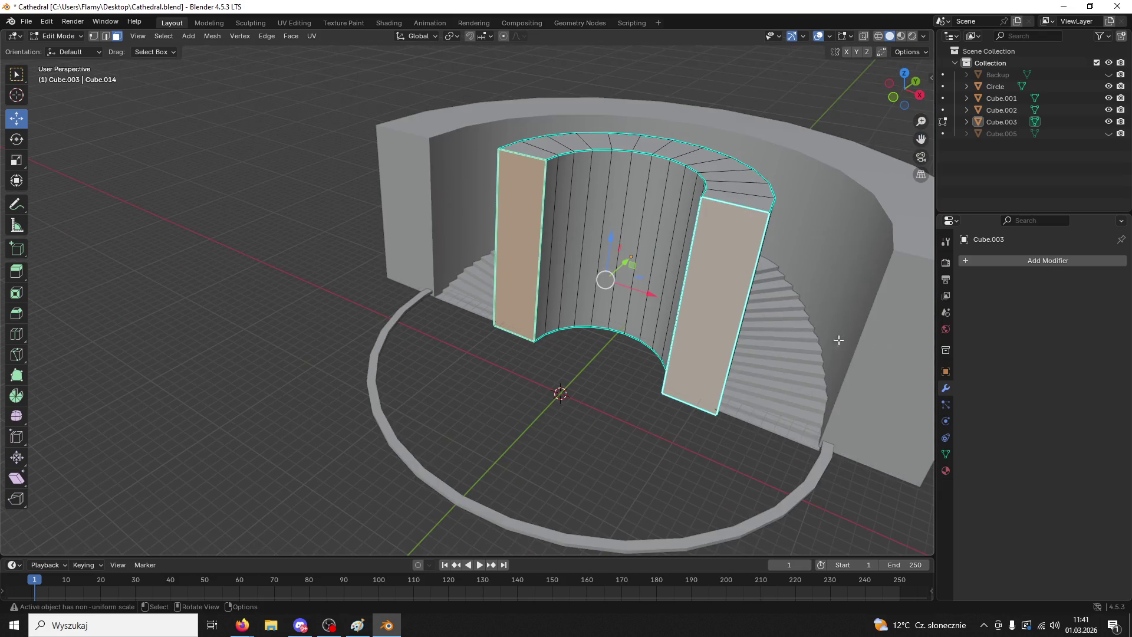
key(g)
key(y)
click(541, 399)
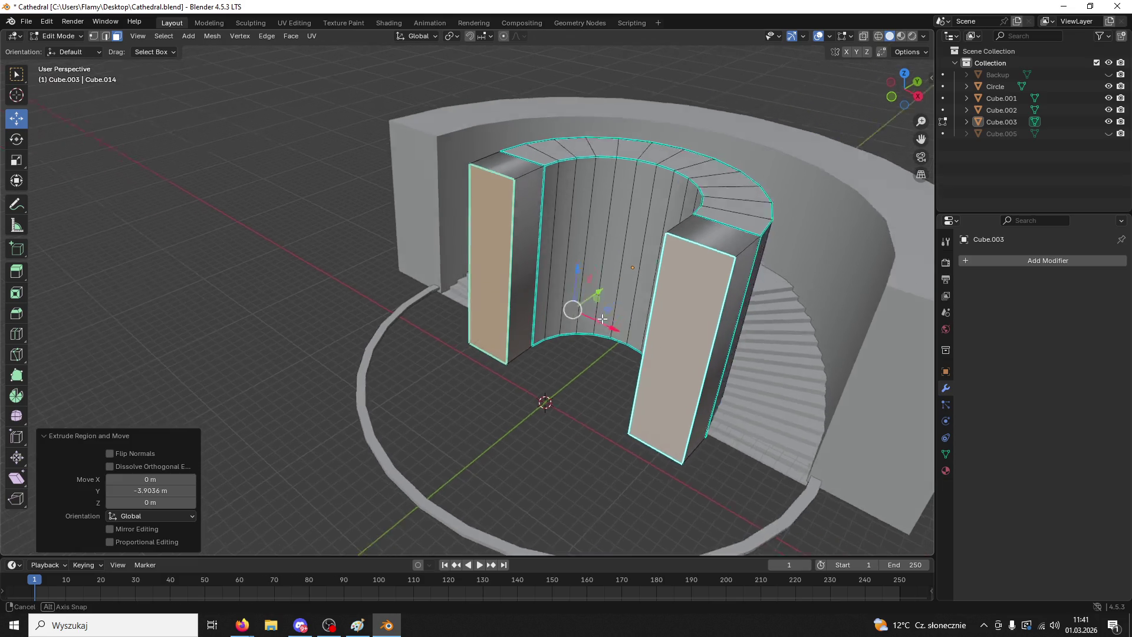
middle_drag(540, 399, 588, 333)
key(ctrl+z)
- Select an inner face, then return the inner arch wall to Object Mode
click(575, 319)
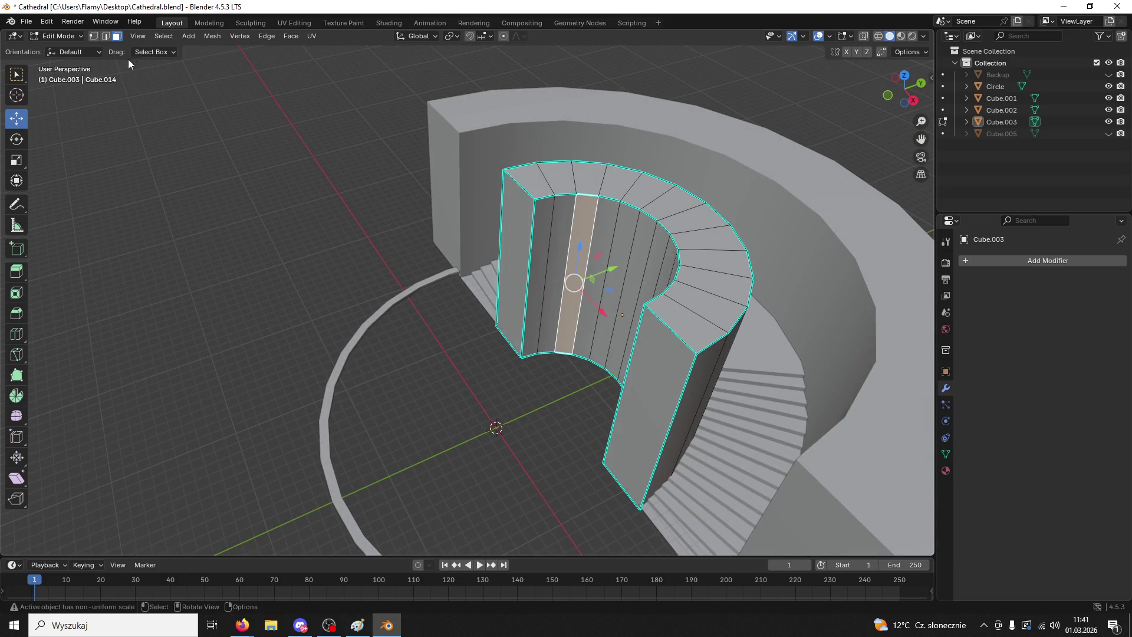
click(66, 37)
click(66, 50)
click(529, 245)
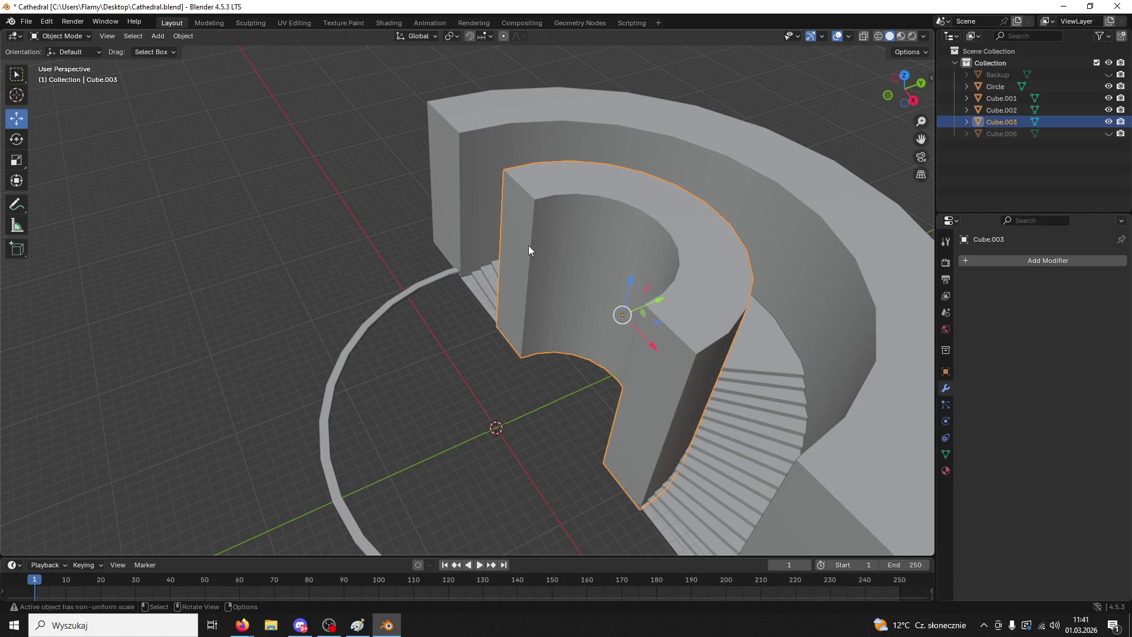
- Save Cathedral.blend, then shade the whole inner wall smooth in Edit Mode
key(ctrl+s)
click(72, 37)
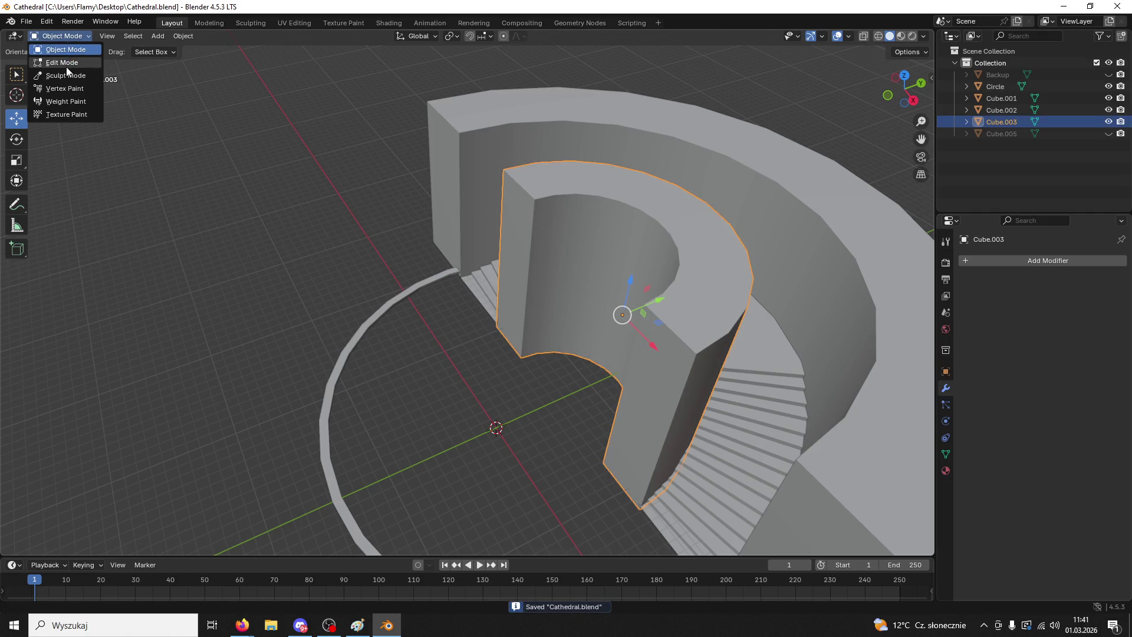
click(62, 63)
key(a)
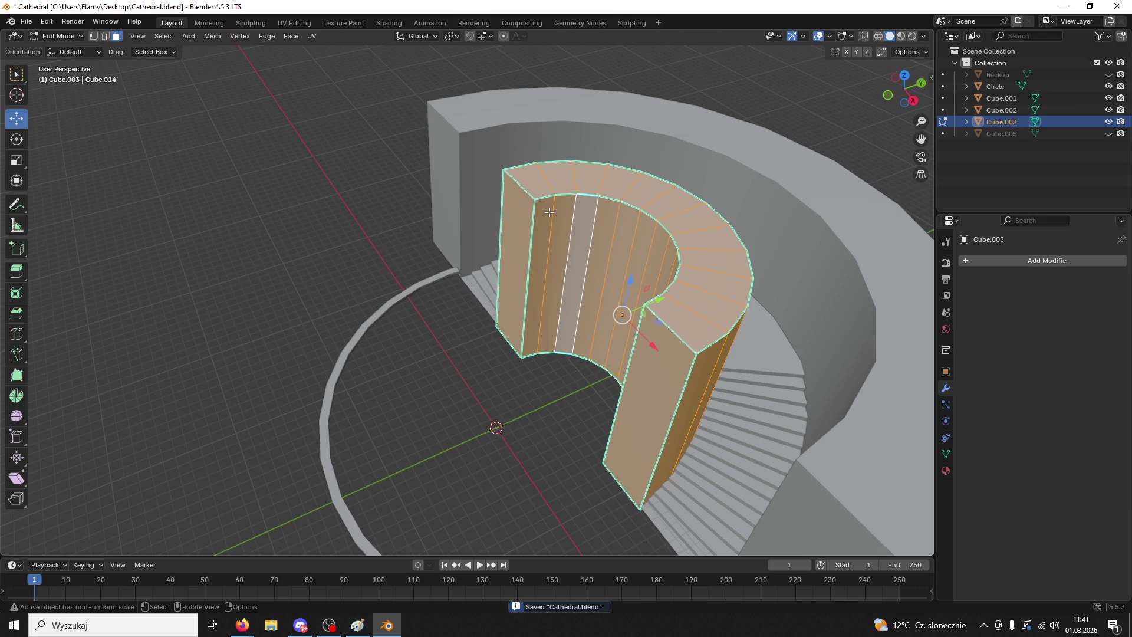
right_click(550, 211)
click(536, 331)
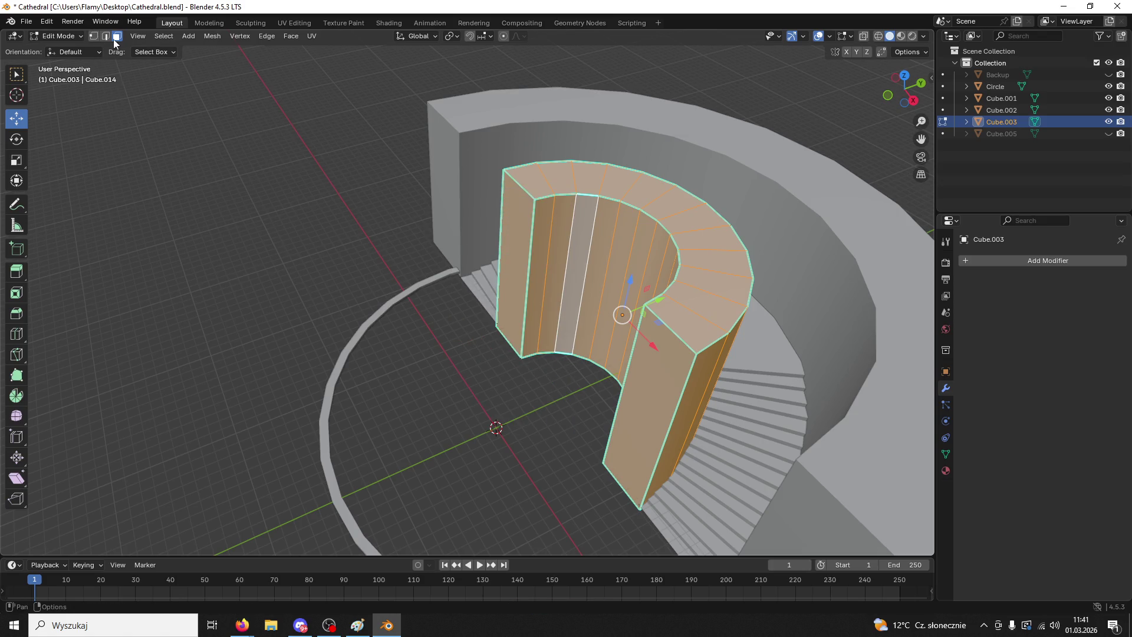
- Mark all of the inner wall's edges sharp, then deselect everything
key(2)
right_click(527, 209)
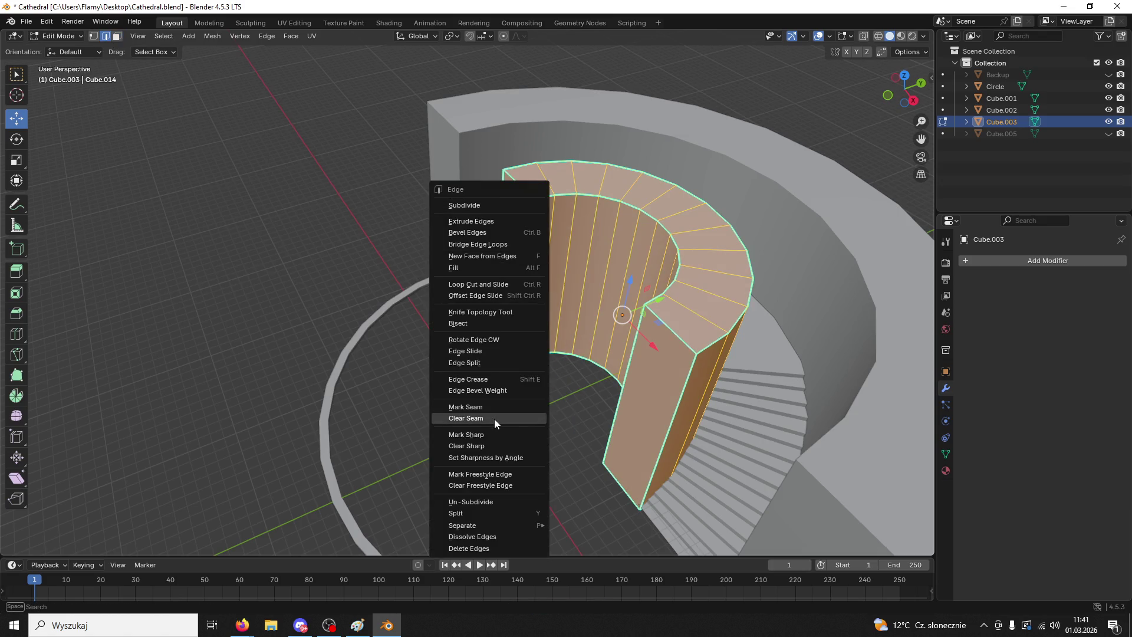
click(509, 435)
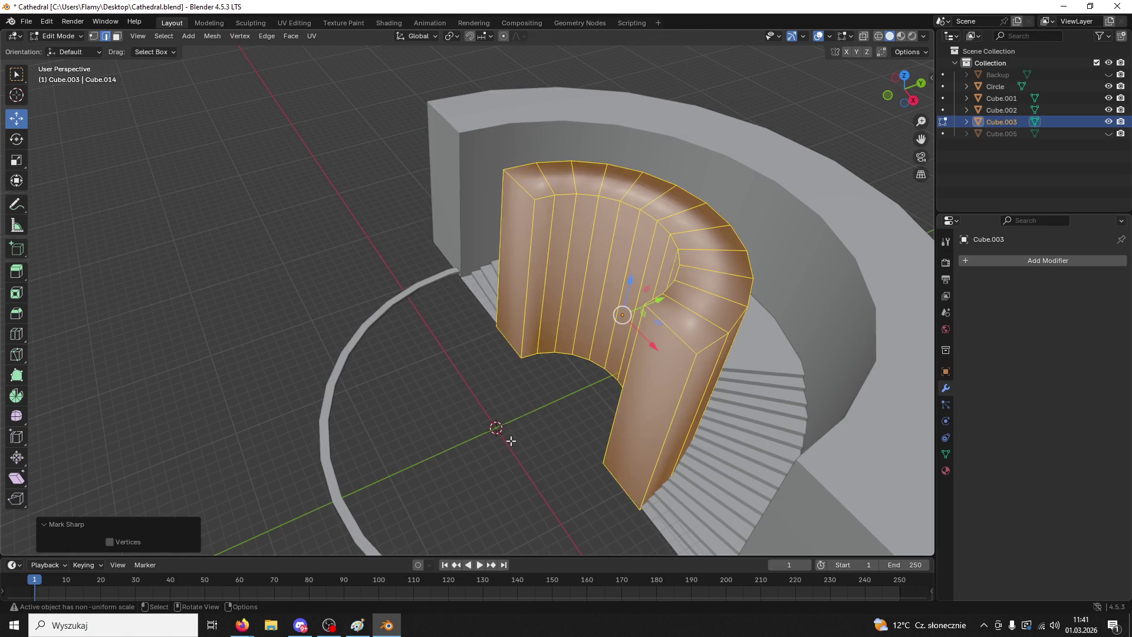
key(alt+a)
- Reselect the whole wall mesh, show its transform properties, and return to Object Mode
middle_drag(569, 334, 658, 332)
mouse_move(617, 274)
middle_down()
mouse_move(606, 338)
mouse_move(623, 251)
middle_up()
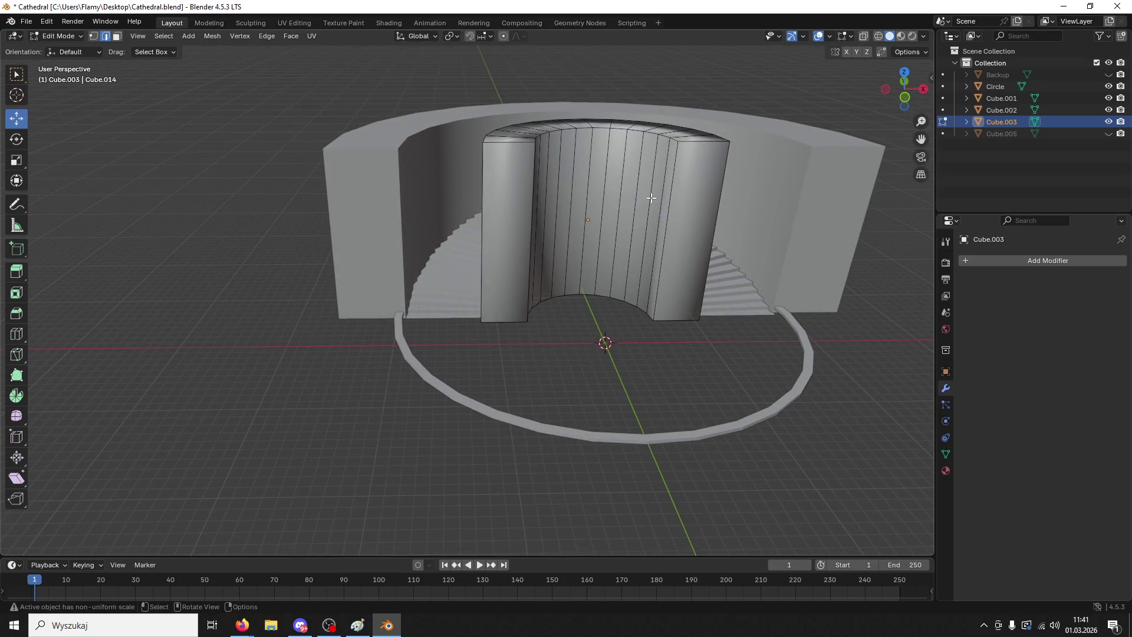
middle_drag(651, 198, 645, 220)
key(a)
click(945, 371)
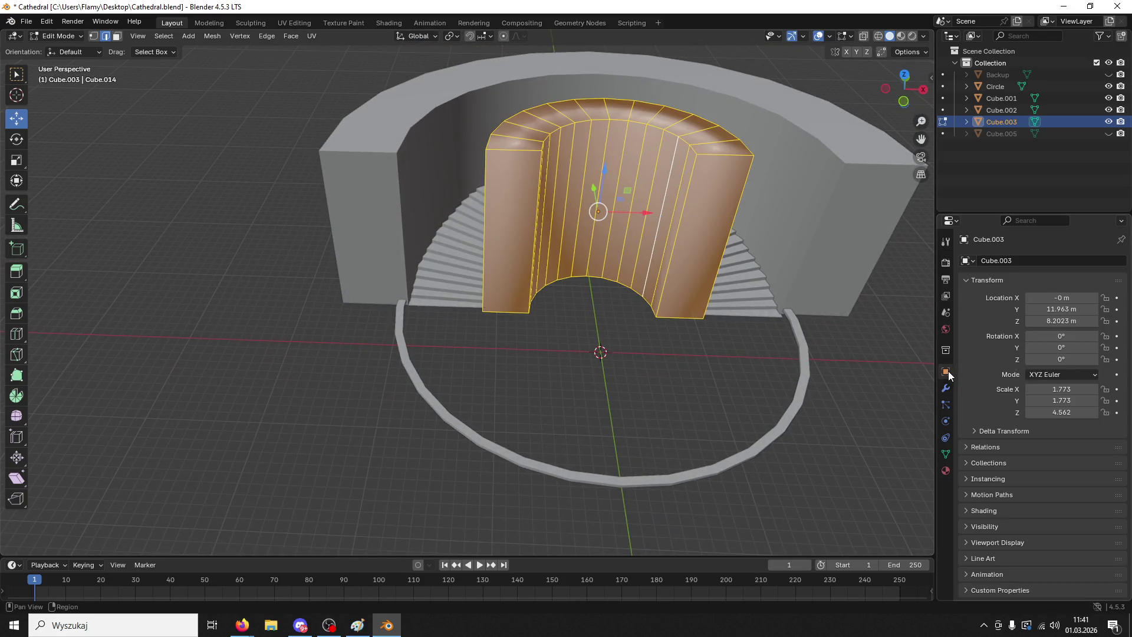
right_click(670, 177)
click(65, 39)
click(65, 50)
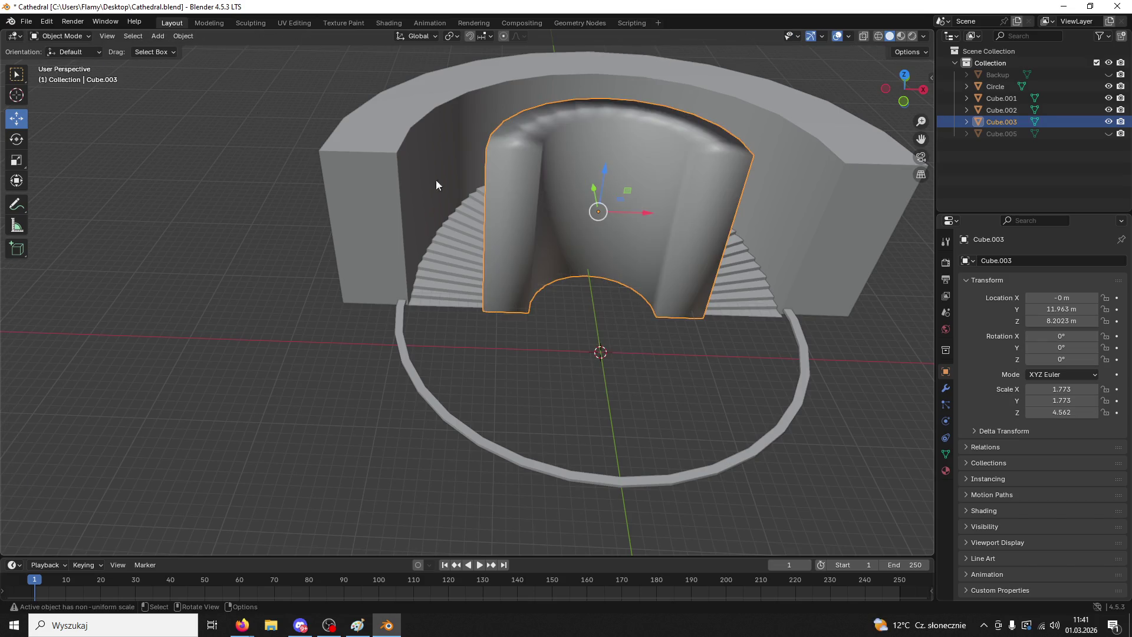
- Cycle the viewport through material preview, wireframe and solid shading, ending in solid
click(900, 36)
click(879, 36)
click(890, 36)
click(901, 36)
click(878, 36)
click(890, 36)
- Select the outer wall, inner arch wall and stairs together
right_click(669, 210)
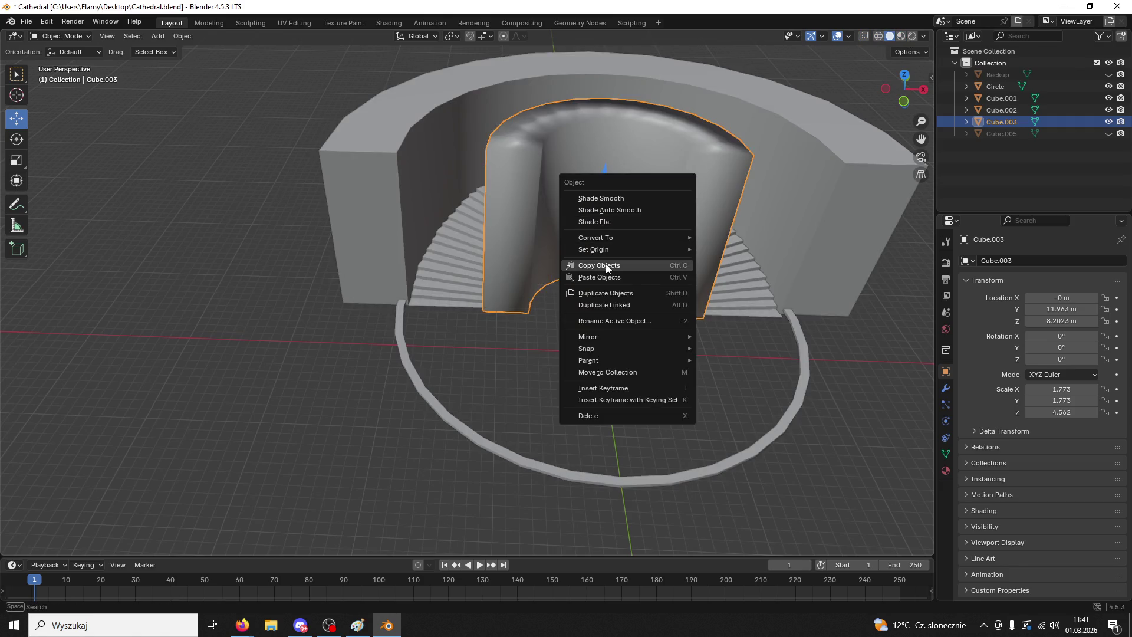
click(484, 118)
shift+click(511, 197)
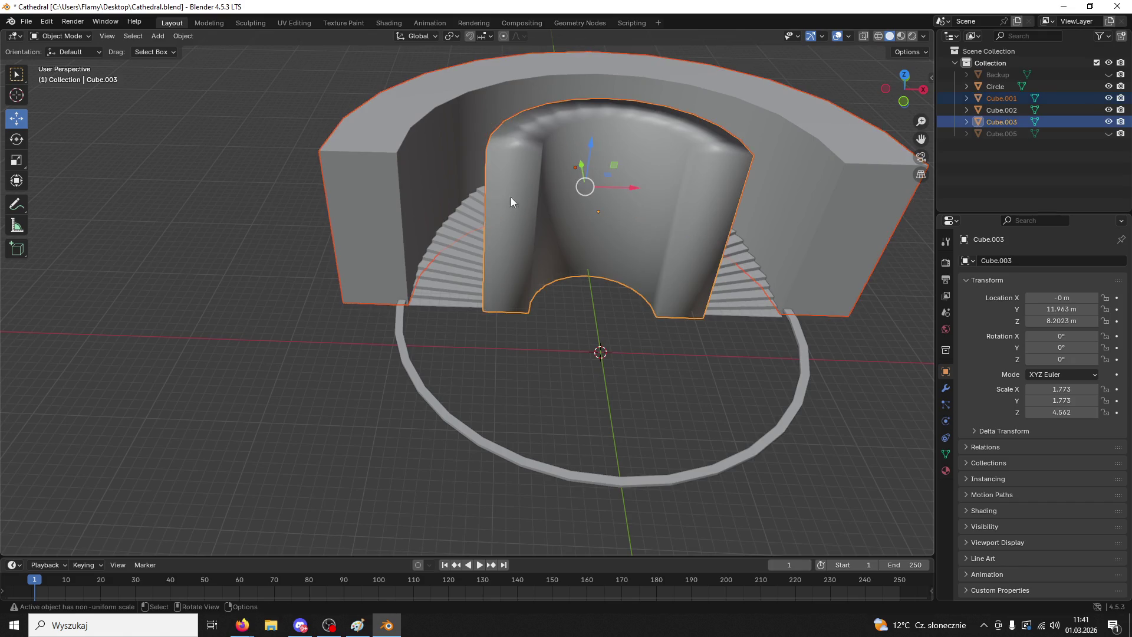
shift+click(516, 197)
shift+click(515, 197)
shift+click(813, 165)
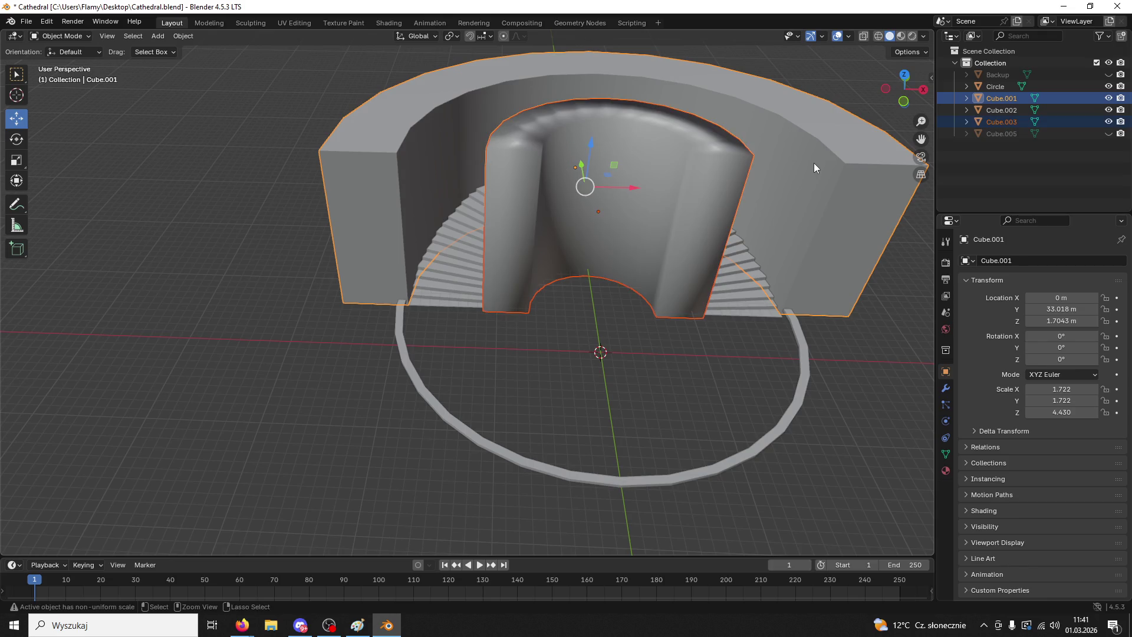
shift+click(758, 300)
mouse_move(680, 380)
middle_down()
mouse_move(624, 344)
mouse_move(667, 217)
mouse_move(744, 300)
mouse_move(780, 285)
middle_up()
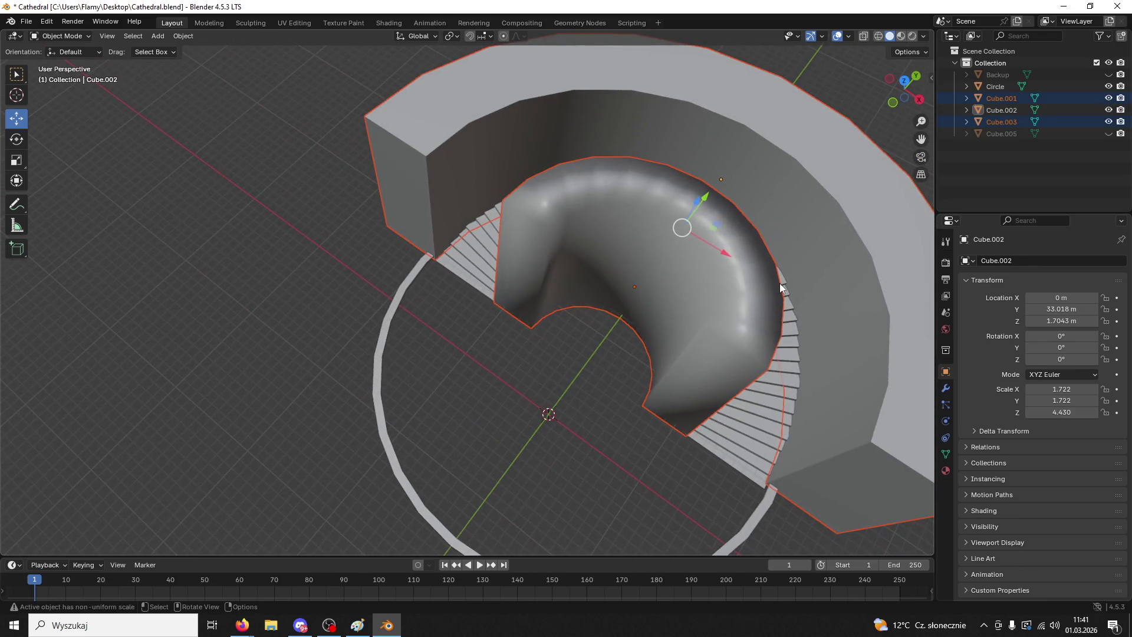
click(946, 388)
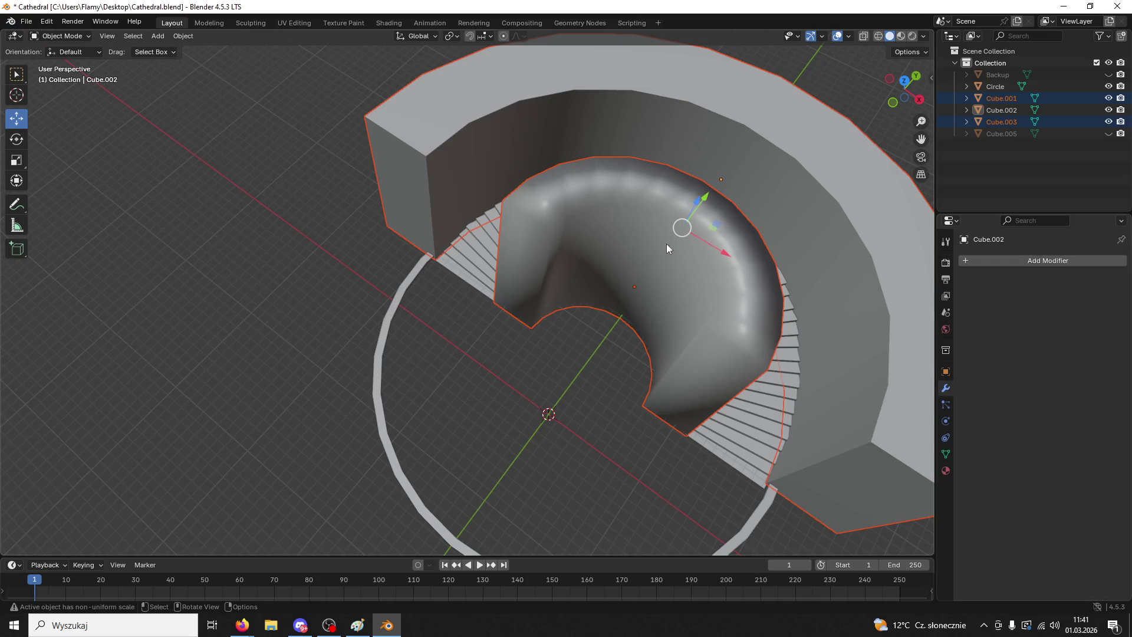
click(46, 22)
- Switch all three selected meshes into Edit Mode and pick a left-pillar edge
click(79, 38)
click(63, 35)
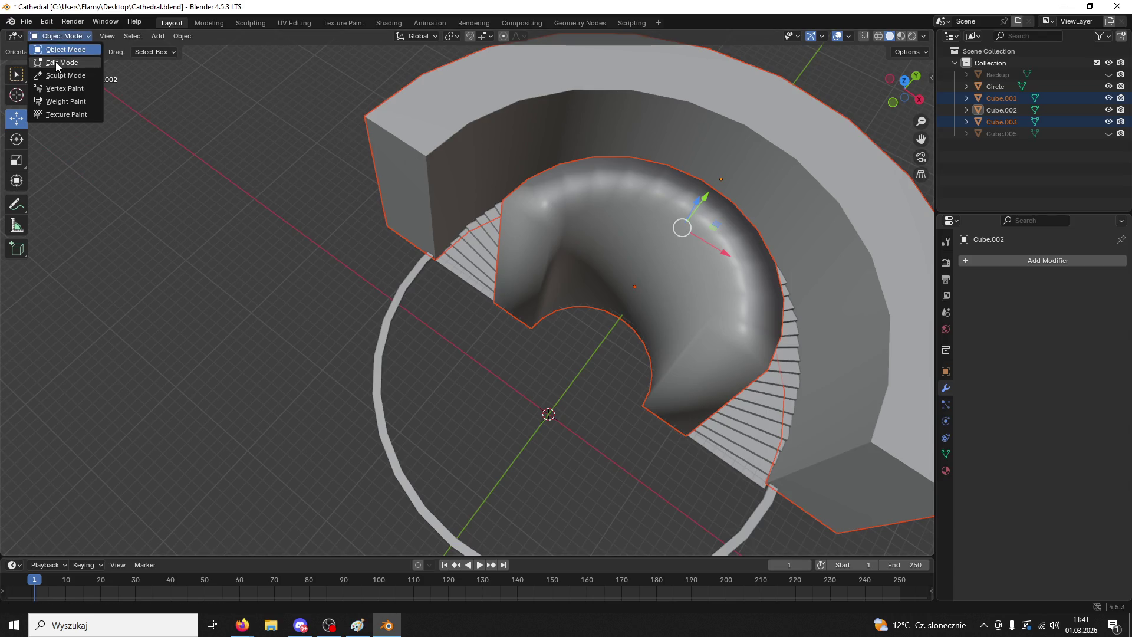
click(57, 63)
middle_drag(412, 184, 531, 196)
click(534, 198)
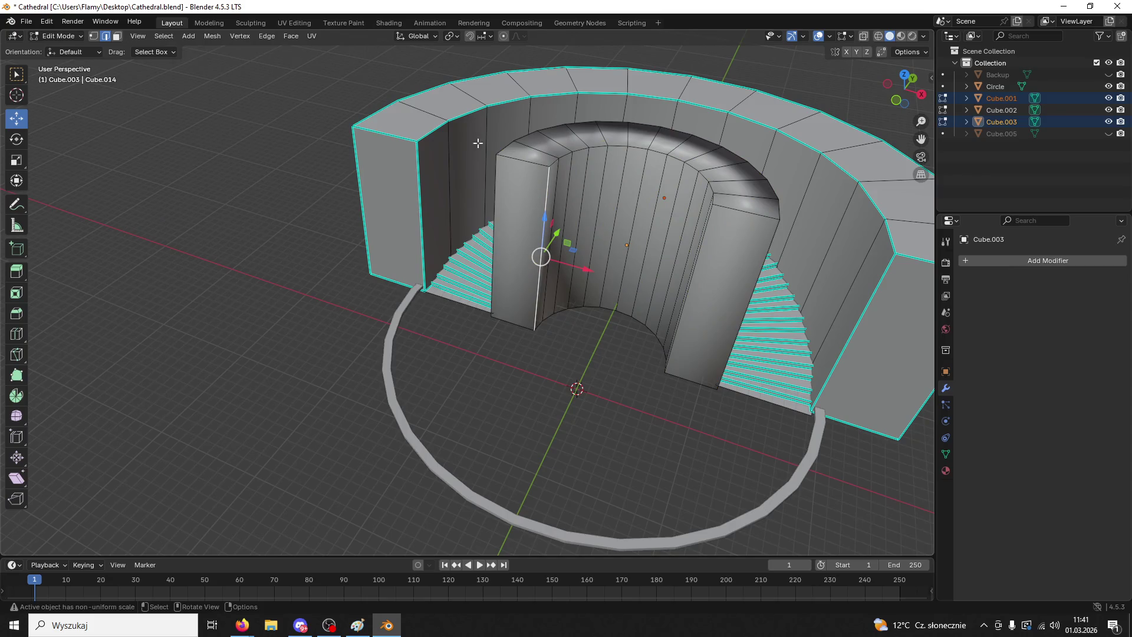
- Extrude both pillar front faces, then undo the too-long extrusion
click(519, 247)
shift+click(707, 283)
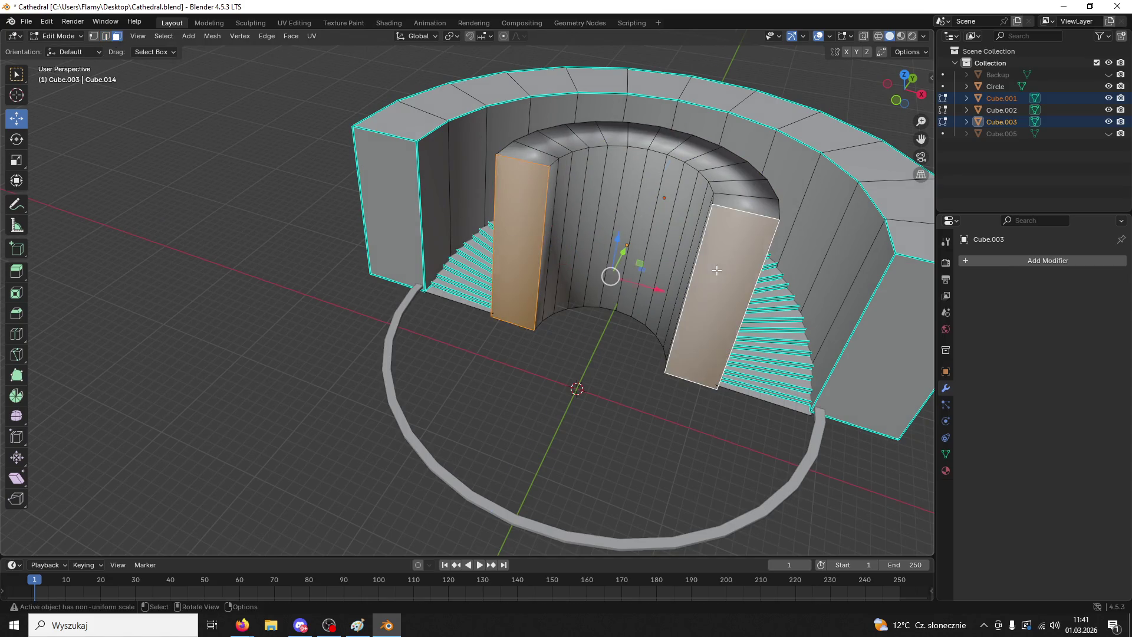
key(e)
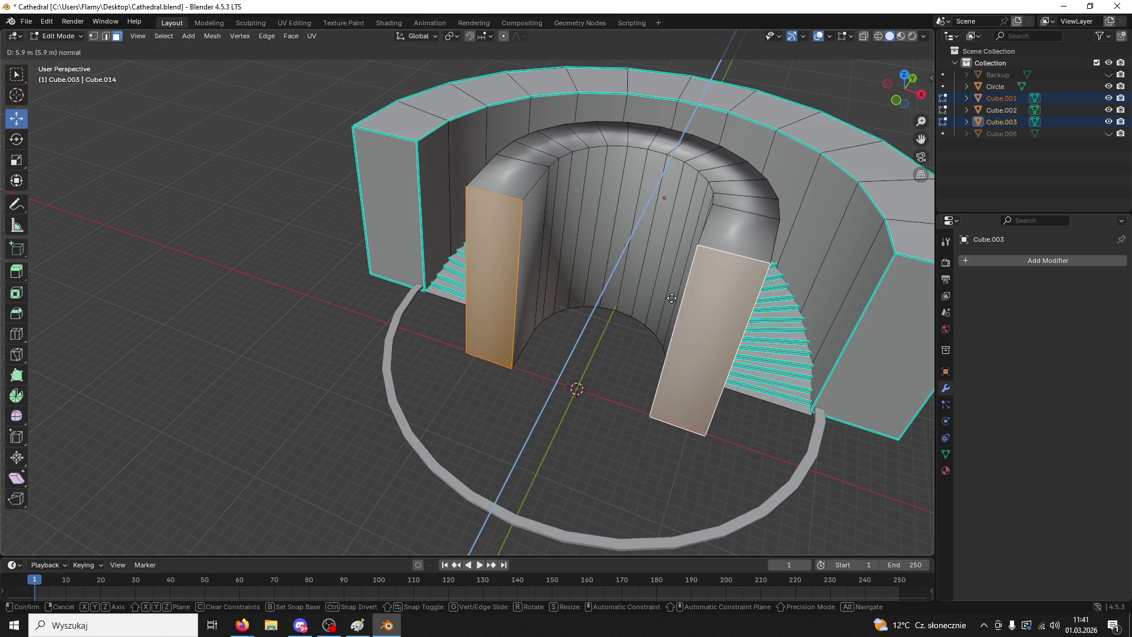
click(671, 298)
mouse_move(672, 299)
middle_down()
mouse_move(740, 280)
mouse_move(732, 260)
mouse_move(697, 320)
middle_up()
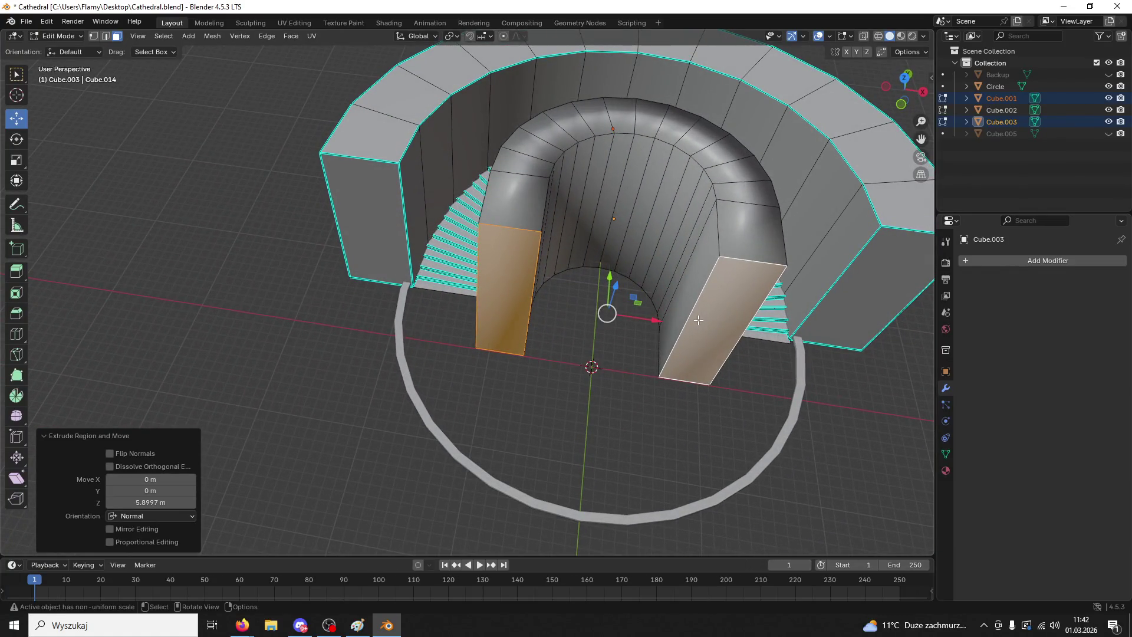
key(ctrl+z)
- Extrude the pillar faces again by the shorter 5.0683 m and return to Object Mode
key(e)
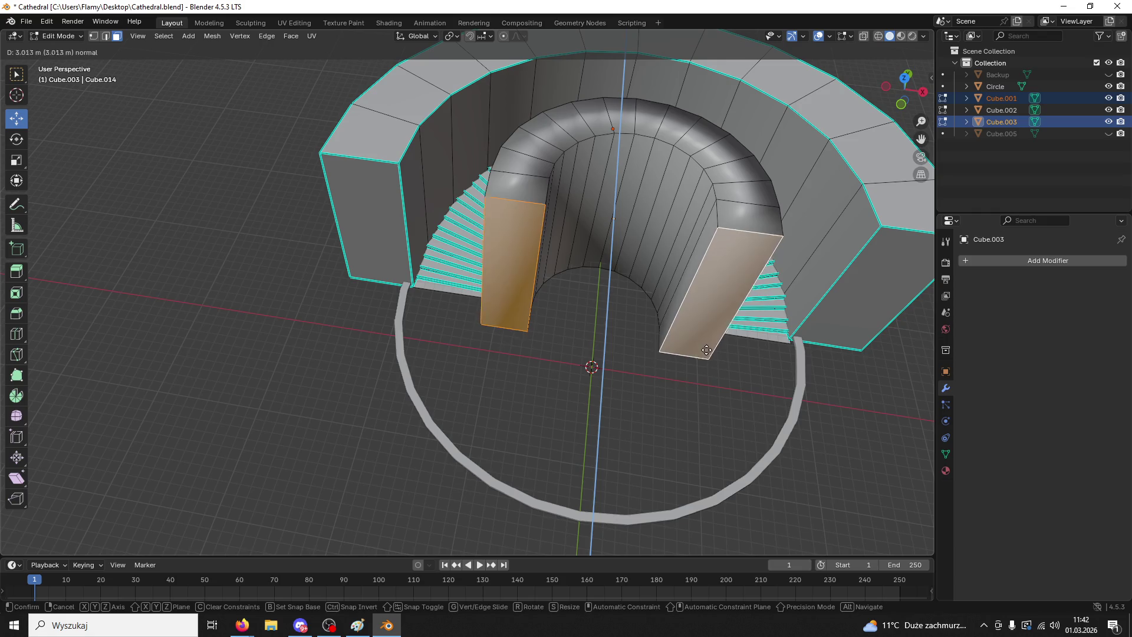
click(708, 365)
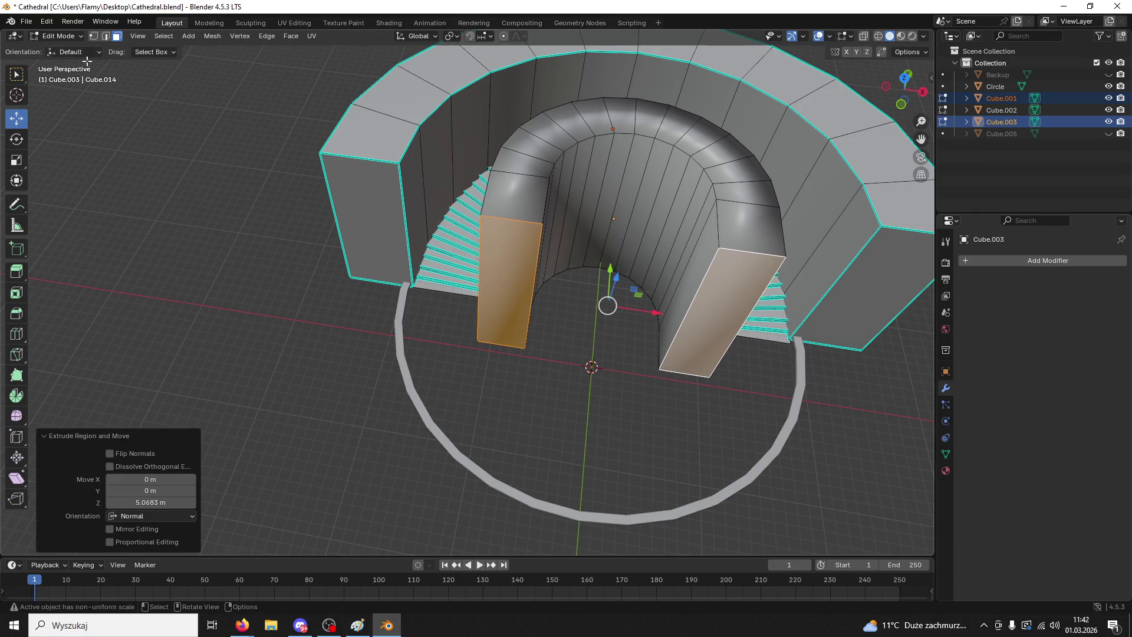
click(59, 36)
click(59, 43)
middle_drag(519, 289, 490, 236)
click(66, 36)
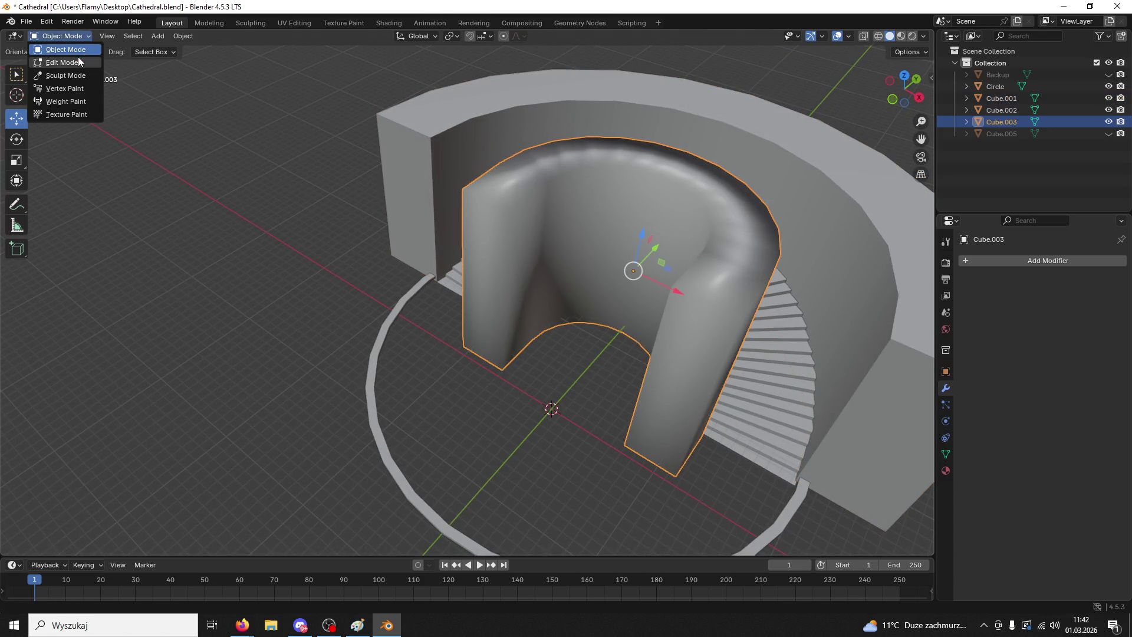
- In Edit Mode, select the arch's top and inner wall faces and delete them
click(77, 58)
click(521, 202)
click(510, 235)
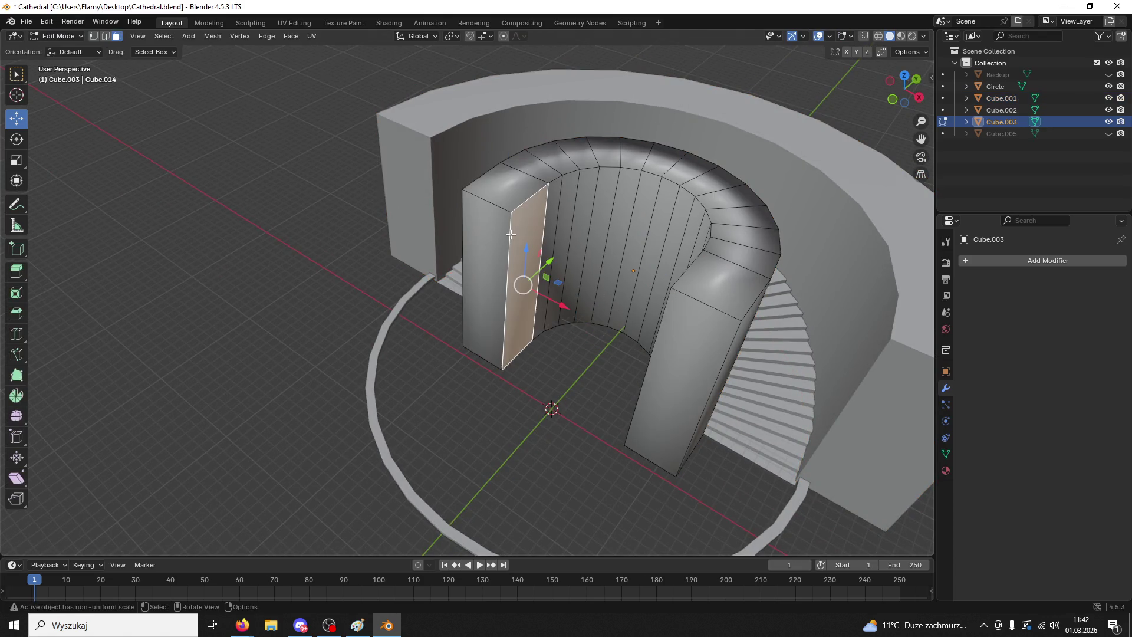
mouse_move(510, 234)
middle_down()
mouse_move(651, 203)
mouse_move(521, 224)
middle_up()
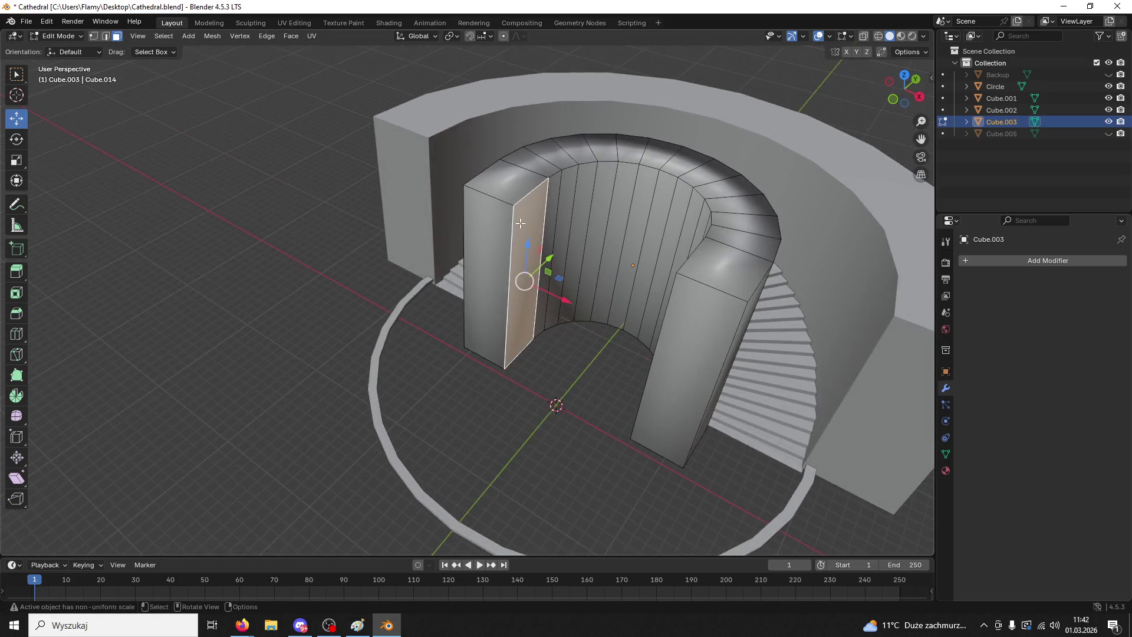
mouse_move(553, 206)
mouse_down()
mouse_move(624, 196)
mouse_move(682, 213)
mouse_up()
middle_drag(683, 213, 663, 189)
drag(664, 188, 645, 154)
key(x)
click(624, 145)
- Select the right pillar's front face and left pillar edge, then delete the faces
mouse_move(624, 145)
middle_down()
mouse_move(538, 158)
mouse_move(681, 202)
middle_up()
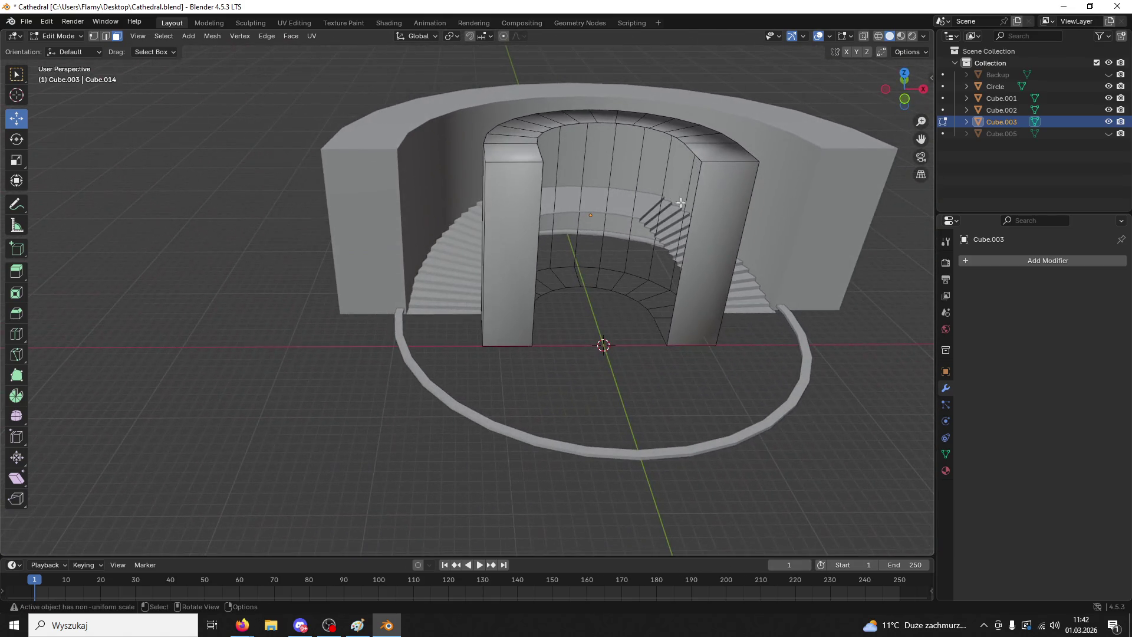
click(716, 216)
click(106, 36)
middle_drag(248, 124, 393, 203)
click(500, 219)
middle_drag(604, 221, 724, 224)
middle_drag(754, 208, 538, 231)
key(x)
click(580, 223)
- Select the arch's edge loop
scroll(581, 223, up, 3)
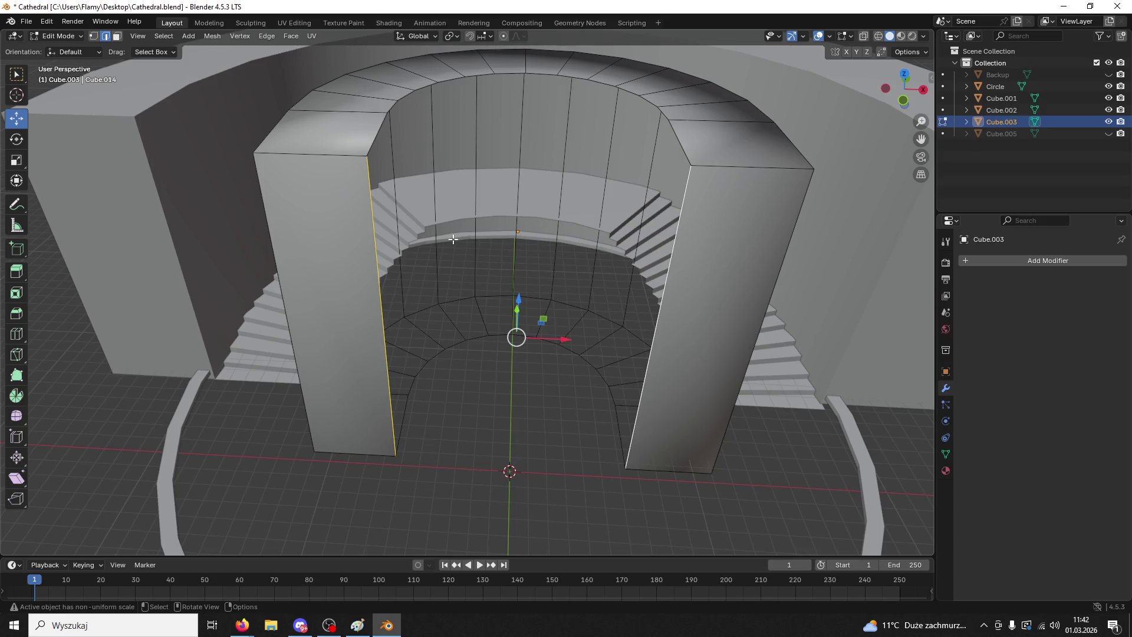
alt+click(443, 353)
mouse_move(443, 353)
middle_down()
mouse_move(523, 306)
mouse_move(498, 318)
middle_up()
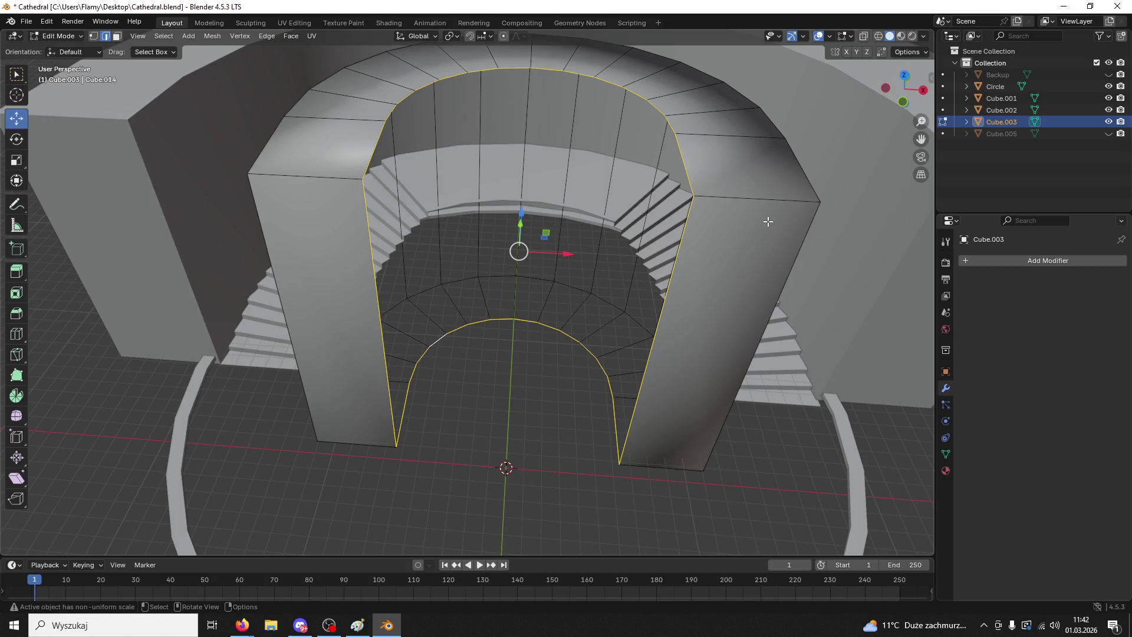
- Try bridging the arch edge loops, then undo back to the loop selection
key(ctrl+e)
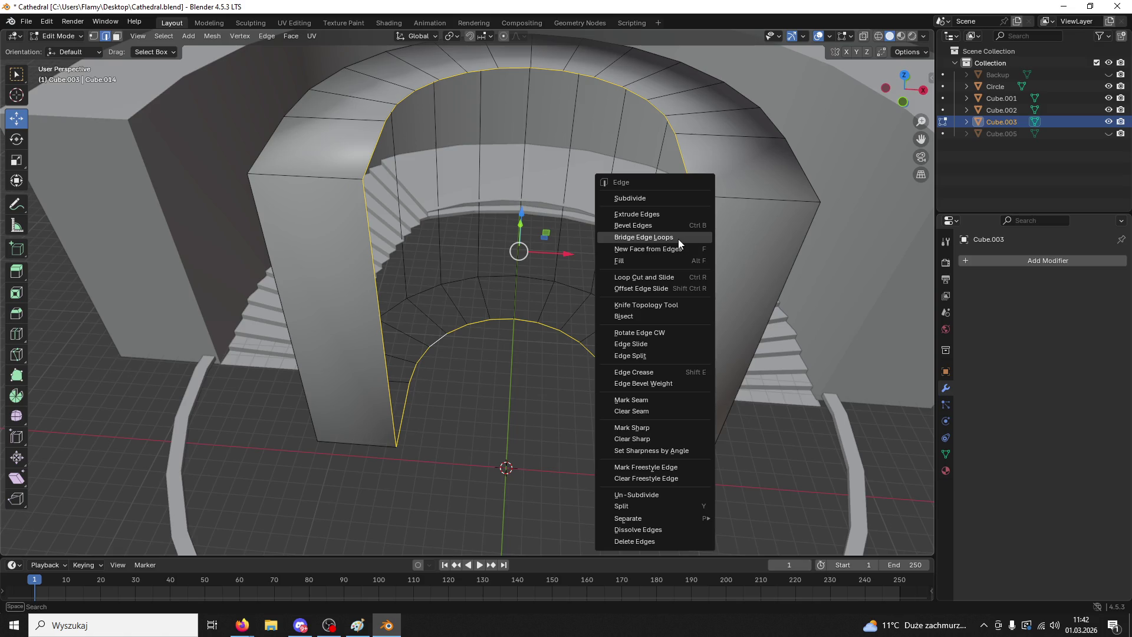
click(678, 239)
click(493, 385)
mouse_move(515, 397)
middle_down()
mouse_move(556, 406)
mouse_move(536, 371)
mouse_move(567, 406)
mouse_move(493, 386)
middle_up()
key(ctrl+z)
key(ctrl+z)
key(ctrl+z)
key(ctrl+z)
key(ctrl+z)
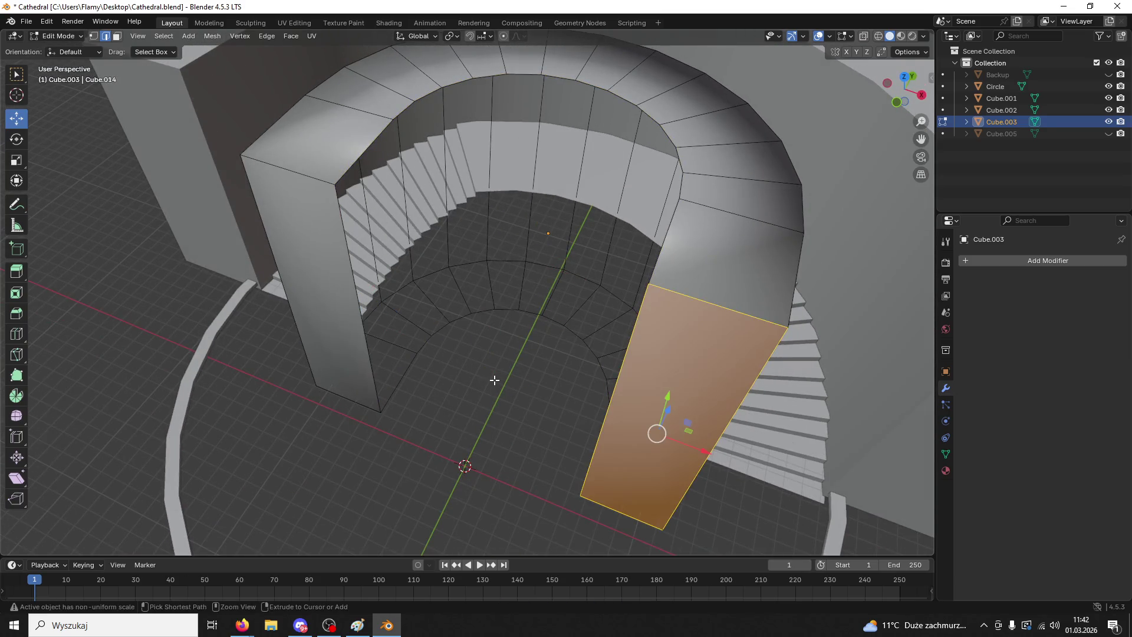
- Select the pillar and arch edges and fill a face between the two pillars
key(3)
mouse_move(500, 377)
middle_down()
mouse_move(574, 369)
mouse_move(531, 397)
mouse_move(553, 382)
middle_up()
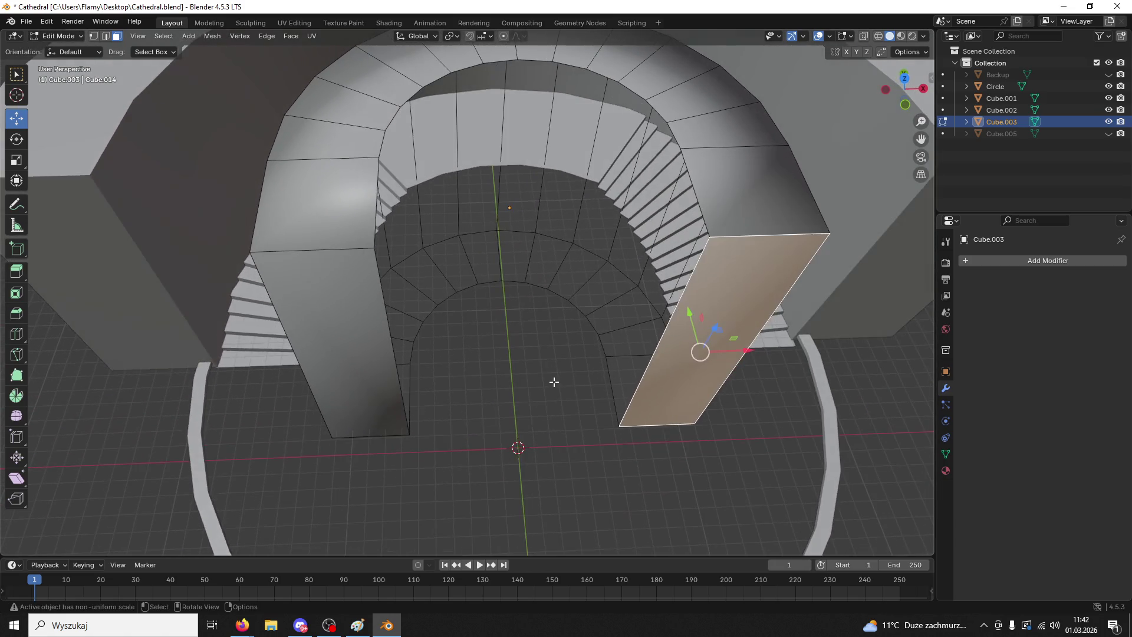
click(613, 383)
shift+click(595, 334)
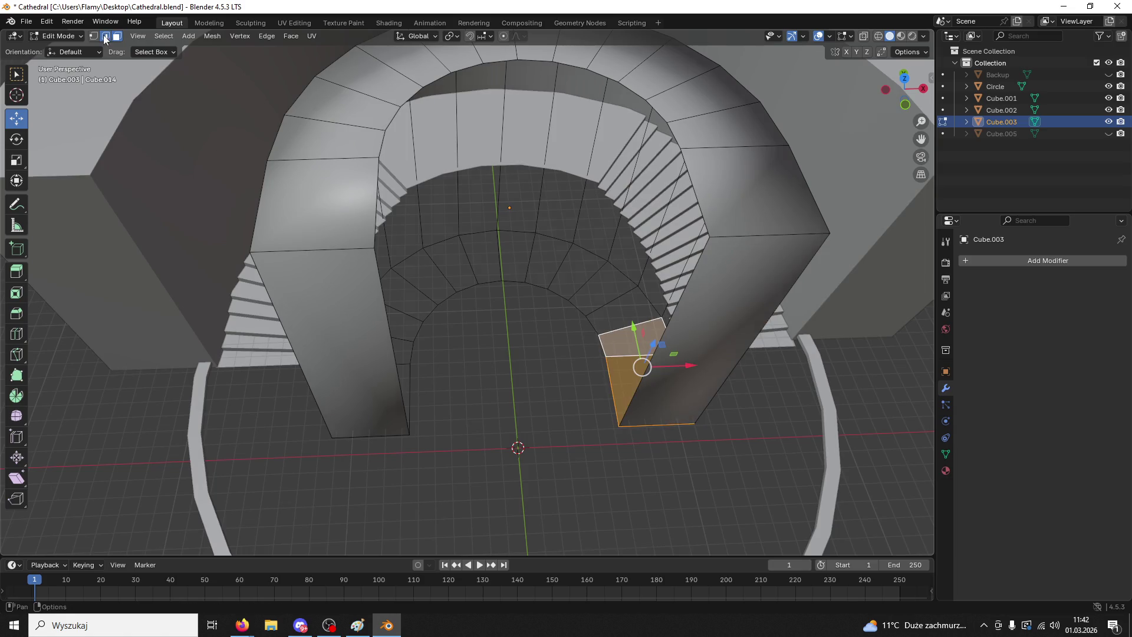
key(2)
click(411, 376)
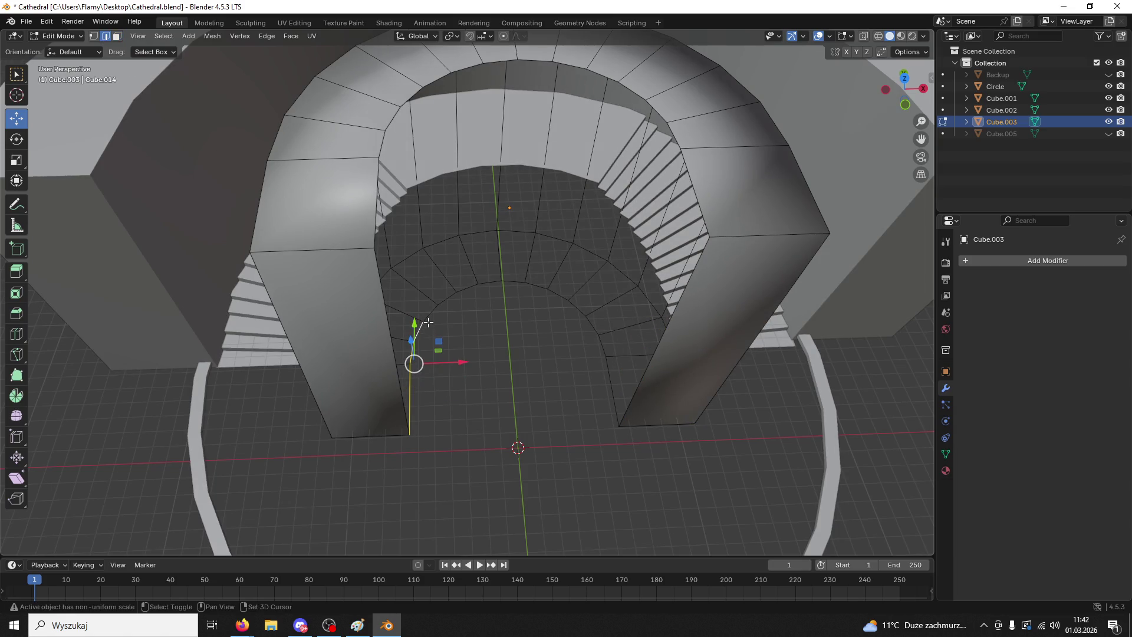
shift+click(453, 294)
shift+click(501, 283)
click(633, 412)
shift+click(405, 397)
key(f)
- Select the new face's bottom edge, the left pillar edge and the edges along the lower arc
mouse_move(418, 393)
middle_down()
mouse_move(526, 384)
mouse_move(429, 251)
middle_up()
click(403, 318)
shift+click(382, 348)
shift+click(388, 421)
shift+click(399, 447)
shift+click(415, 460)
shift+click(440, 477)
shift+click(474, 486)
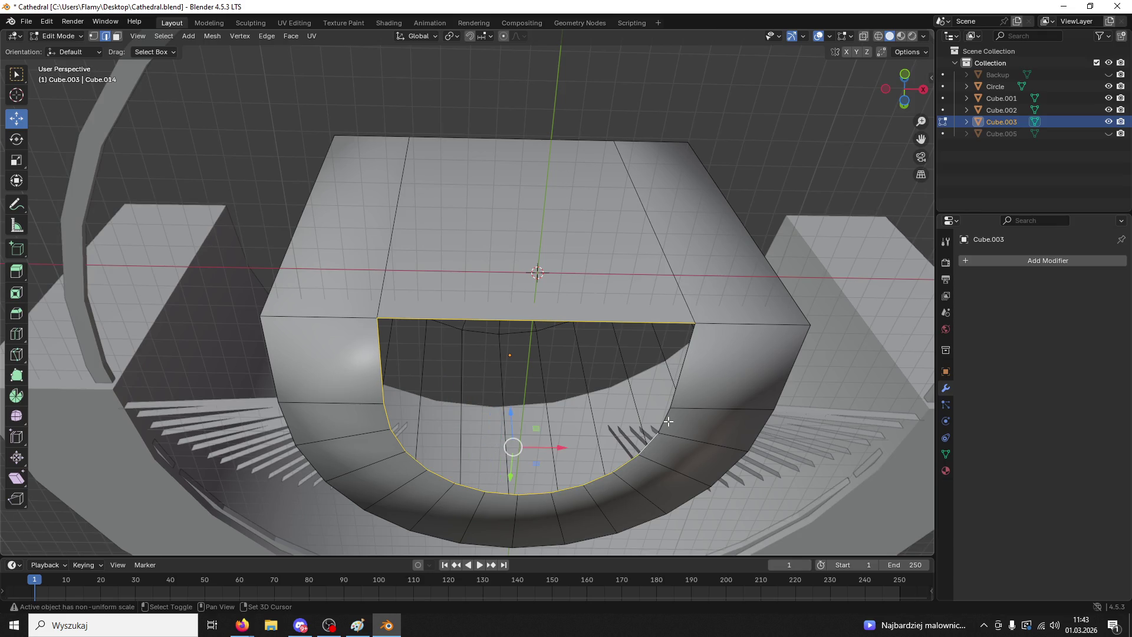
- Cap the lower edge loop with a face and start chaining the opening's bottom, left and arch edges
key(f)
middle_drag(678, 390, 665, 34)
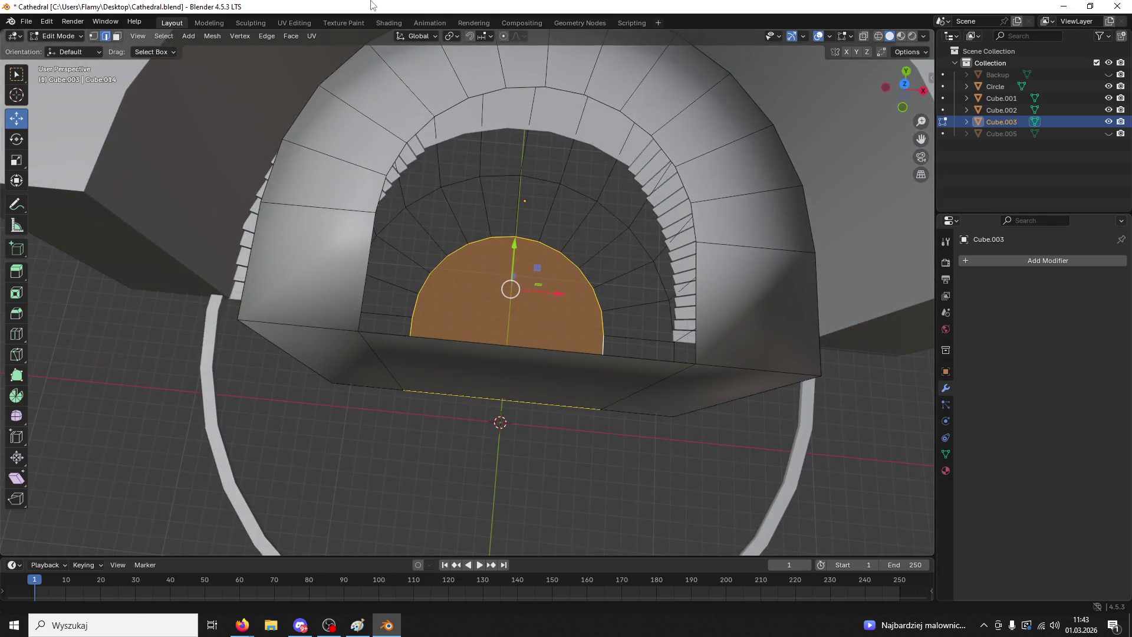
click(380, 334)
shift+click(367, 269)
shift+click(382, 195)
shift+click(397, 159)
shift+click(420, 129)
shift+click(466, 100)
- Extend the edge chain across the top and right side of the arch
shift+click(479, 94)
shift+click(530, 89)
shift+click(587, 94)
shift+click(597, 102)
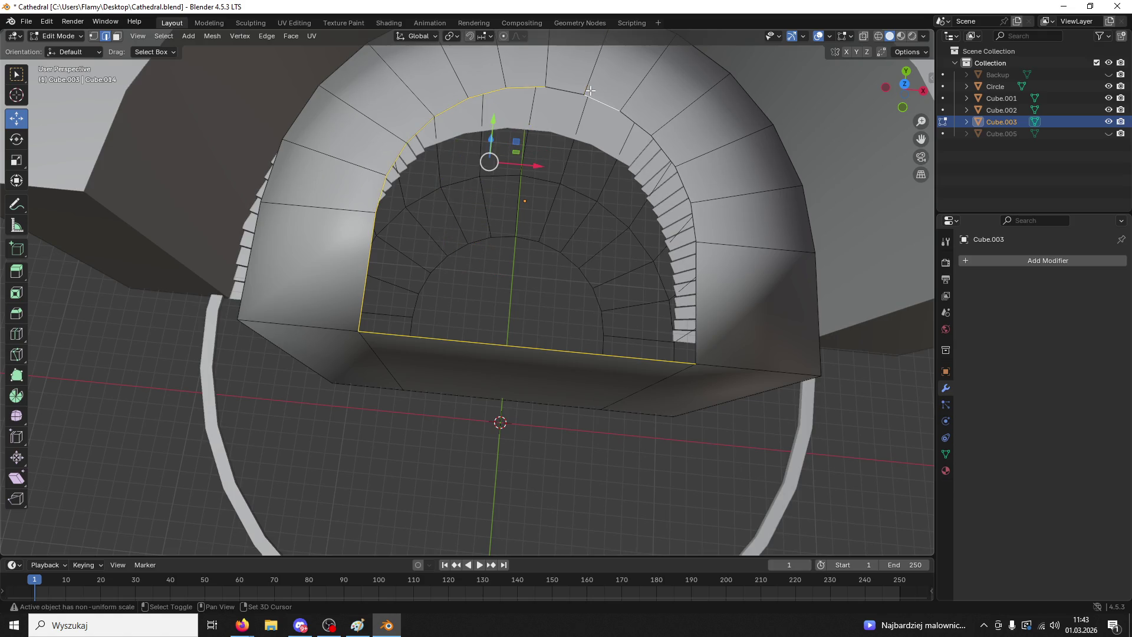
shift+click(638, 123)
shift+click(684, 184)
shift+click(694, 223)
mouse_move(695, 269)
middle_down()
mouse_move(324, 352)
mouse_move(367, 356)
mouse_move(379, 253)
mouse_move(409, 324)
mouse_move(530, 369)
mouse_move(395, 364)
mouse_move(387, 405)
mouse_move(397, 411)
middle_up()
- Merge the whole arch block by distance at 0.0001 m (0 removed), then deselect
key(l)
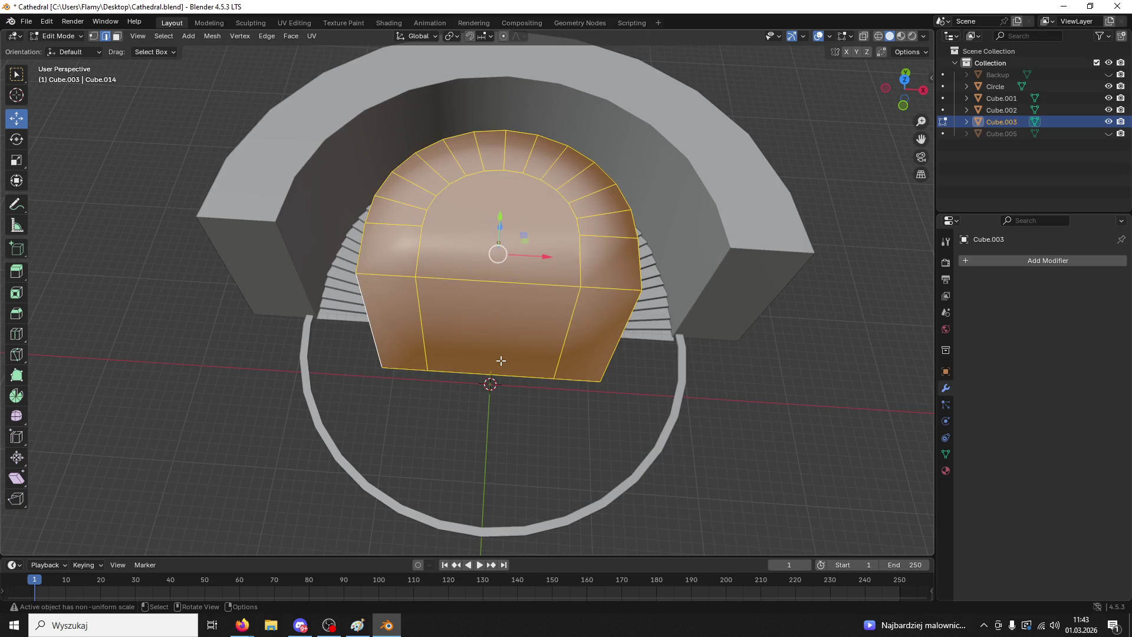
key(m)
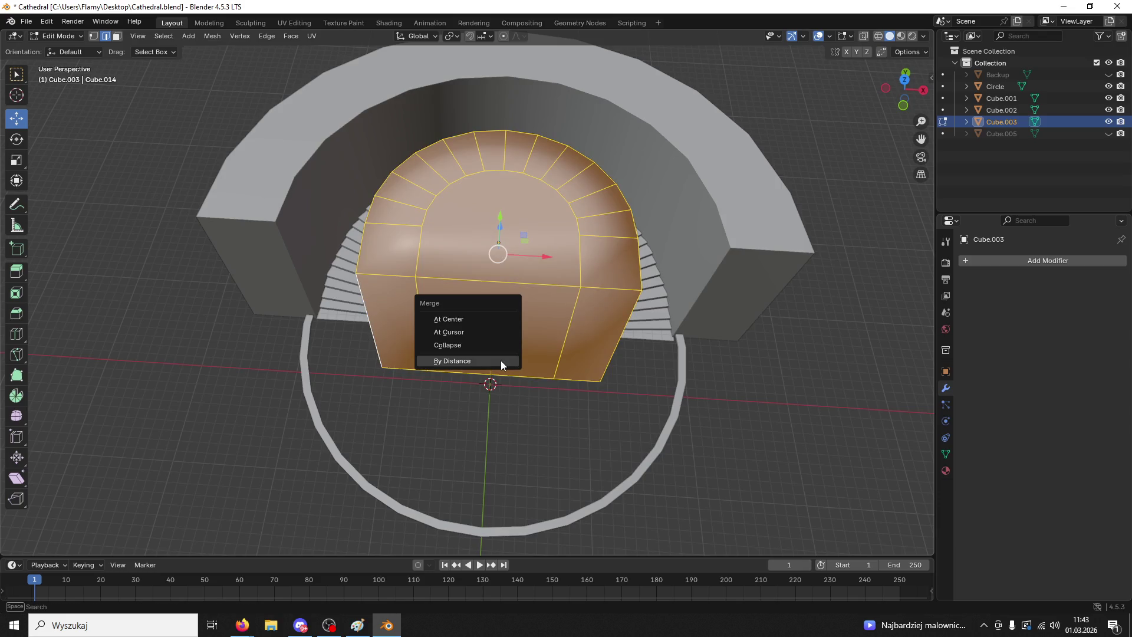
click(500, 360)
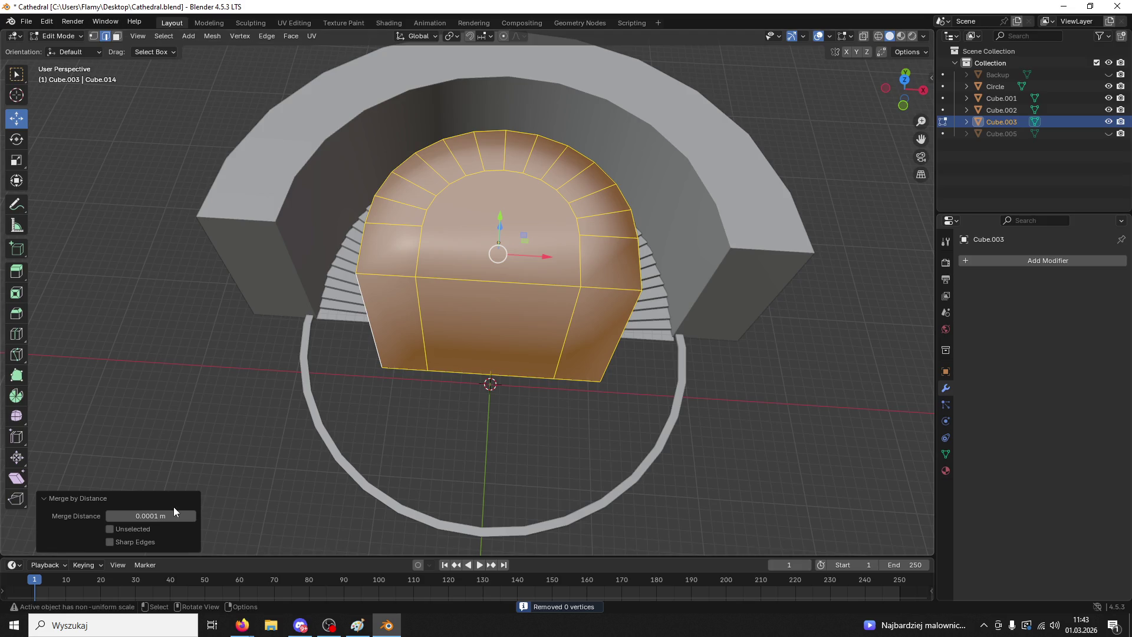
click(385, 454)
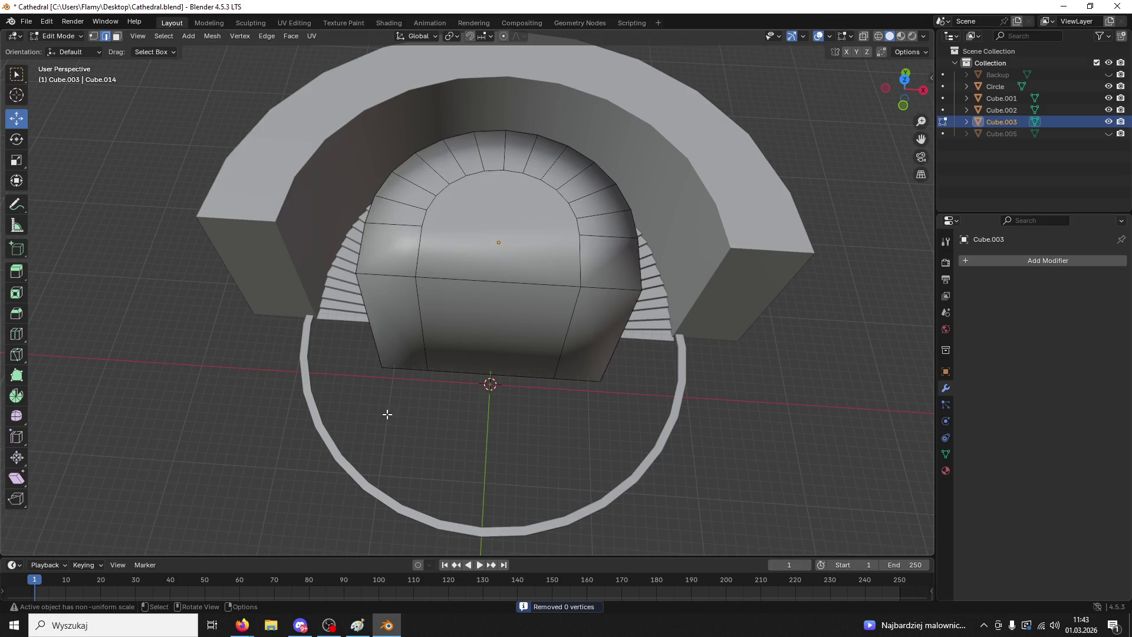
middle_drag(376, 332, 444, 219)
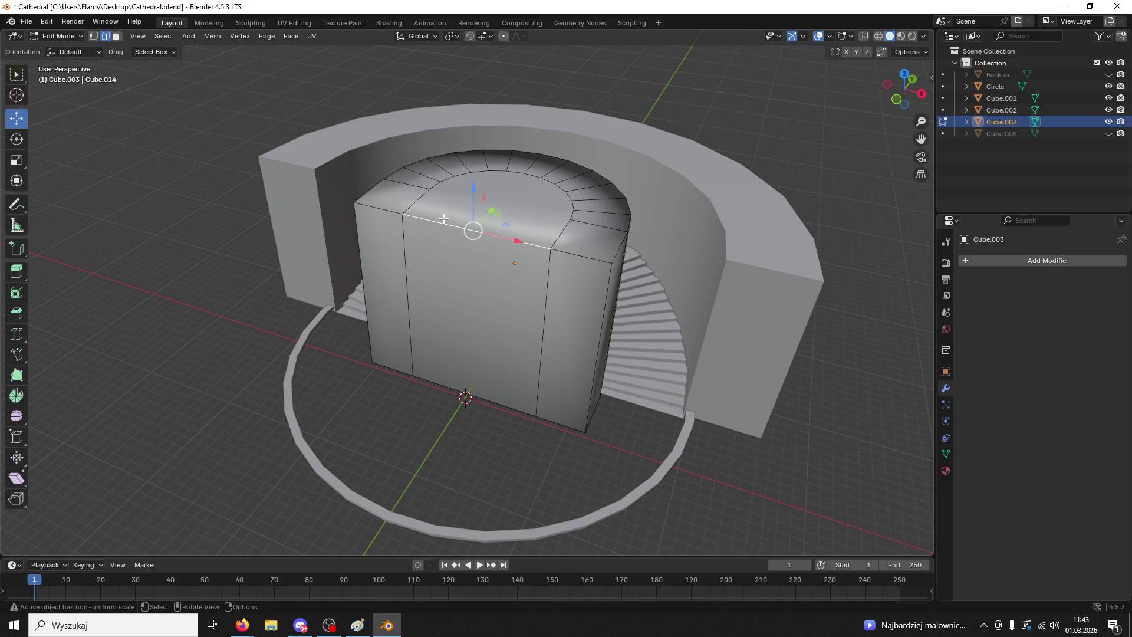
- Mark the selected top edges as sharp, then undo both sharp markings
right_click(442, 219)
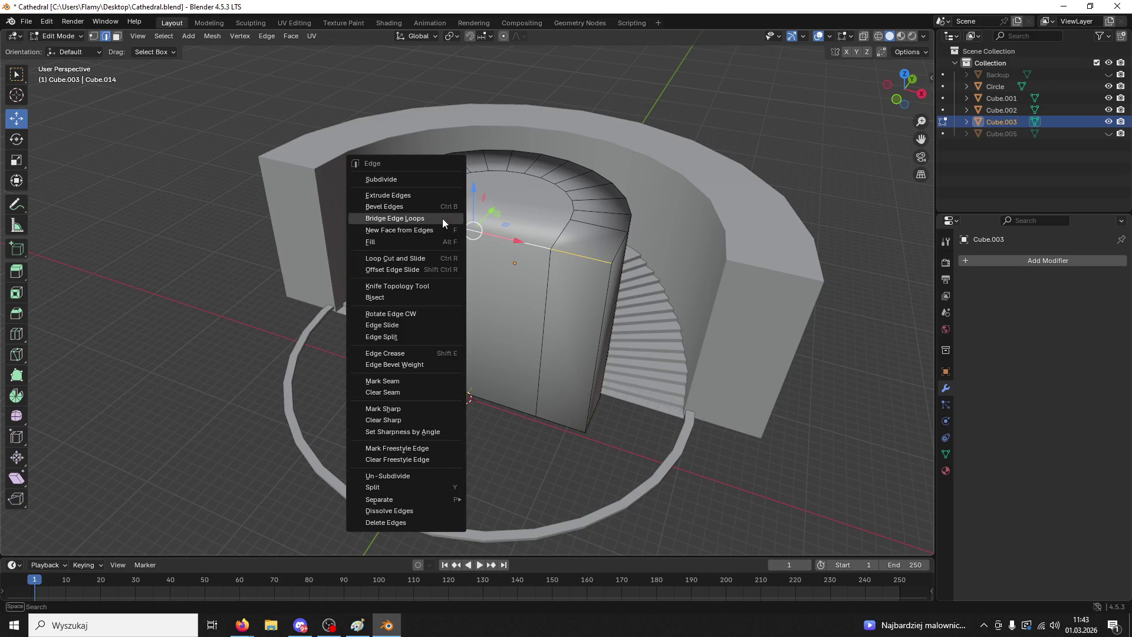
click(407, 410)
mouse_move(445, 407)
middle_down()
mouse_move(440, 355)
mouse_move(464, 323)
middle_up()
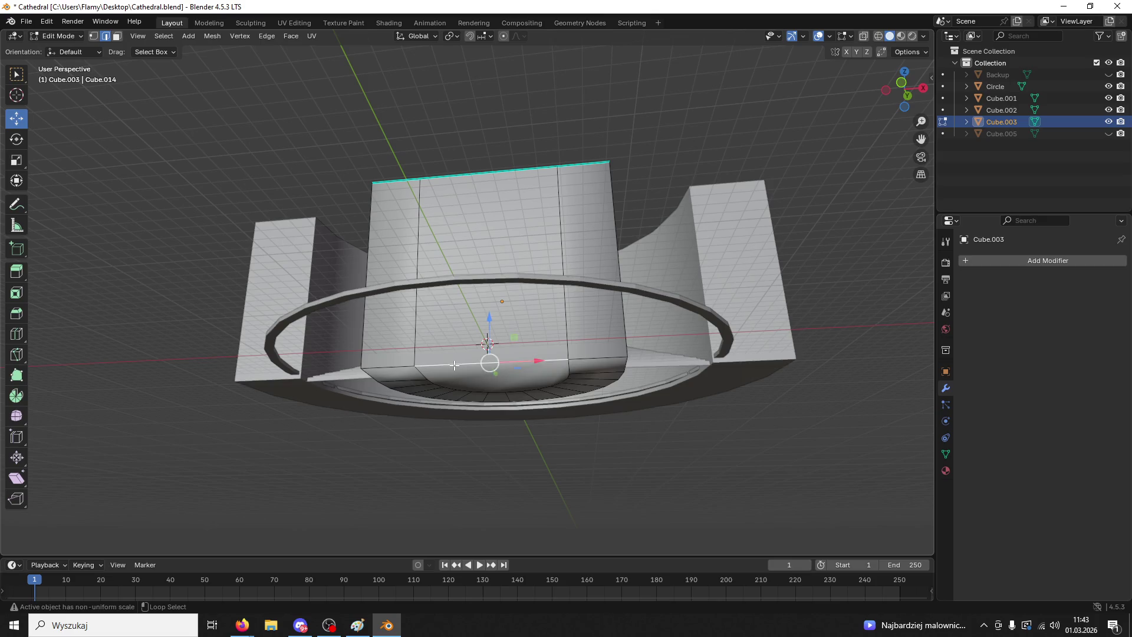
key(ctrl+e)
click(419, 366)
mouse_move(458, 445)
middle_down()
mouse_move(386, 480)
mouse_move(395, 524)
middle_up()
key(ctrl+z)
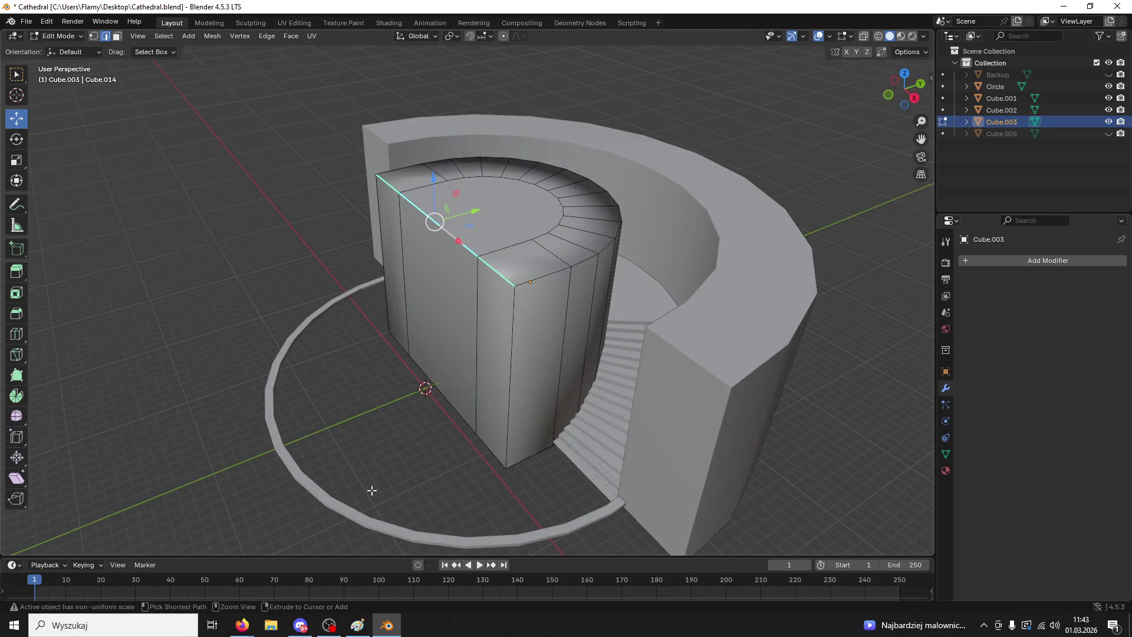
key(ctrl+z)
middle_drag(217, 328, 124, 145)
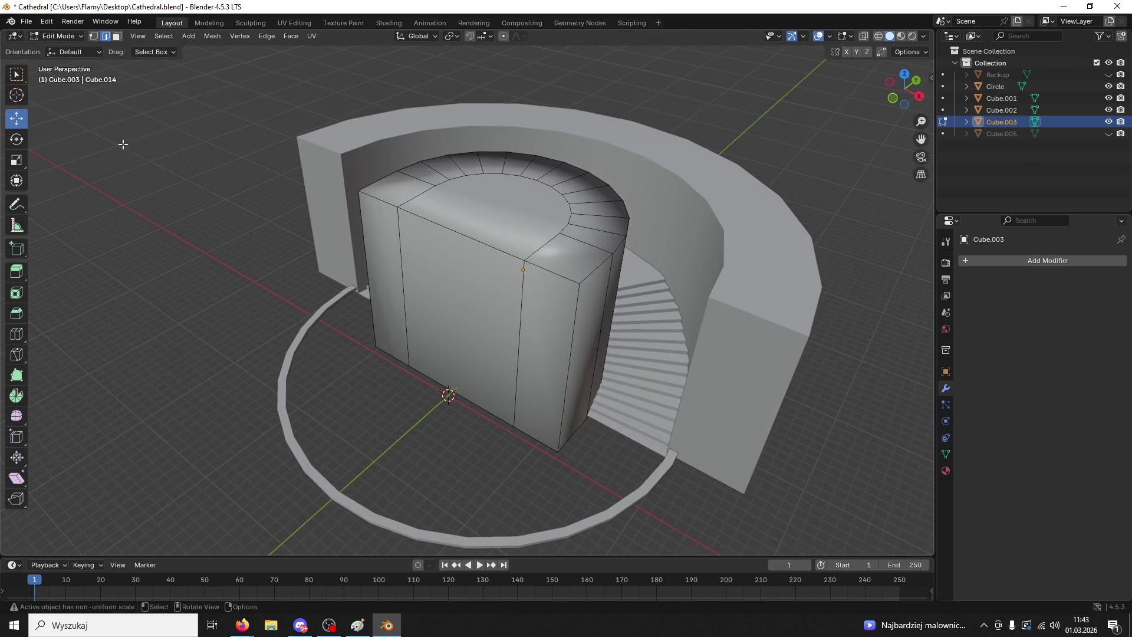
- In Object Mode, select the curved wall, stairs and centre block and join them with Ctrl+J
click(64, 34)
click(63, 53)
click(803, 206)
click(695, 253)
shift+click(543, 275)
click(703, 267)
shift+click(660, 295)
shift+click(610, 251)
mouse_move(610, 252)
middle_down()
mouse_move(661, 278)
mouse_move(660, 250)
mouse_move(701, 270)
middle_up()
key(ctrl+j)
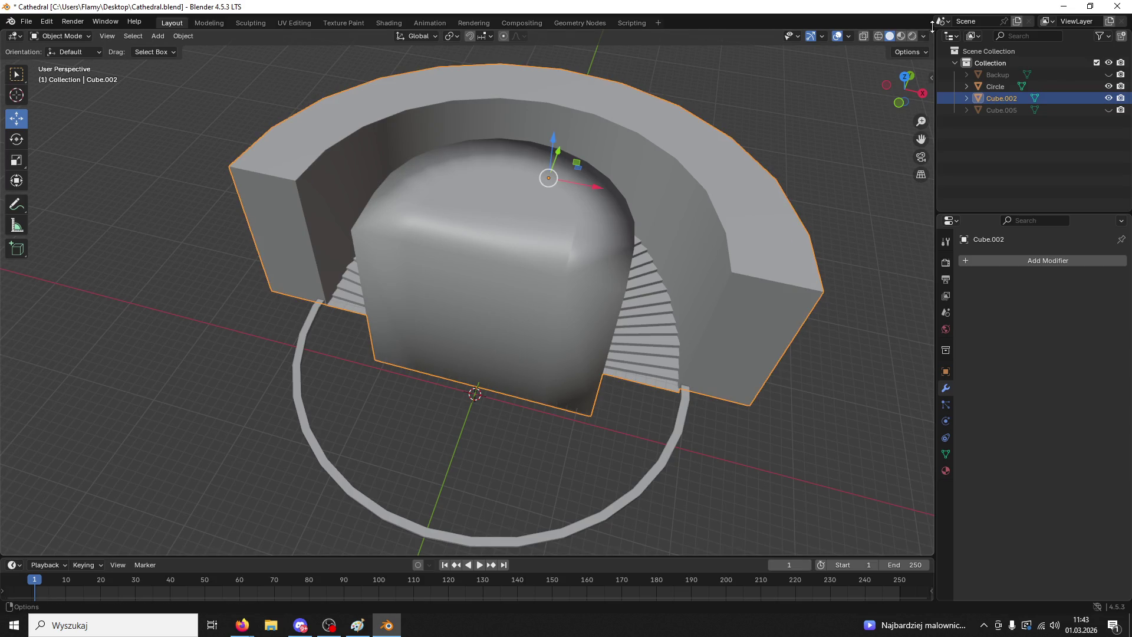
- Give the joined object Shade Auto Smooth and apply its Smooth by Angle modifier
right_click(773, 239)
click(744, 230)
right_click(730, 232)
click(719, 242)
middle_drag(705, 289, 677, 277)
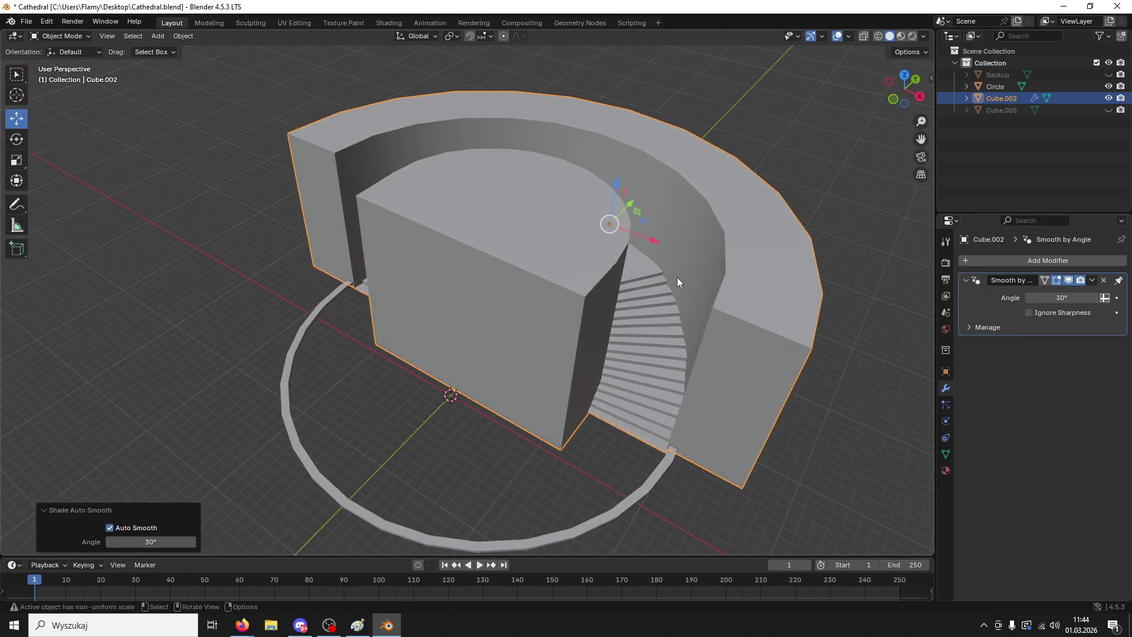
click(1093, 280)
click(1074, 292)
- Reselect the joined structure and orbit around it to check the smoothed shading
click(398, 369)
click(447, 324)
mouse_move(448, 324)
middle_down()
mouse_move(559, 285)
mouse_move(471, 279)
middle_up()
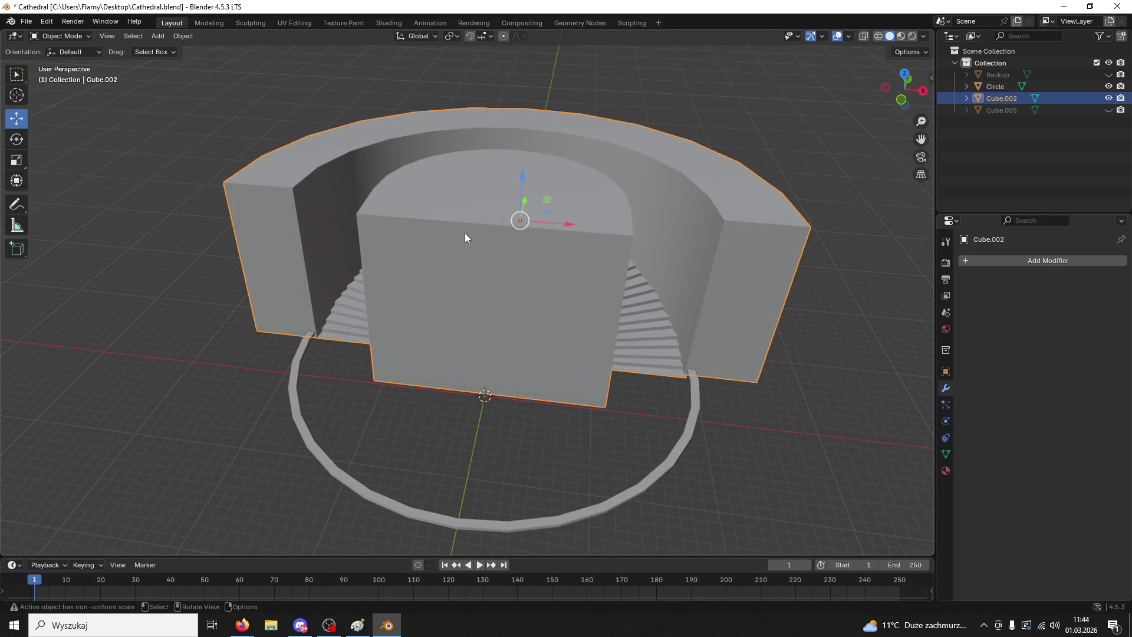
middle_drag(465, 233, 448, 242)
click(26, 21)
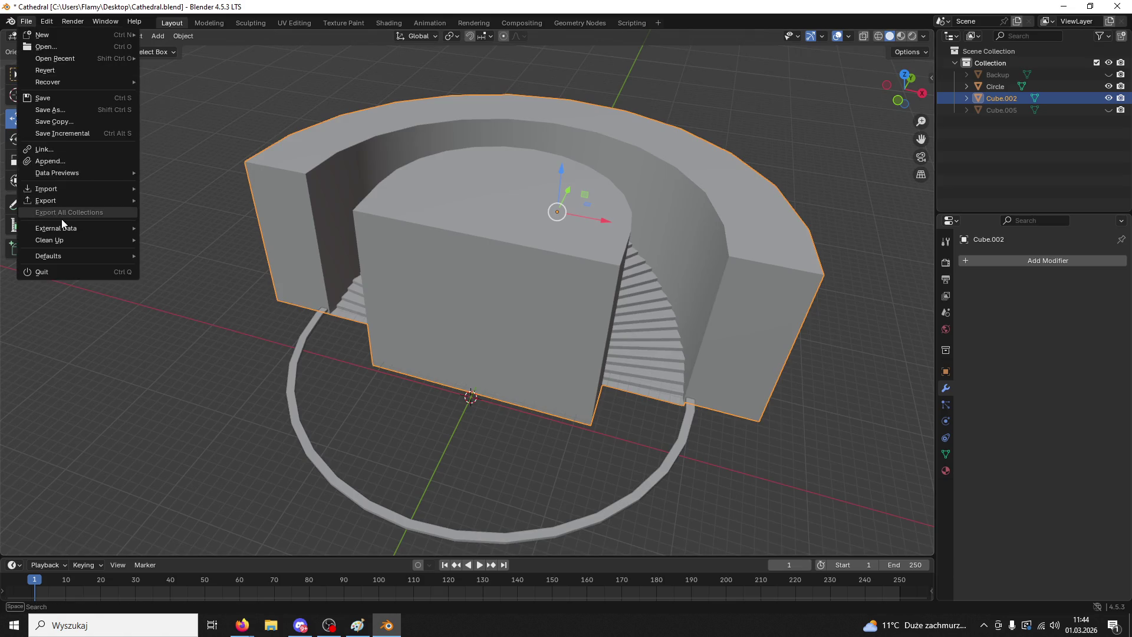
- Export the joined mesh as FBX, overwriting StairsTest.fbx on the Desktop, then minimize Blender
mouse_move(61, 196)
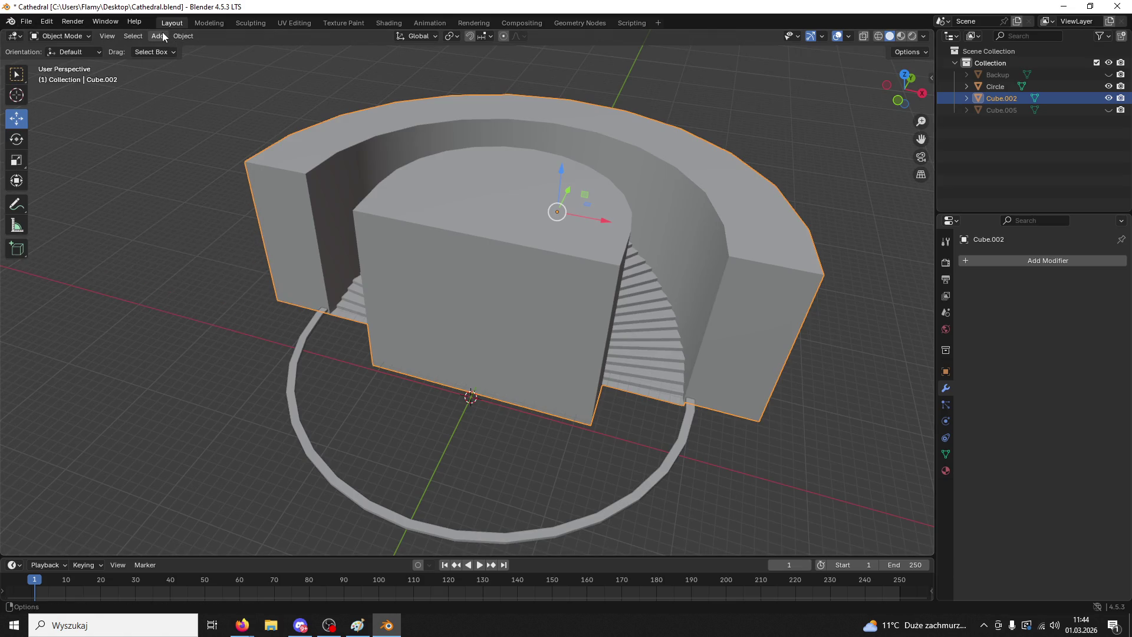
click(26, 21)
mouse_move(59, 200)
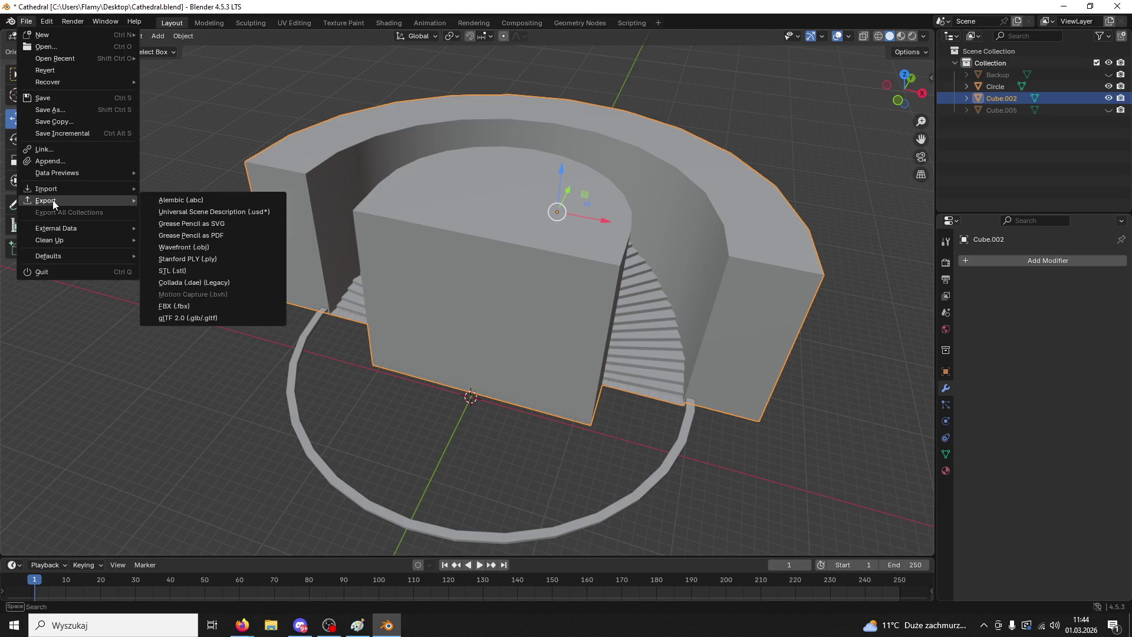
click(200, 305)
click(401, 414)
click(783, 464)
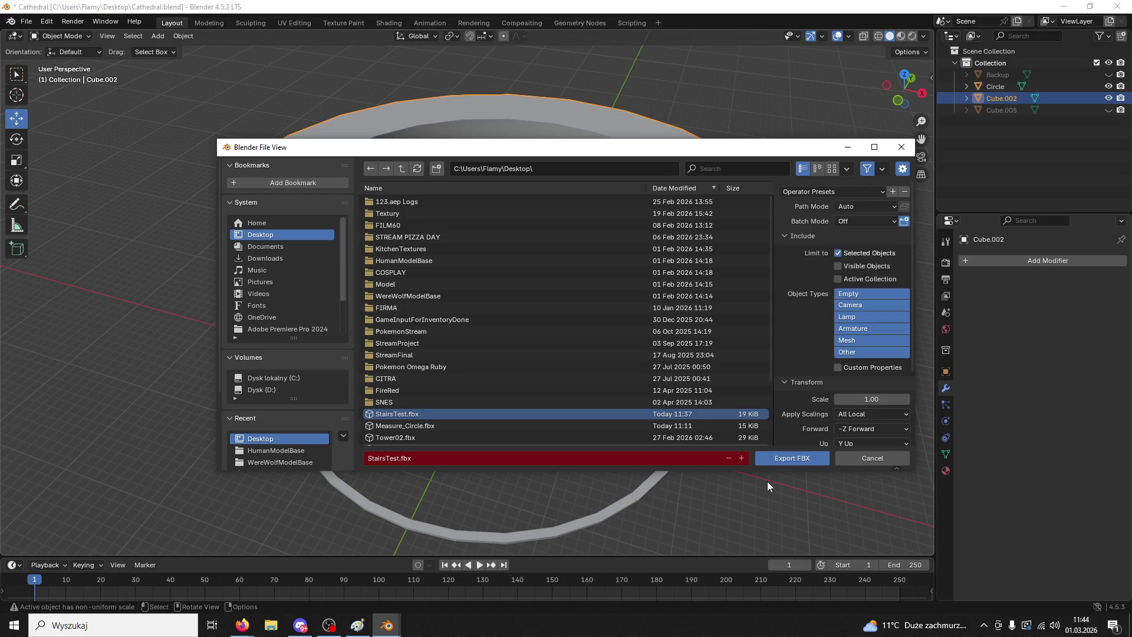
click(387, 625)
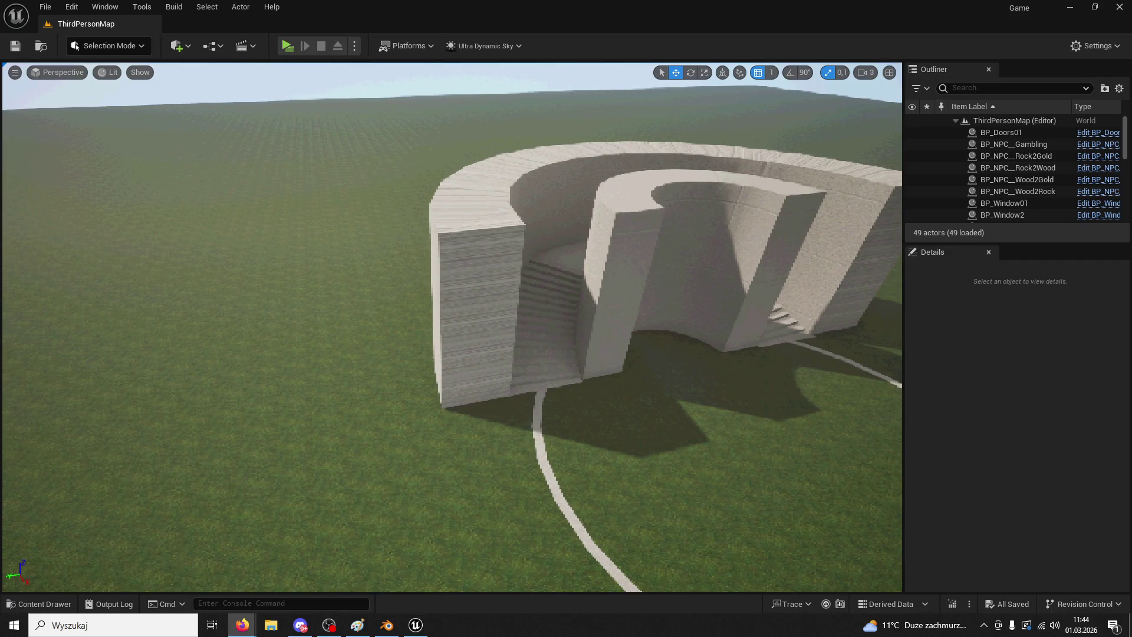
- Reimport the StairsTest mesh from the Measure folder in the Content Drawer
click(46, 602)
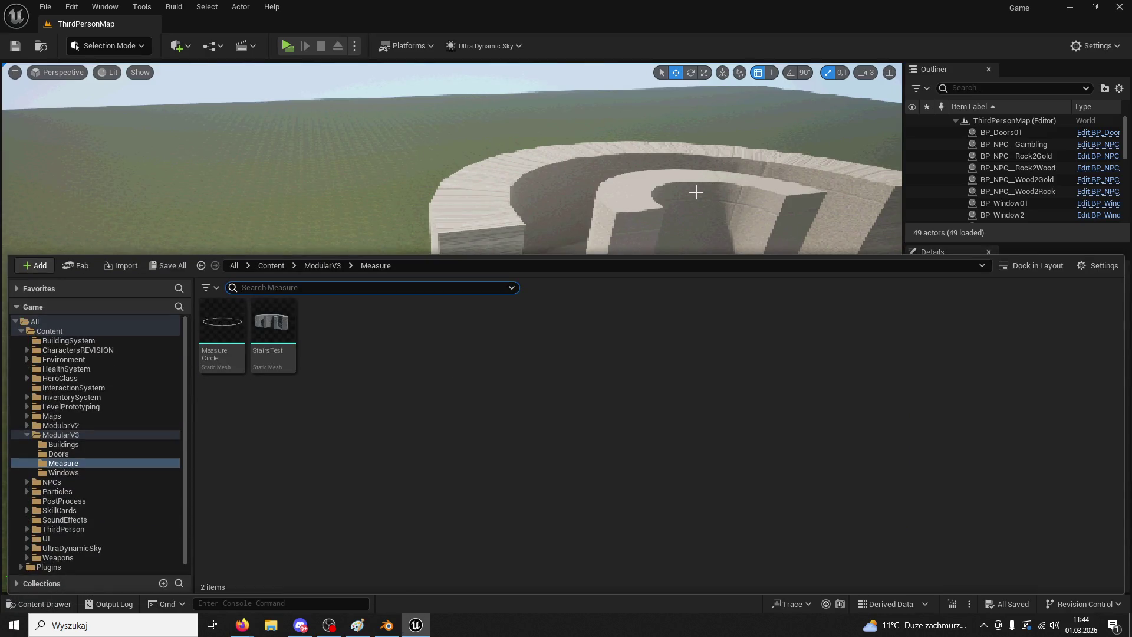
click(269, 324)
right_click(269, 324)
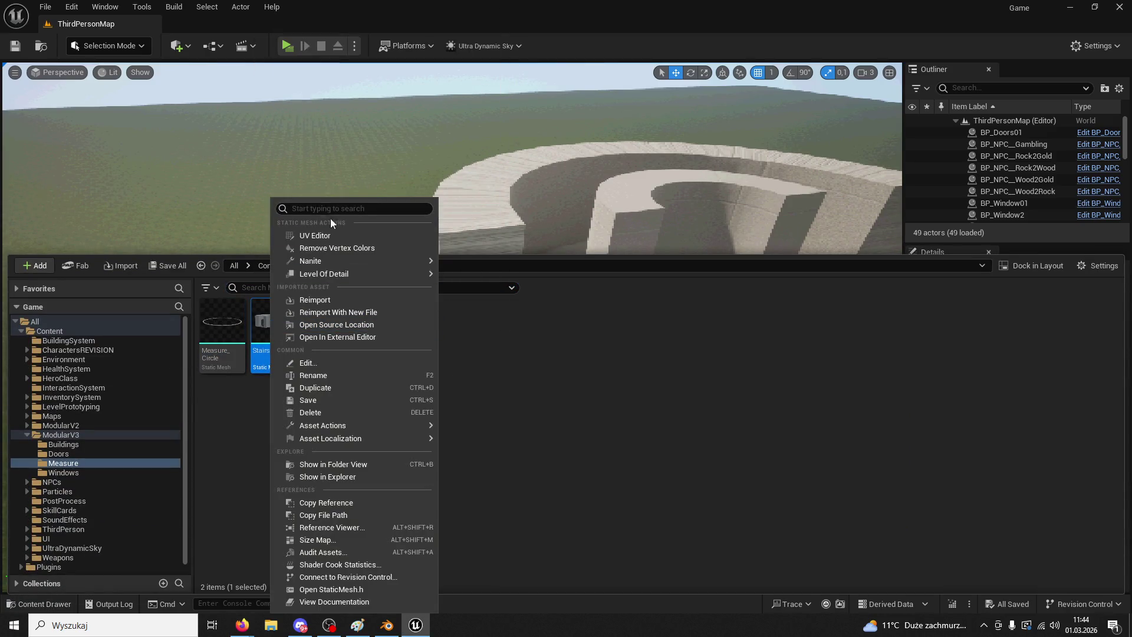
click(361, 307)
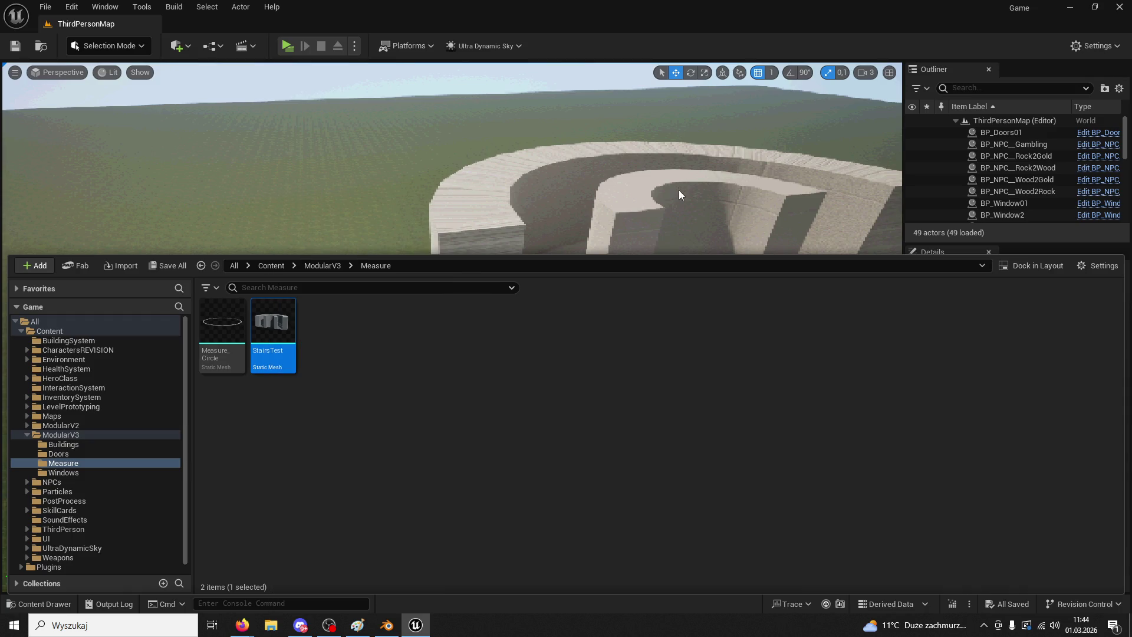
- Play the level, run the character toward the walls, then stop the preview with Esc
mouse_move(753, 210)
right_down()
mouse_move(841, 496)
mouse_move(802, 454)
right_up()
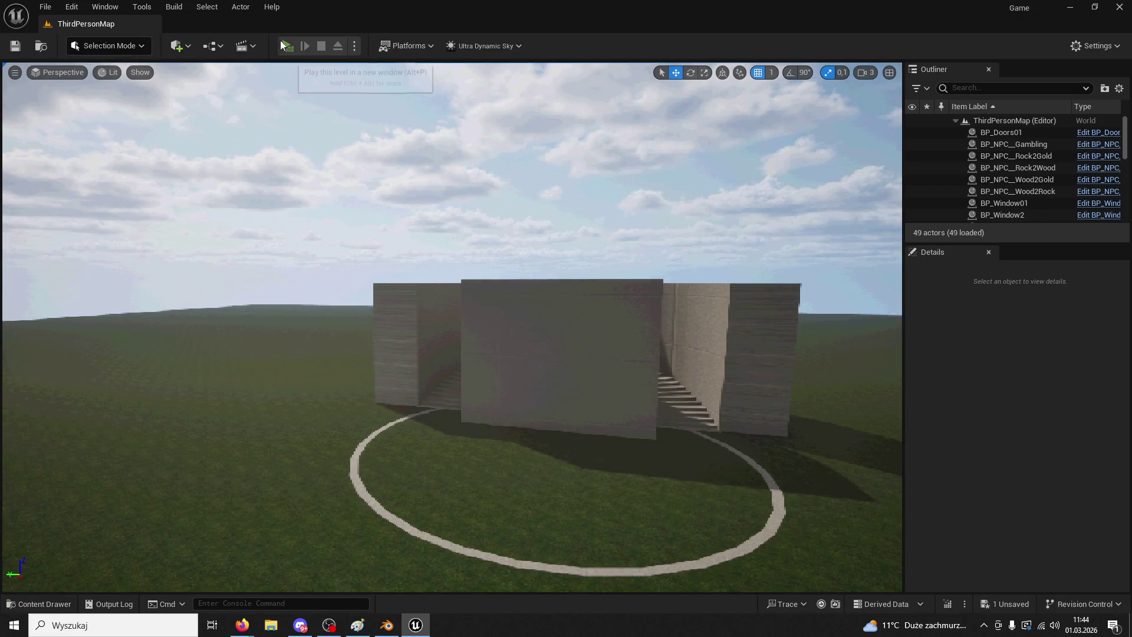
click(287, 45)
key(w)
key(w)
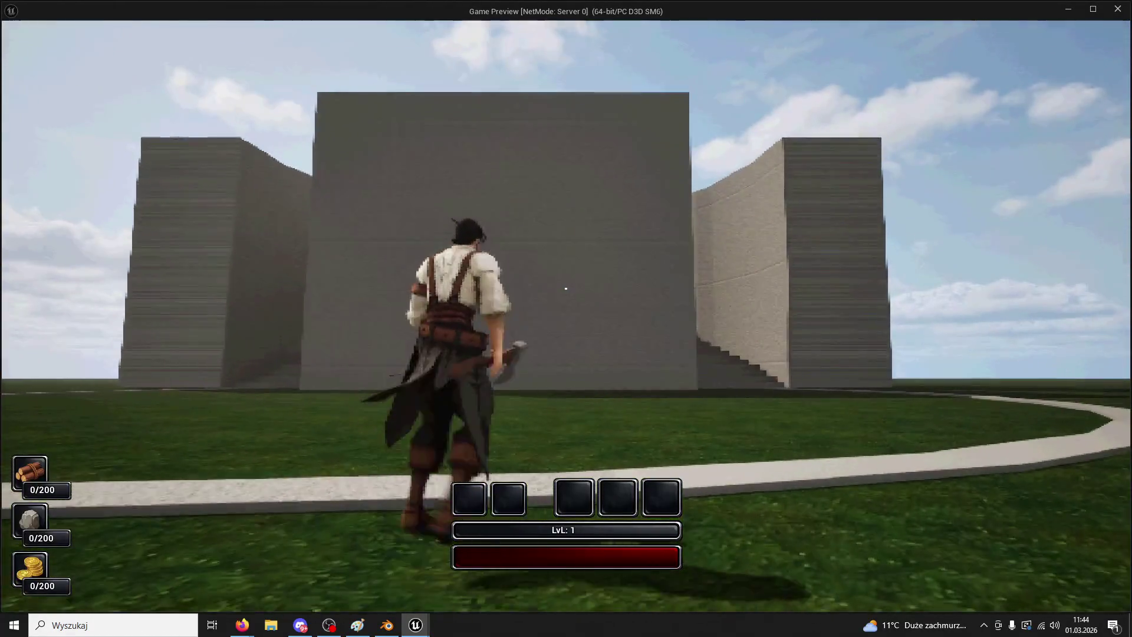
key(Escape)
right_drag(422, 279, 381, 279)
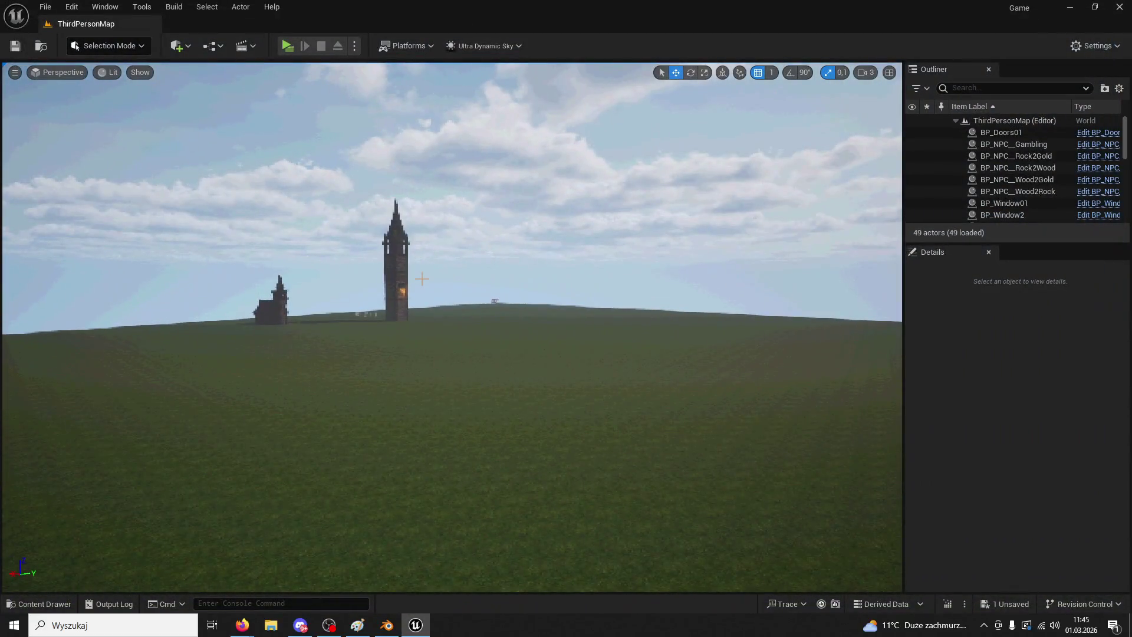
- Select Tower3 plus its TowerSmall cylinder pieces, undoing the stray landscape selection
click(395, 265)
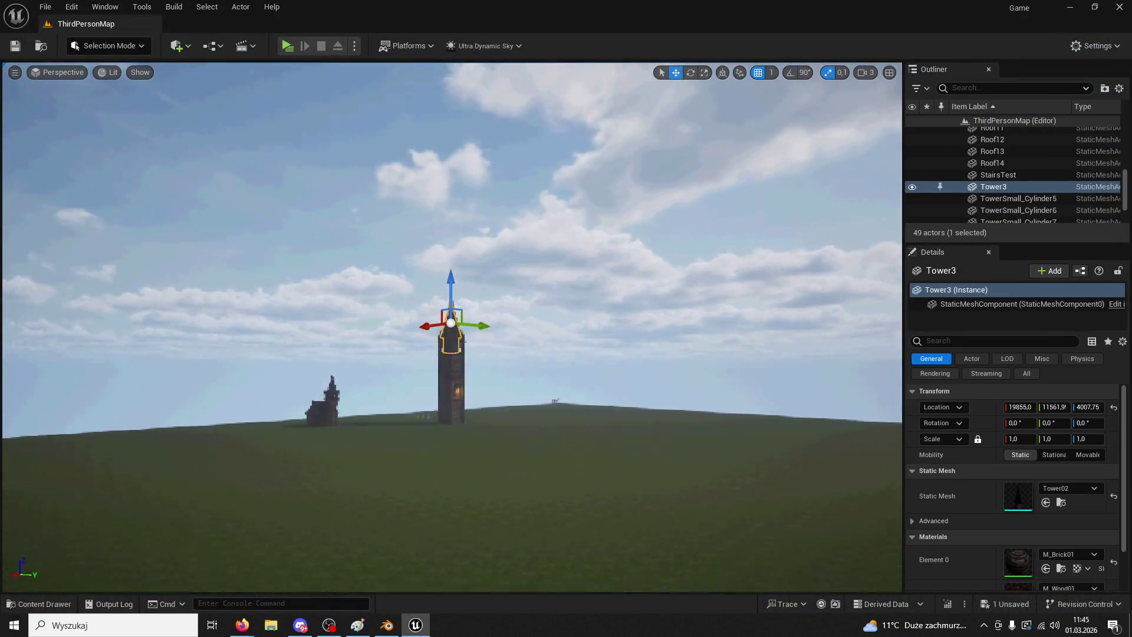
key(w)
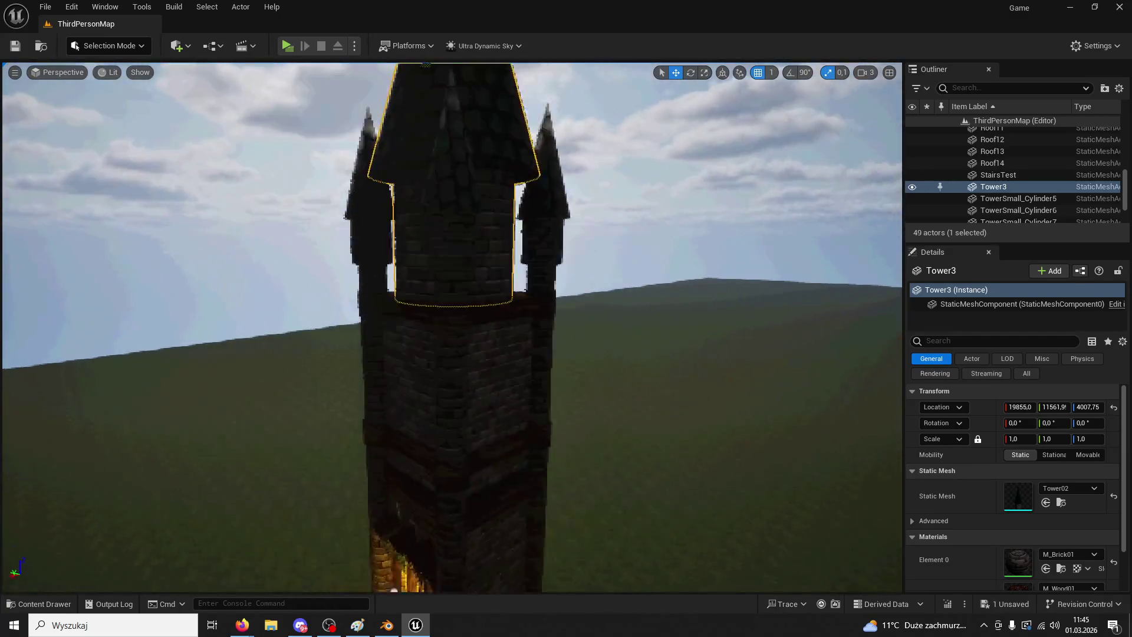
ctrl+click(561, 412)
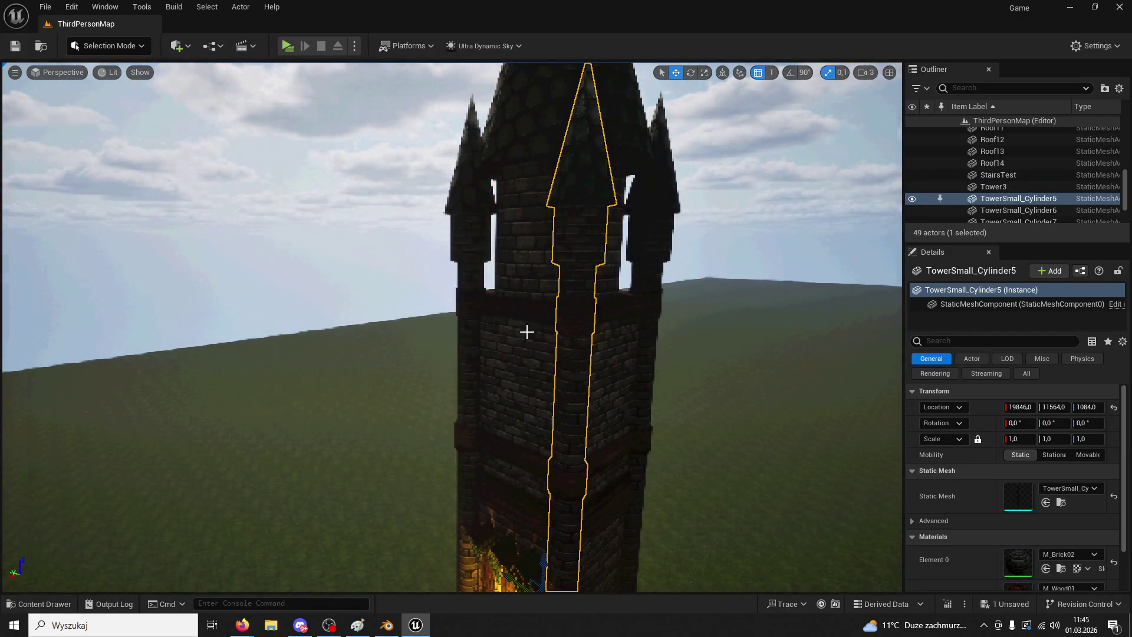
ctrl+click(470, 278)
ctrl+click(652, 218)
mouse_move(652, 218)
right_down()
mouse_move(648, 277)
mouse_move(561, 260)
right_up()
ctrl+click(561, 260)
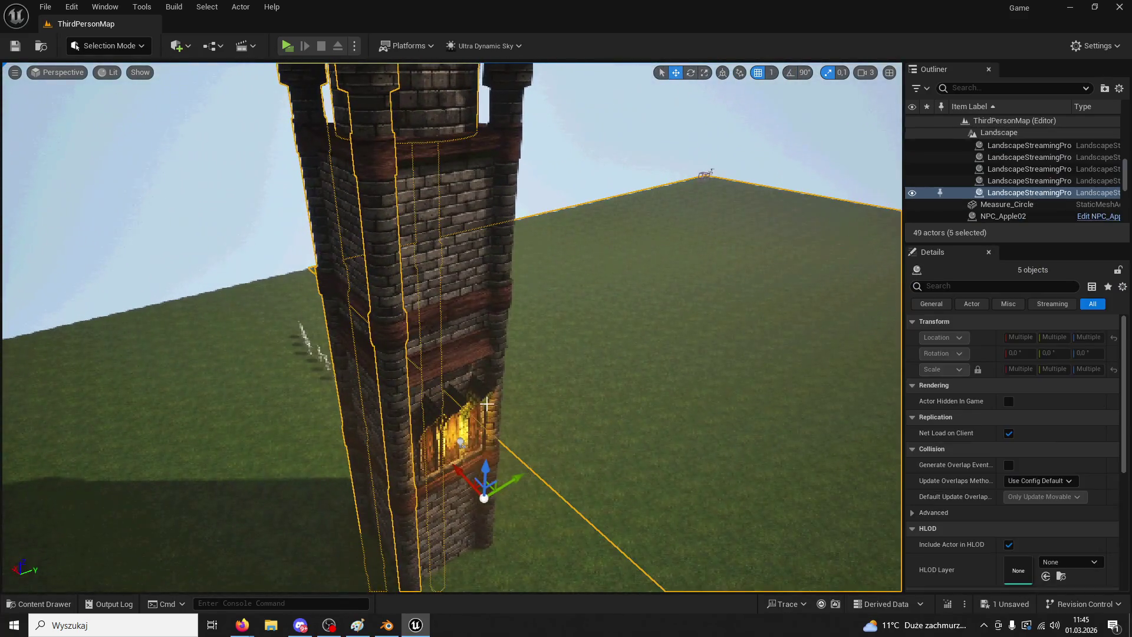
key(ctrl+z)
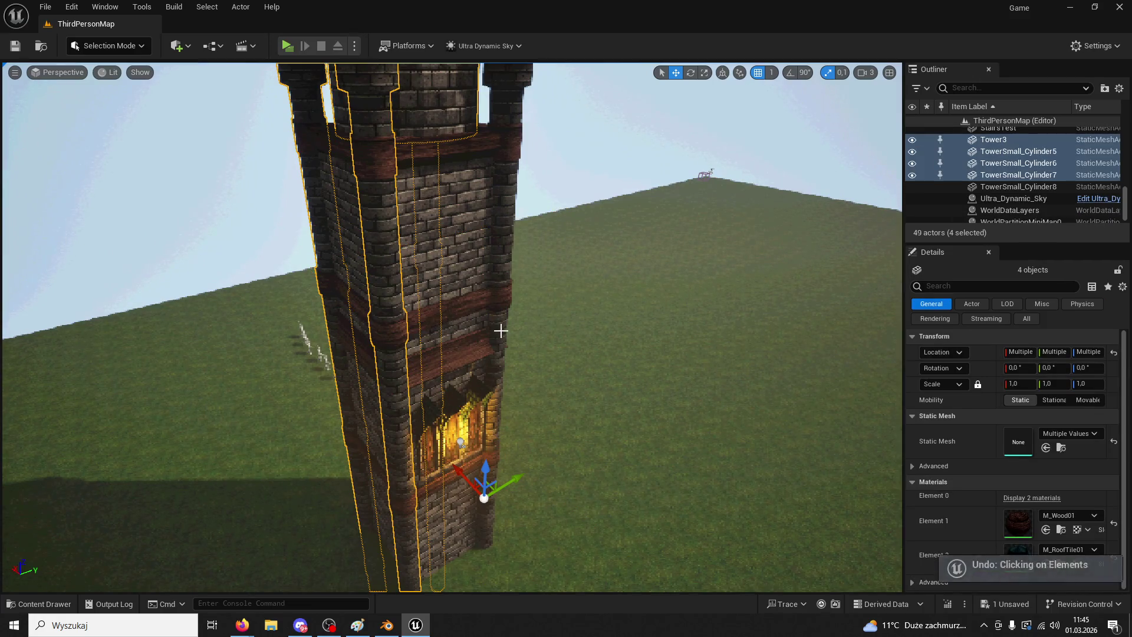
drag(526, 426, 439, 327)
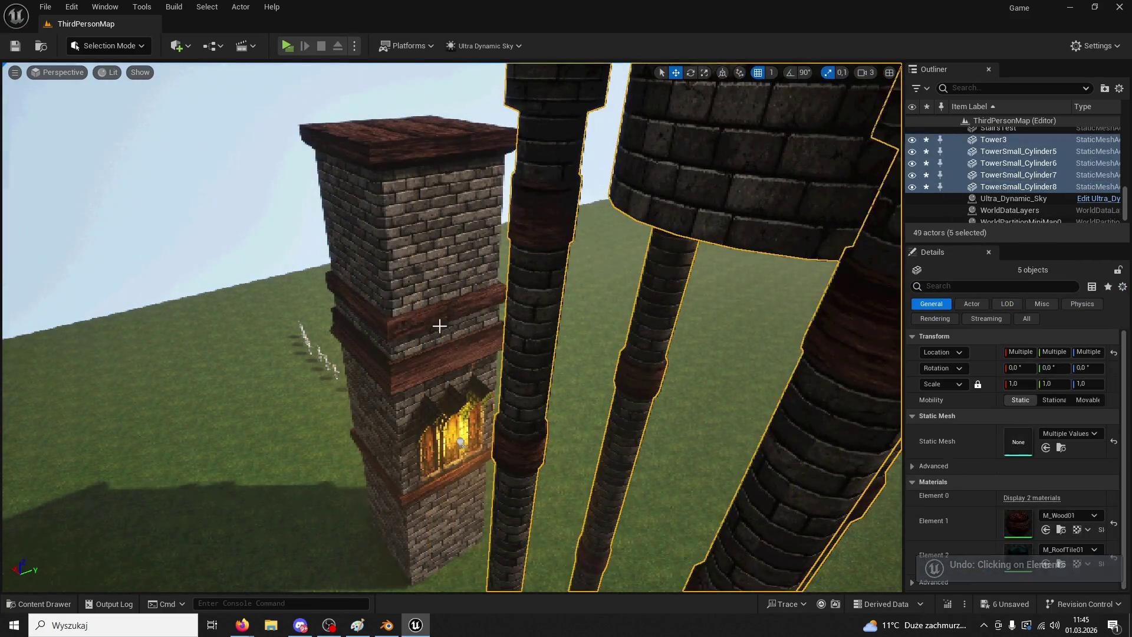
key(f)
- Add the arched window pieces Roof12, Roof13, Roof14, Roof9, Roof10 and Roof11 to the selection
ctrl+click(470, 253)
alt+drag(470, 253, 589, 303)
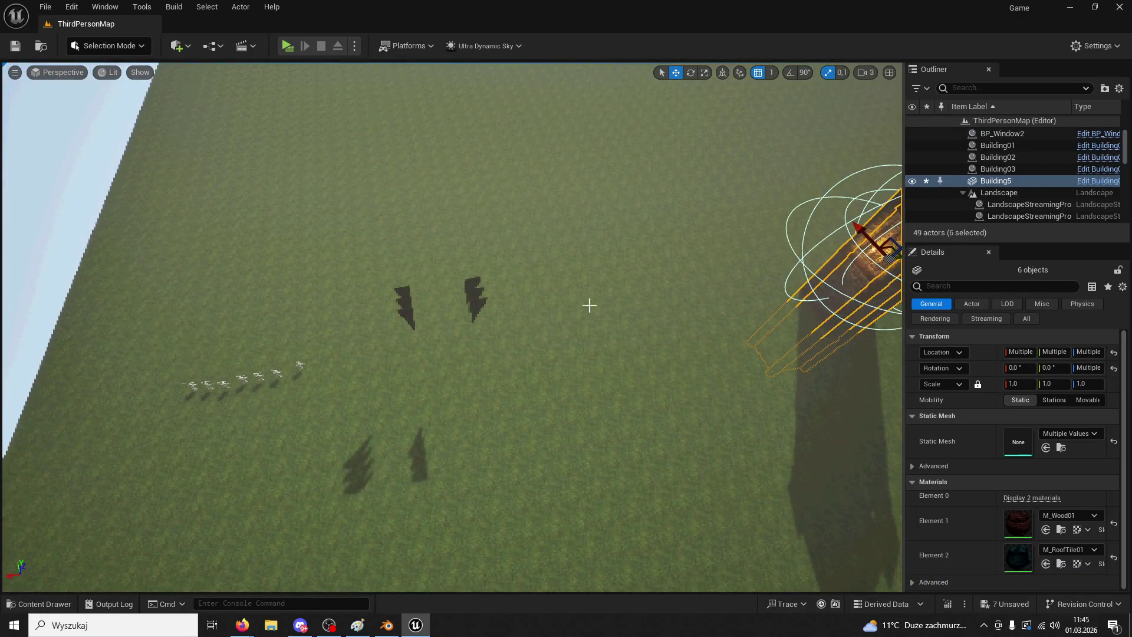
key(ctrl+z)
alt+drag(470, 258, 539, 214)
ctrl+click(524, 225)
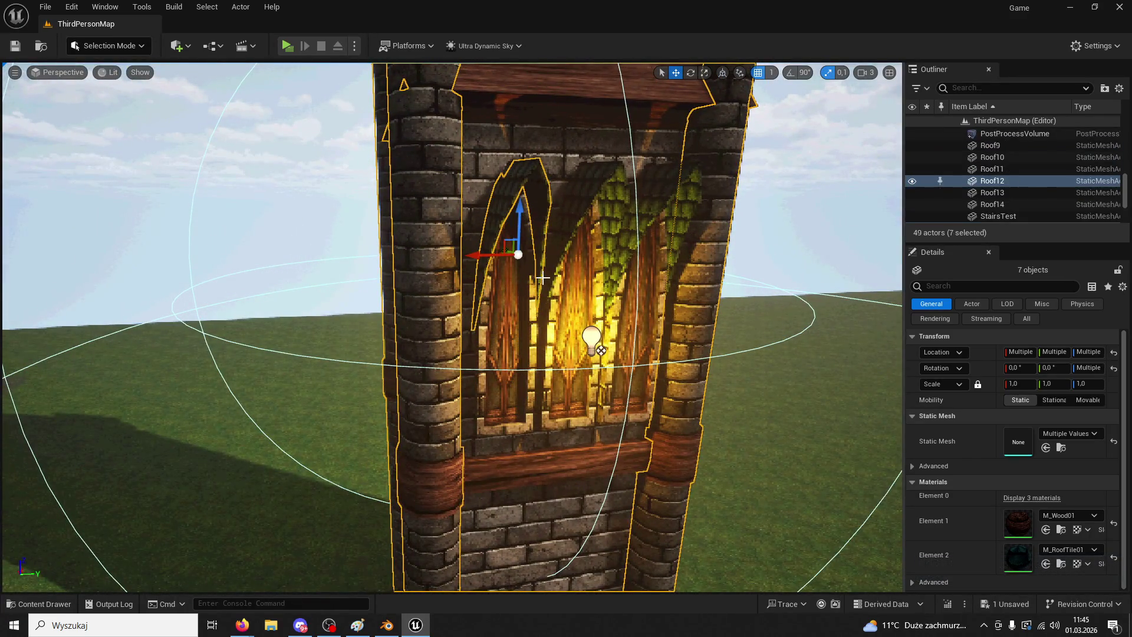
ctrl+click(584, 236)
ctrl+click(655, 230)
alt+drag(654, 230, 644, 210)
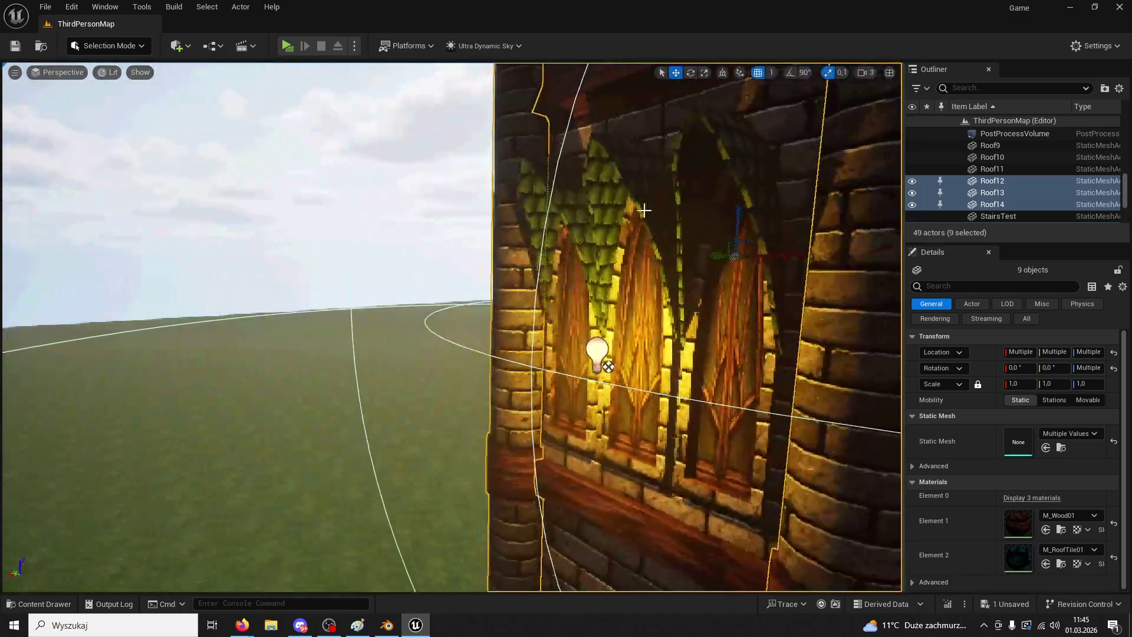
ctrl+click(731, 152)
ctrl+click(654, 157)
ctrl+click(560, 184)
alt+drag(560, 184, 548, 194)
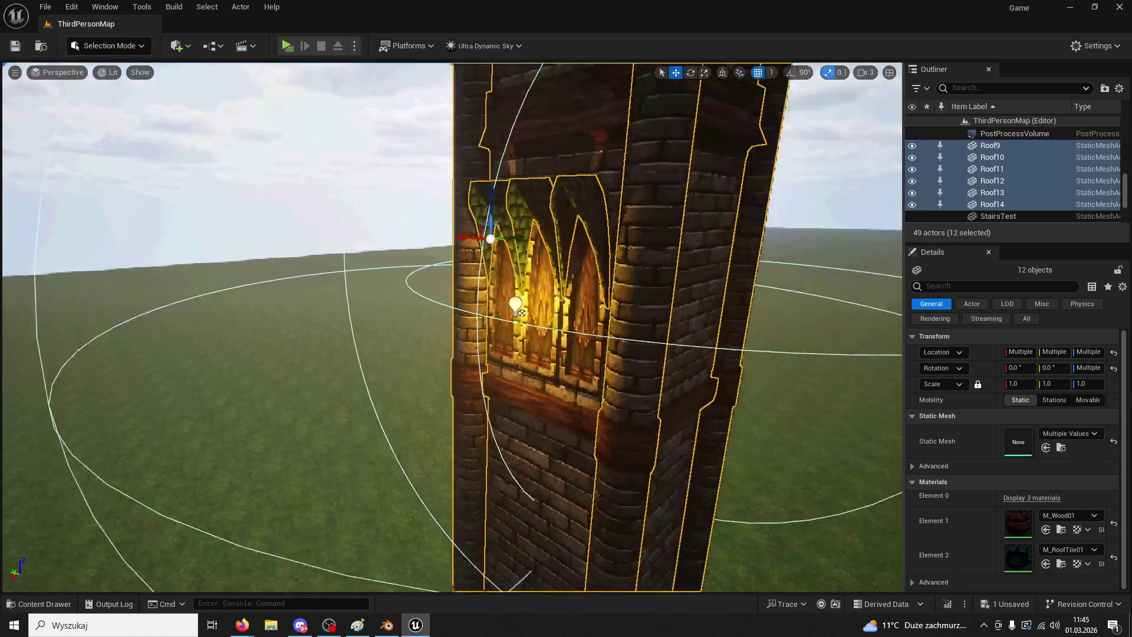
key(f)
- Undo the stray move, restore the twelve-piece selection and duplicate it with Ctrl+D
drag(289, 247, 781, 144)
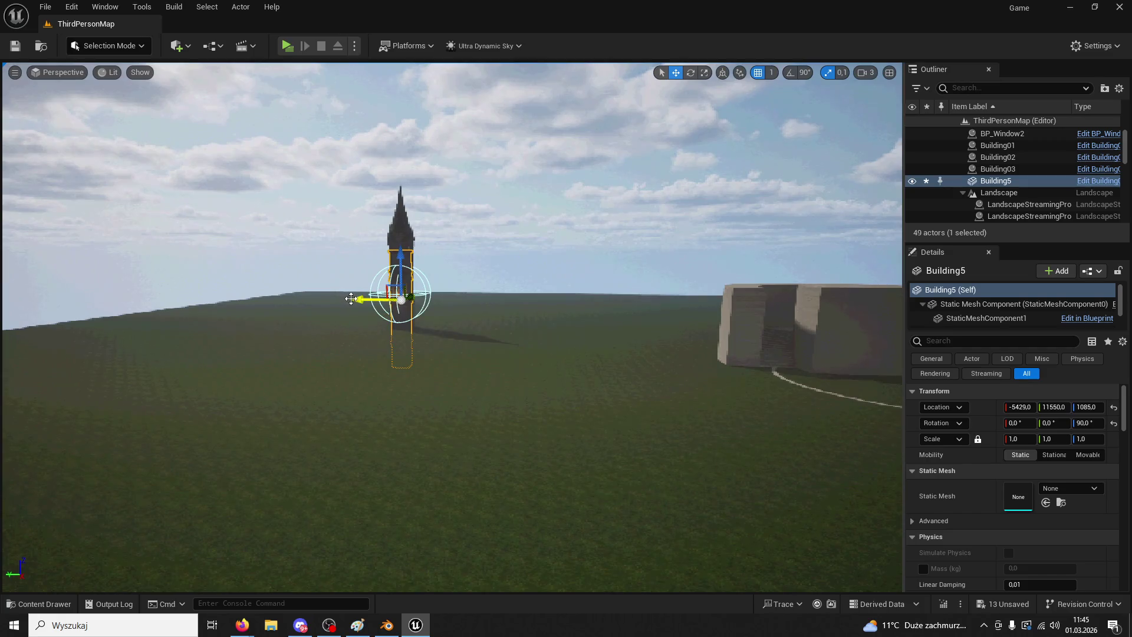
key(ctrl+z)
key(ctrl+z)
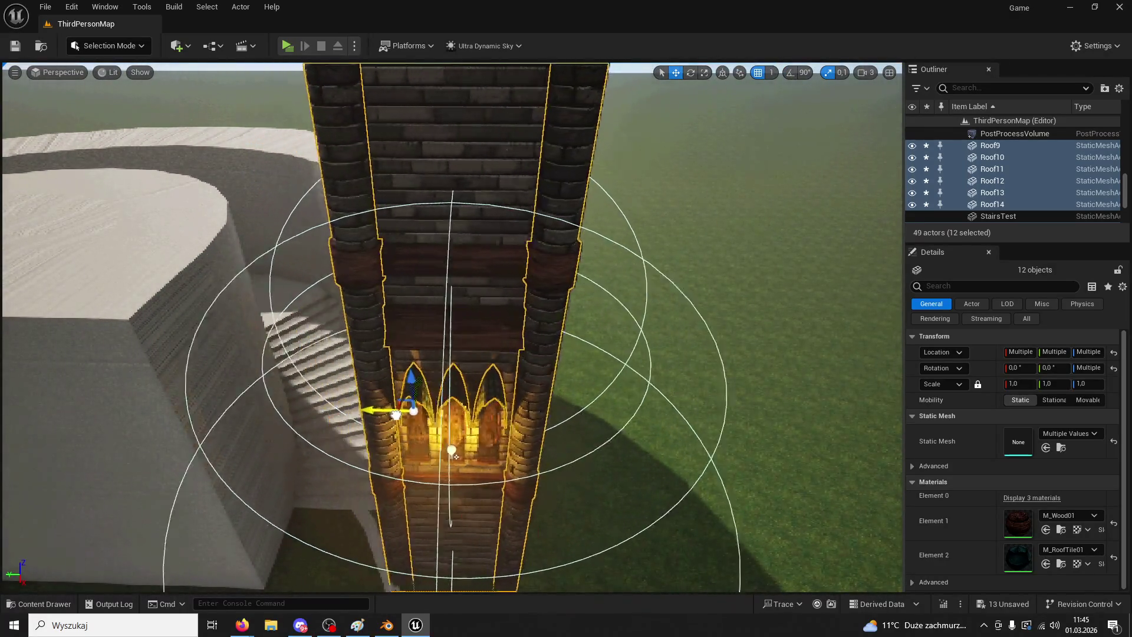
click(424, 423)
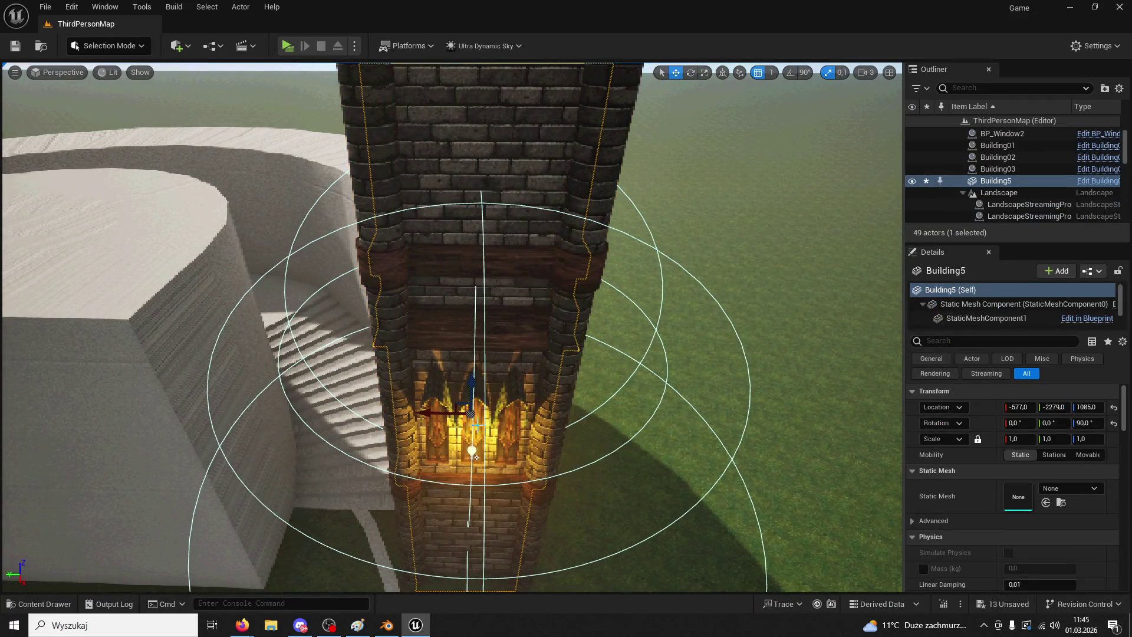
key(ctrl+z)
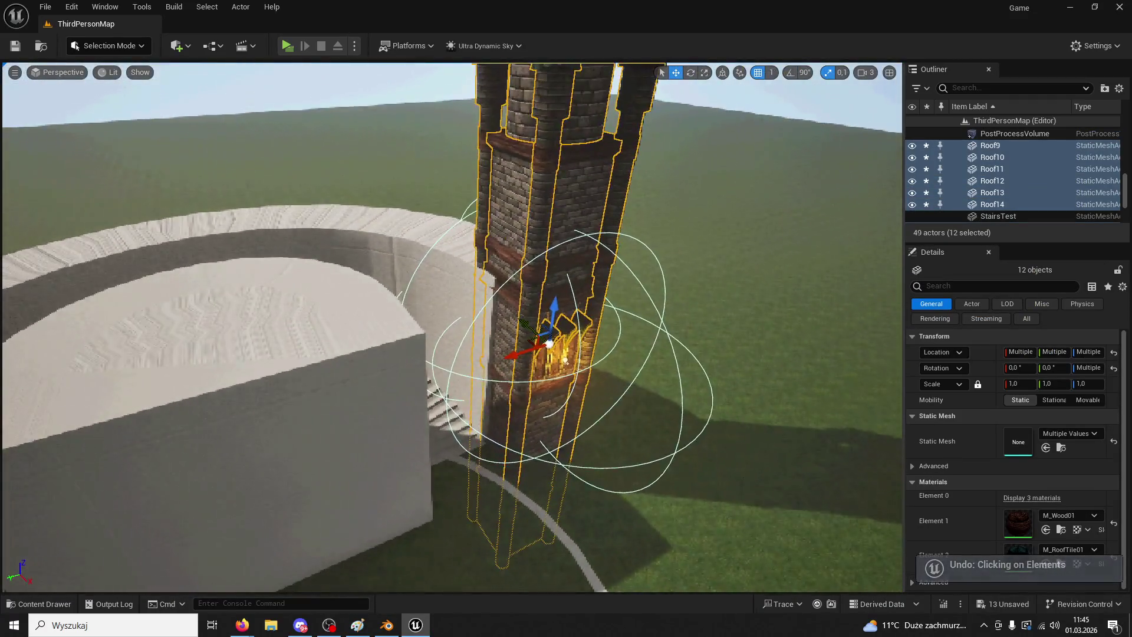
key(ctrl+d)
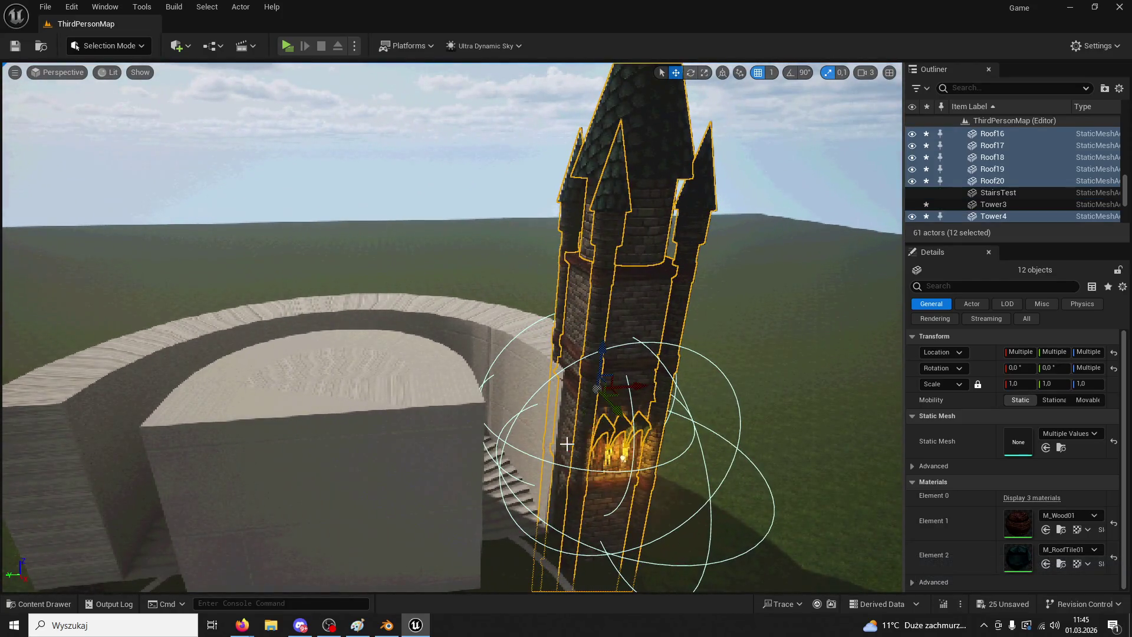
- Drag the first tower copy left, then undo that duplication and the stray moves
mouse_move(623, 397)
mouse_down()
mouse_move(183, 417)
mouse_move(124, 430)
mouse_move(138, 435)
mouse_up()
mouse_move(622, 458)
right_down()
mouse_move(554, 436)
mouse_move(519, 401)
right_up()
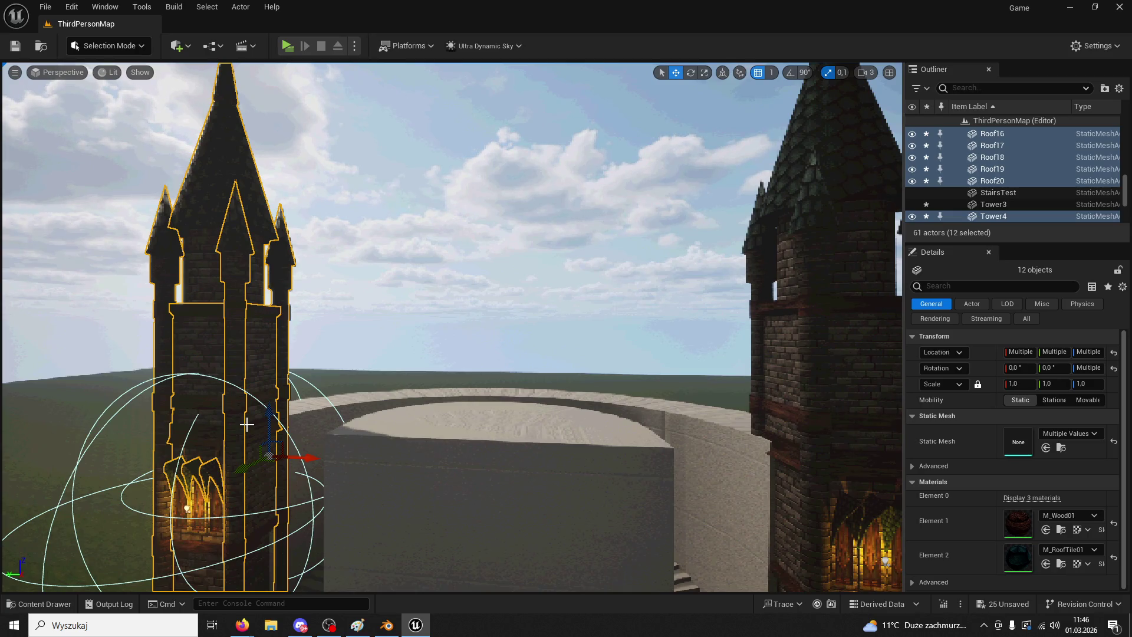
mouse_move(278, 349)
right_down()
mouse_move(533, 480)
mouse_move(568, 475)
right_up()
click(543, 483)
key(ctrl+z)
mouse_move(575, 399)
mouse_down()
mouse_move(519, 396)
mouse_move(567, 395)
mouse_move(532, 406)
mouse_up()
click(586, 407)
key(f)
key(ctrl+z)
key(ctrl+z)
key(ctrl+z)
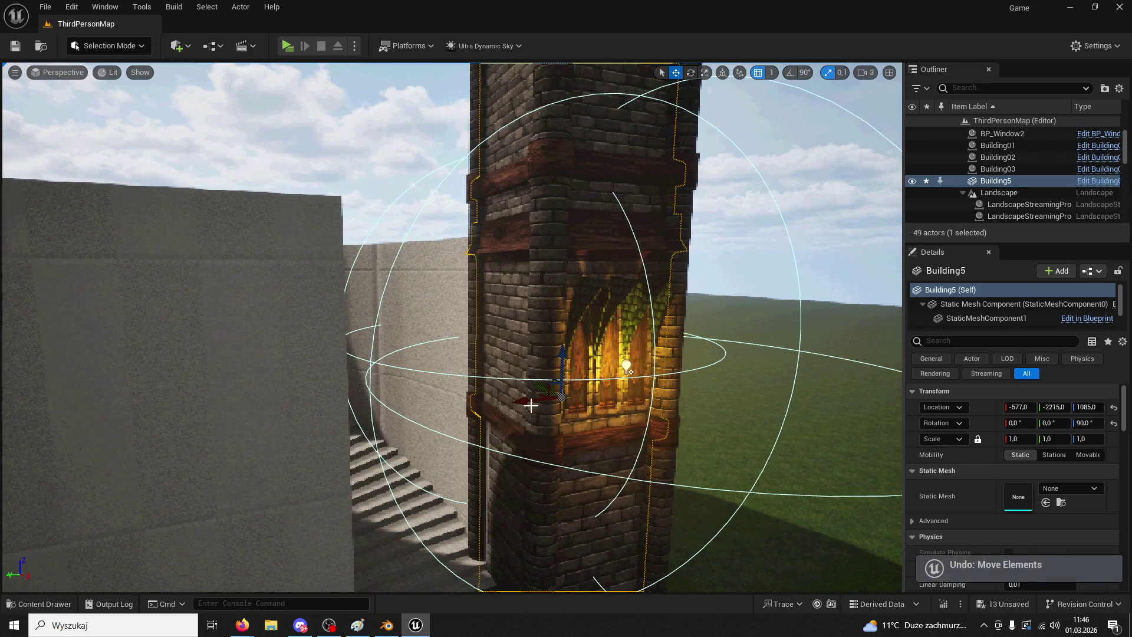
- Duplicate the twelve tower actors again and drag the copy to the wall's other side
scroll(577, 316, up, 3)
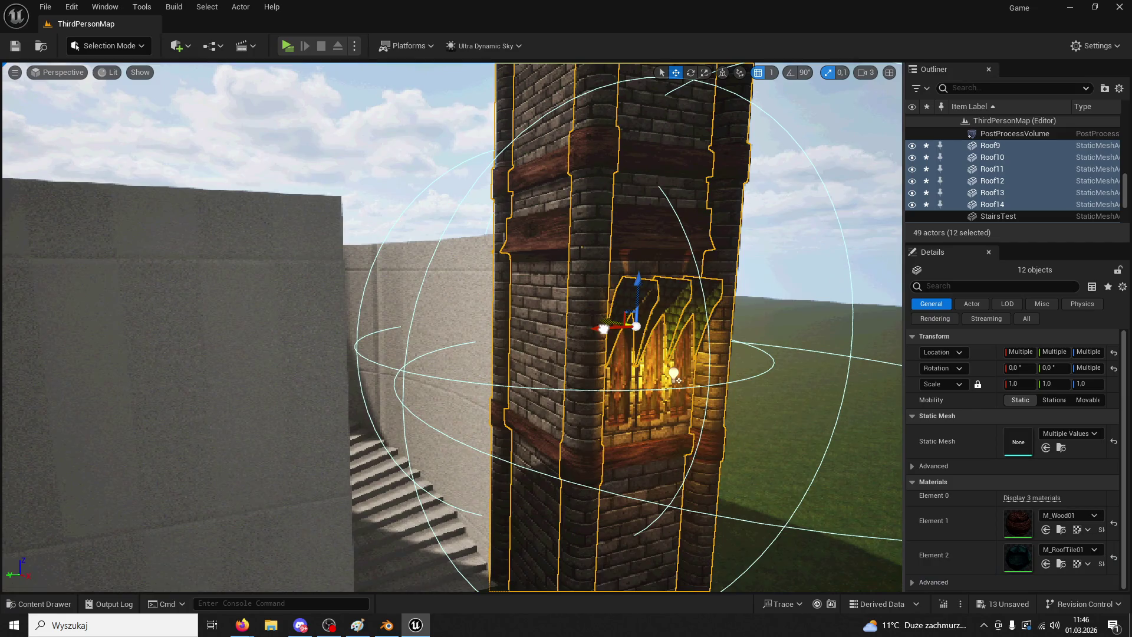
mouse_move(678, 380)
right_down()
mouse_move(625, 366)
mouse_move(756, 301)
right_up()
scroll(756, 301, down, 5)
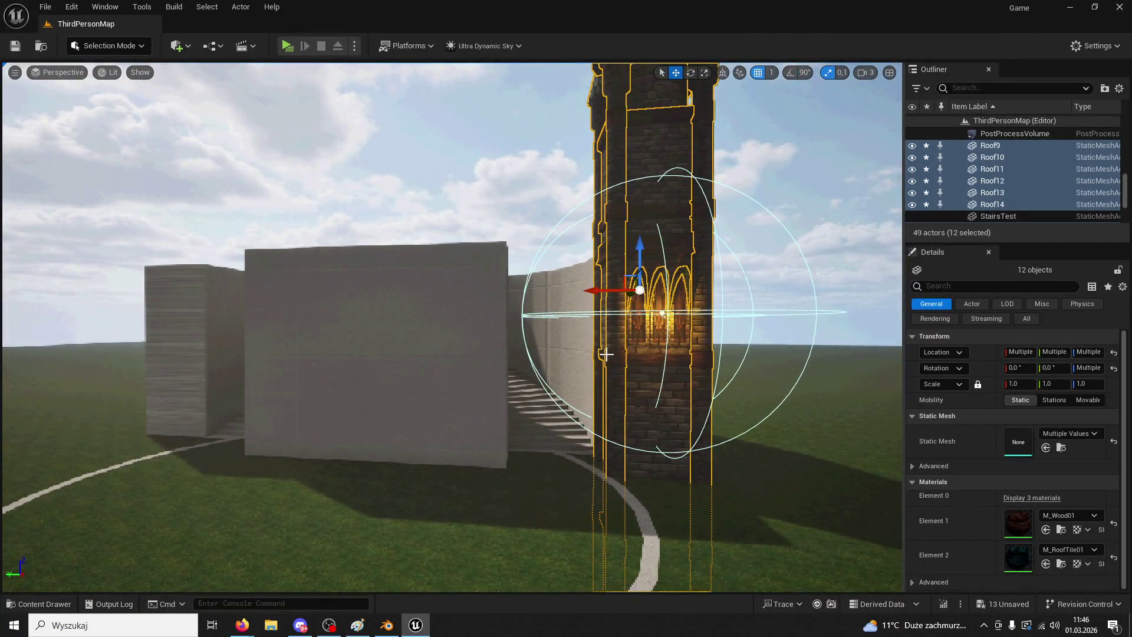
key(ctrl+d)
mouse_move(678, 298)
mouse_down()
mouse_move(560, 289)
mouse_move(242, 313)
mouse_up()
key(f)
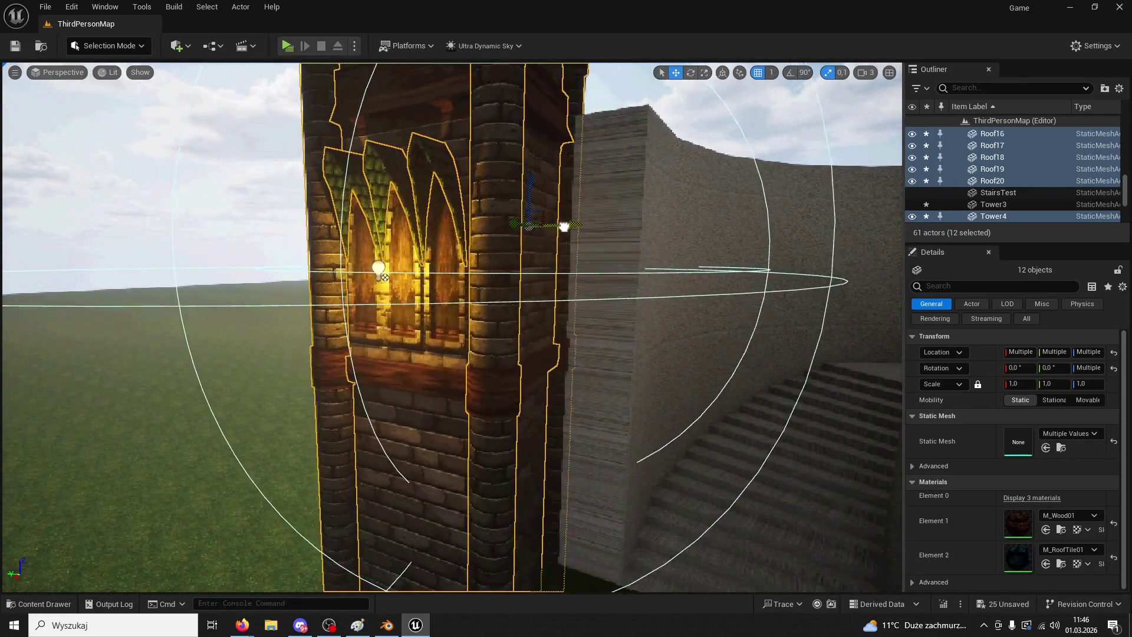
click(630, 234)
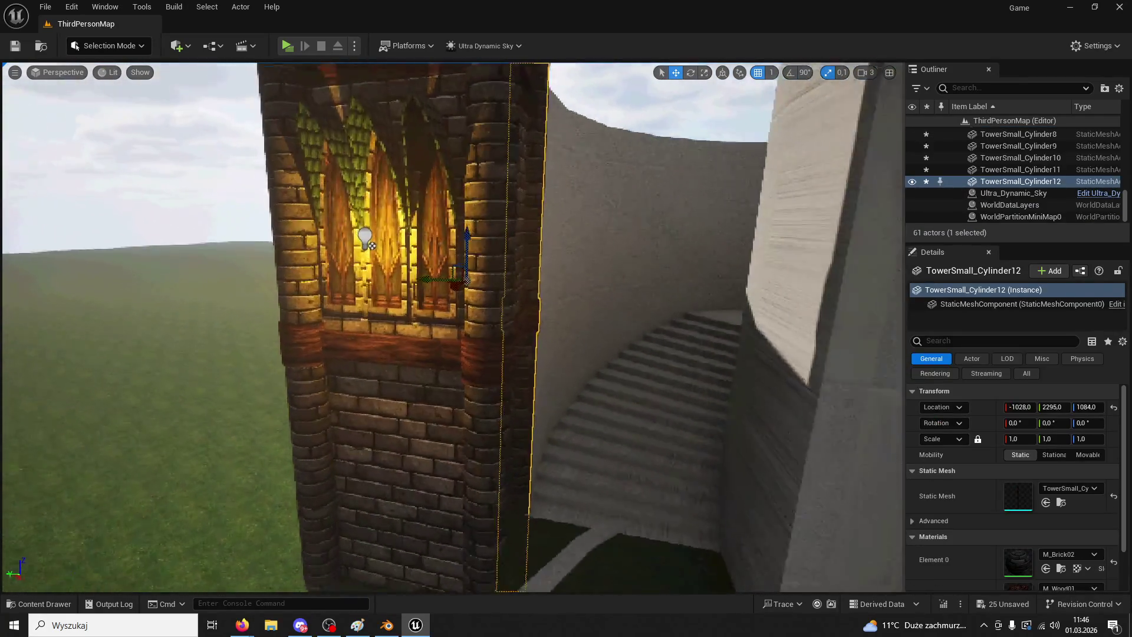
scroll(629, 234, down, 10)
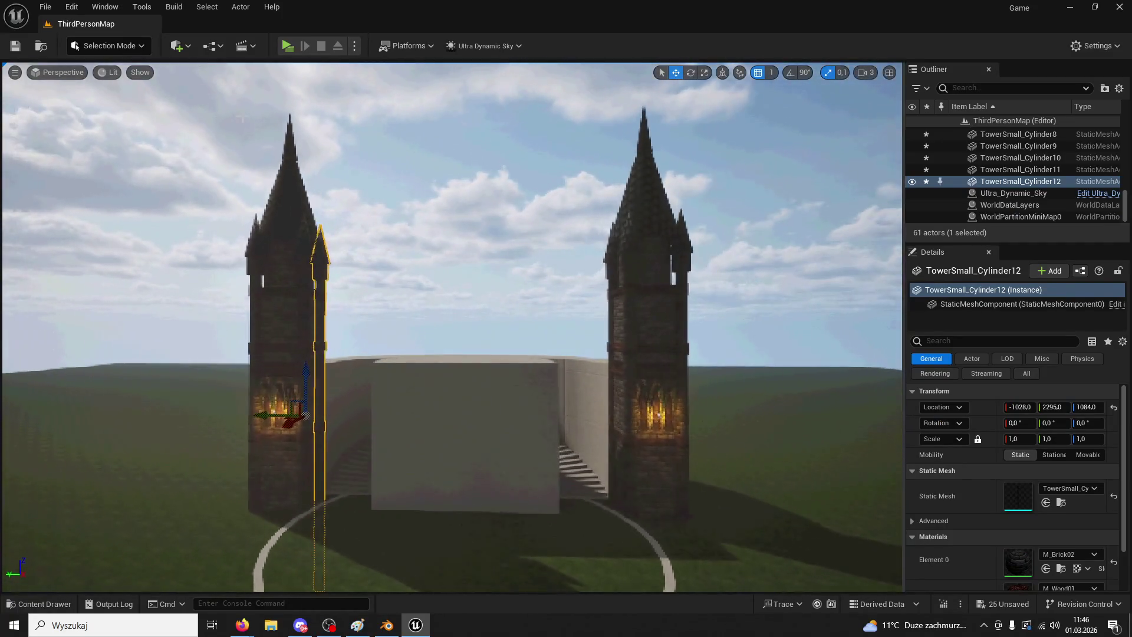
- Start the Game Preview and run the character with W and A up to the two towers
click(287, 47)
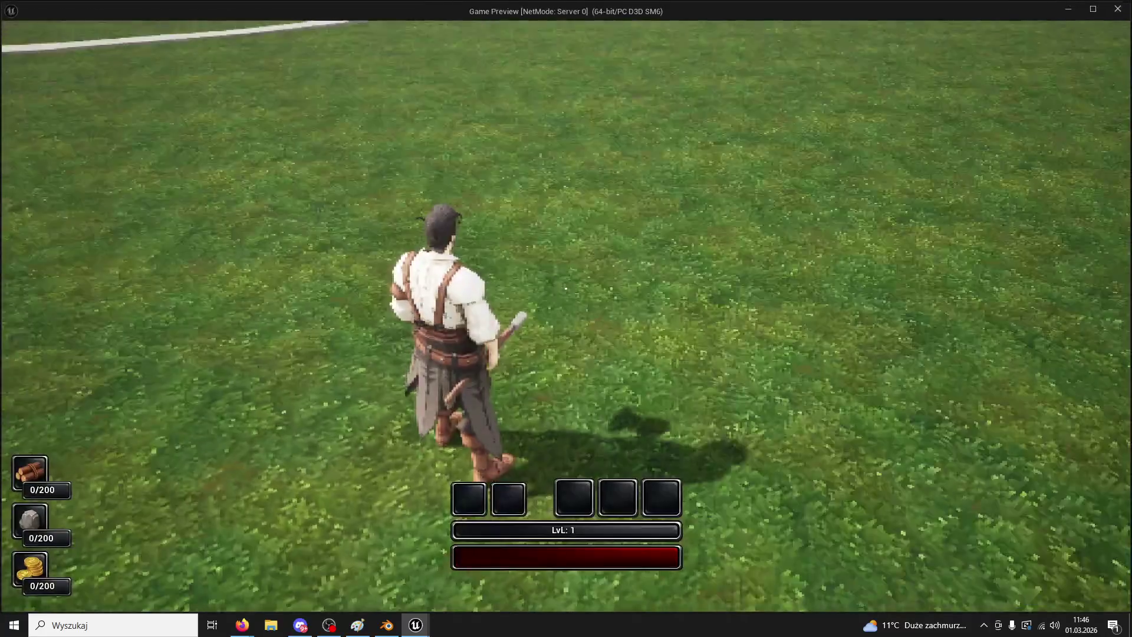
key(w)
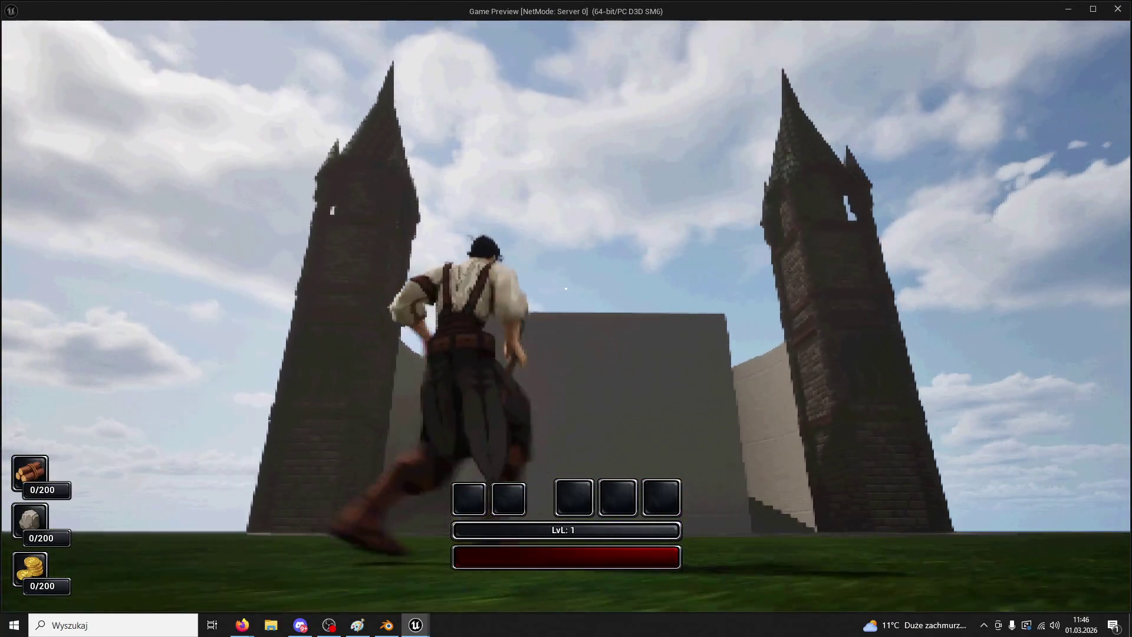
key(a)
key(w)
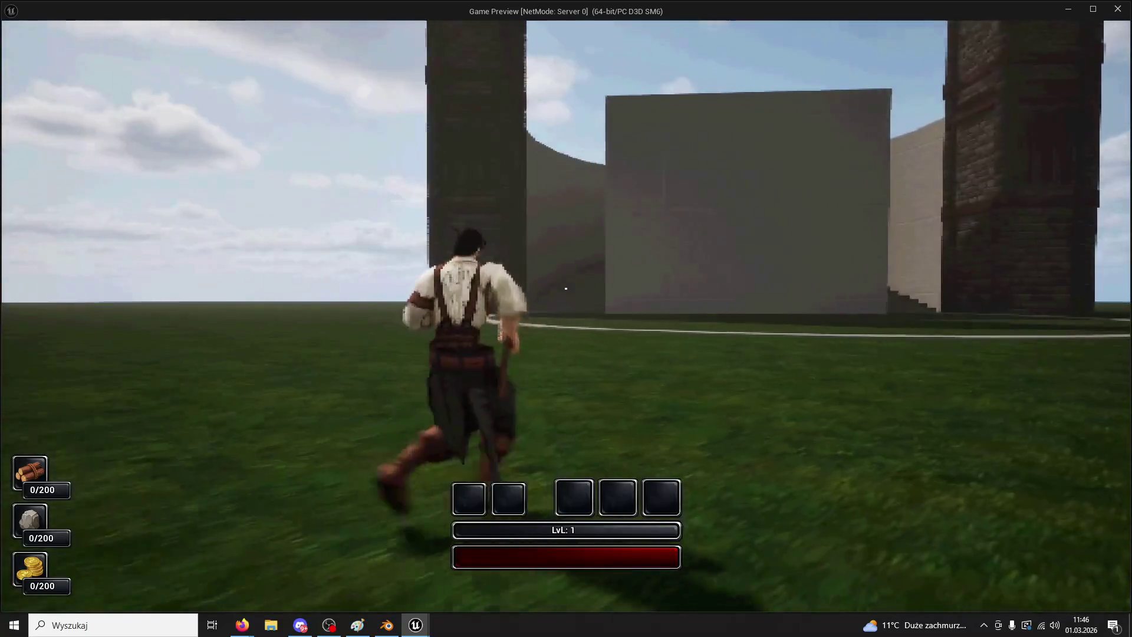